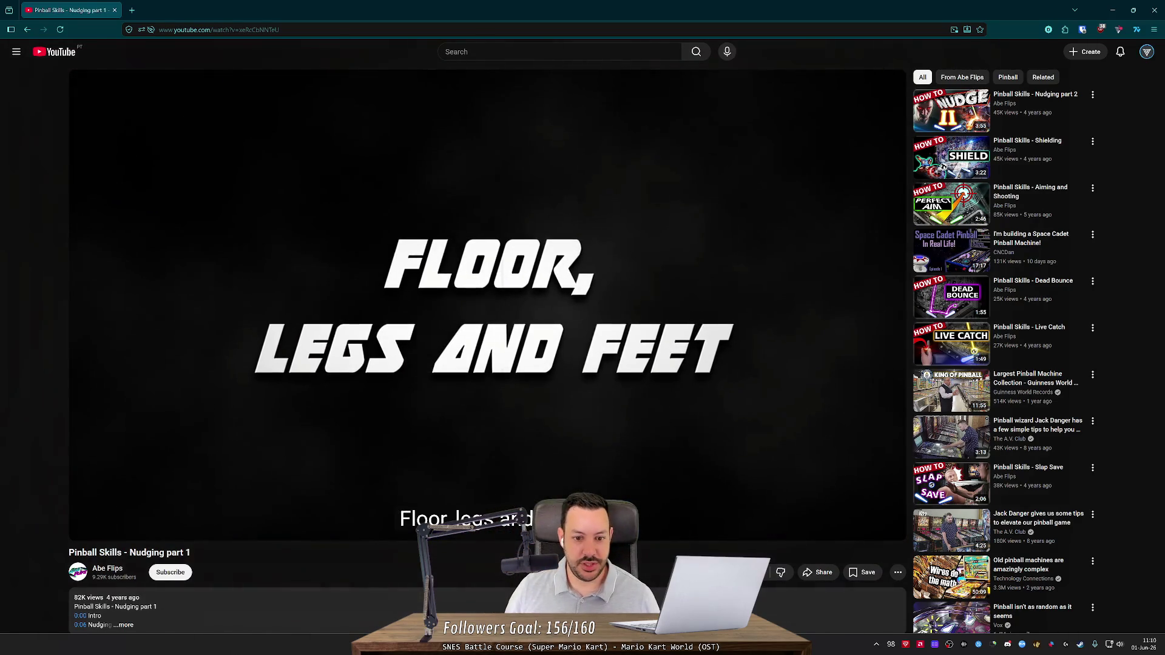
Skip back and forth through the Nudging part 1 video with the arrow keys.
key(Right)
key(Right)
key(Right)
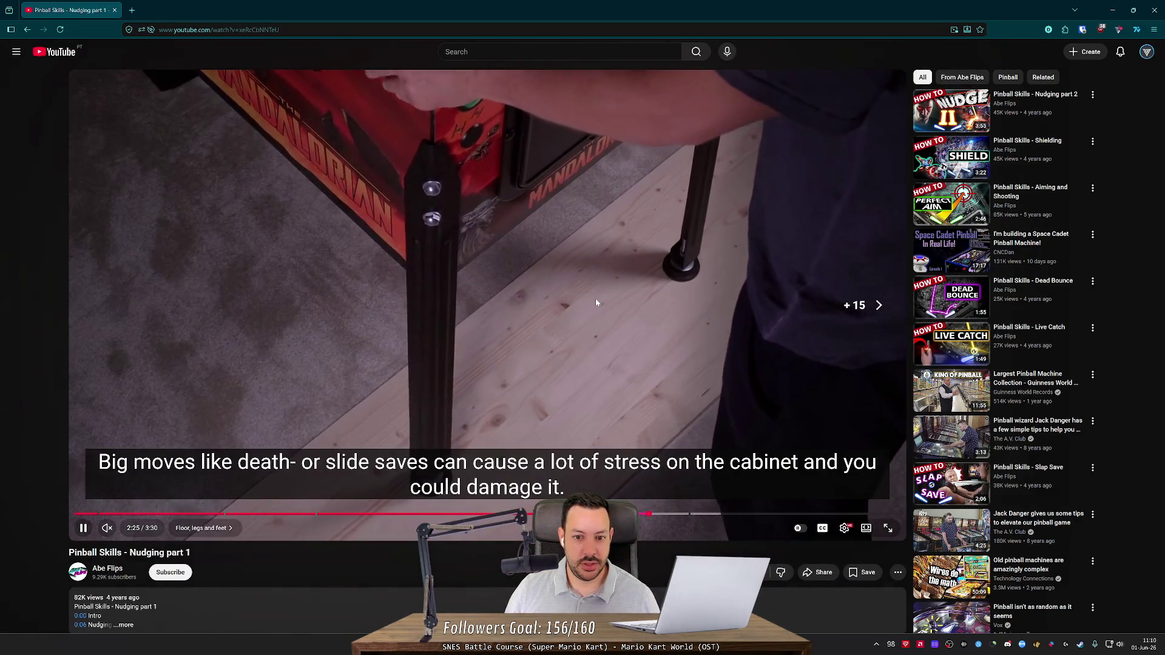
key(Right)
key(Right)
key(Right)
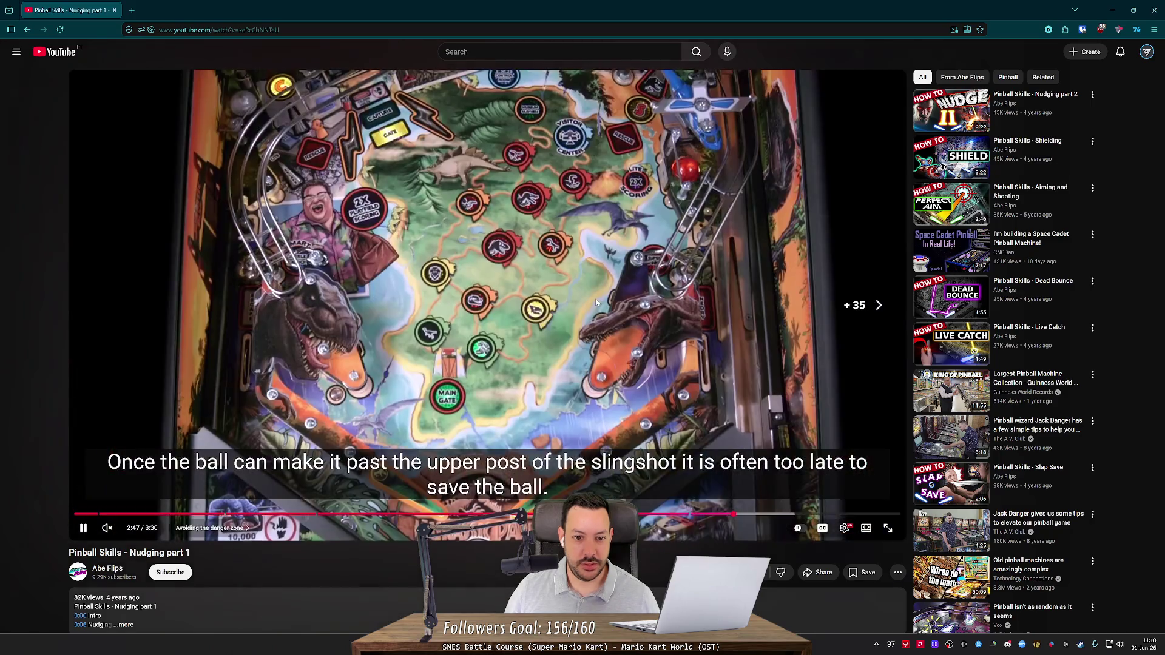
key(Left)
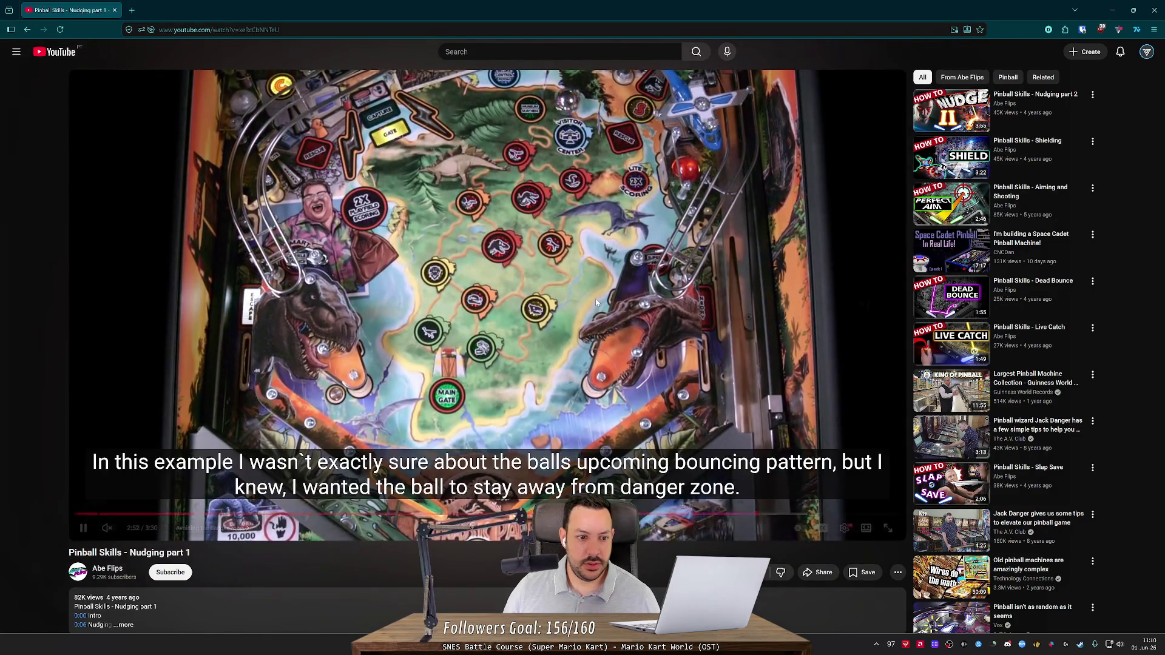
key(Right)
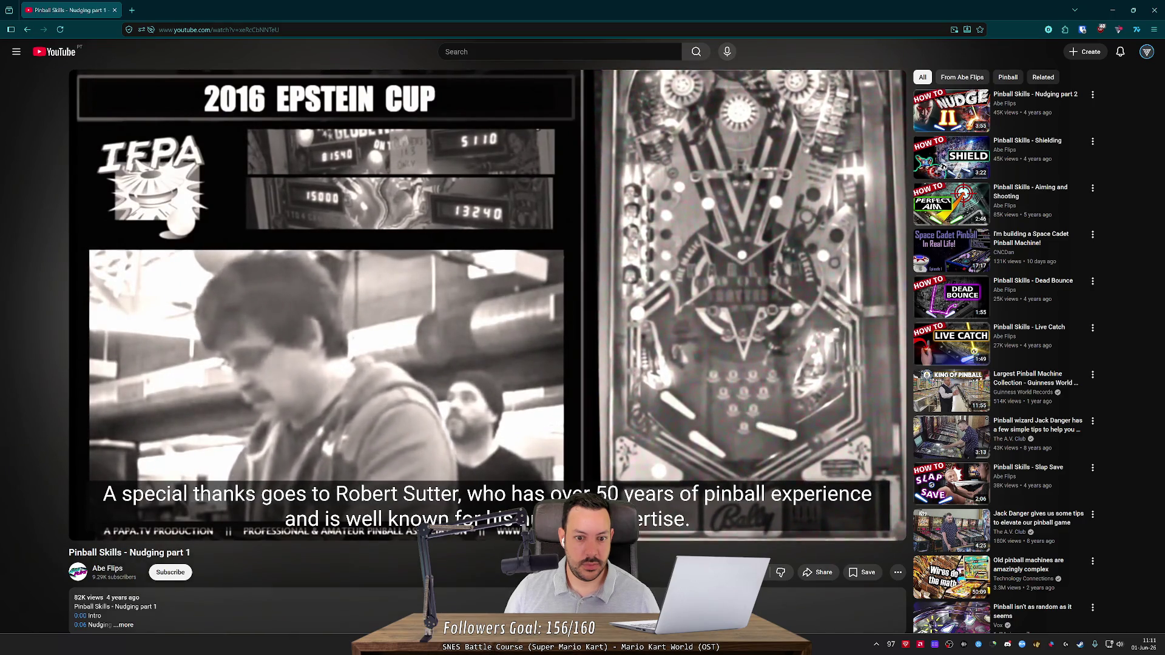
Rewind to the danger-zone example and rewatch it, pausing briefly.
mouse_move(596, 302)
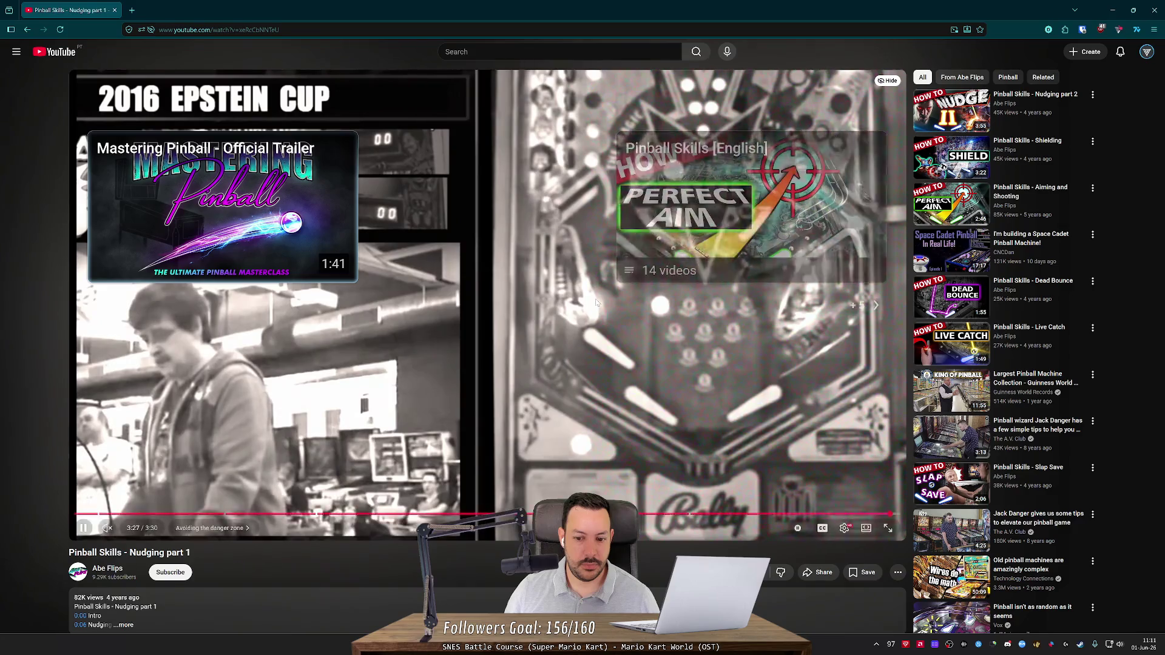
key(Left)
key(Left)
key(Left)
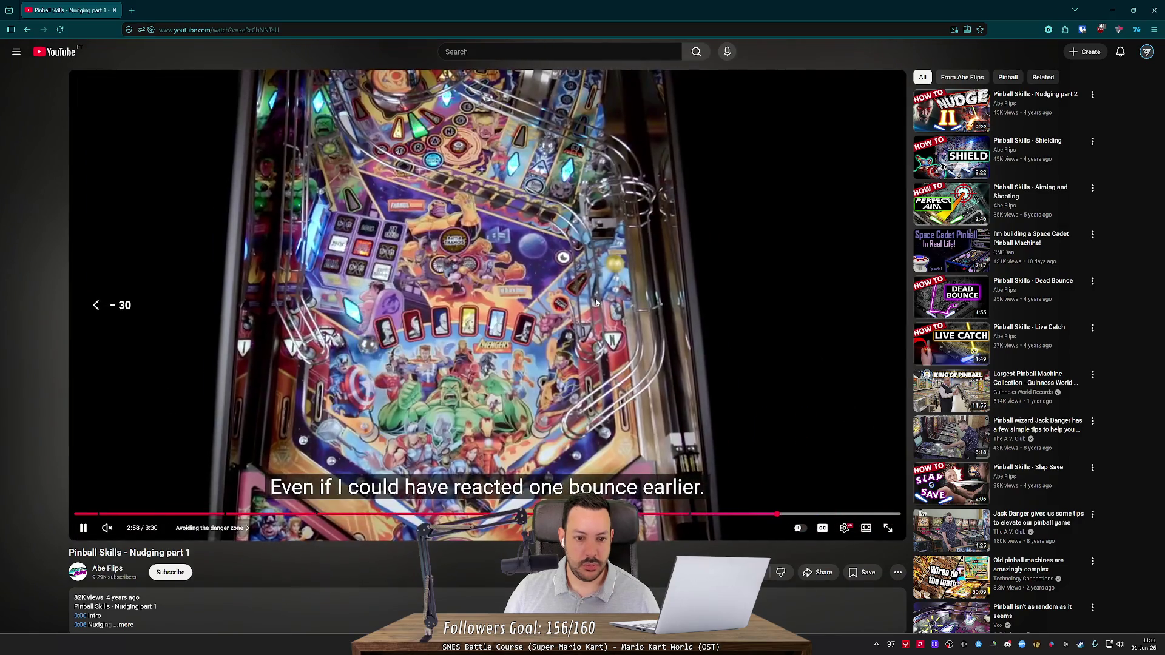
key(Left)
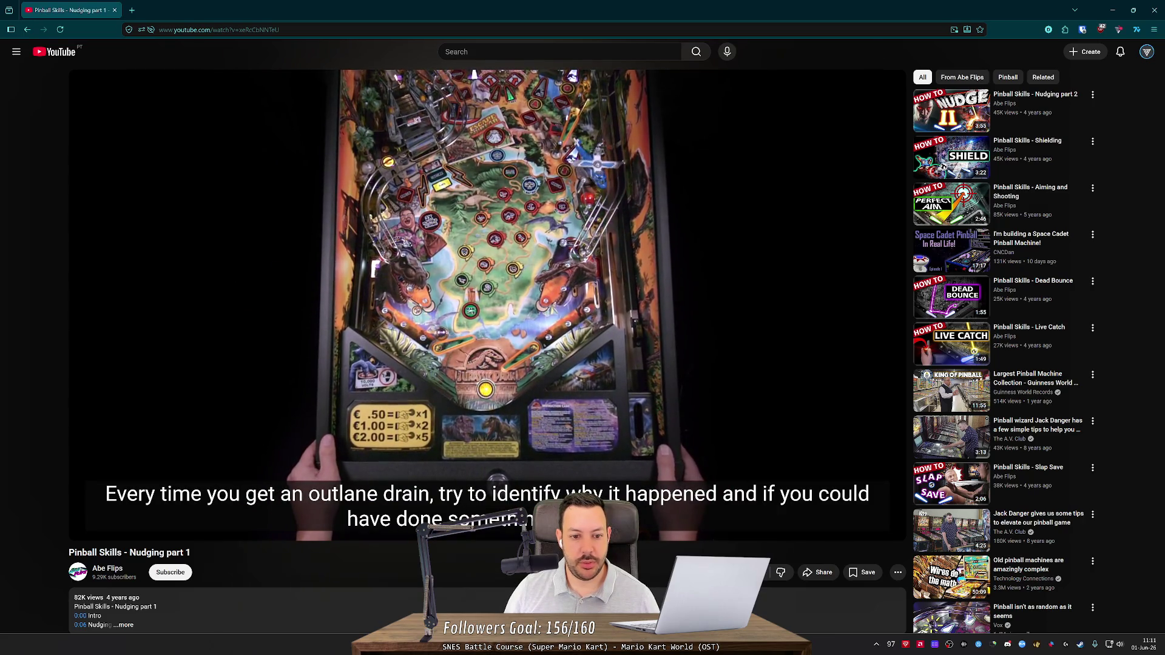
key(j)
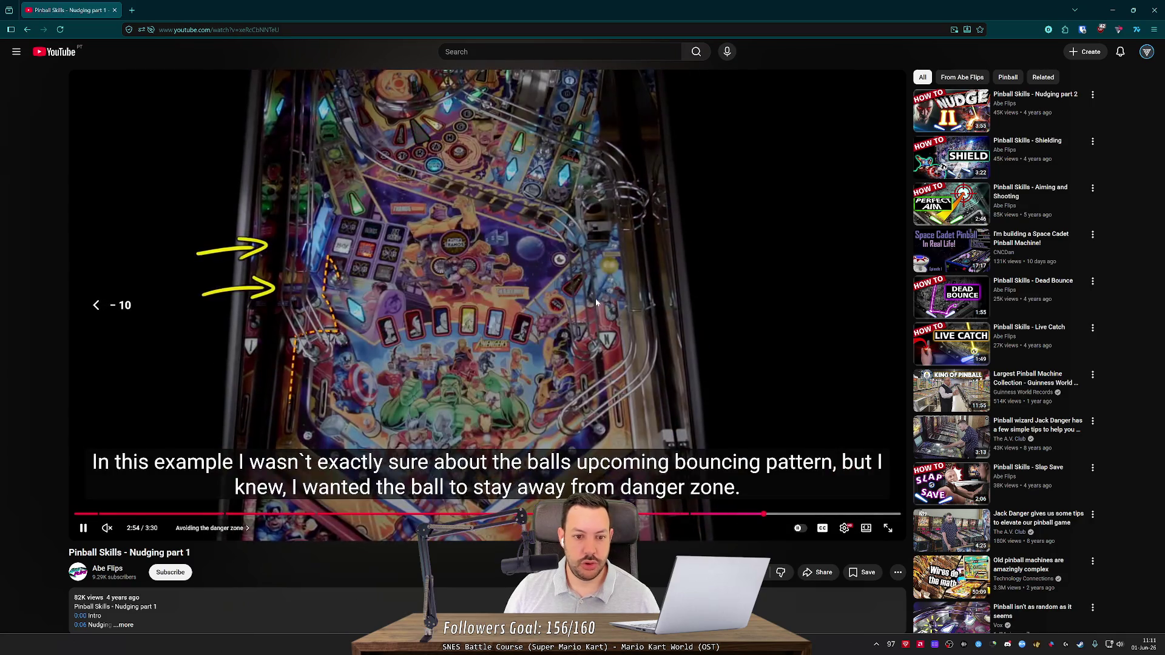
key(Left)
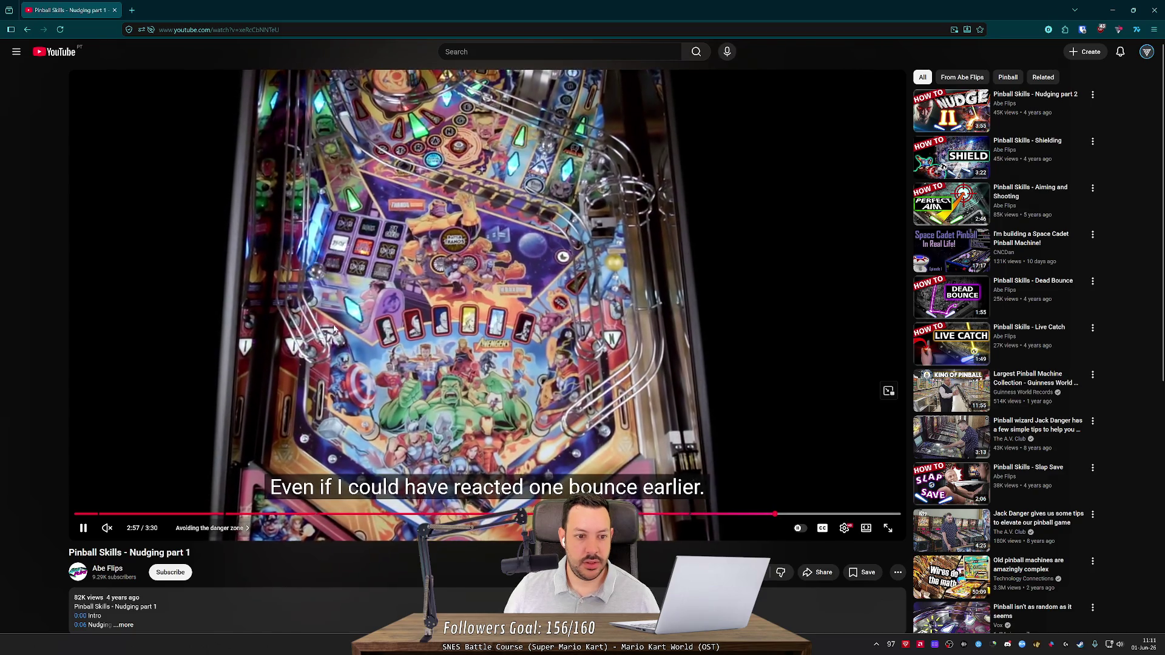
click(334, 329)
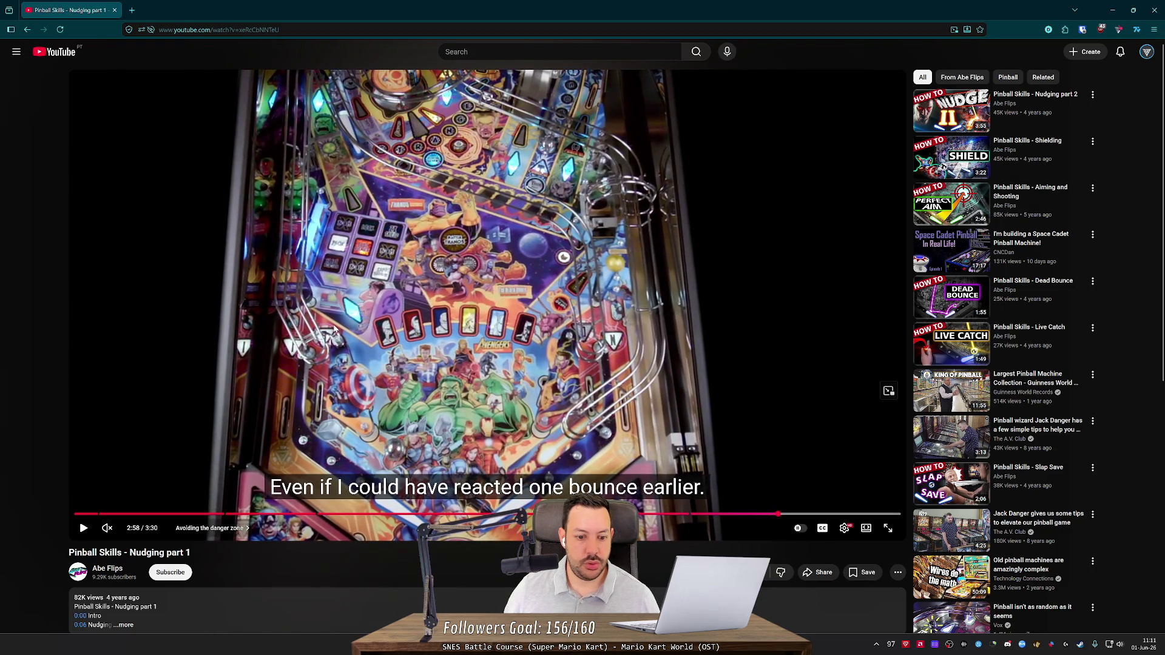
click(334, 329)
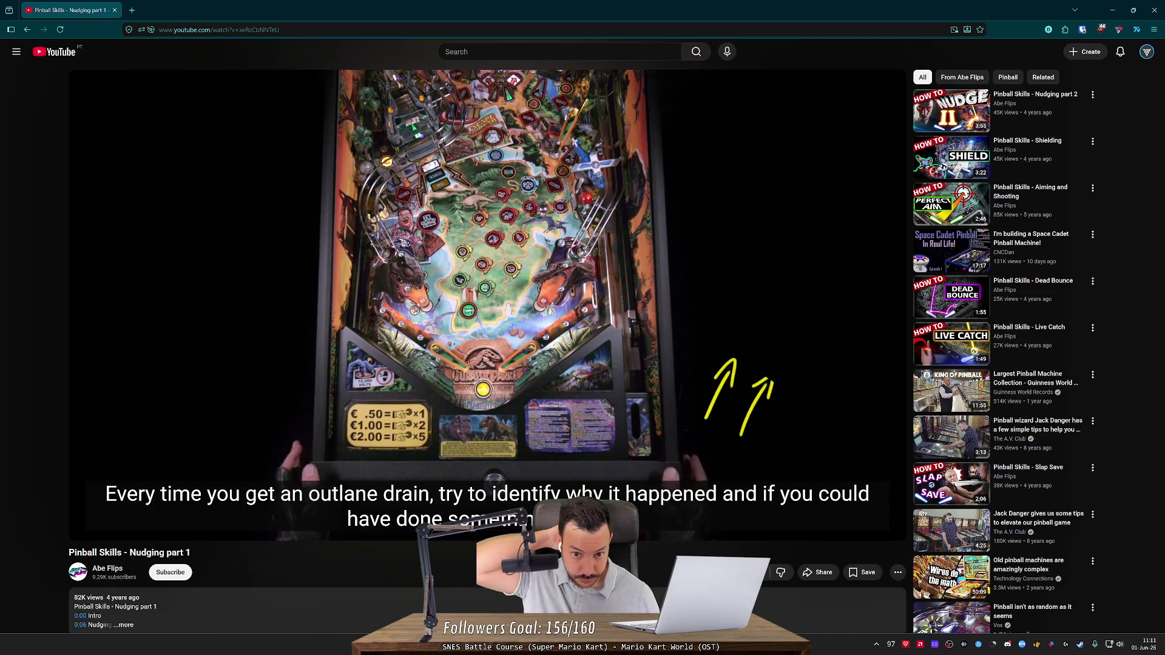
Replay the outlane-drain advice, pause at 3:04 and make the video full screen.
key(Left)
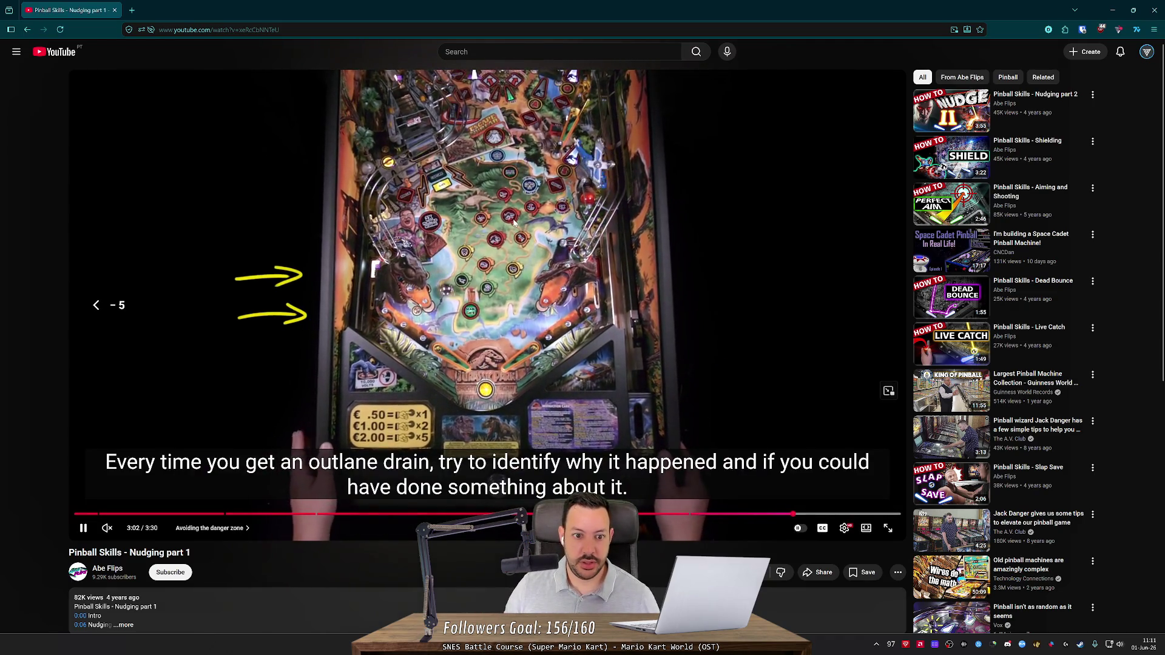
click(514, 223)
click(522, 223)
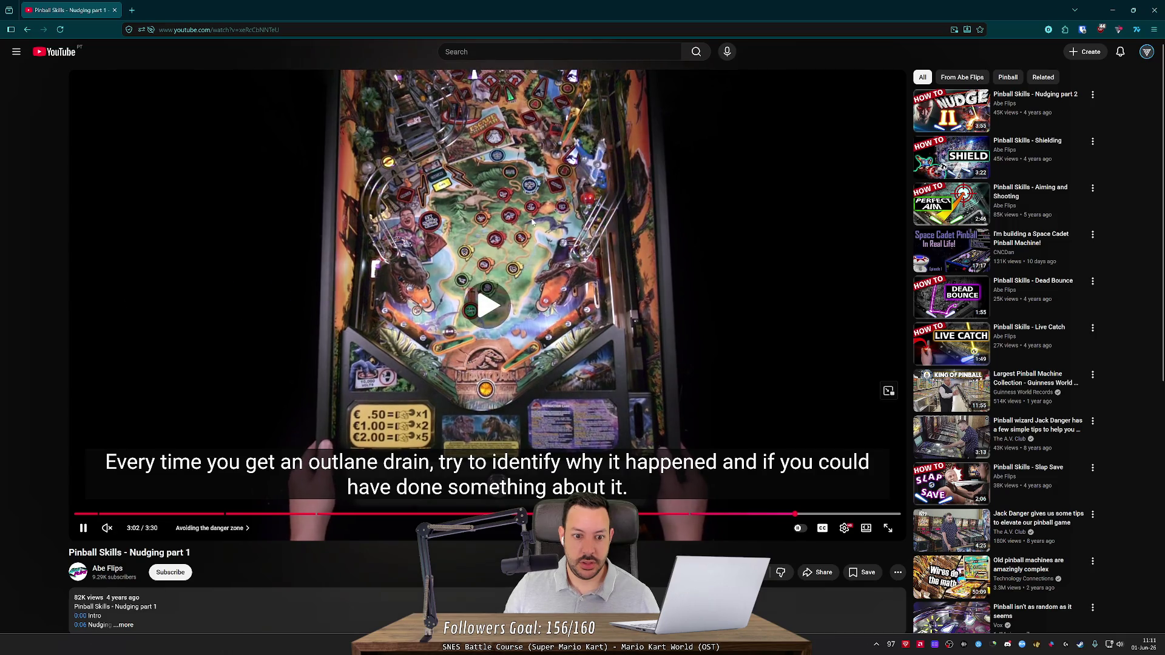
click(561, 222)
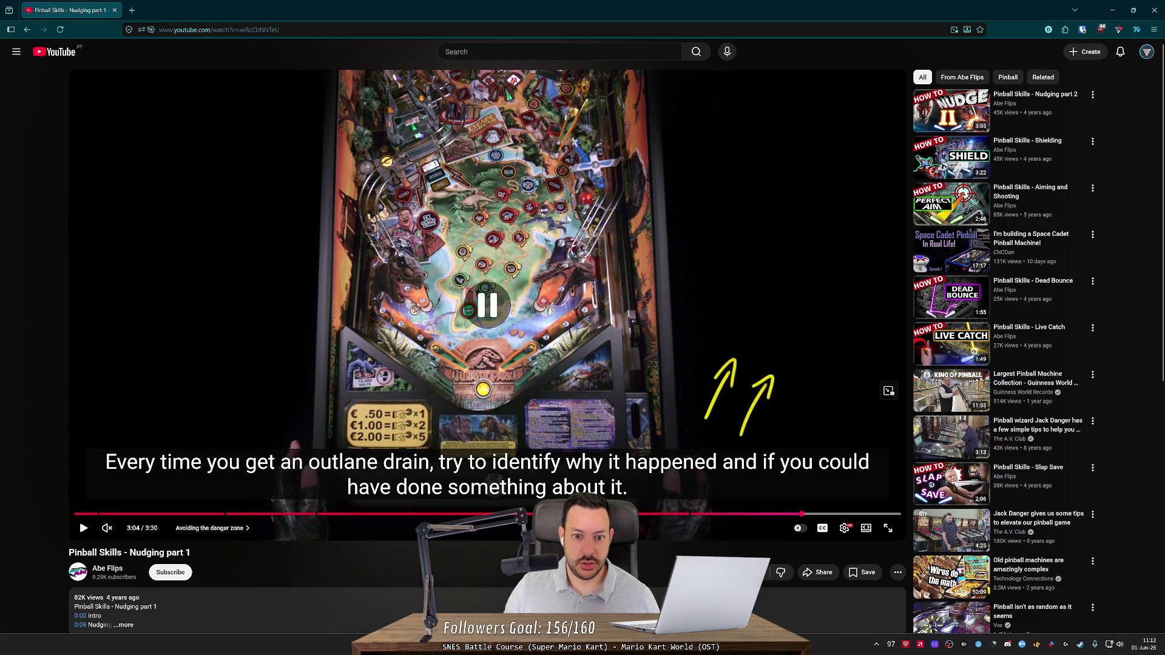
double_click(567, 220)
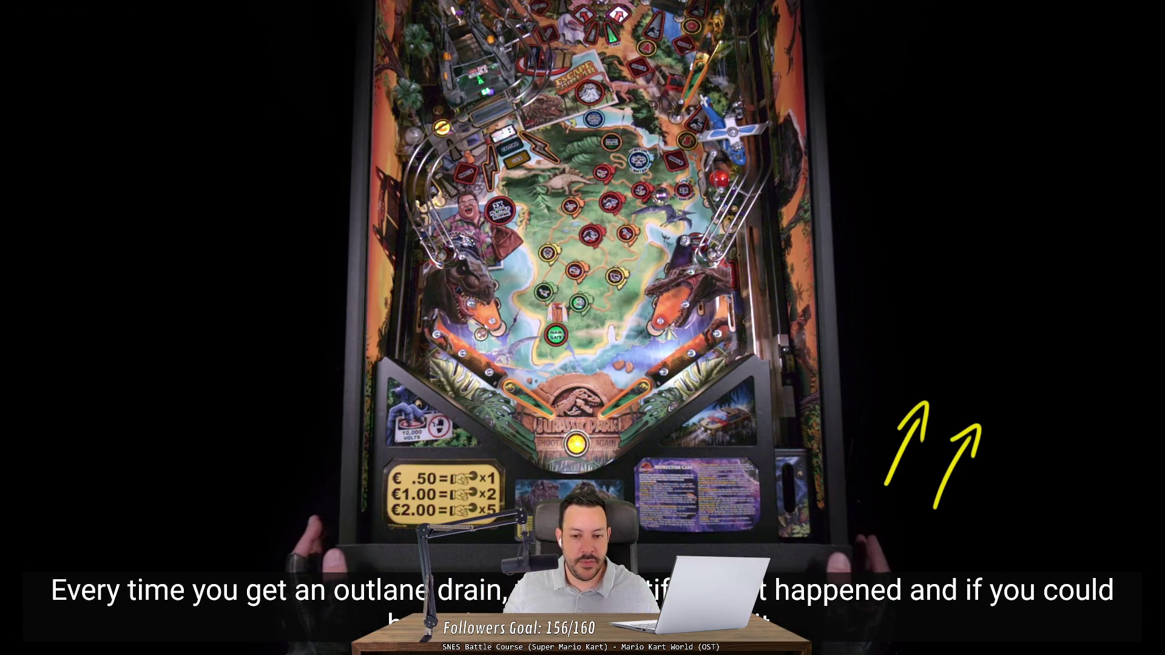
Play the rest of the nudging clip in full screen in short bursts.
click(589, 340)
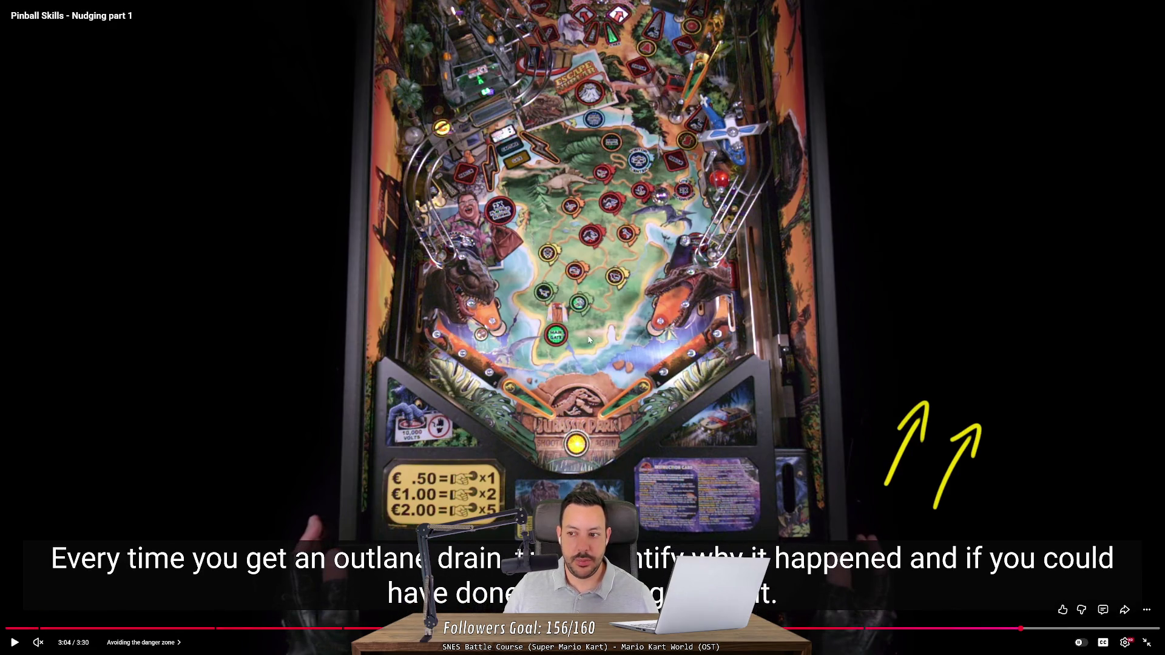
click(588, 340)
click(589, 340)
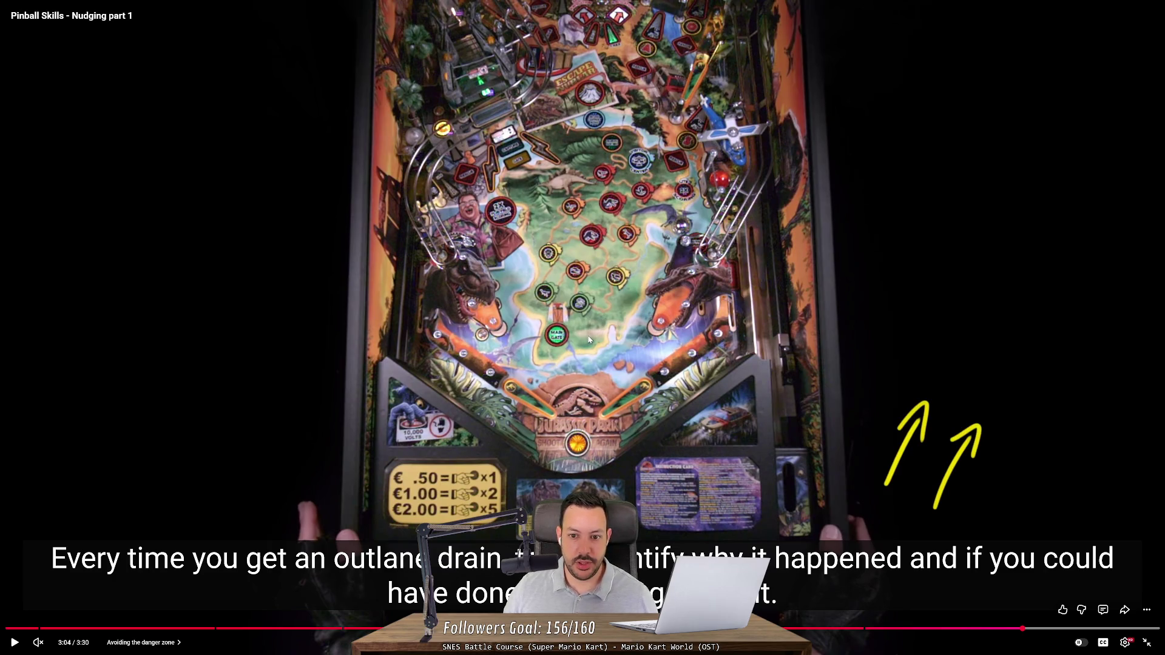
click(589, 340)
click(588, 339)
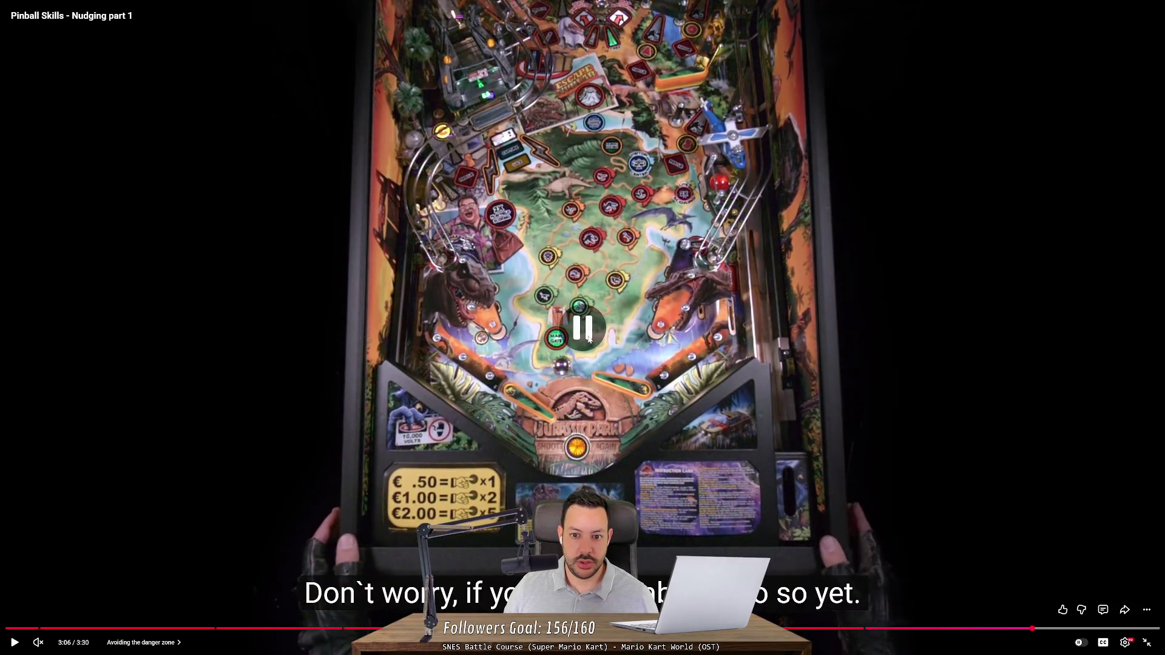
click(589, 339)
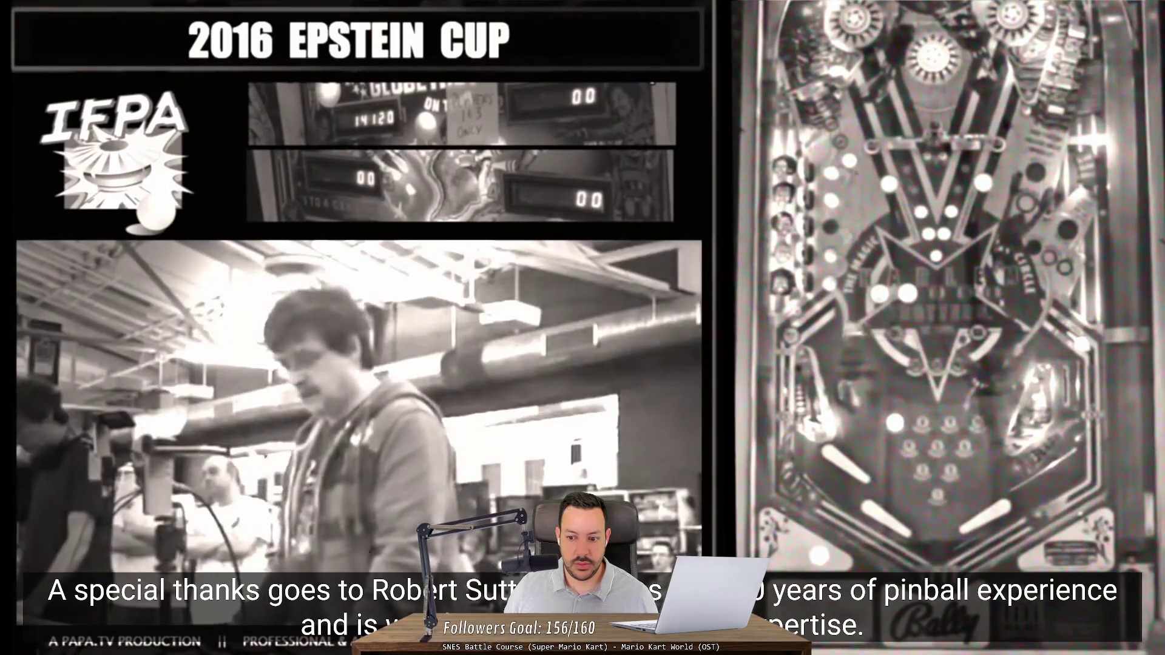
Exit full screen, return to the pinball nudge results, and minimize the browser.
key(Escape)
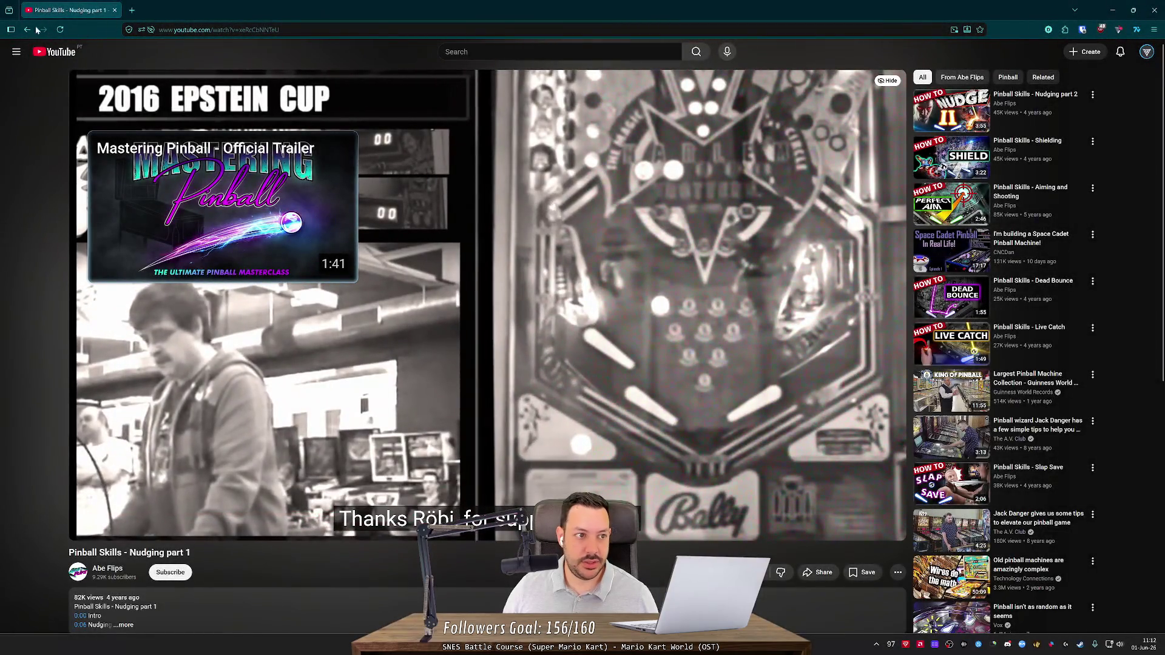
click(28, 29)
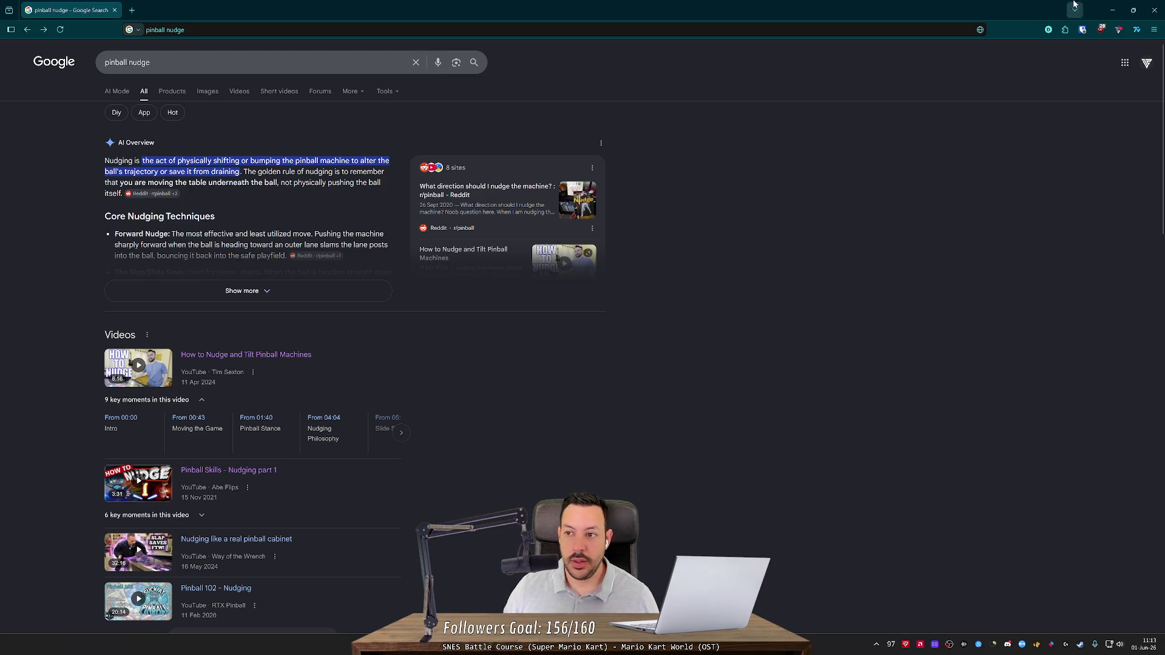
click(1113, 10)
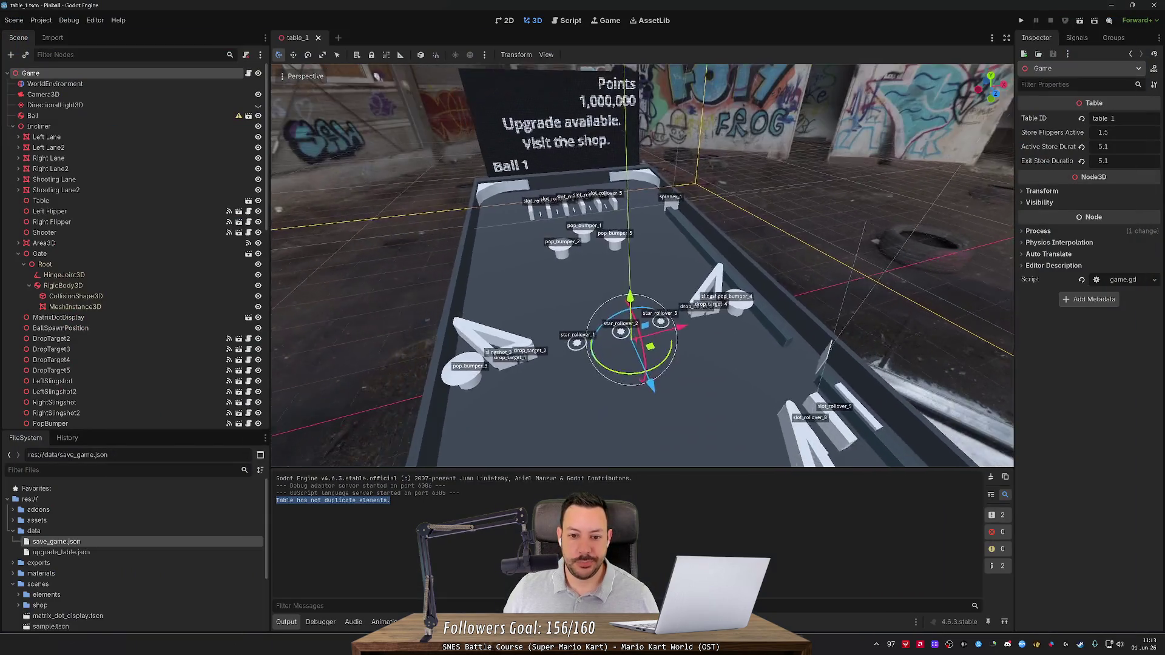
Orbit and zoom the table_1 viewport along the table, then switch back to the browser.
mouse_move(276, 370)
mouse_down()
mouse_move(281, 214)
mouse_move(485, 214)
mouse_up()
scroll(642, 265, up, 2)
mouse_move(642, 265)
mouse_down()
mouse_move(744, 322)
mouse_move(708, 250)
mouse_move(647, 250)
mouse_up()
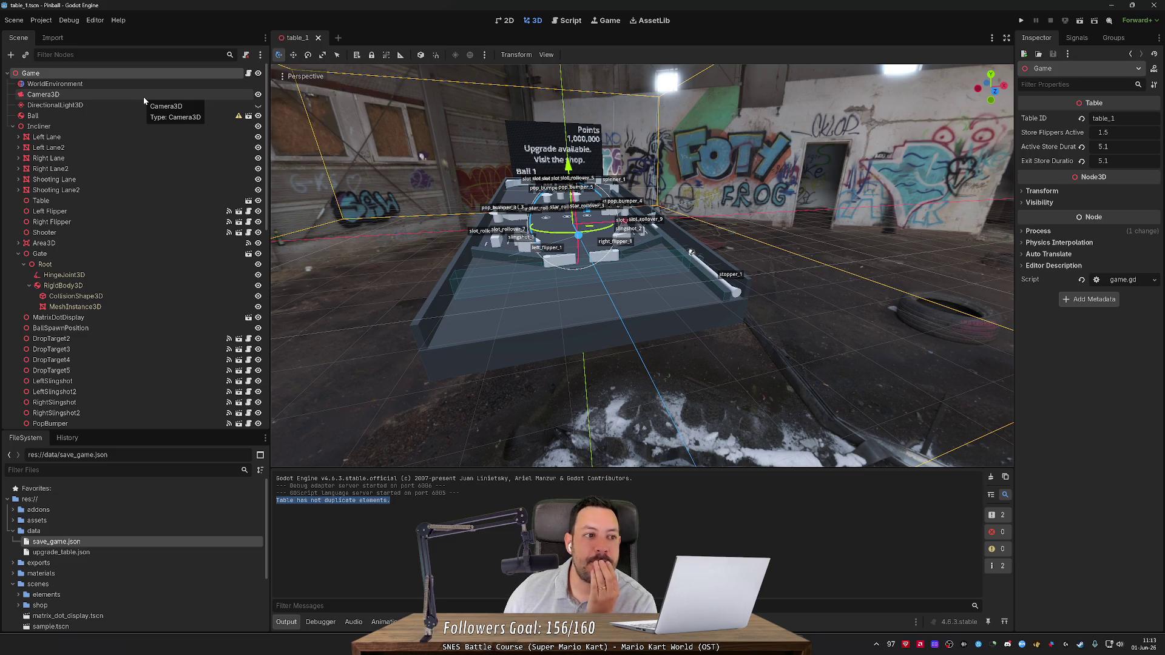
key(alt+Tab)
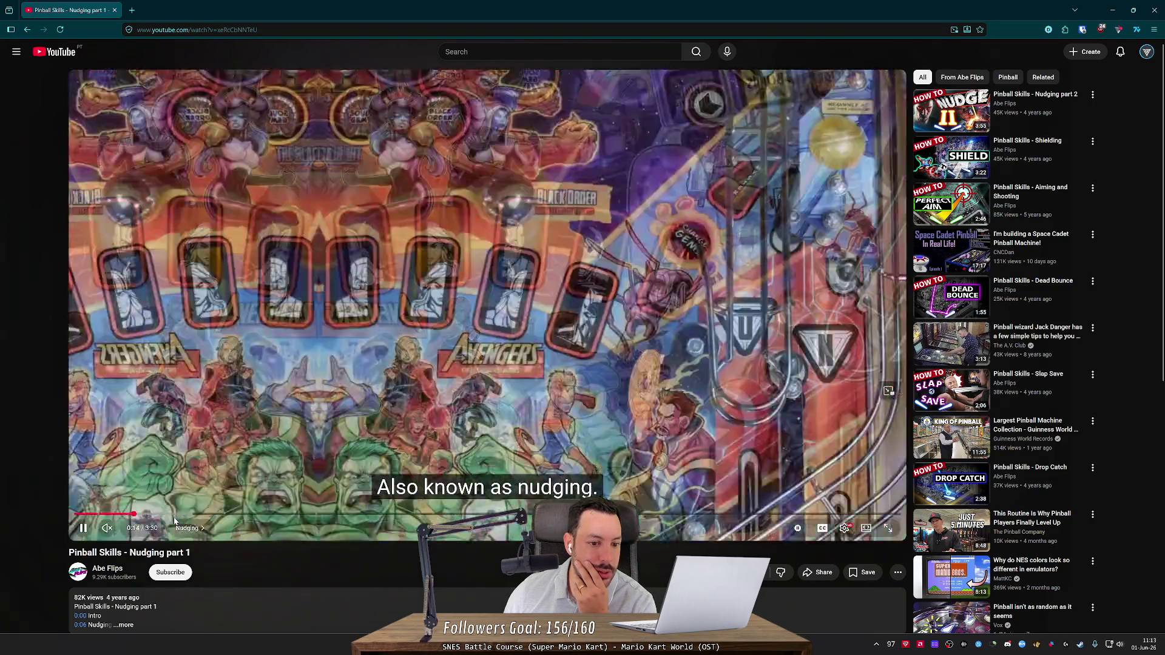
Skip through the Nudging basics chapter to the Floor, legs and feet chapter.
click(188, 528)
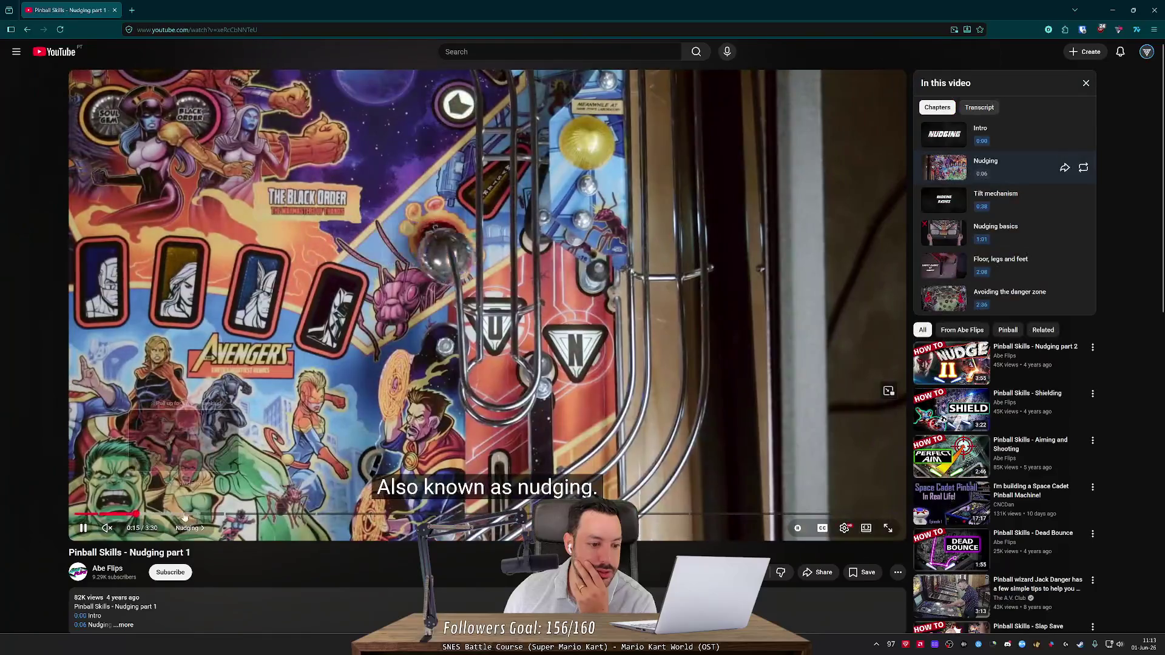
click(185, 514)
click(220, 515)
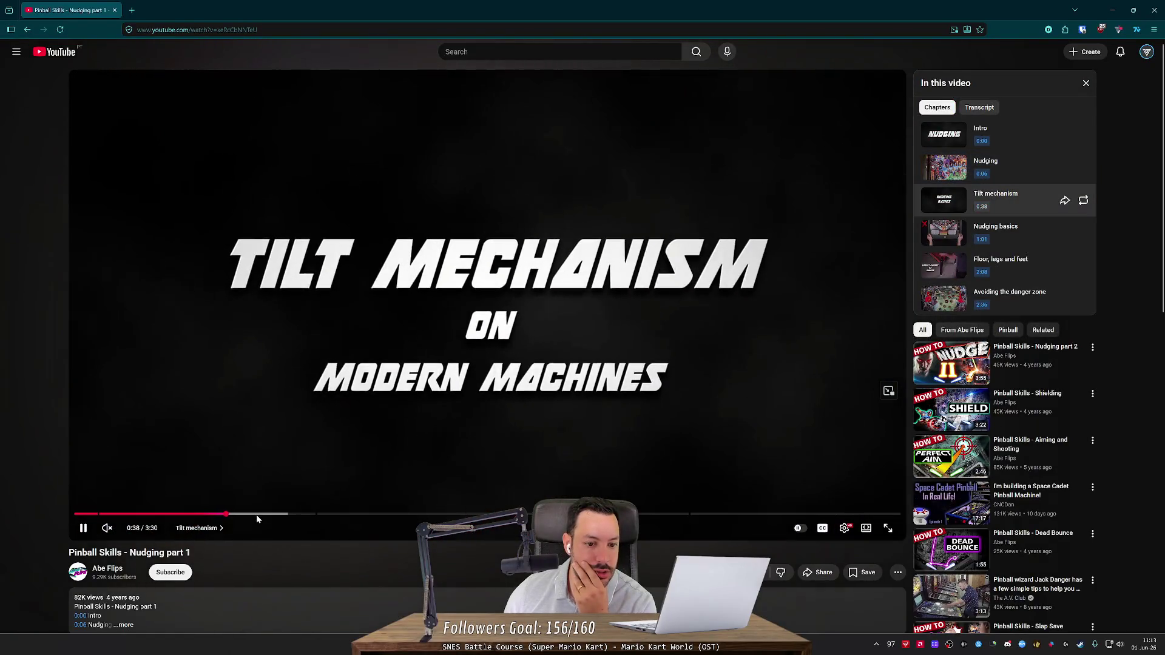
click(326, 514)
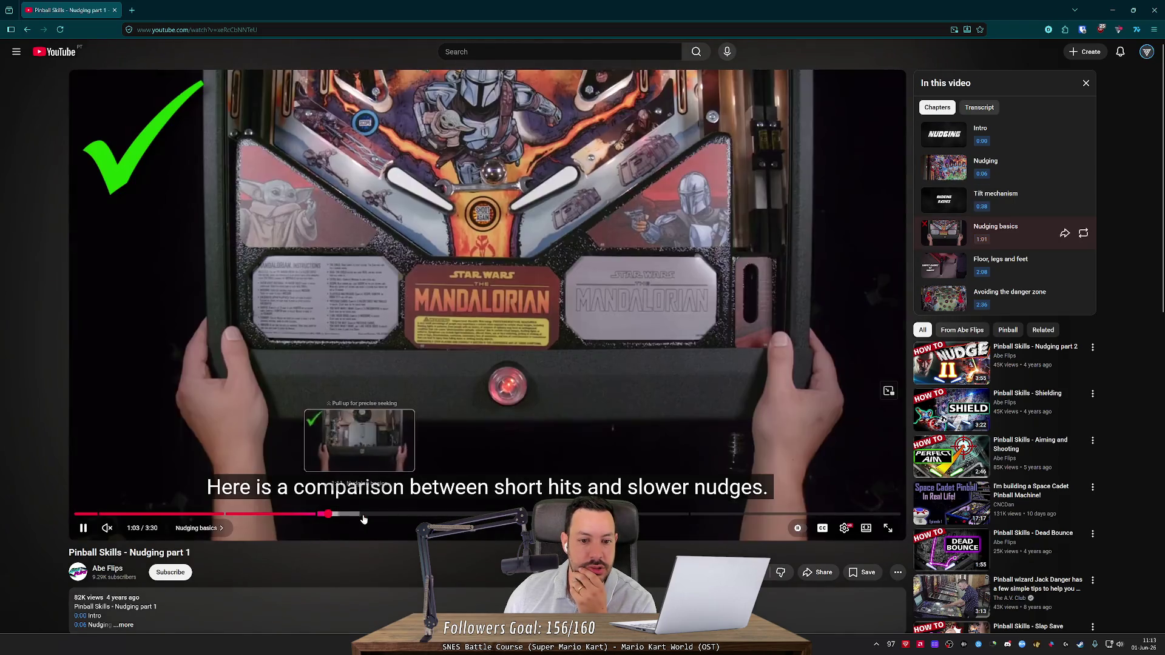
drag(370, 515, 475, 515)
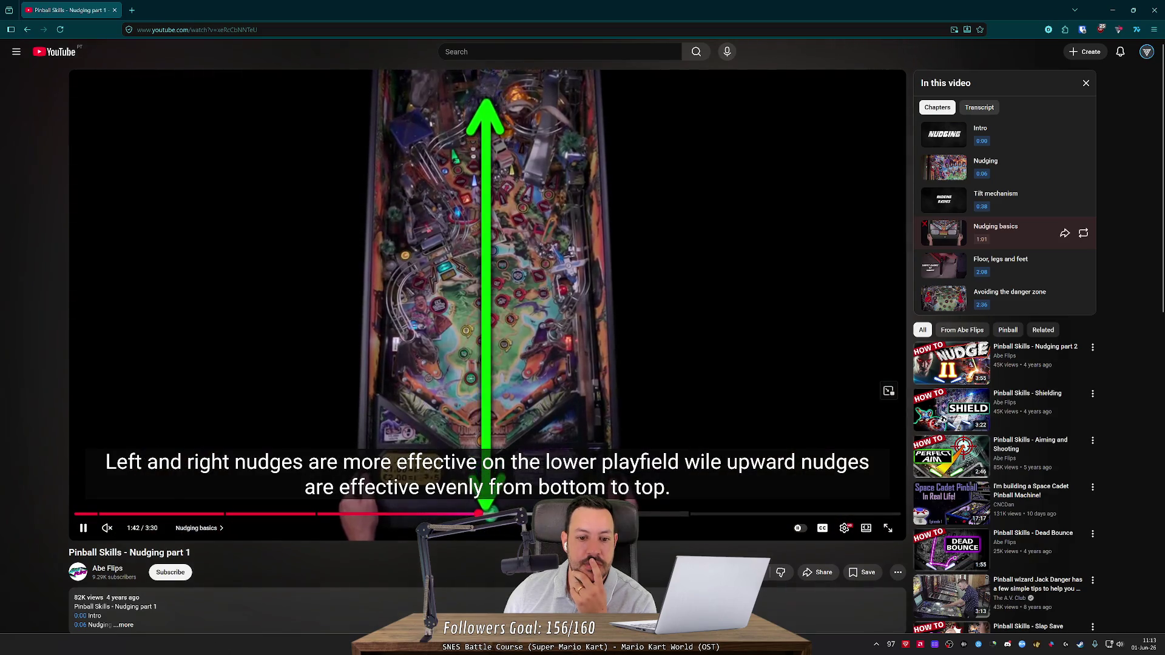
click(641, 514)
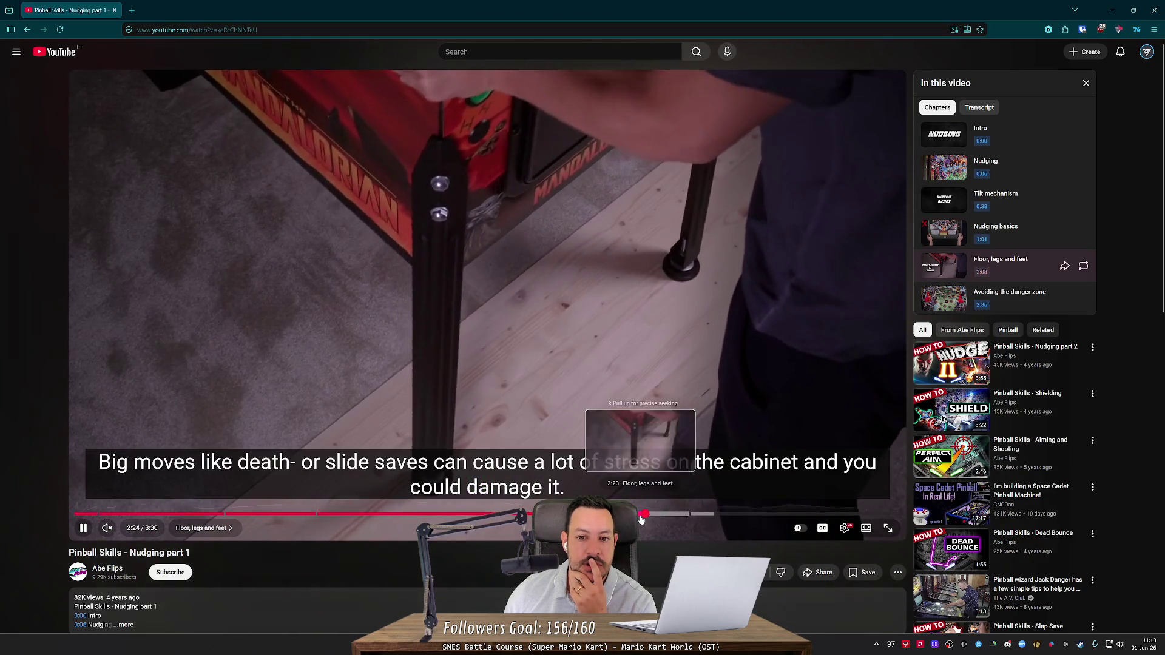
Skim the Avoiding the danger zone chapter to the end, then return to Google results.
key(Left)
key(Left)
key(Left)
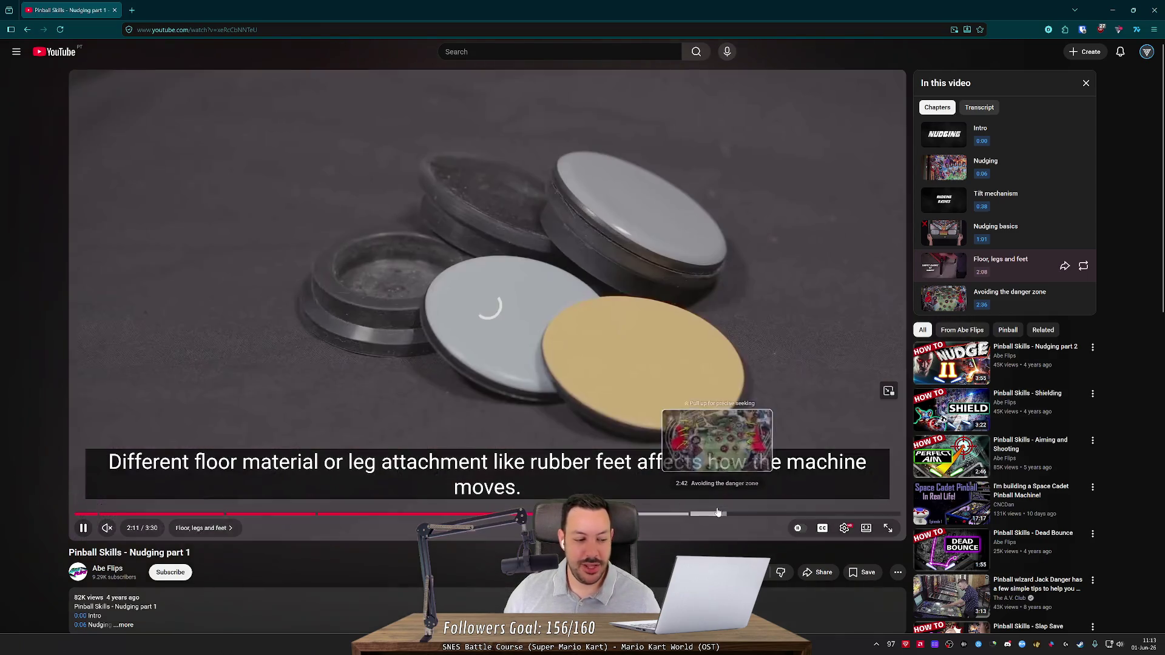
click(719, 514)
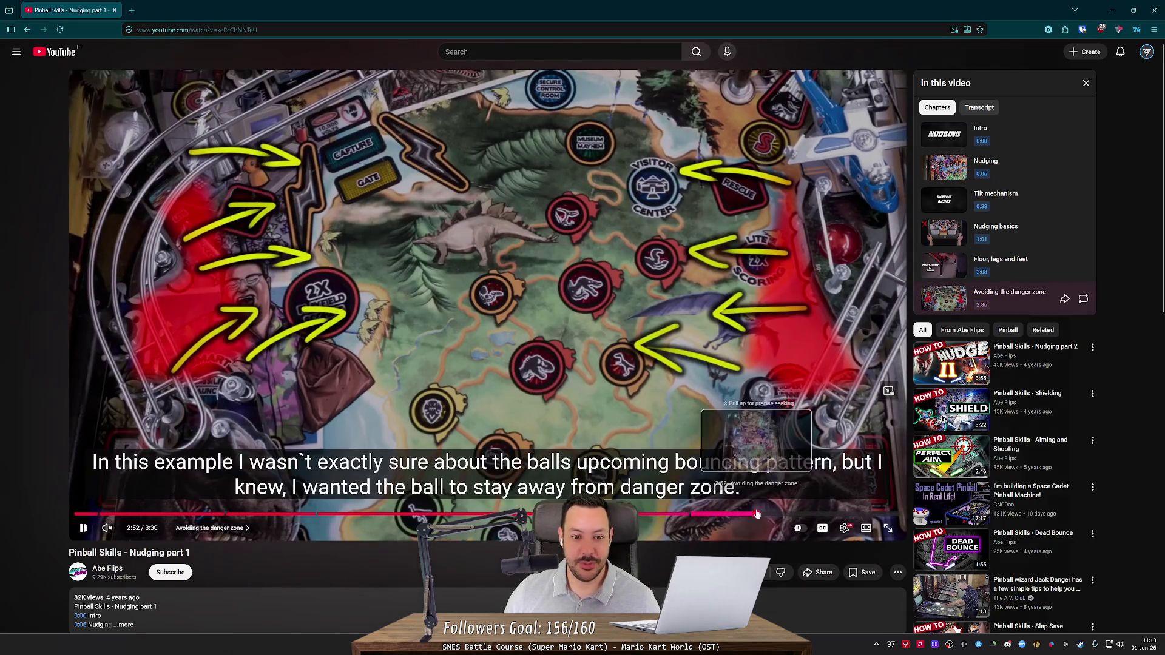
click(759, 514)
click(816, 514)
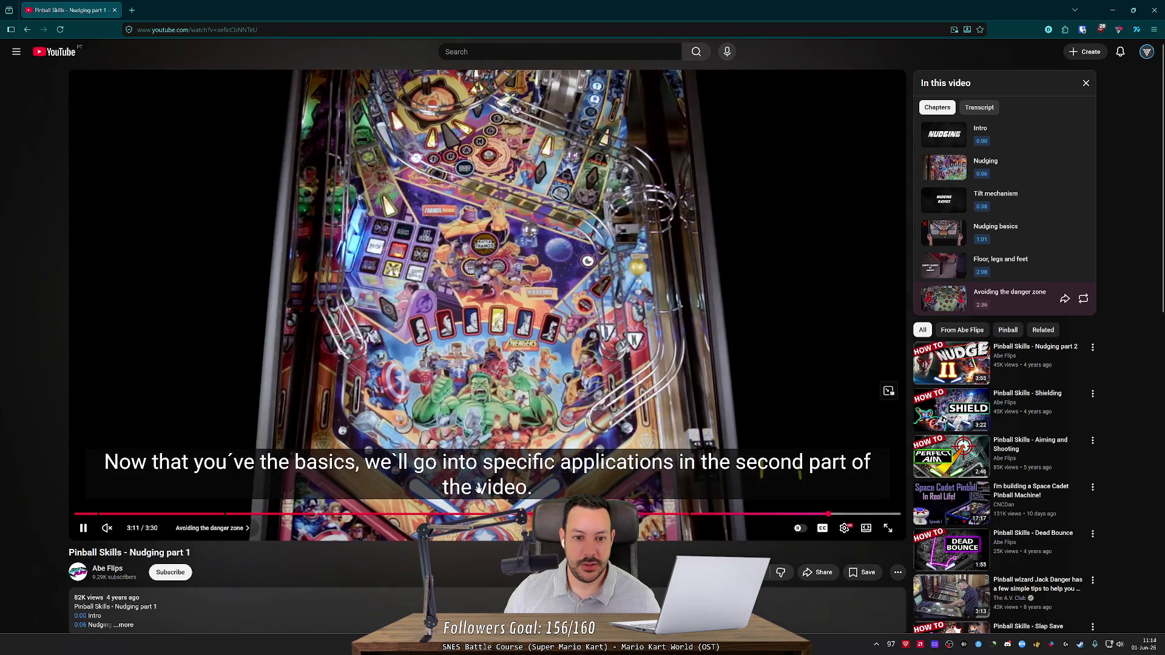
click(28, 30)
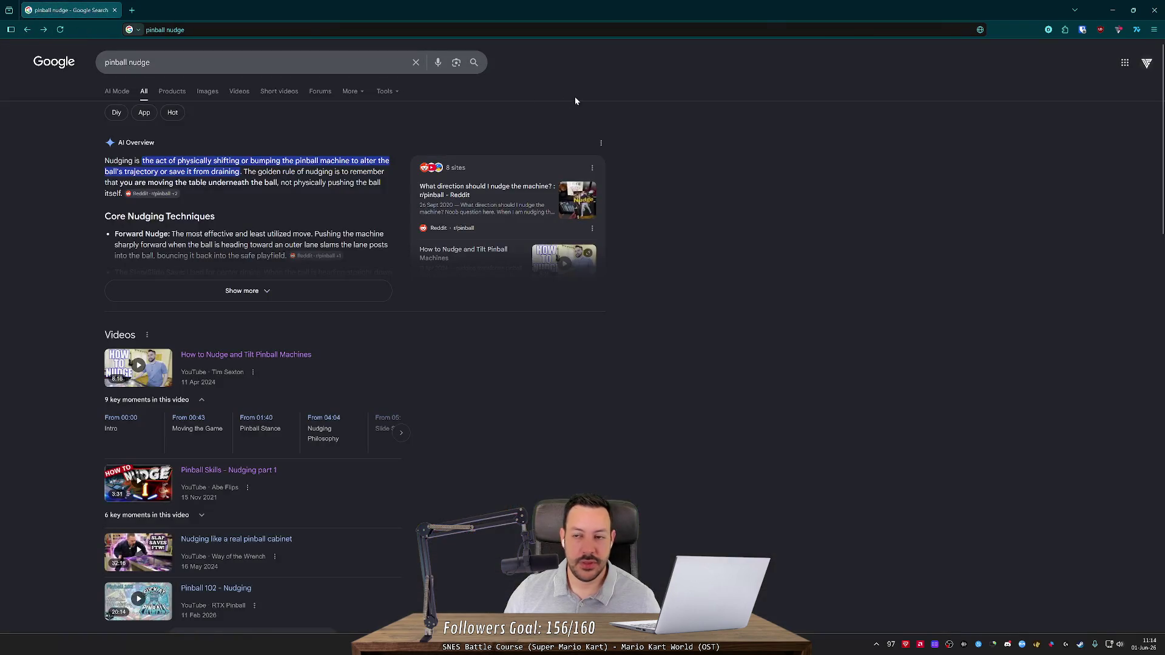
Return to Godot and select the Incliner node in the table_1 scene.
key(alt+Tab)
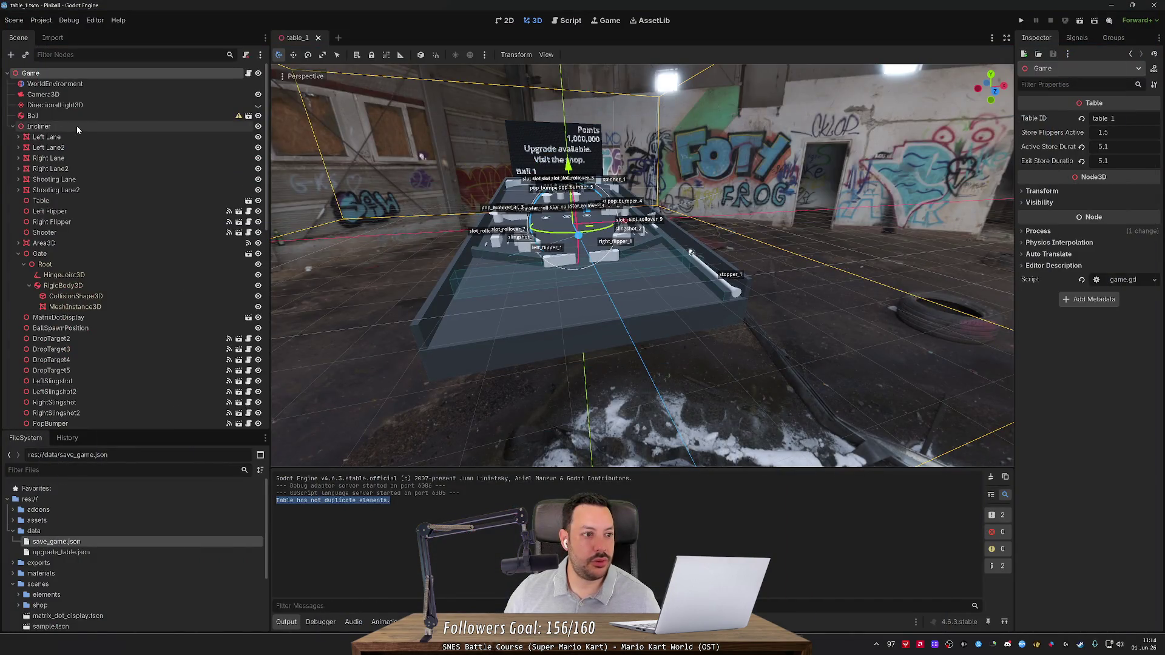
click(97, 128)
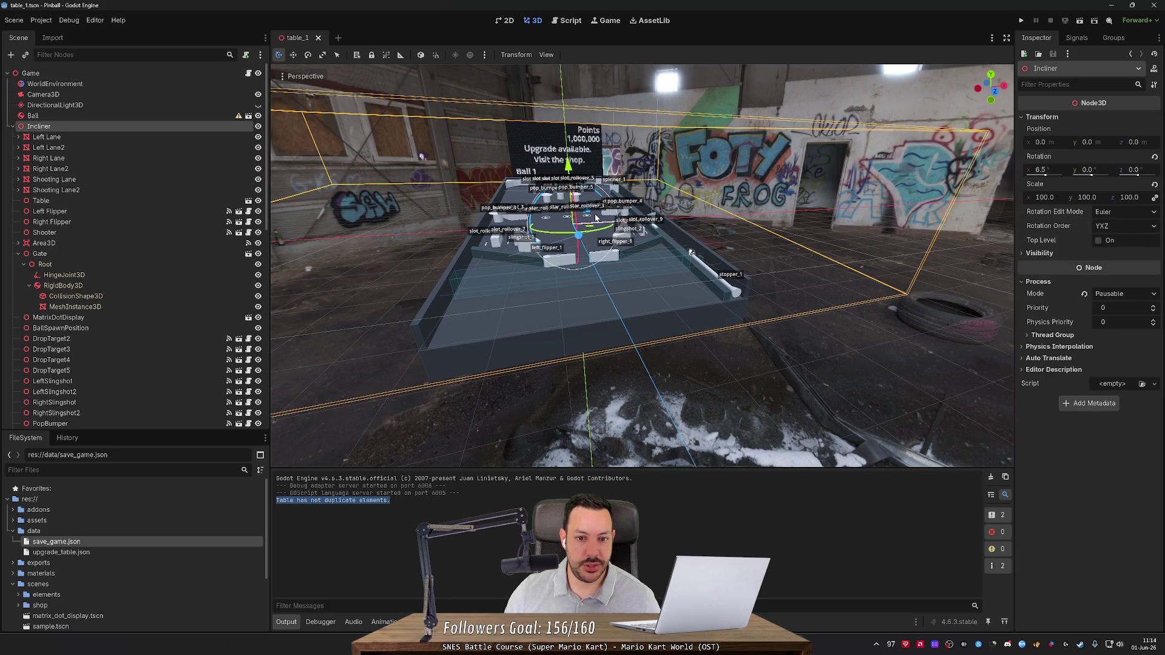
mouse_move(616, 220)
mouse_down()
mouse_move(476, 346)
mouse_move(453, 312)
mouse_up()
Attach a new script to Incliner saved as res://scripts/nudger.gd.
right_click(211, 126)
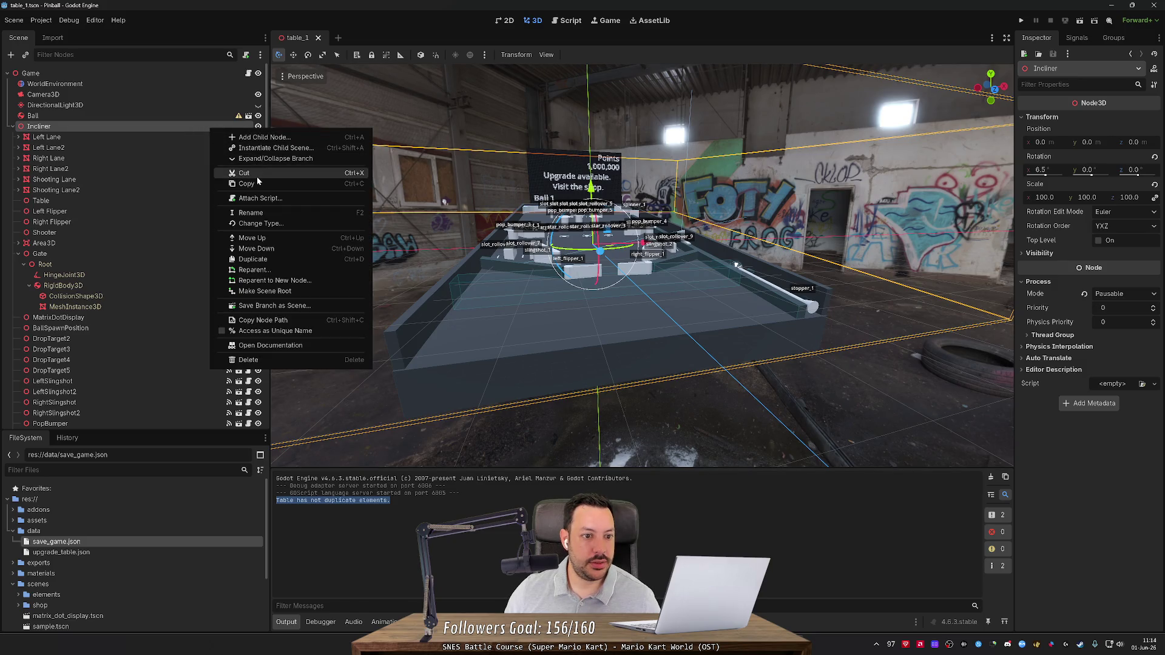
click(260, 200)
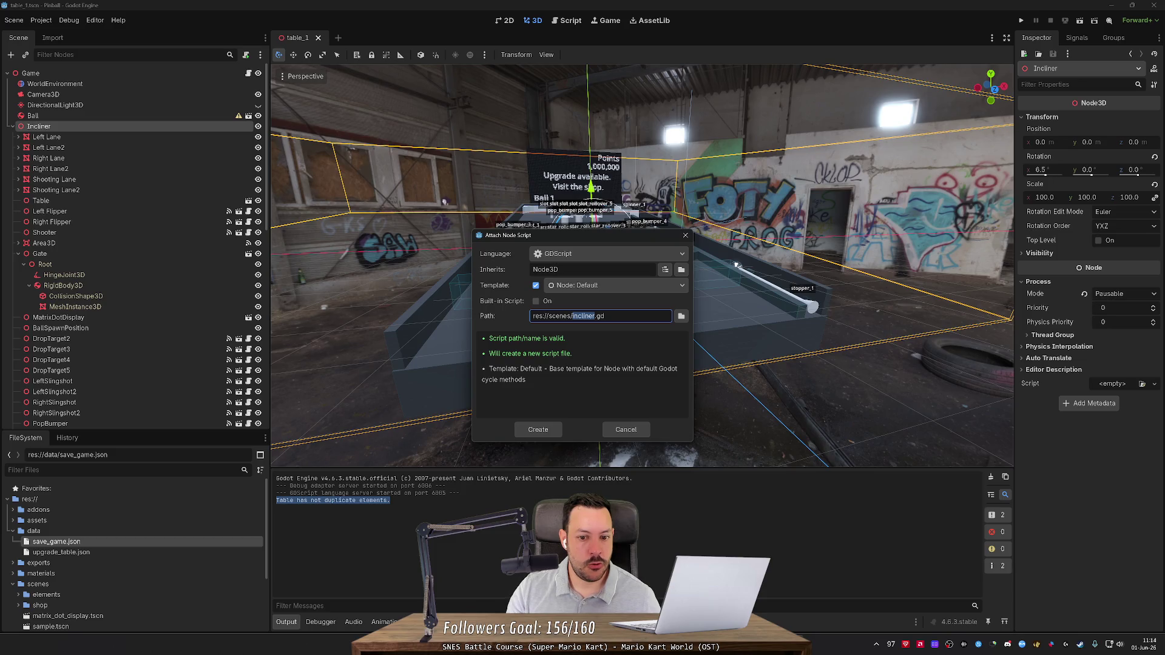
text(incliner)
key(ctrl+Left)
key(BackSpace)
key(BackSpace)
key(BackSpace)
text(scripts/)
key(ctrl+shift+Right)
text(nudger)
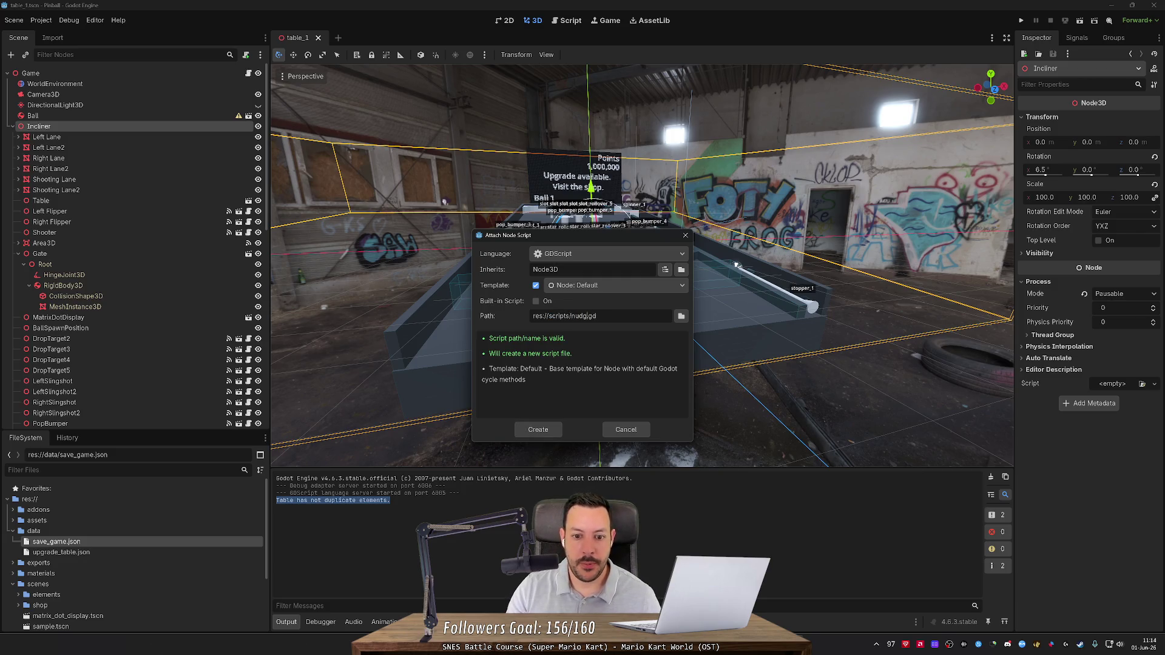
key(Return)
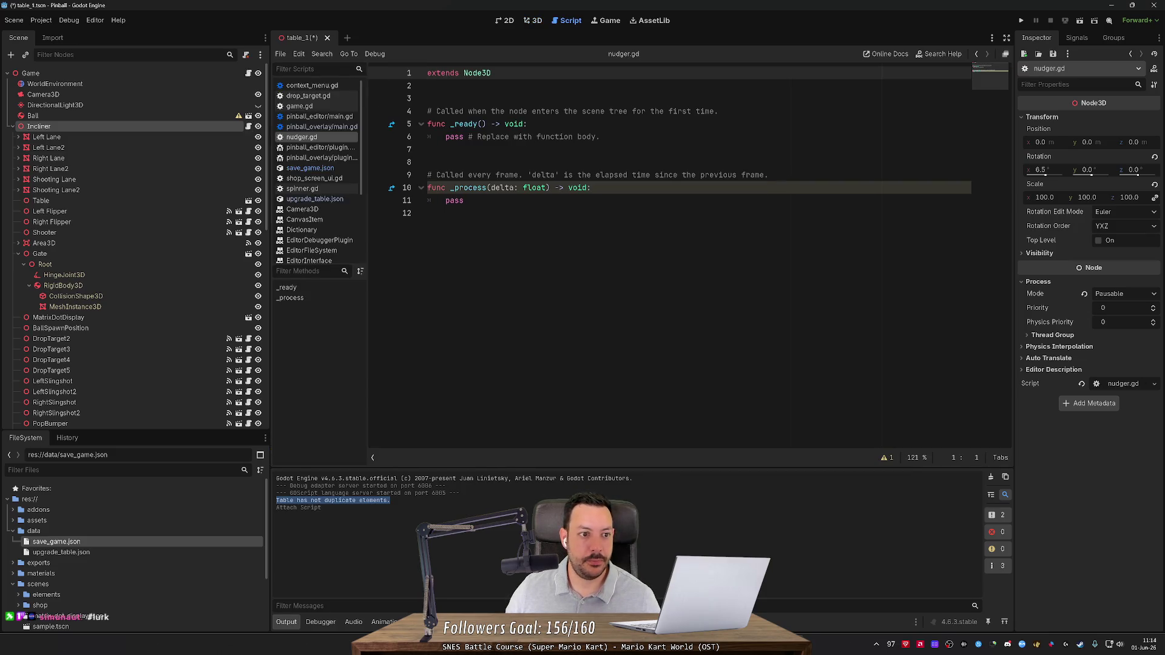
Save table_1, scroll through the Game node's game.gd, and open Project Settings.
key(ctrl+s)
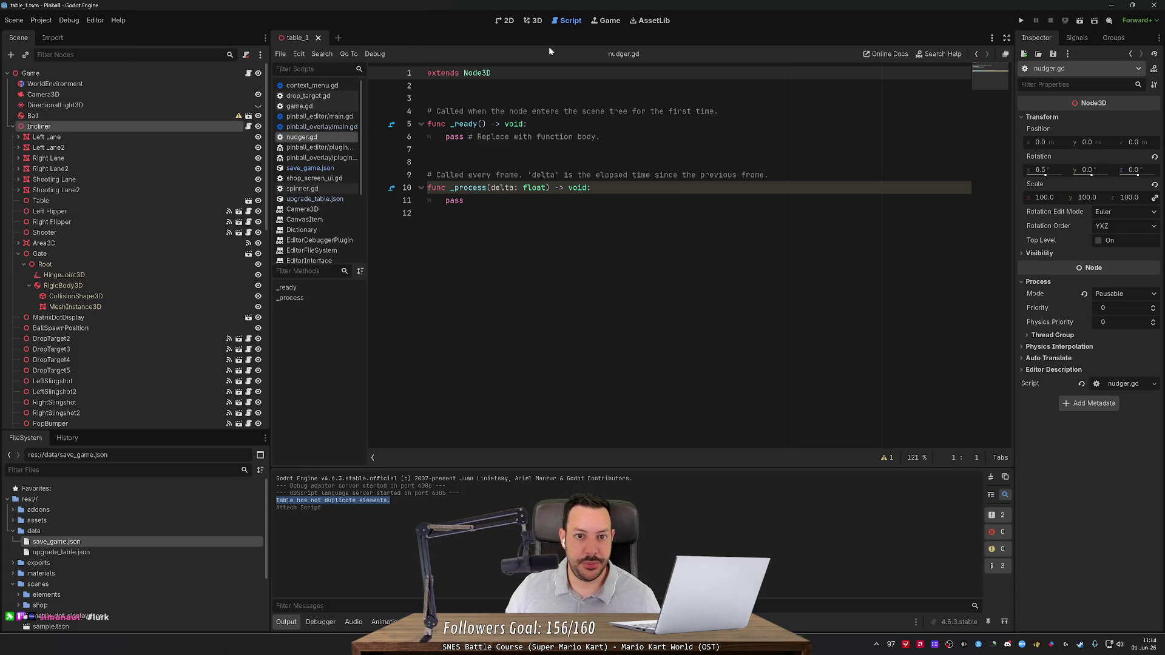
click(535, 22)
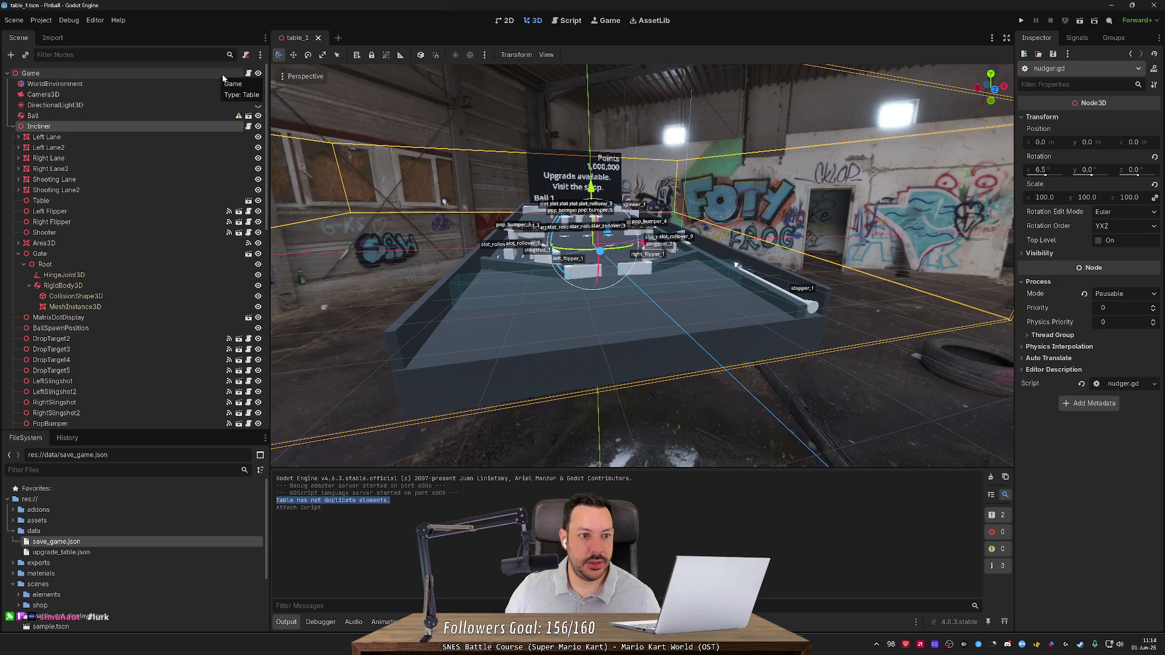
click(248, 74)
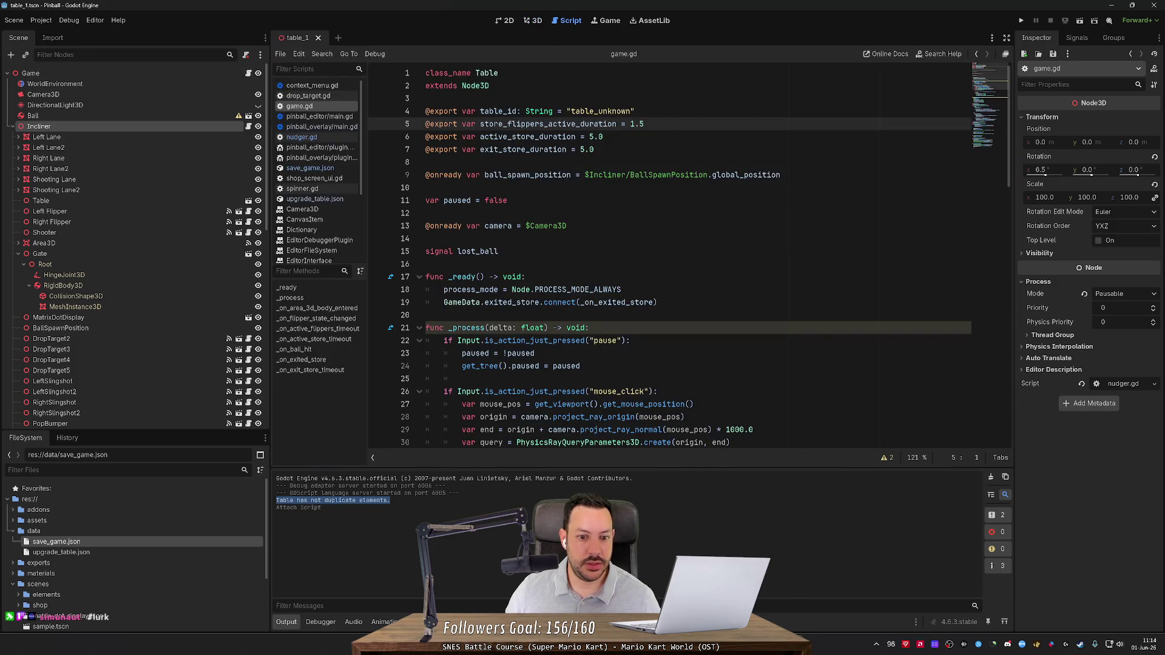
scroll(565, 230, down, 6)
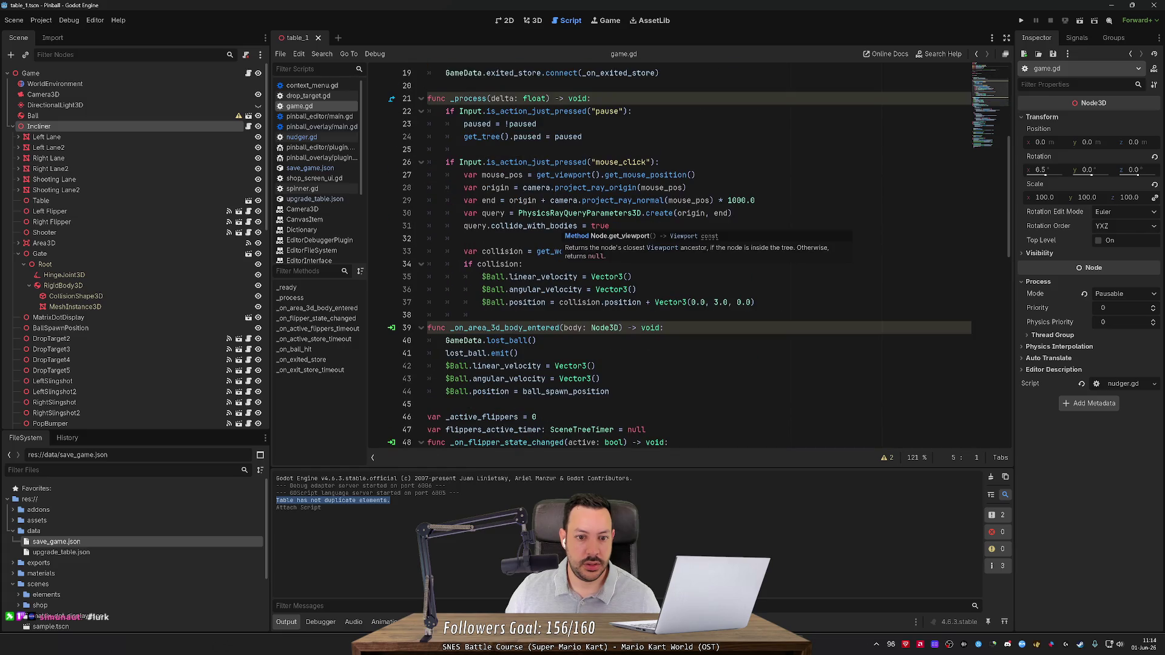
scroll(565, 230, up, 3)
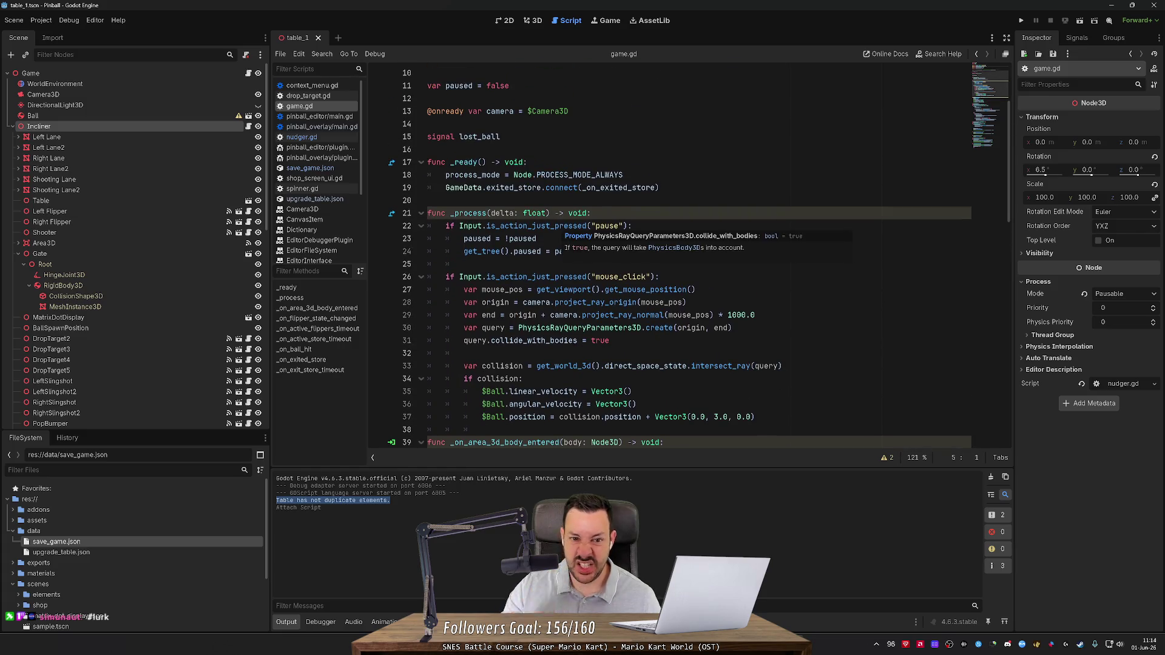
scroll(565, 233, down, 1)
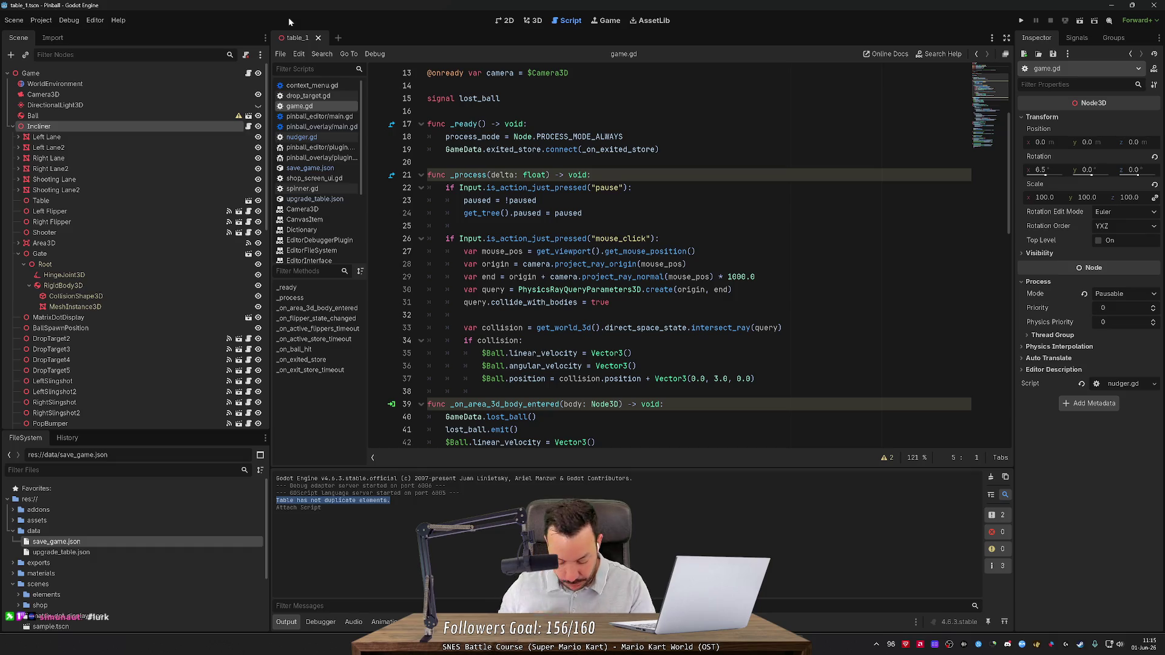
click(40, 20)
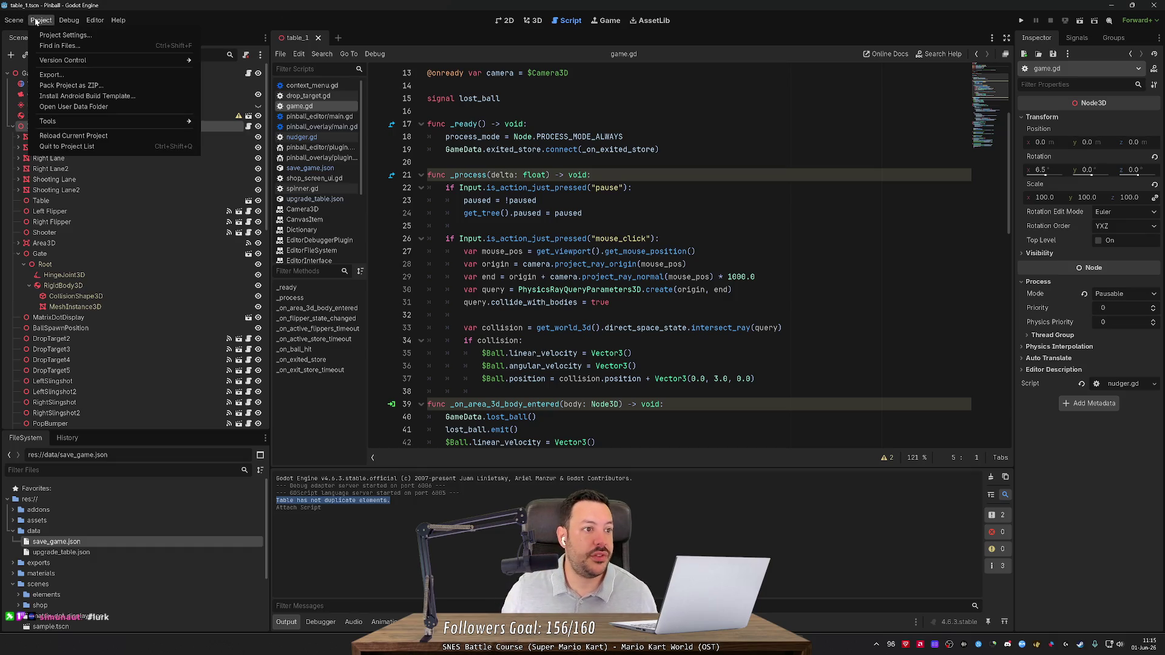
click(53, 35)
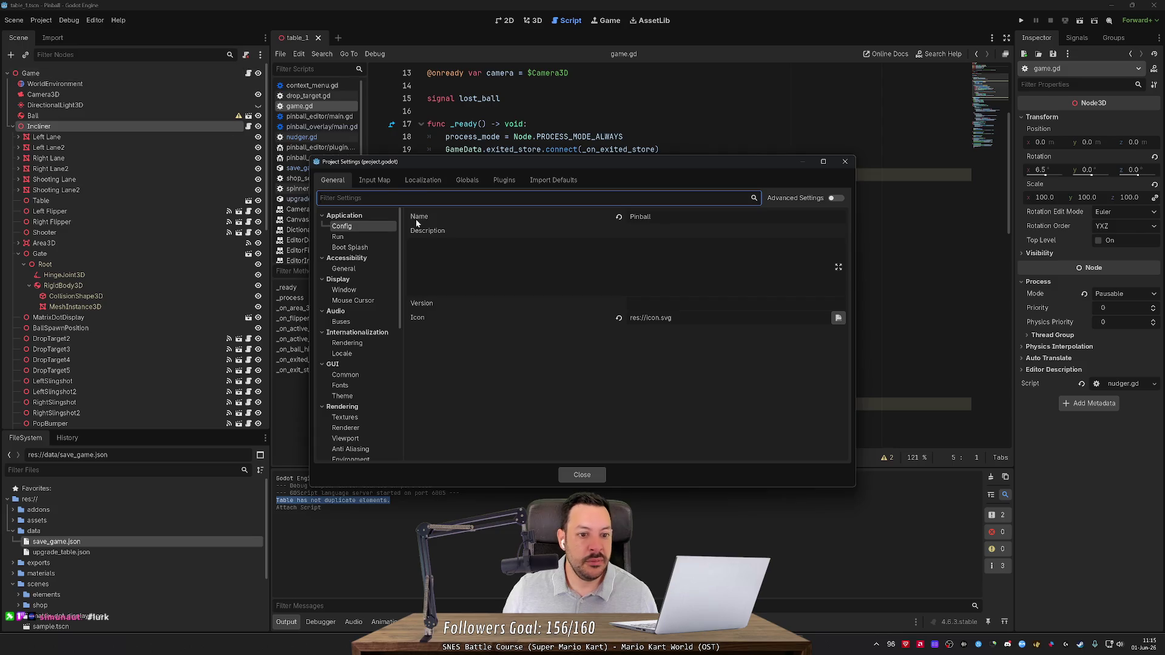
Check the left_nudge and right_nudge actions in Input Map, then close Project Settings.
click(376, 181)
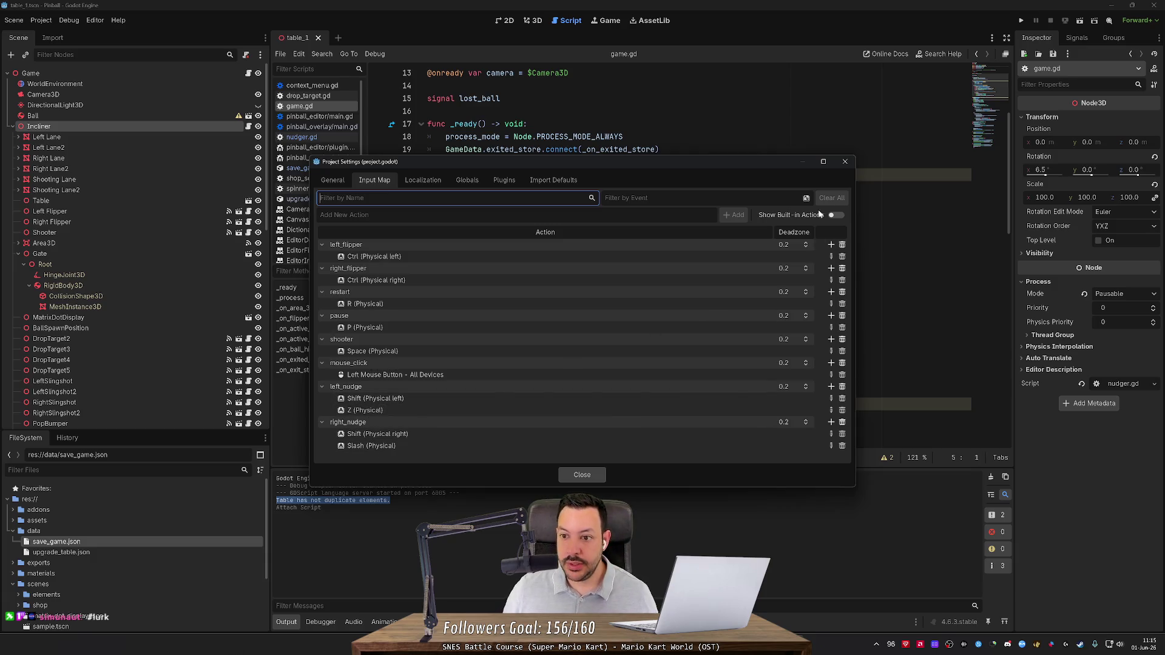
click(845, 162)
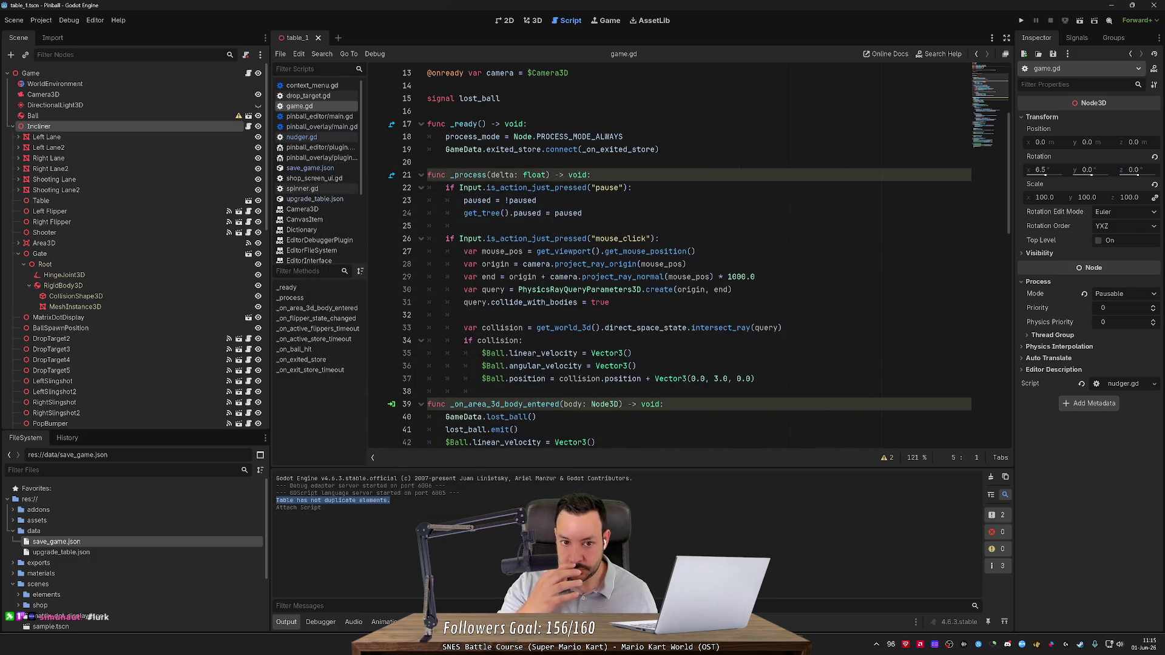
scroll(698, 255, down, 2)
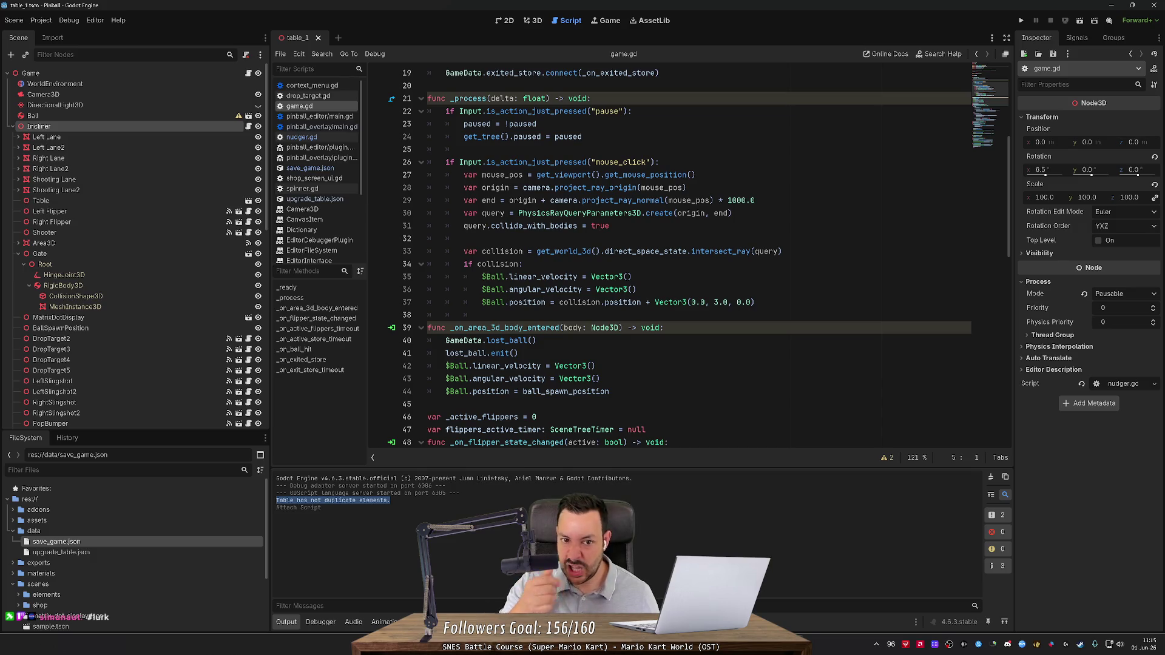
Select the if Input.is_action_just_pressed("pause"): check on line 22, then open nudger.gd.
drag(632, 111, 446, 111)
drag(632, 111, 446, 111)
mouse_move(530, 124)
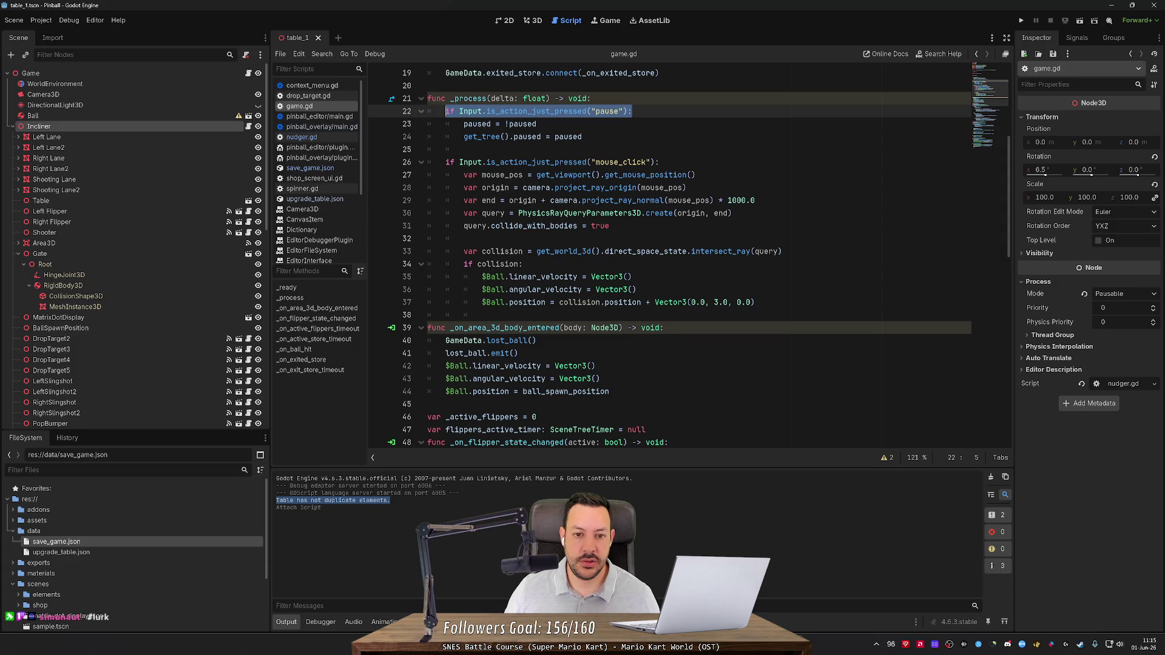
click(633, 111)
drag(632, 111, 446, 111)
drag(632, 111, 459, 111)
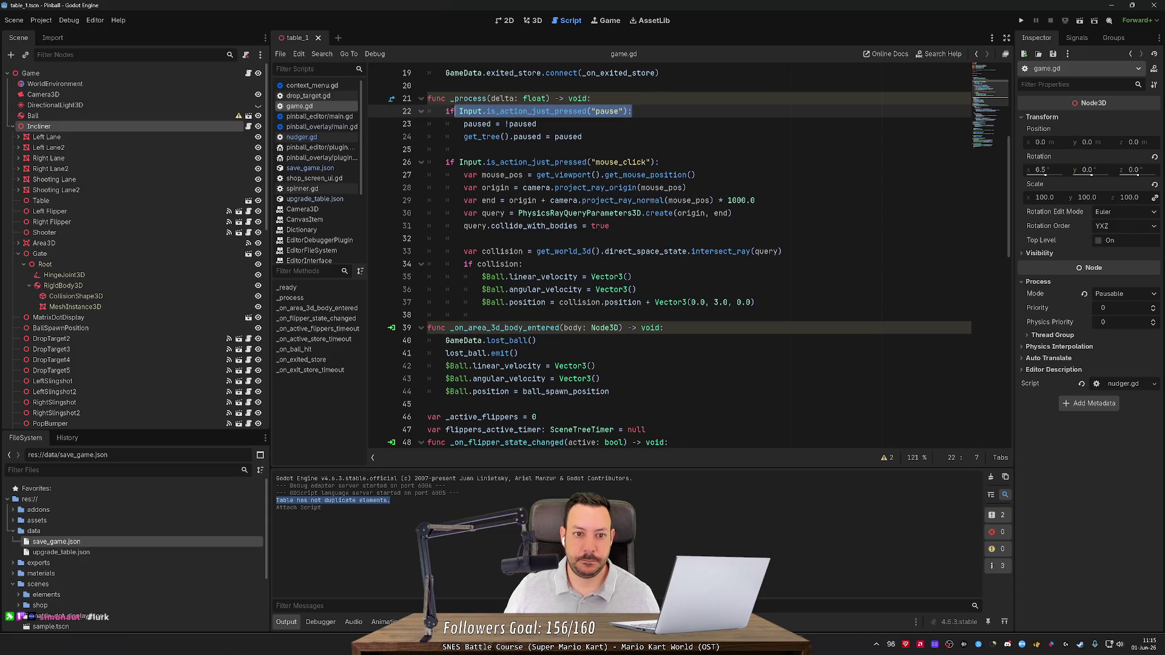
drag(633, 111, 446, 111)
key(ctrl+c)
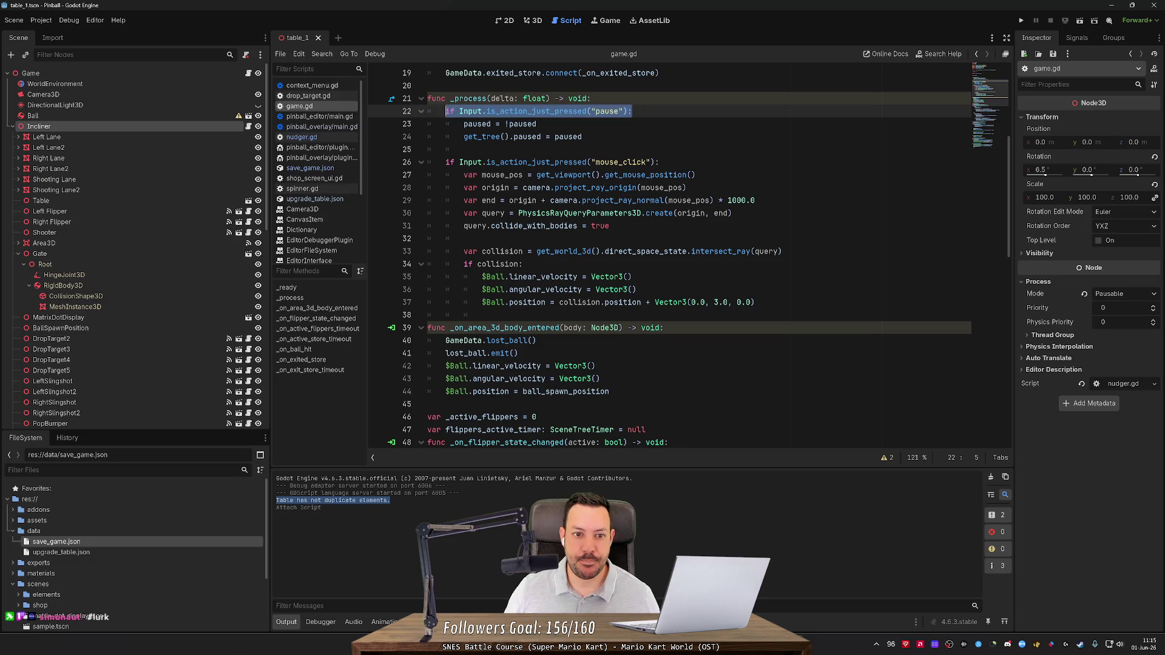
click(248, 126)
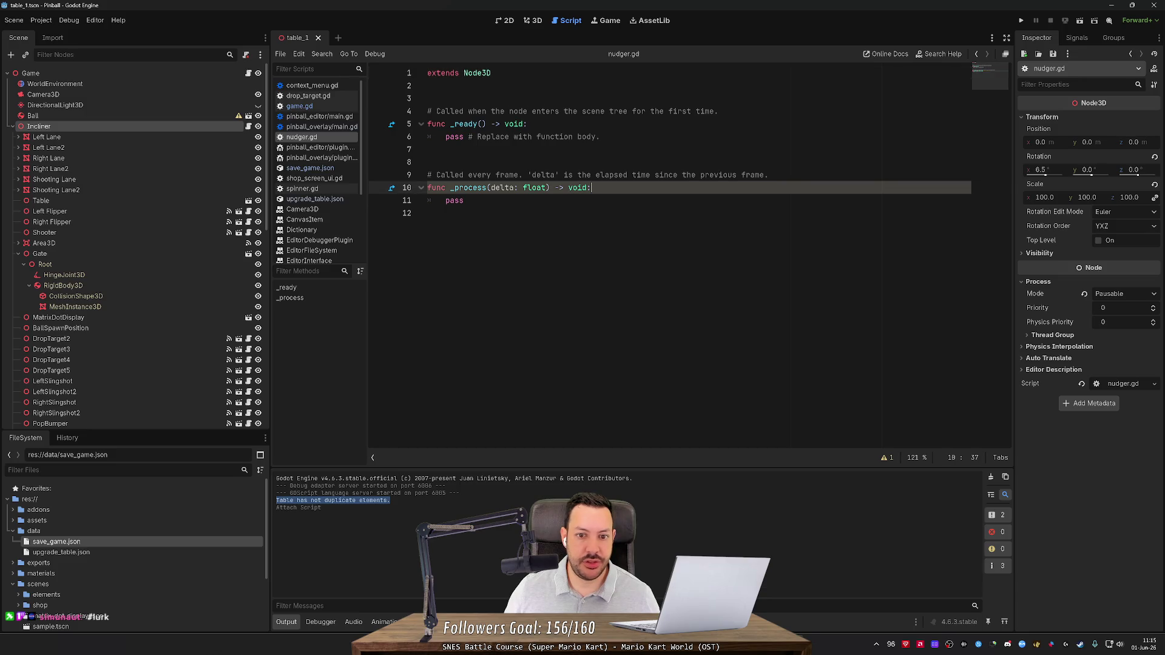
Paste the input check into _process as a left_nudge check with a pass body.
key(Return)
key(ctrl+v)
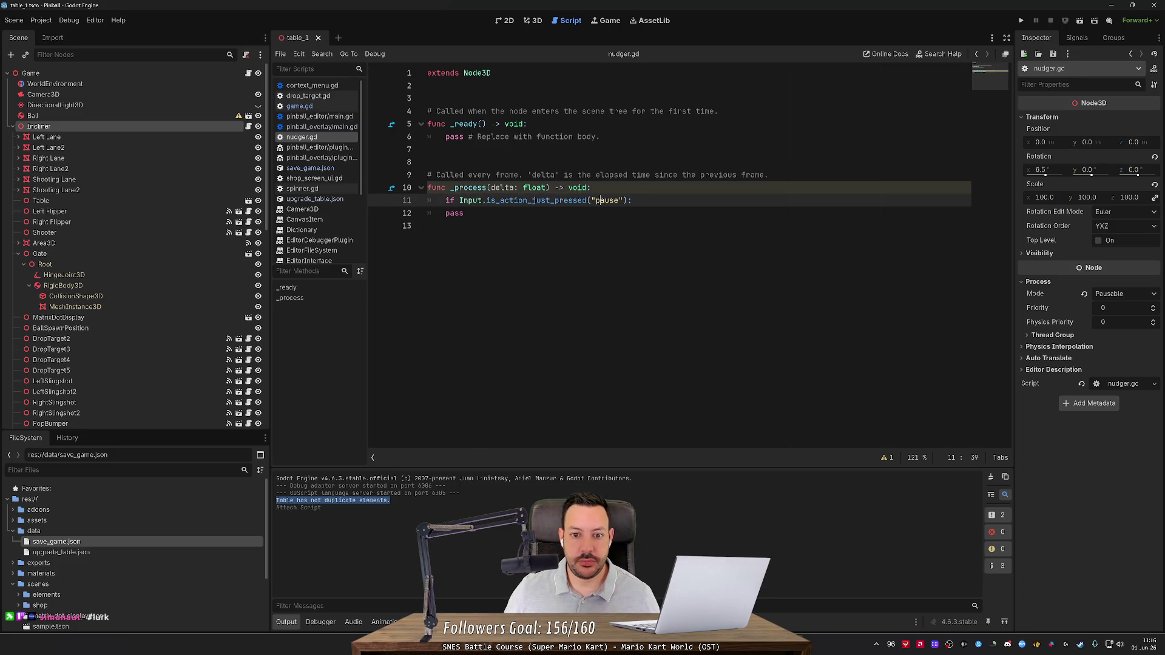
text(lef)
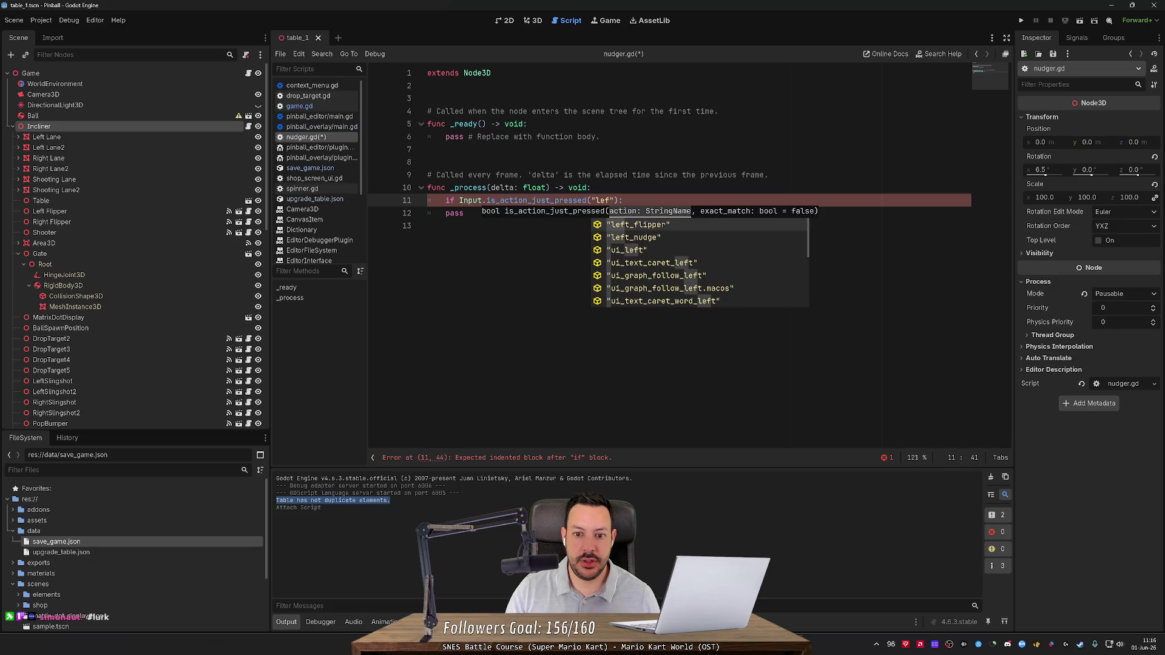
key(Down)
key(Return)
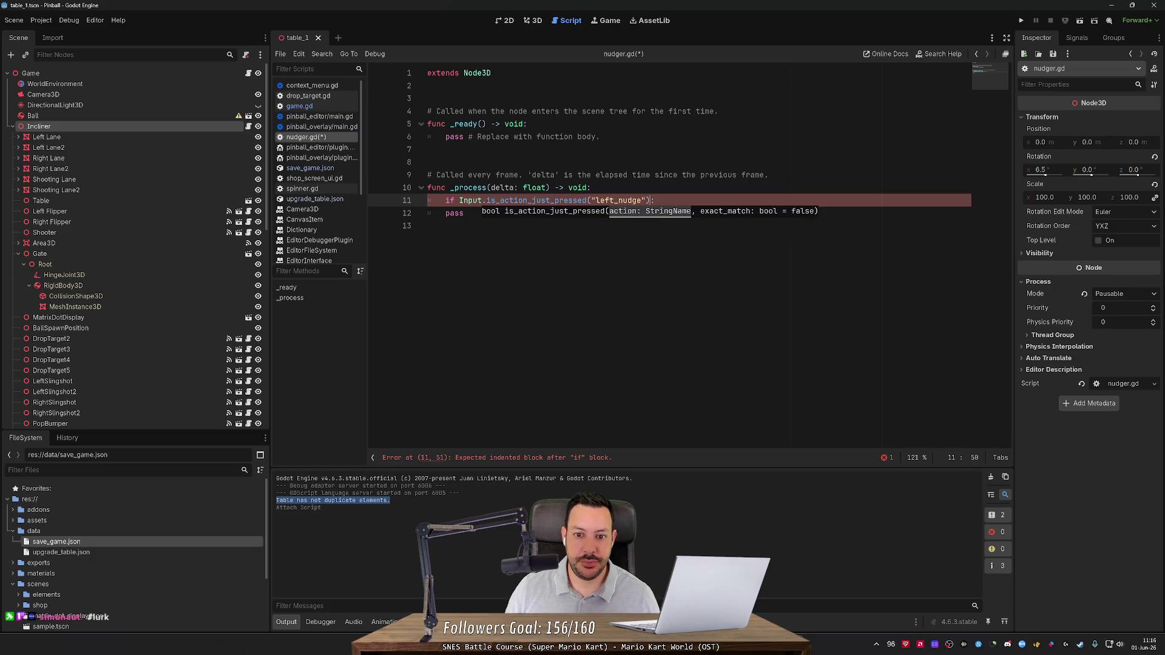
key(End)
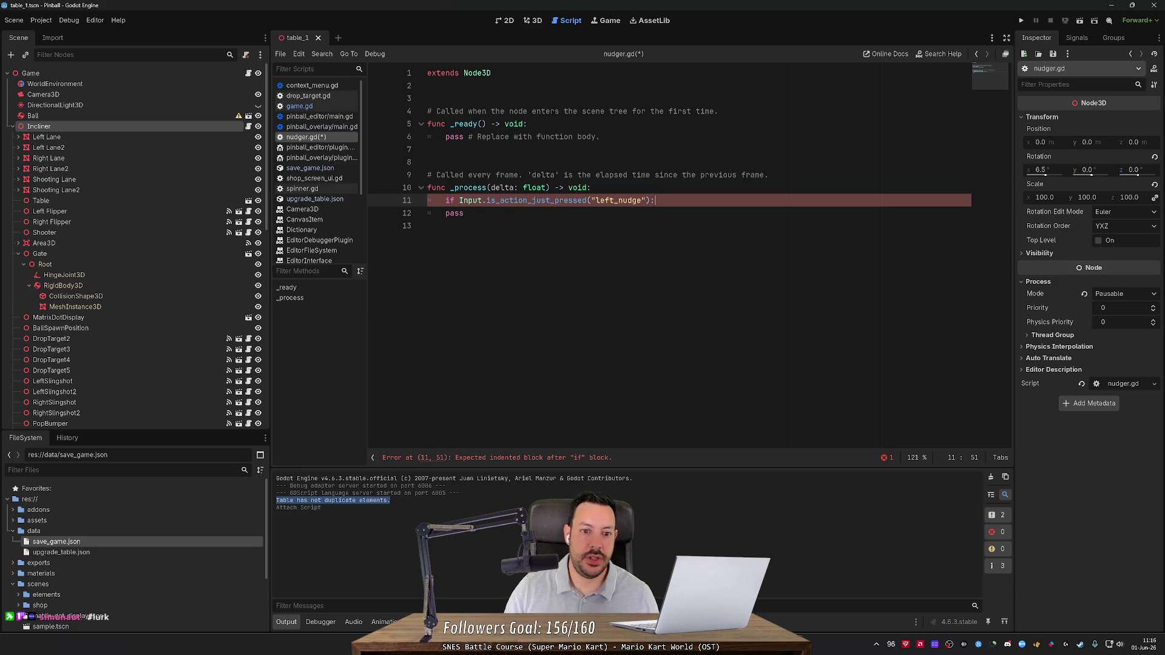
key(Return)
text(pass)
Duplicate the left_nudge block below it and change the copy to right_nudge.
key(Return)
key(Return)
key(Up)
key(Up)
key(Up)
key(Home)
key(shift+Down)
key(shift+End)
key(ctrl+c)
key(Down)
key(Down)
key(ctrl+v)
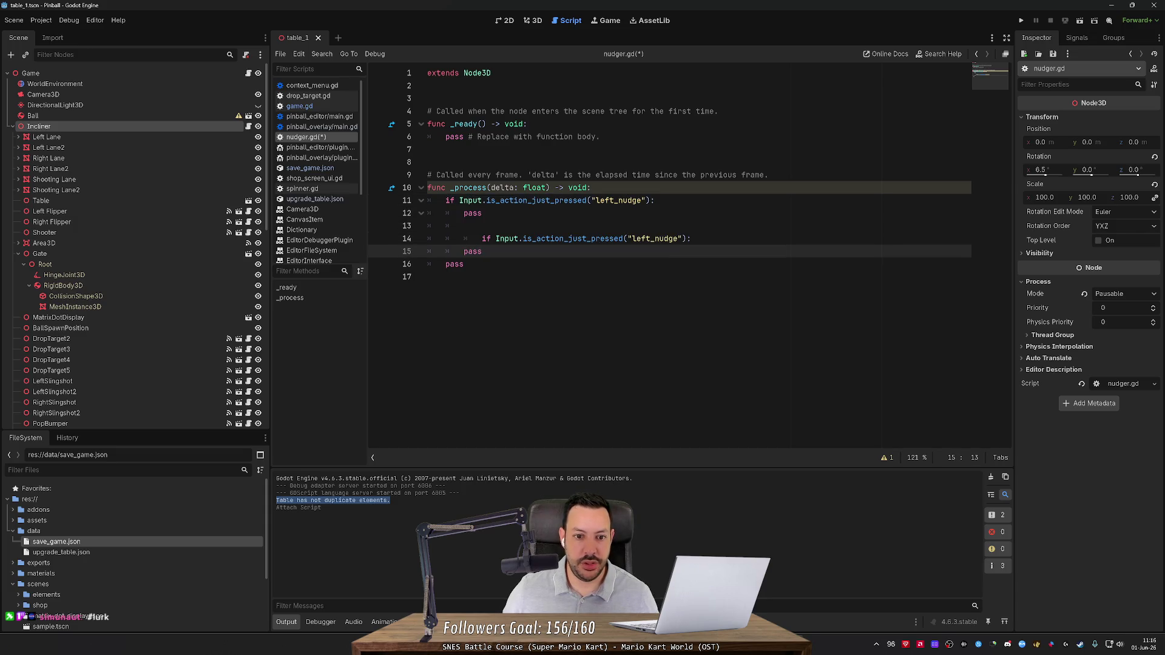
key(Up)
key(BackSpace)
key(BackSpace)
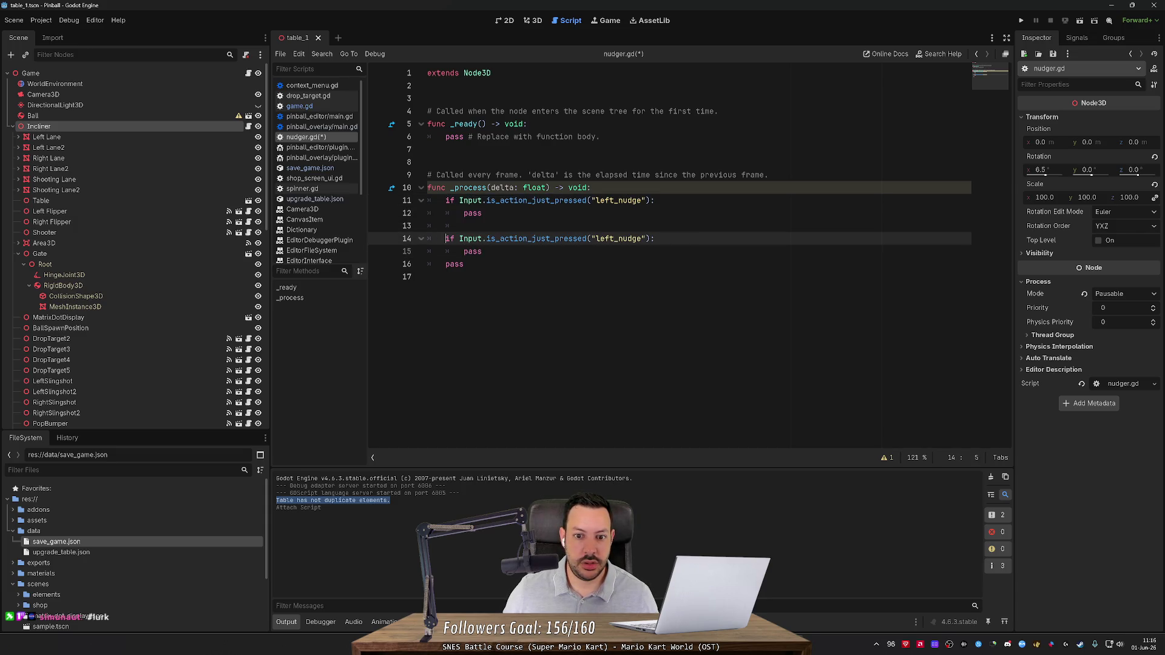
key(BackSpace)
key(BackSpace)
key(BackSpace)
text(rig)
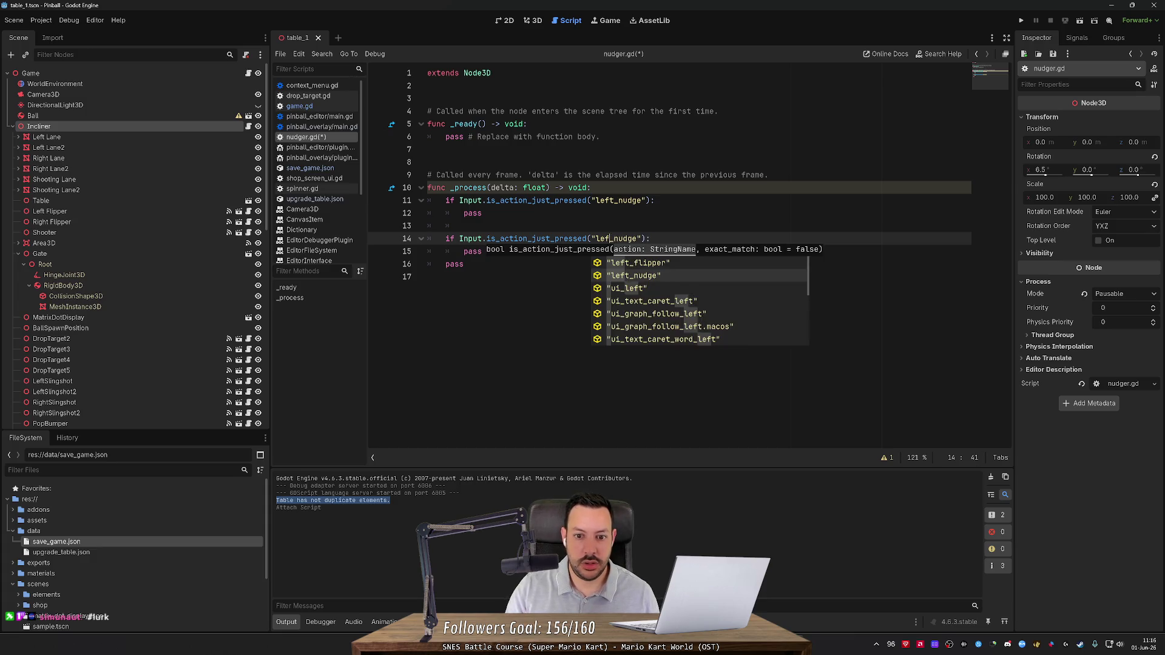
text(ht)
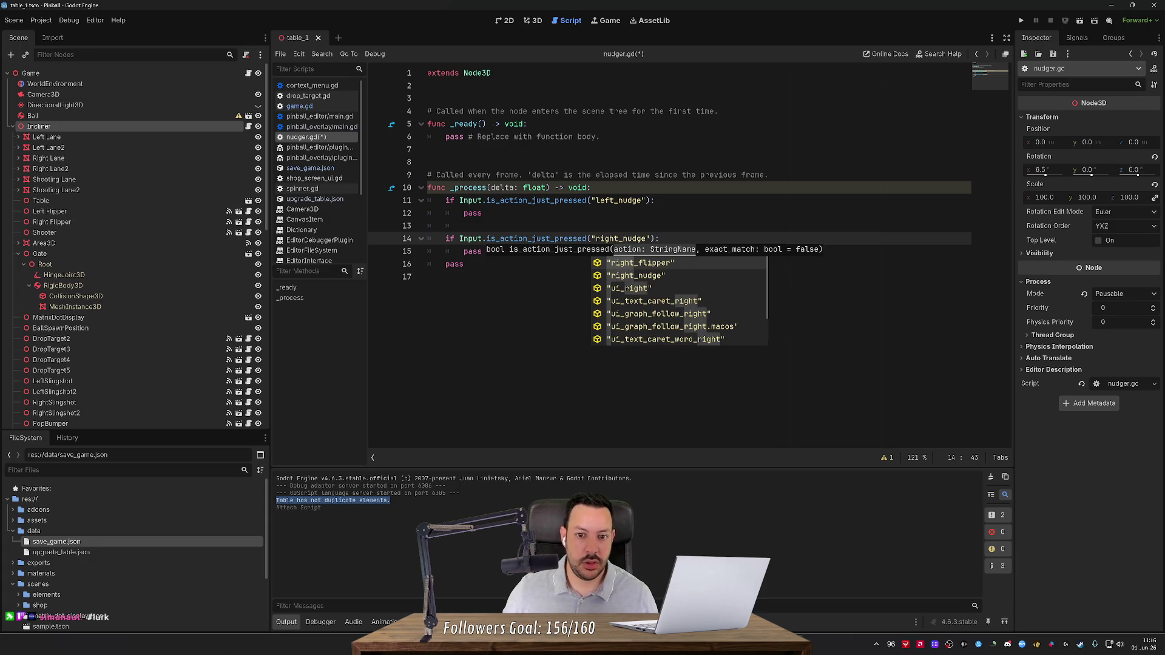
click(482, 214)
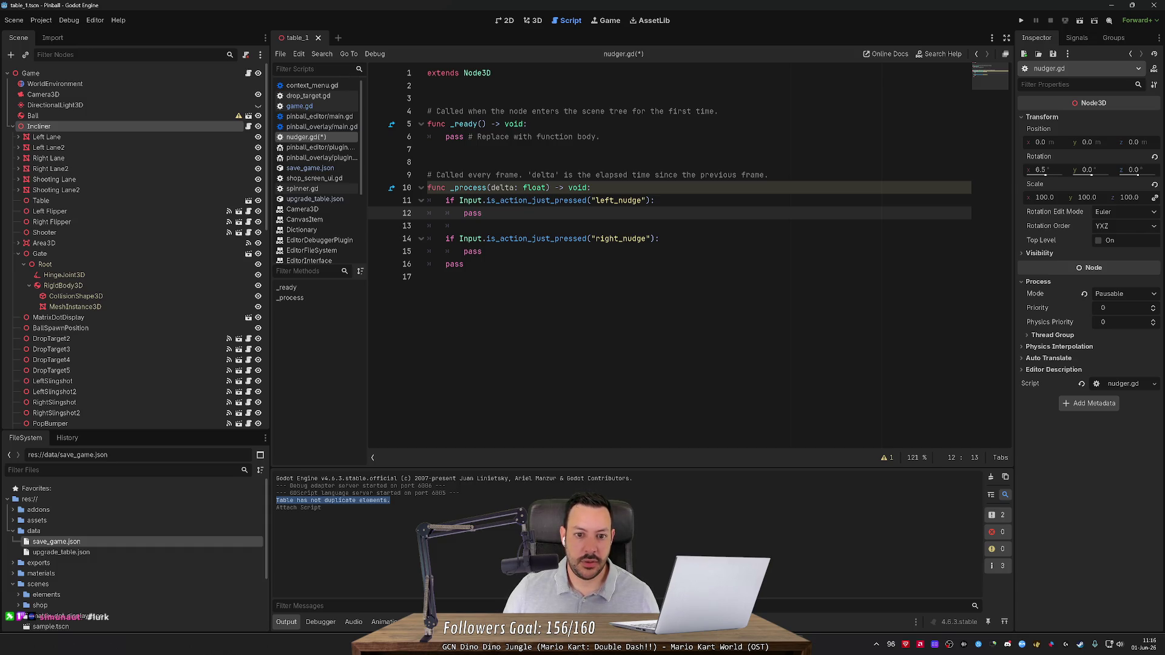
Launch Paint and draw a tall red rectangle as the table outline.
key(super)
text(paint)
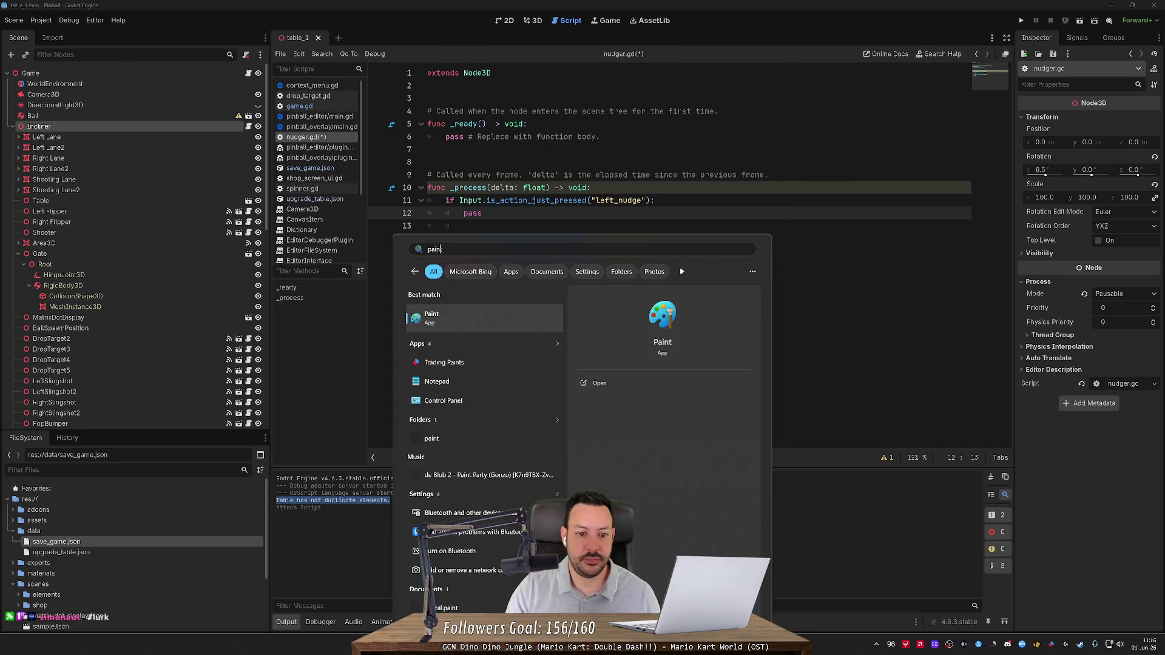
key(Return)
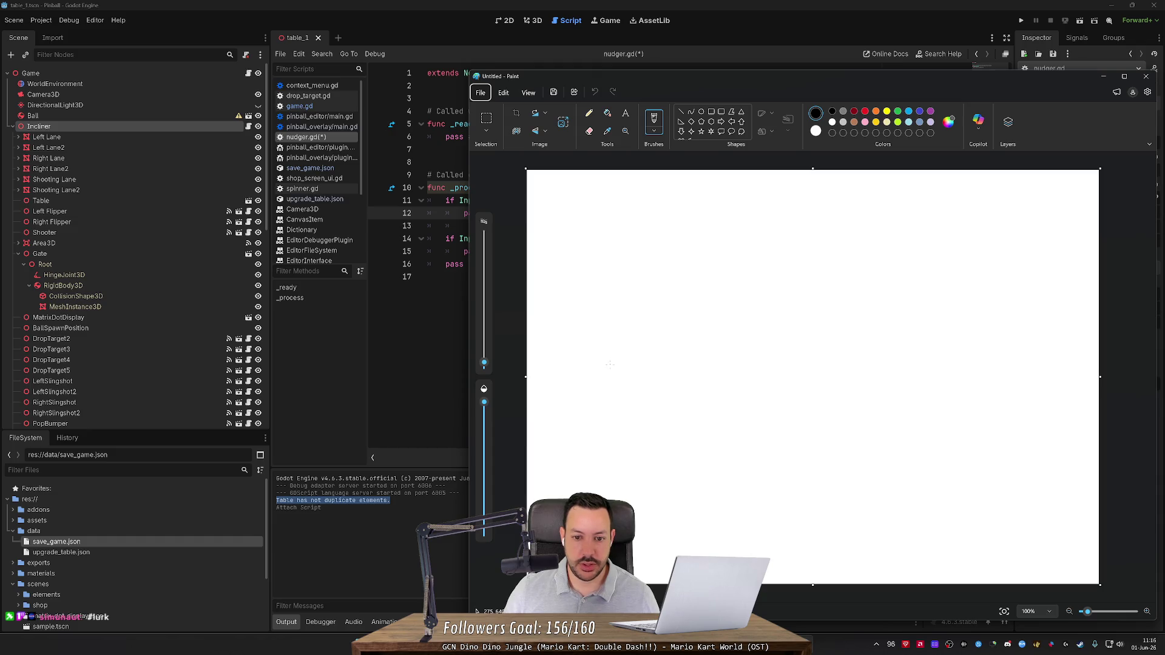
click(721, 112)
mouse_move(579, 259)
mouse_down()
mouse_move(666, 454)
mouse_move(670, 439)
mouse_up()
key(ctrl+z)
click(711, 111)
drag(599, 246, 678, 419)
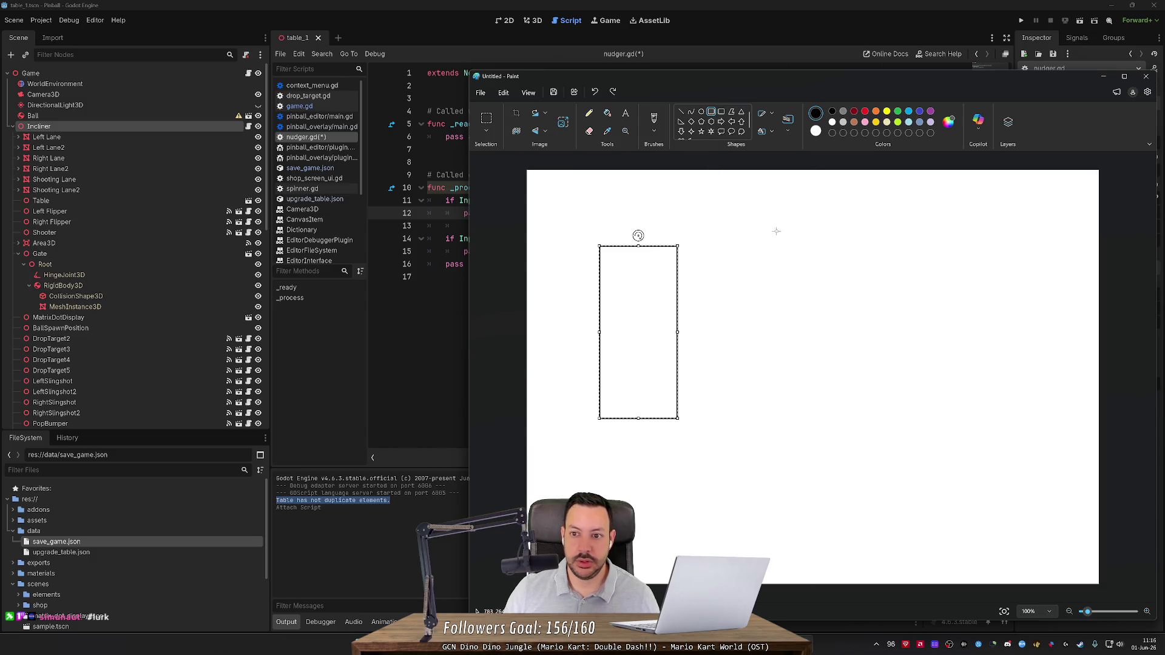
click(865, 111)
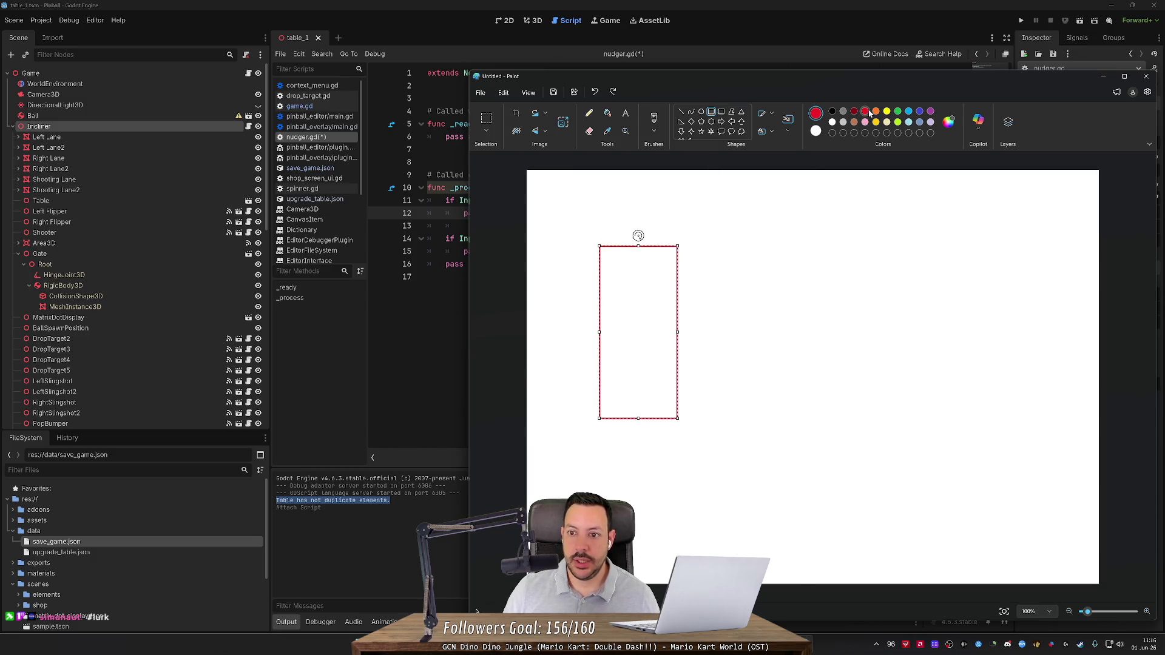
Sketch the left and right flippers in black at the table's bottom.
click(655, 120)
click(832, 111)
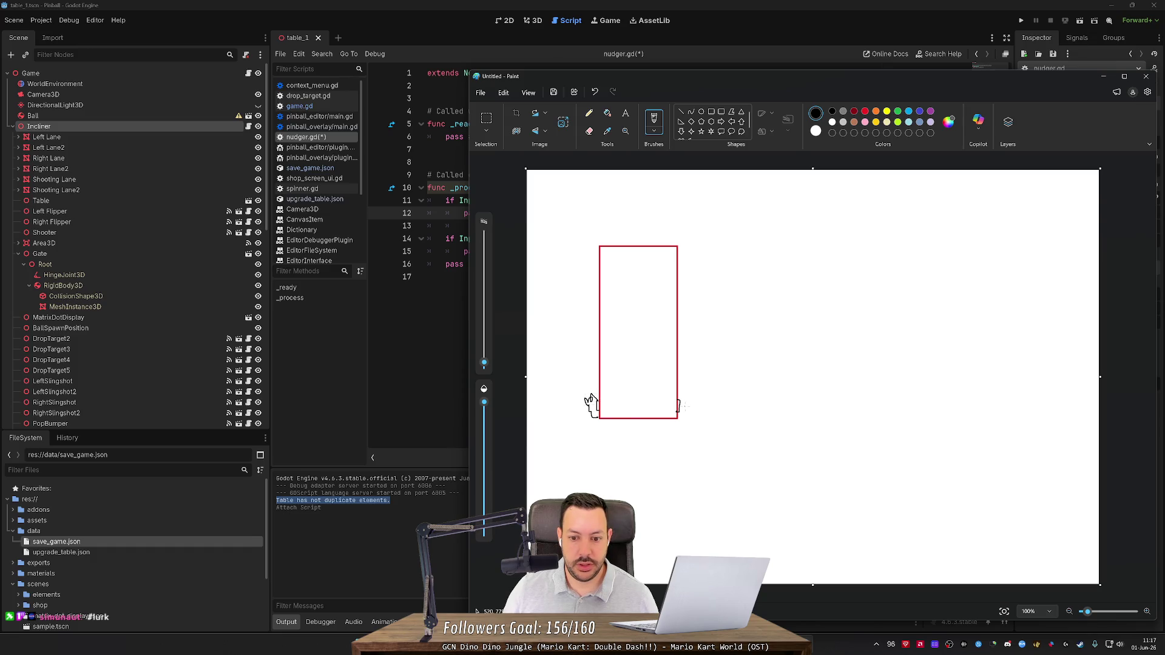
key(ctrl+z)
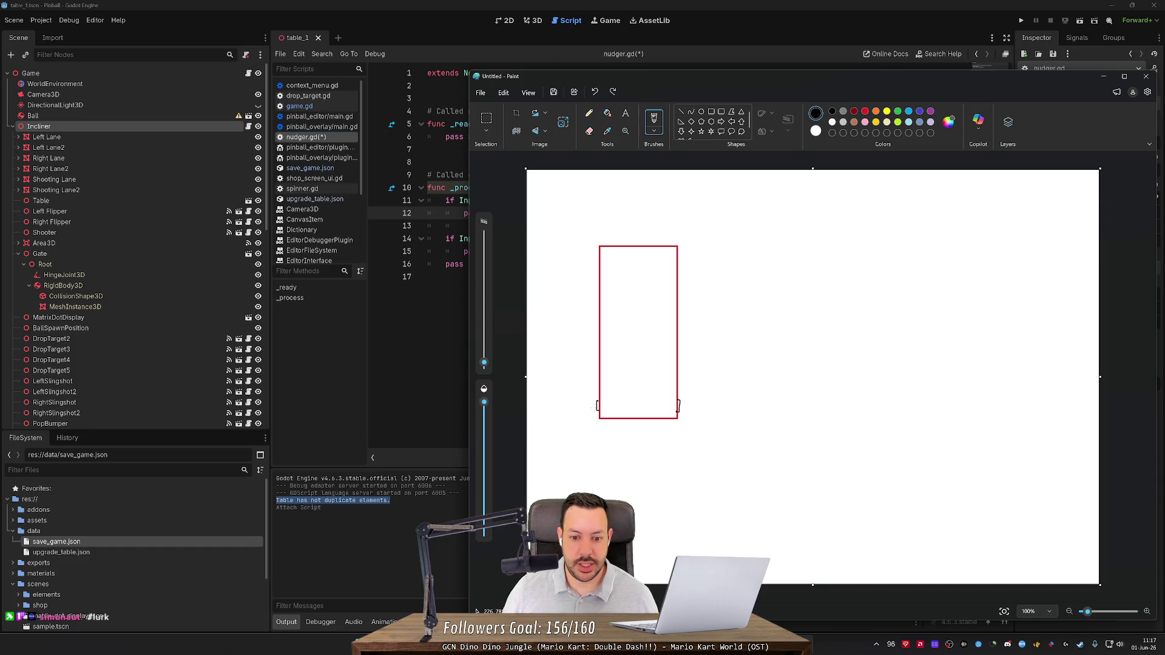
drag(598, 401, 593, 432)
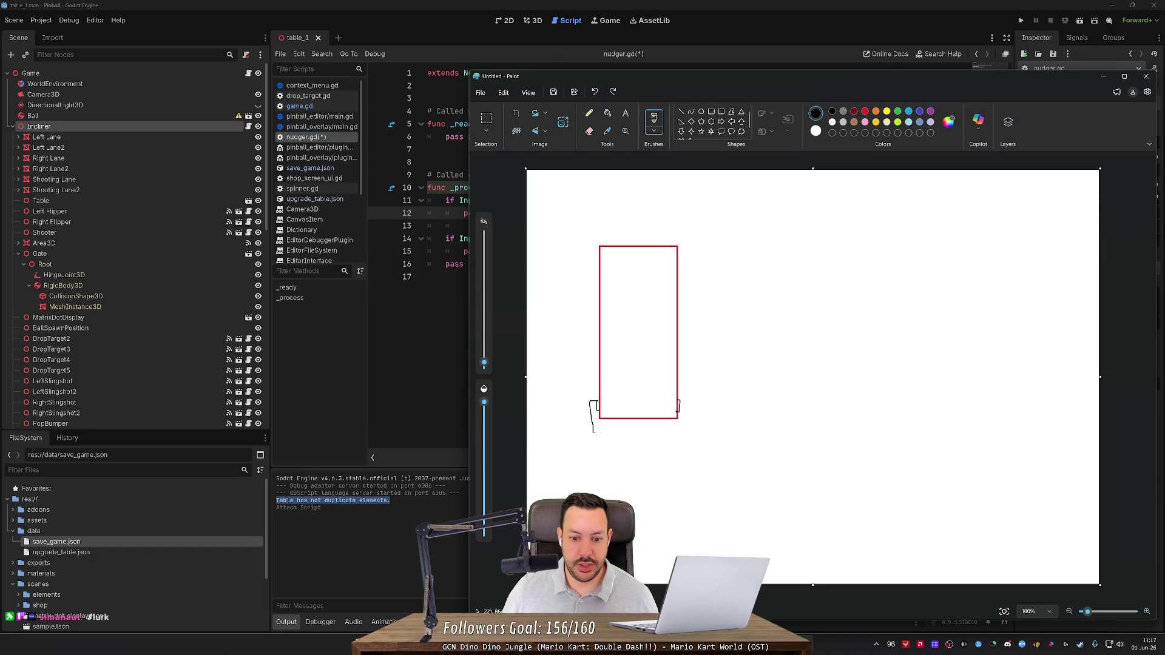
click(684, 415)
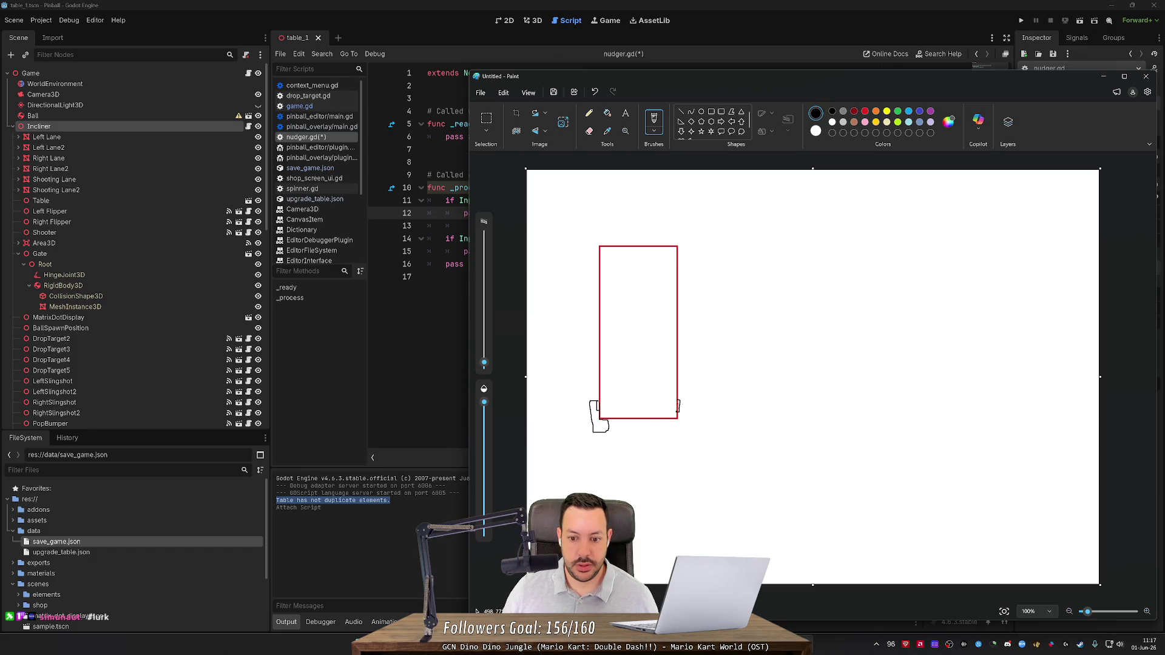
mouse_move(664, 418)
mouse_down()
mouse_move(687, 429)
mouse_move(687, 399)
mouse_up()
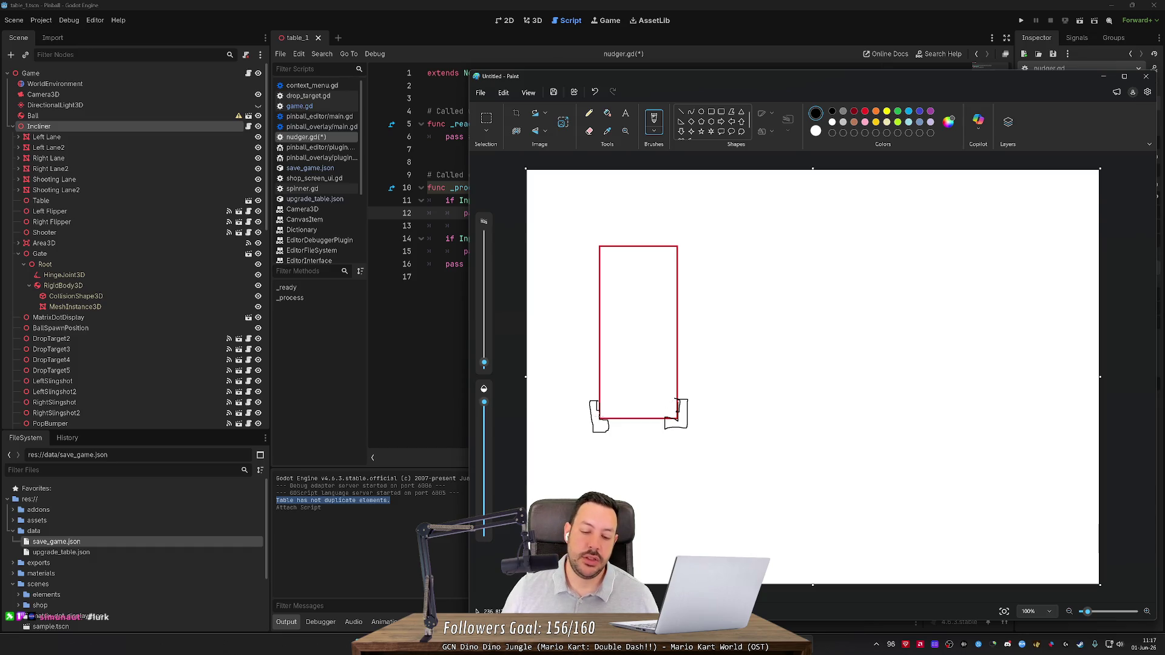
Draw nudge arrows near the flippers, then go back to Godot's nudger.gd.
key(alt+Tab)
key(alt+Tab)
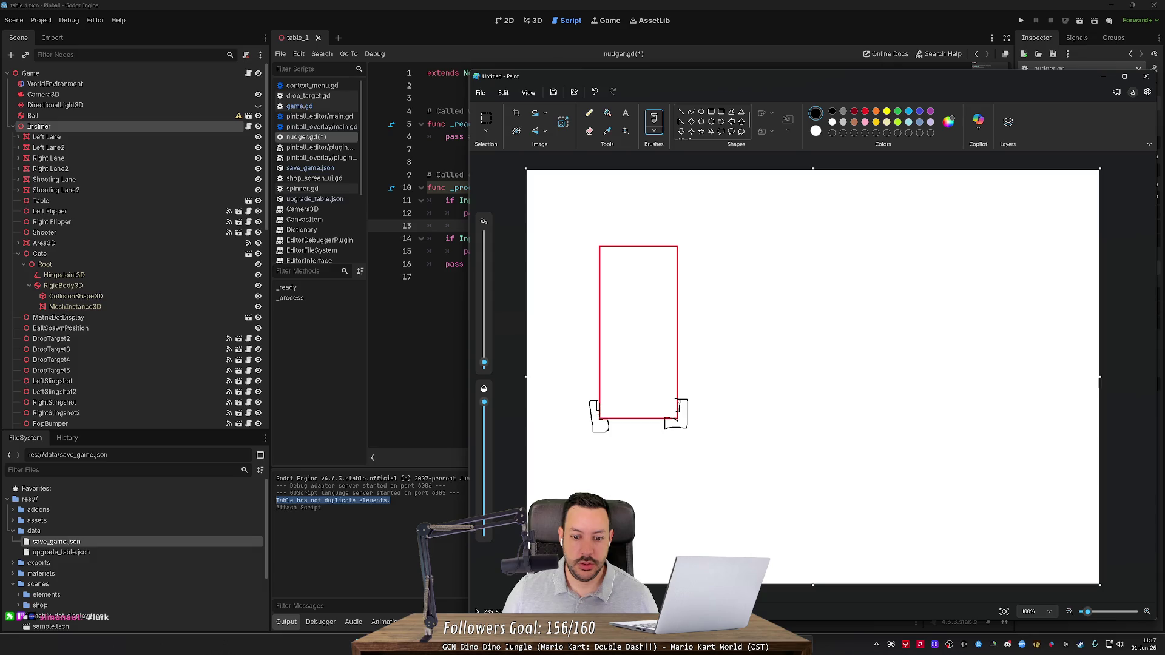
drag(599, 417, 613, 407)
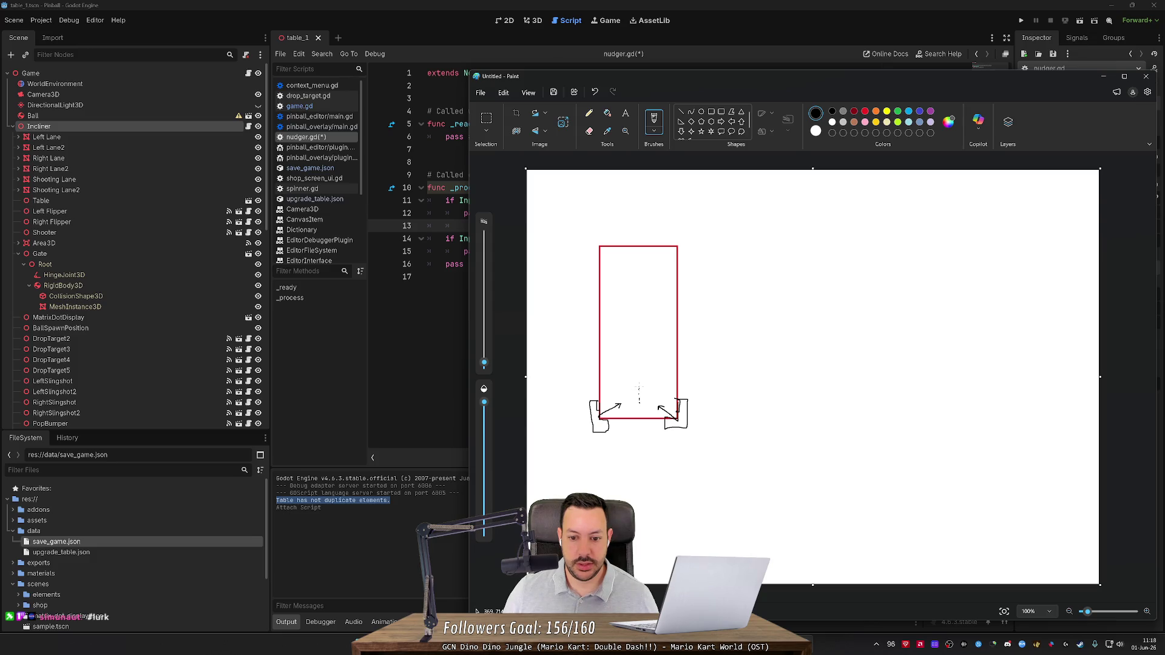
drag(637, 391, 640, 390)
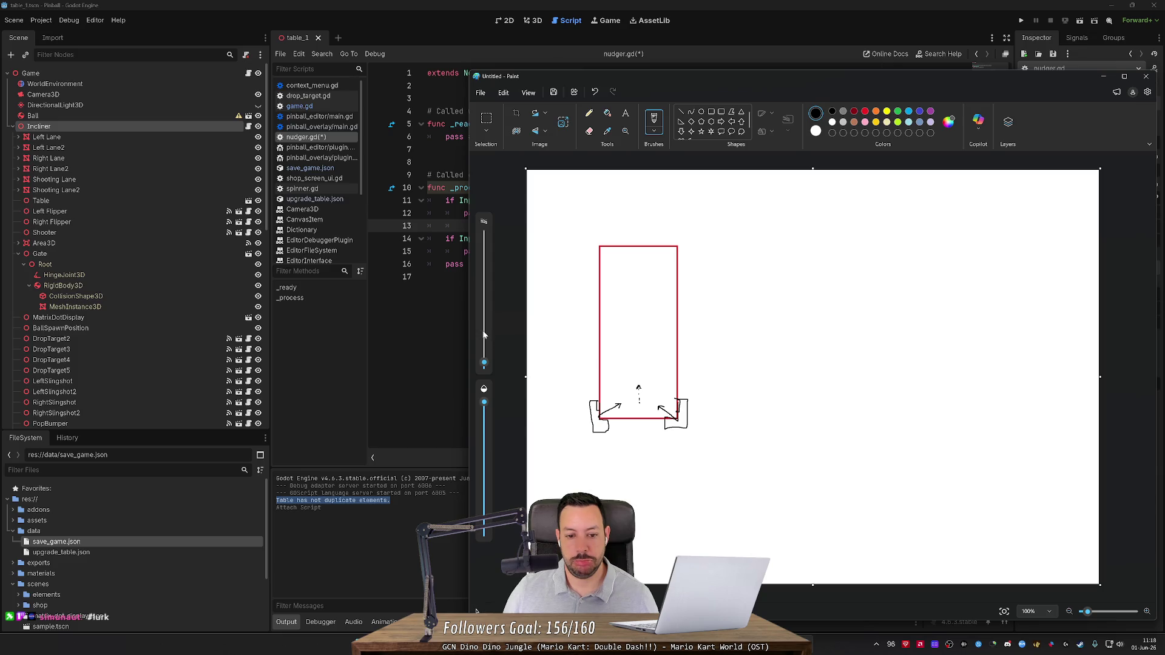
click(466, 610)
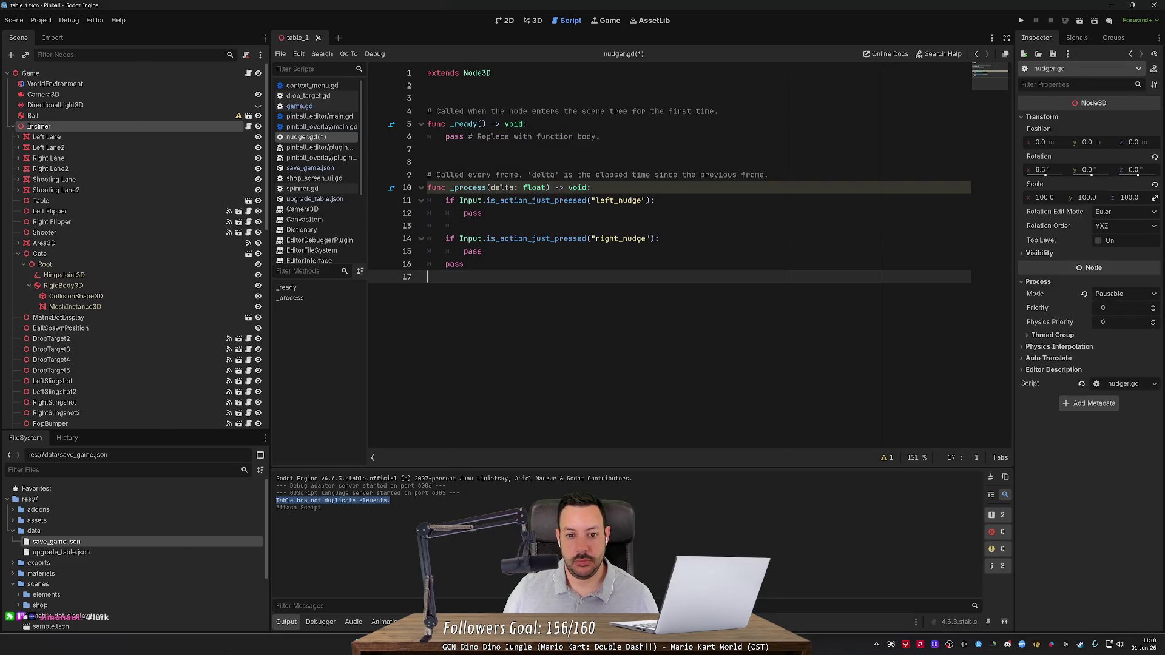
Declare 'var left_nudging = false' and 'var right_nudging = false' at the top of nudger.gd.
click(482, 252)
key(Return)
key(Return)
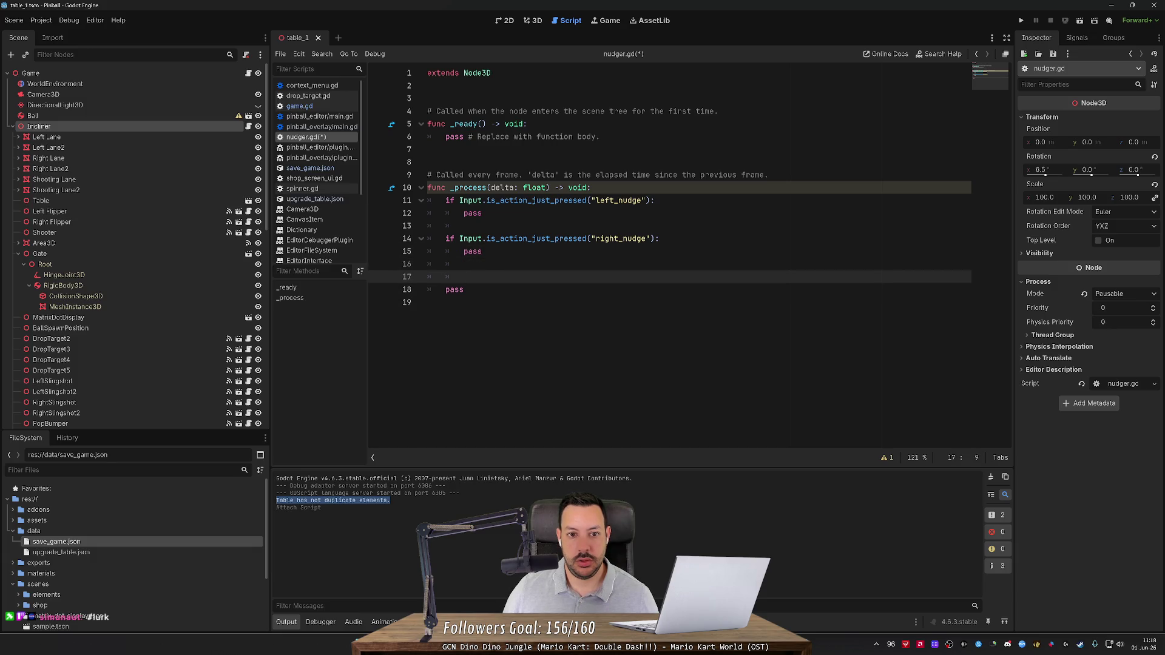
click(430, 86)
key(Down)
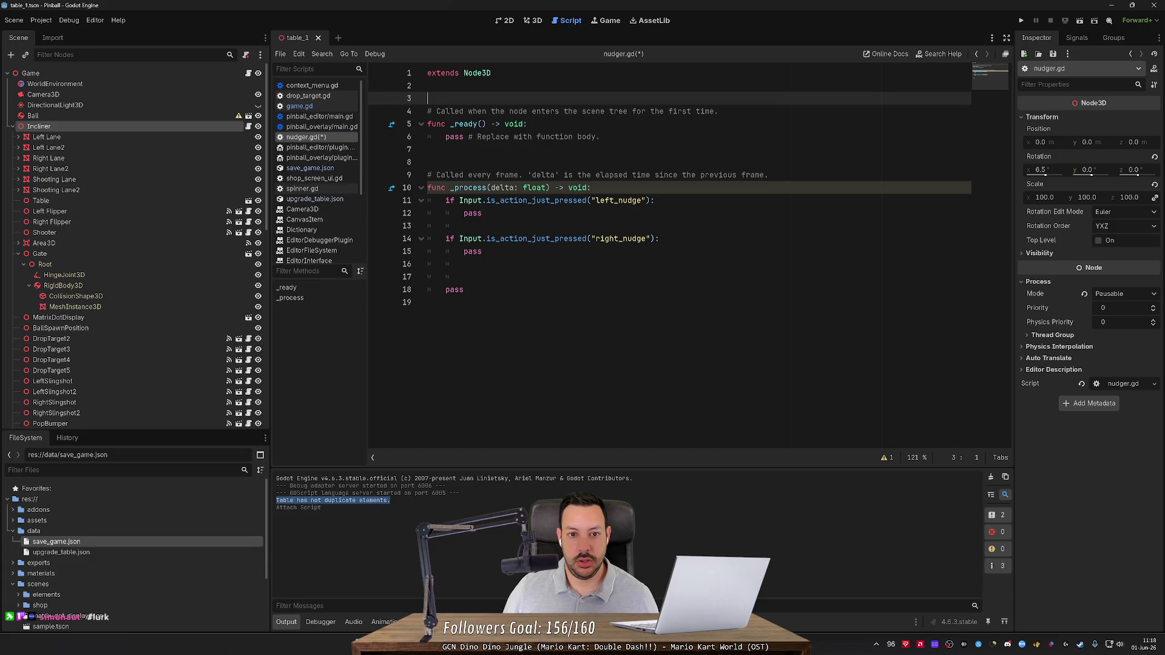
text(var left_nudg)
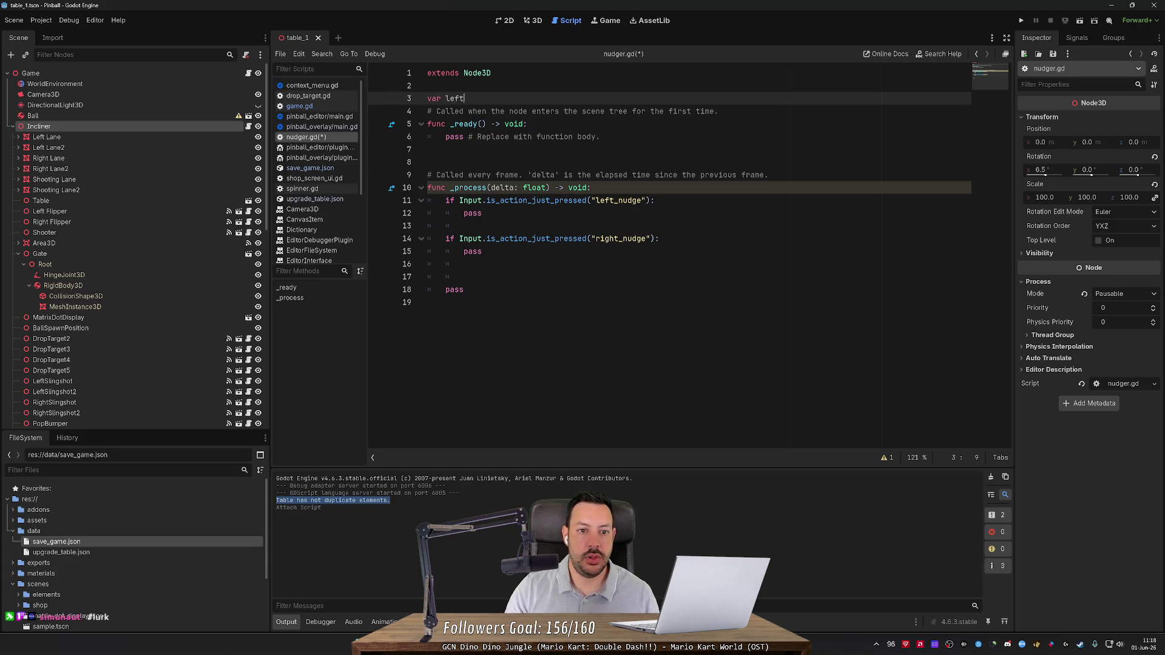
key(BackSpace)
key(BackSpace)
text(dg)
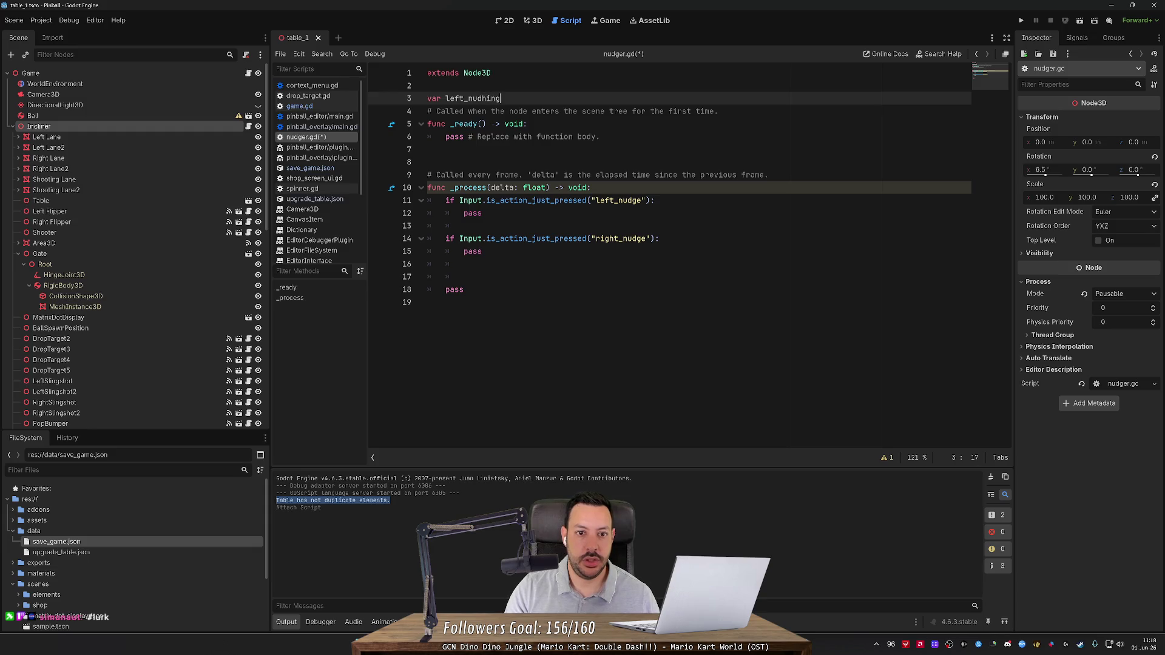
text(ing = false)
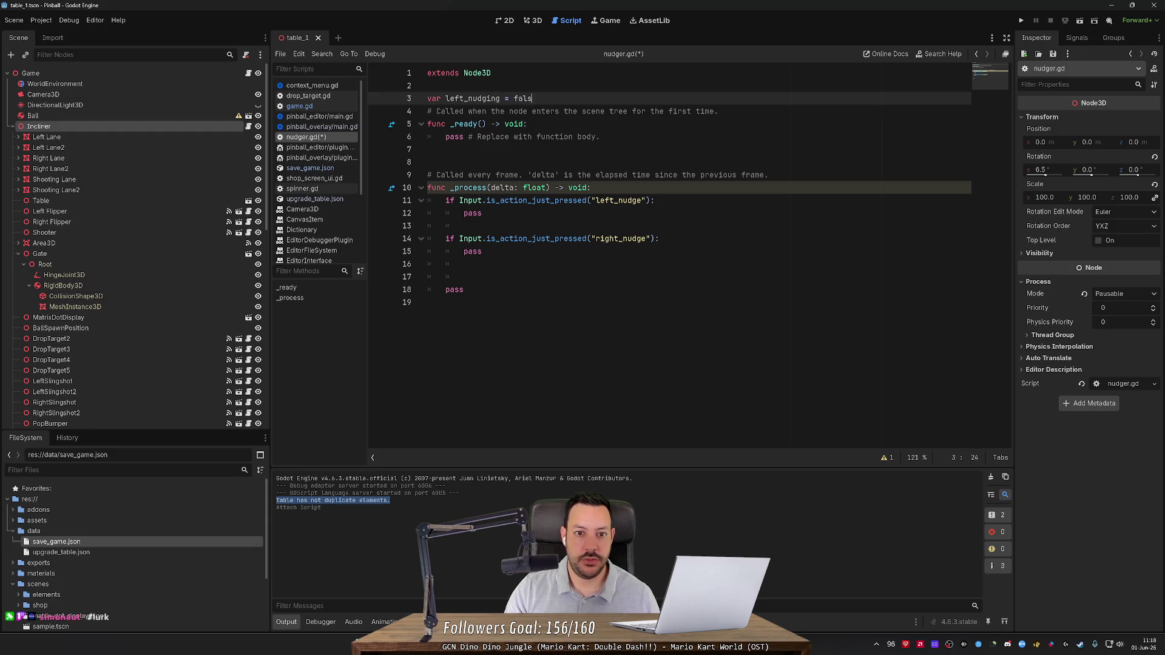
key(Return)
text(ar righ)
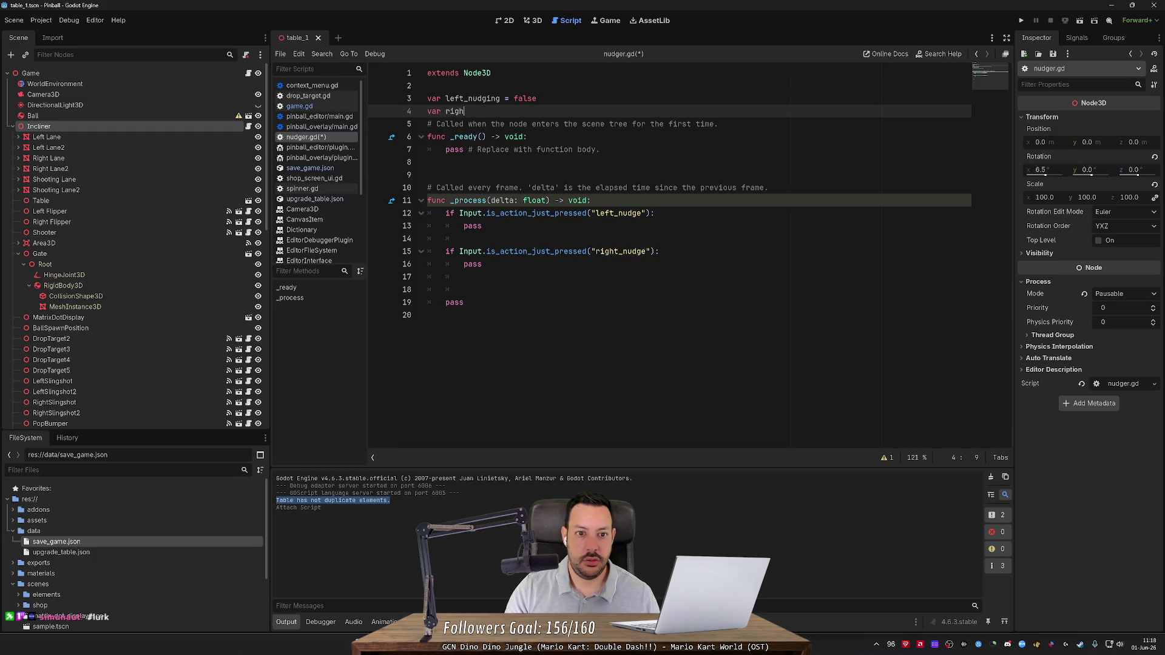
text(t_nudging = true)
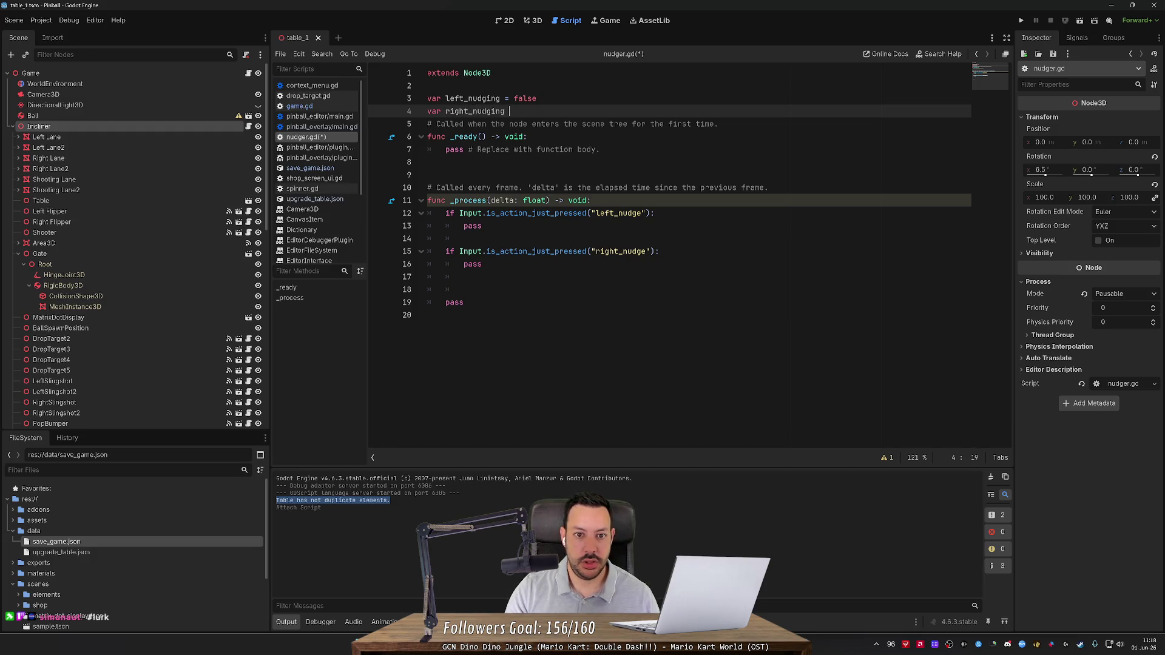
key(Return)
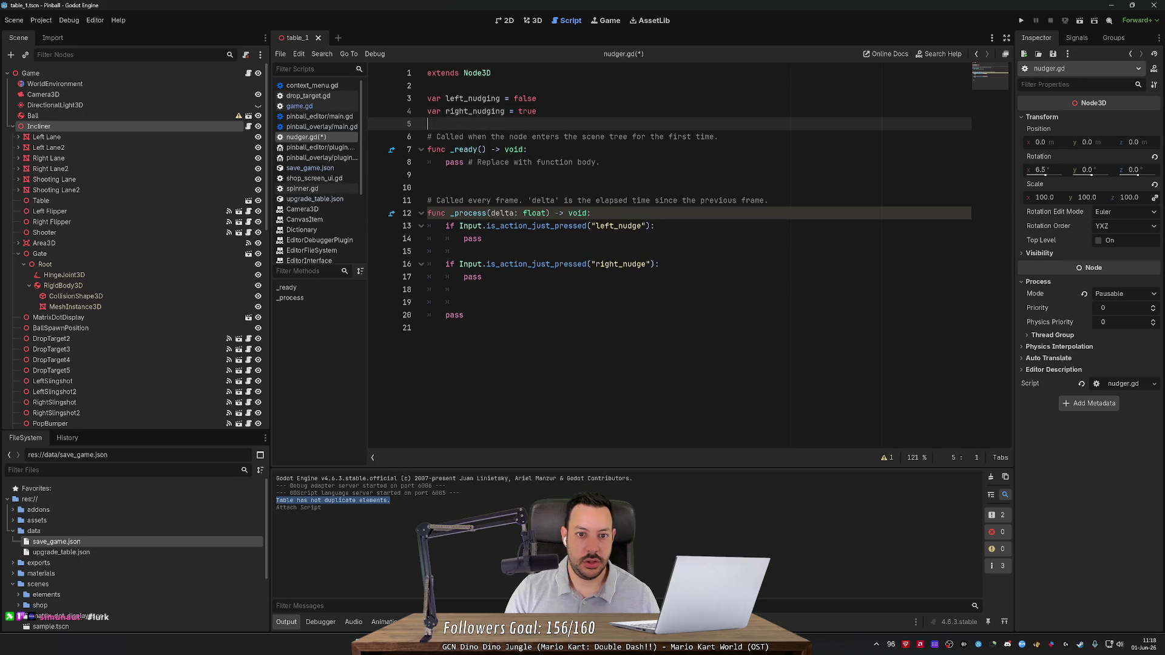
double_click(528, 112)
text(false)
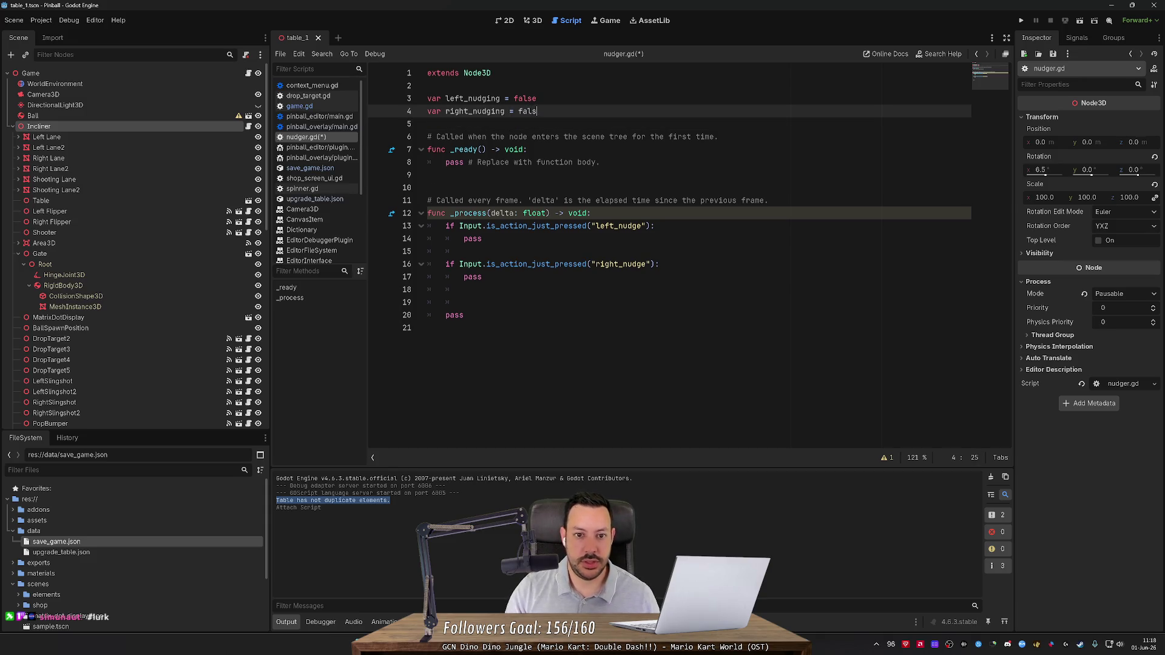
Set left_nudging = true inside the left_nudge check by pasting the copied variable name.
click(499, 98)
double_click(499, 98)
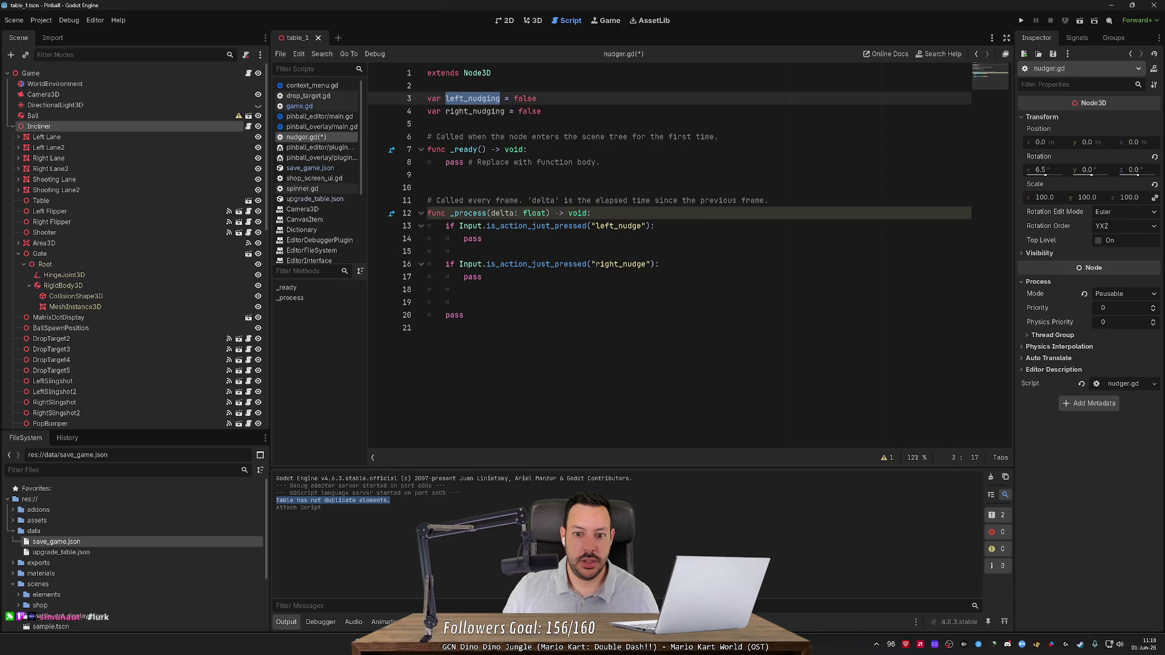
key(ctrl+c)
click(656, 226)
key(Return)
key(ctrl+v)
text(true)
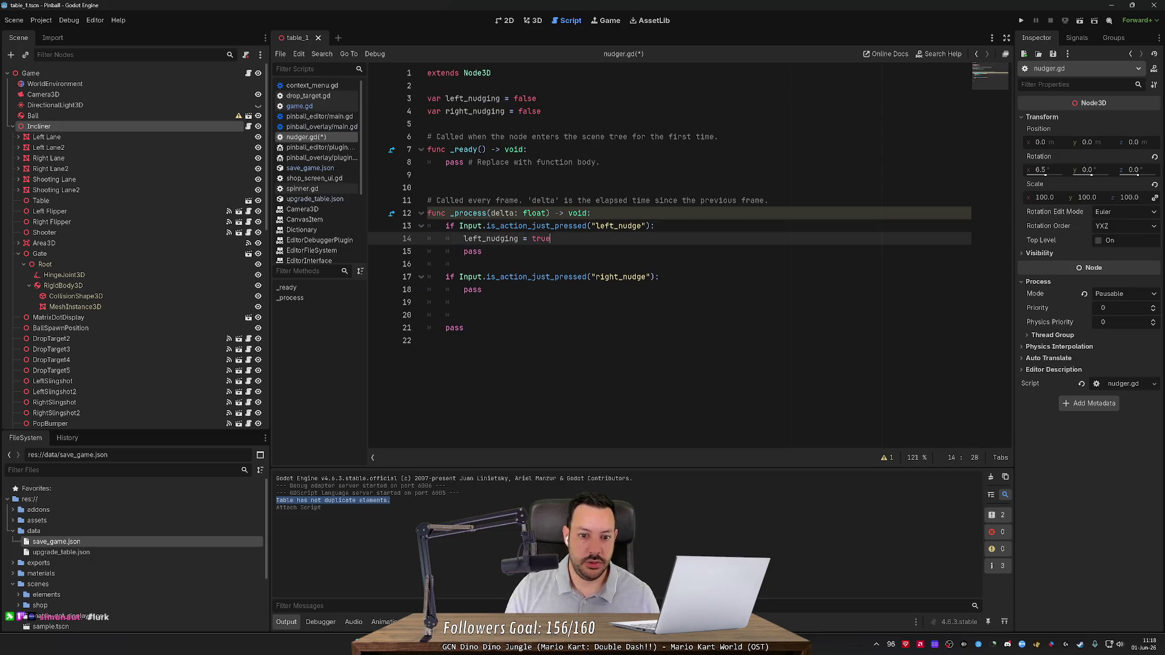
Add 'right_nudging = true' under the right_nudge check.
click(659, 277)
key(Return)
text(right_b)
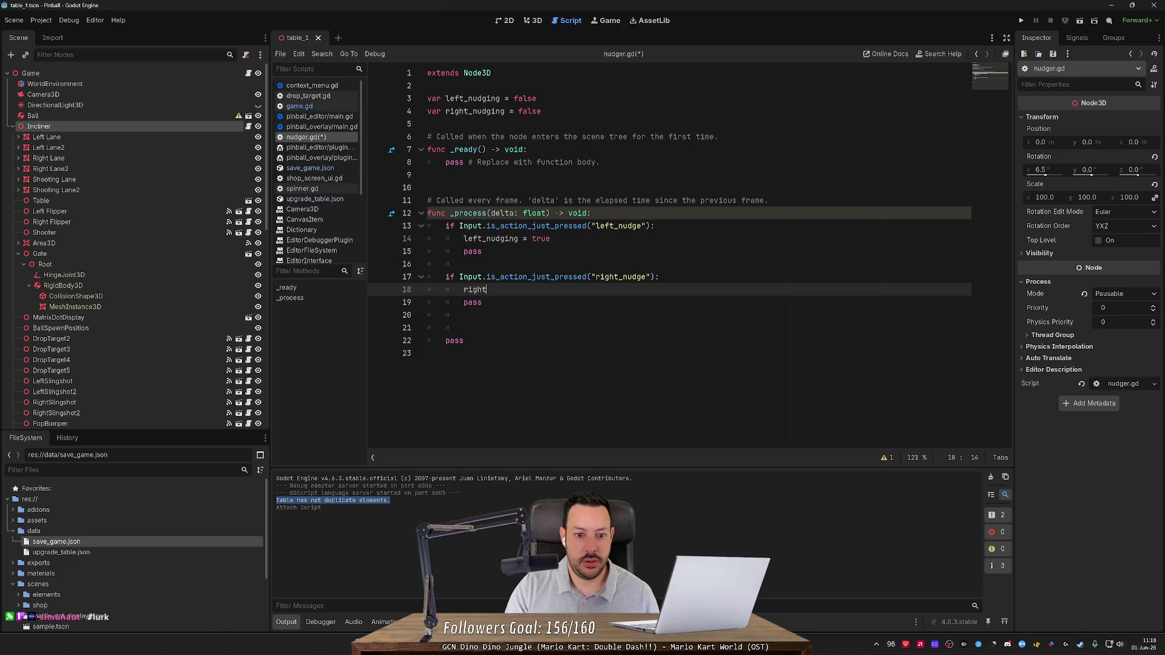
key(BackSpace)
text(nud)
key(BackSpace)
text(ging = true)
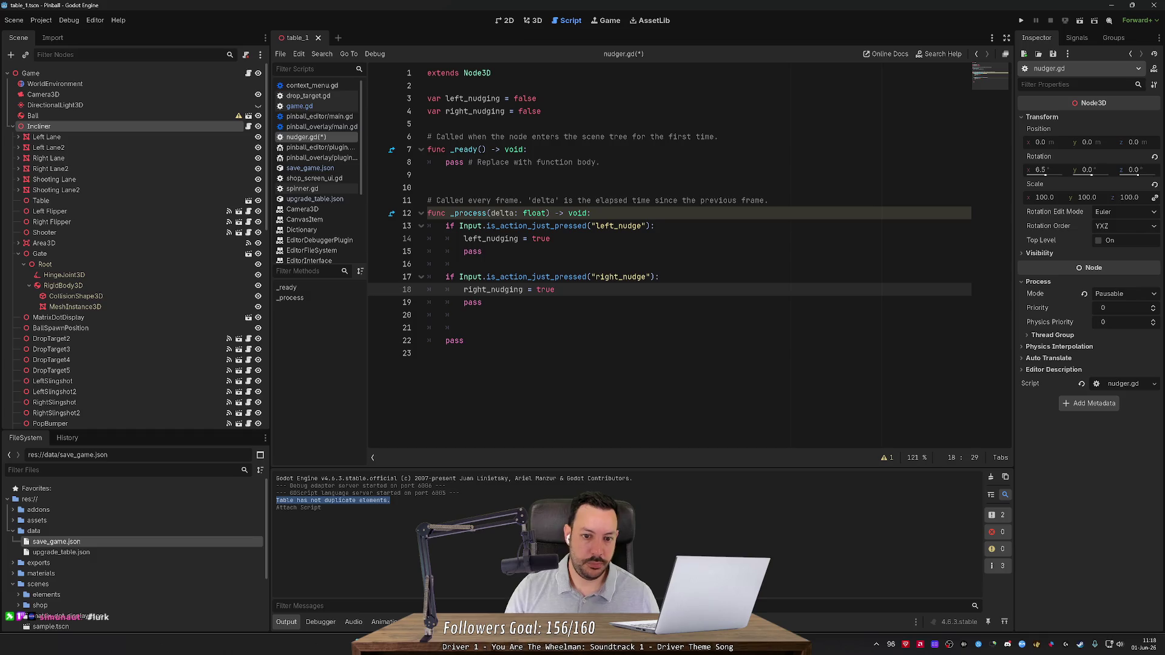
key(Down)
key(Down)
key(Down)
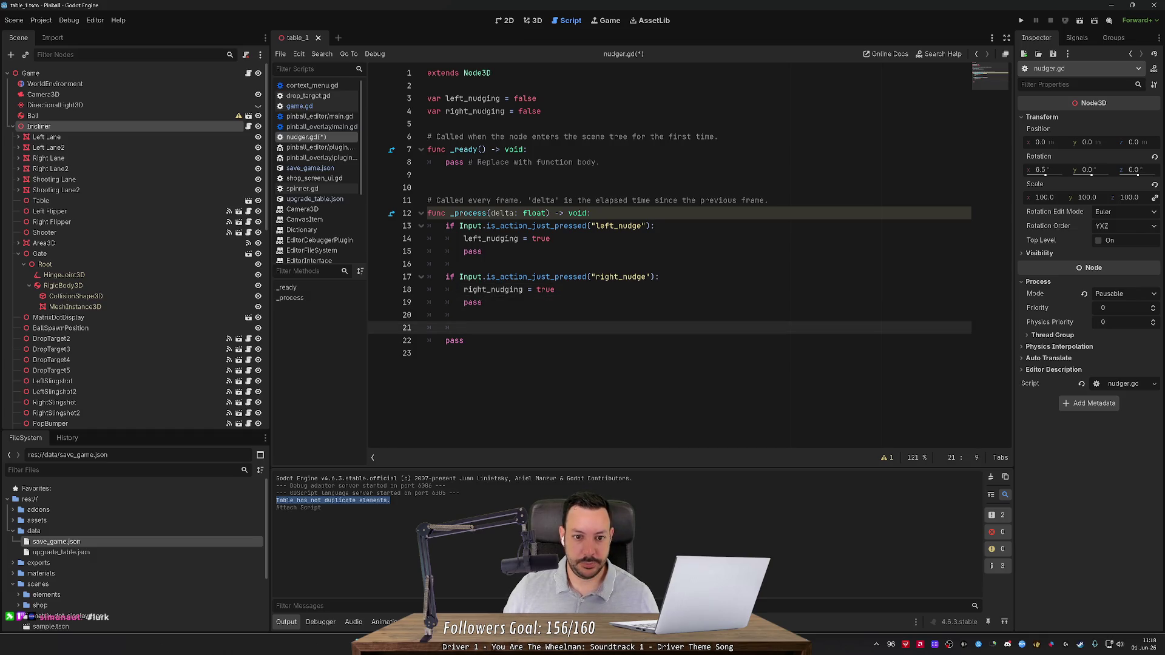
Begin a new 'var' line 6, then review the Game and Incliner nodes and the pinball table in 3D.
click(542, 111)
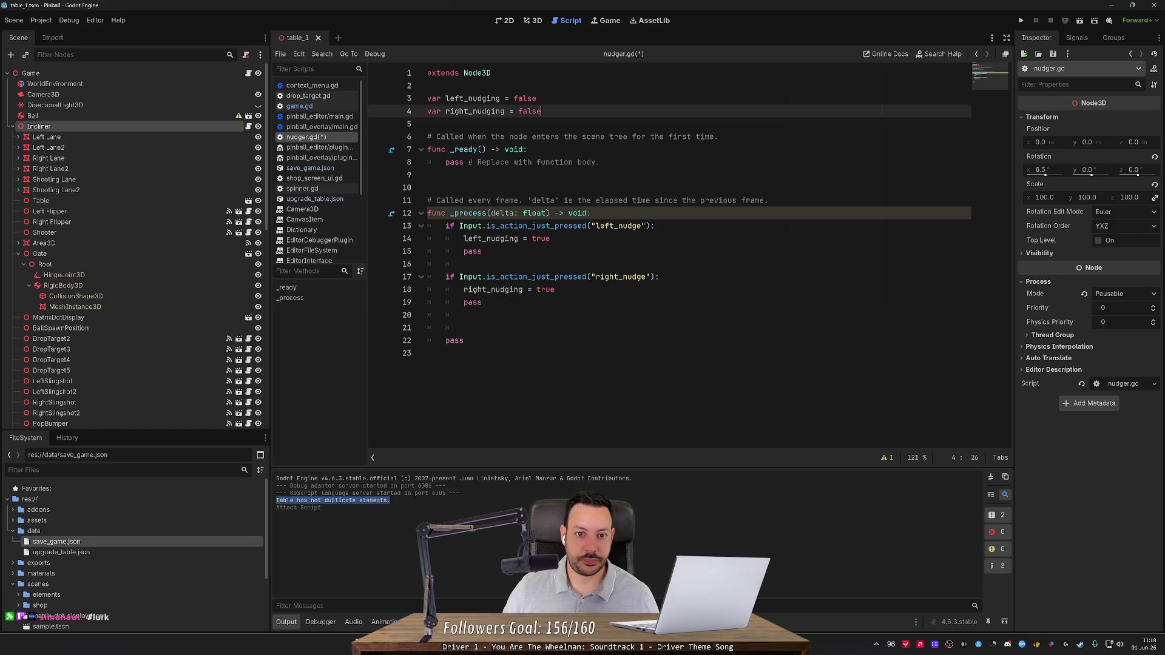
key(Return)
key(Return)
text(var)
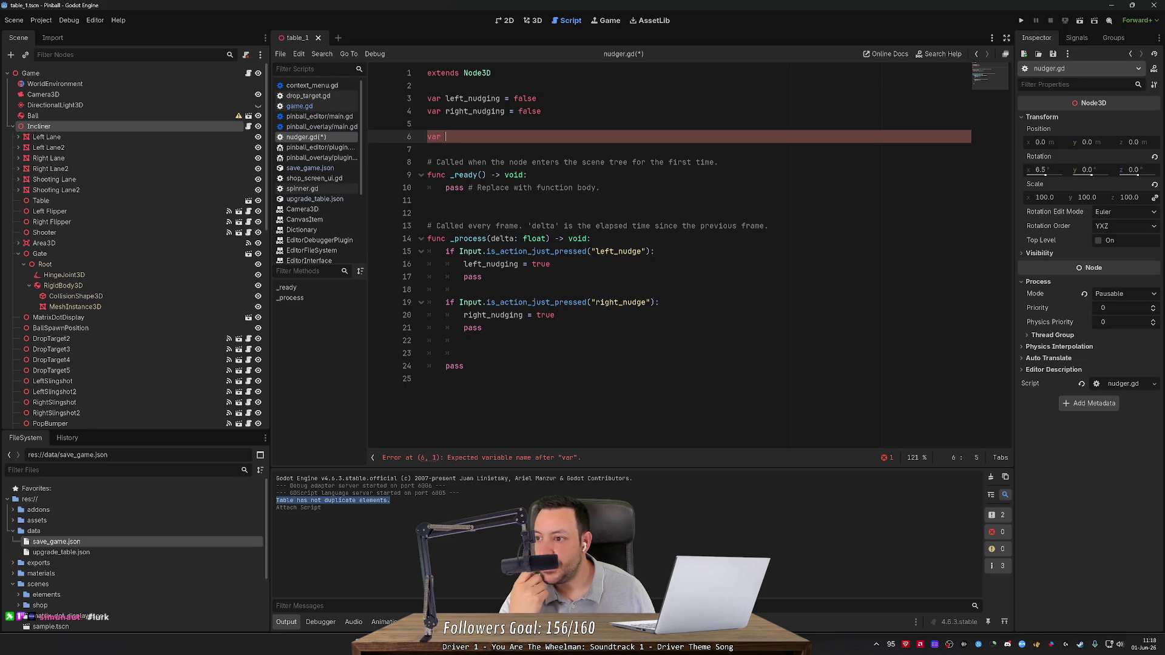
click(224, 72)
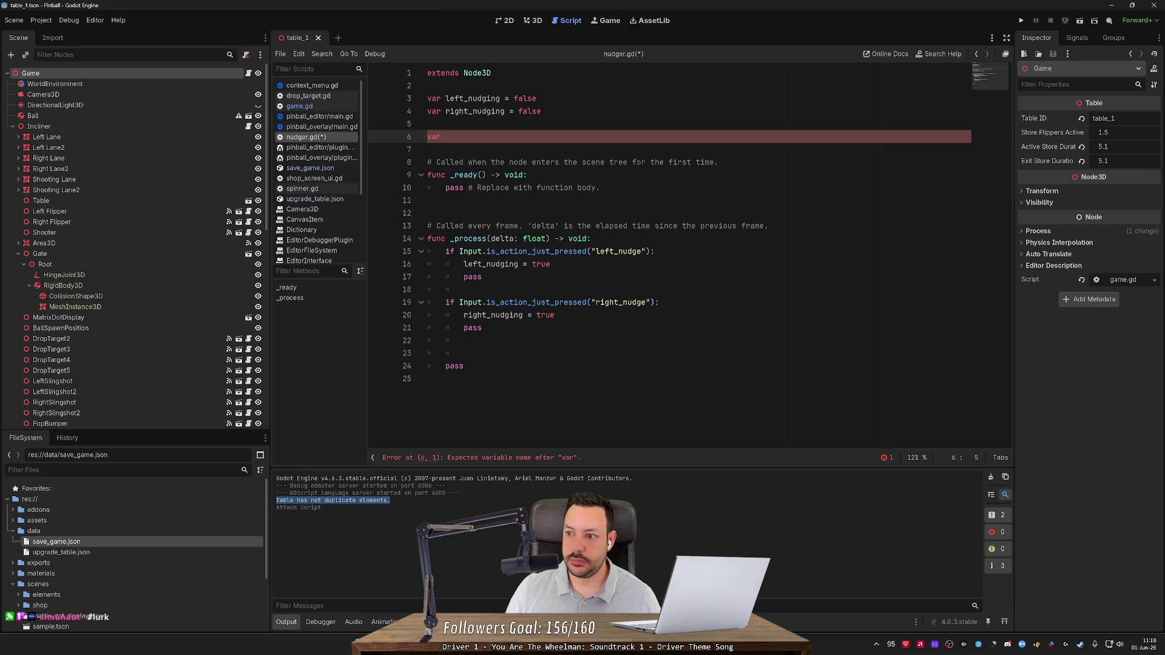
click(199, 126)
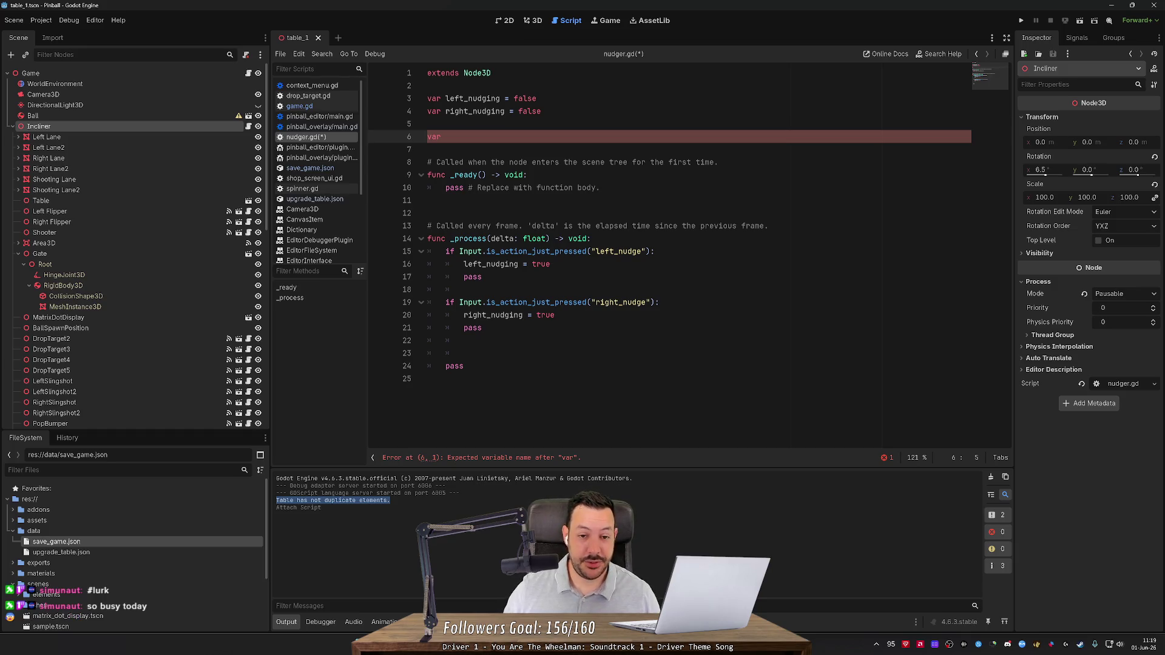
click(534, 21)
drag(557, 101, 565, 152)
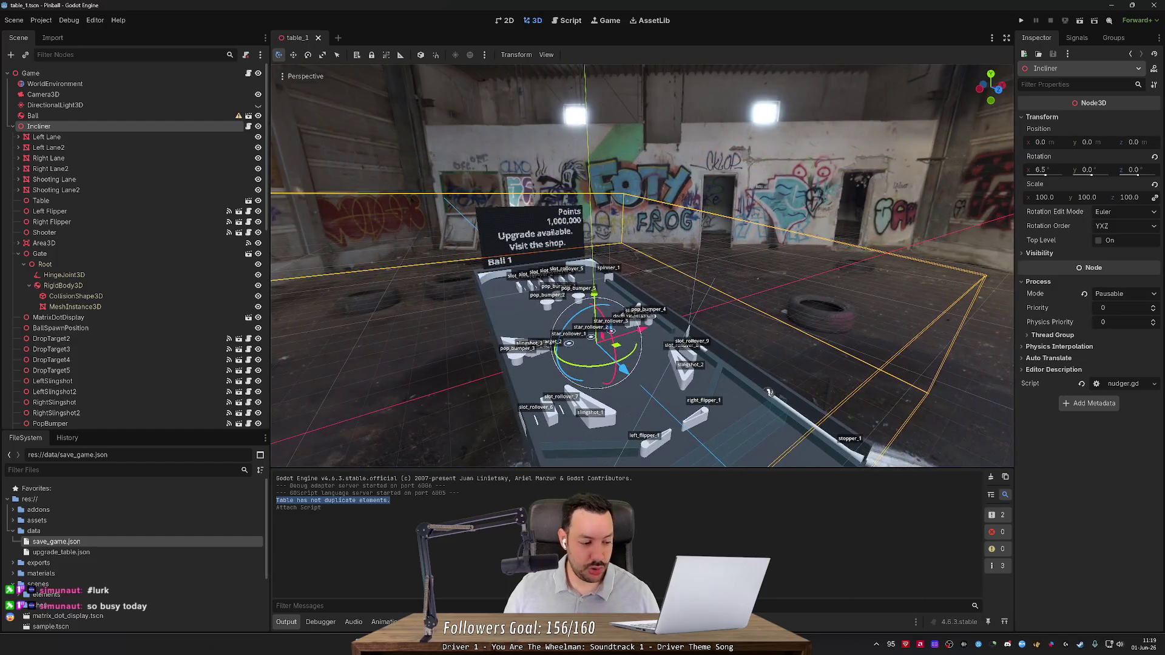
click(562, 20)
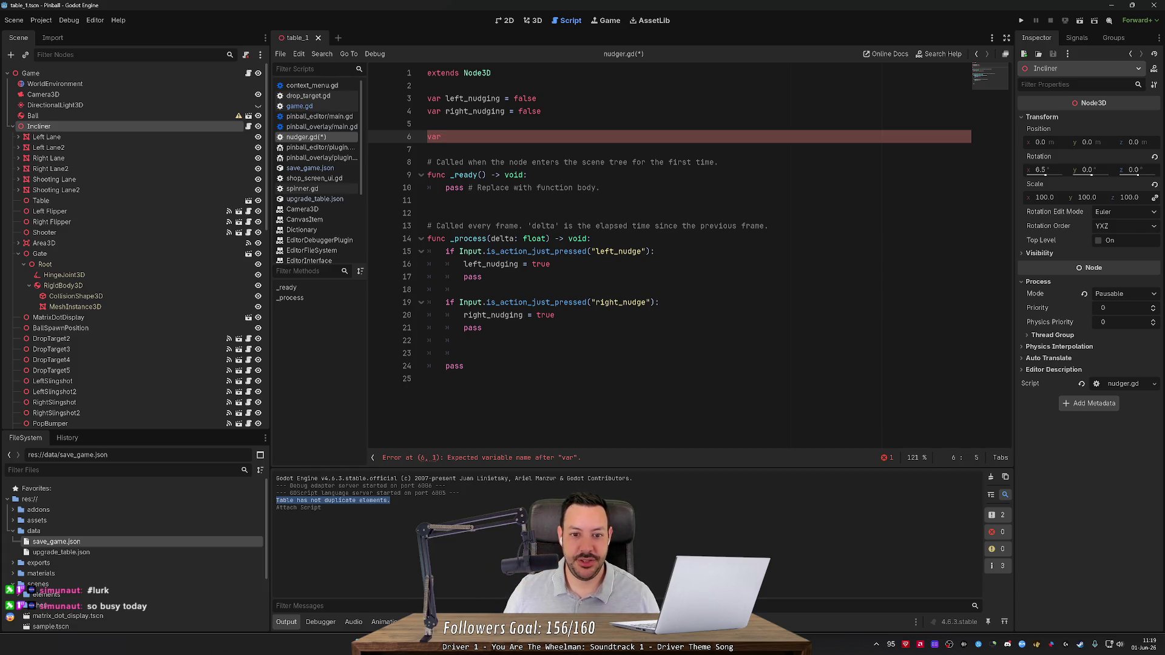
Delete the template comment lines and the placeholder comment after pass.
key(Down)
key(Down)
key(ctrl+shift+k)
key(Down)
key(Down)
key(Down)
key(ctrl+shift+k)
key(ctrl+shift+k)
drag(600, 174, 464, 174)
key(BackSpace)
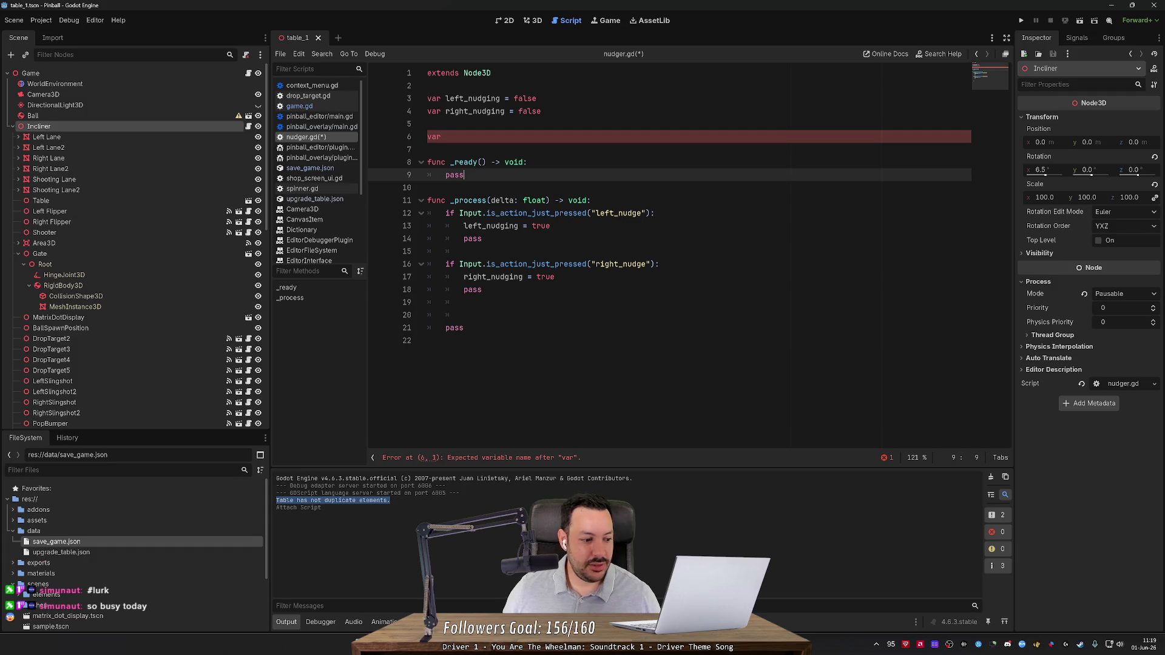
Delete the surplus blank line in _process so it ends with pass on line 20.
click(446, 137)
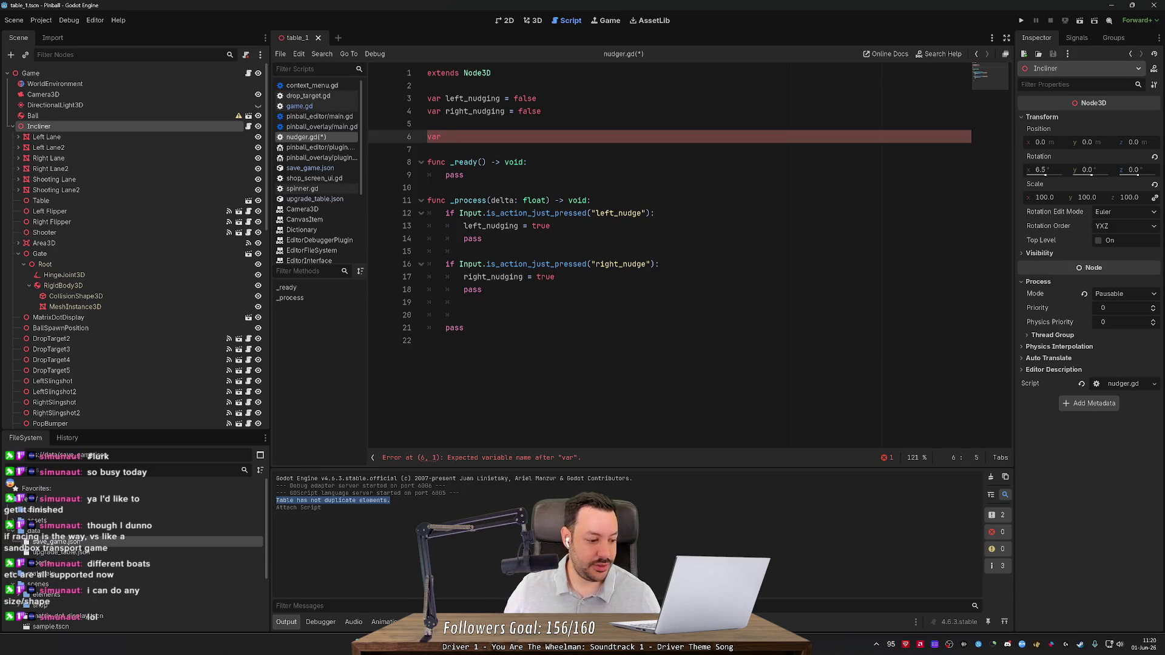
mouse_move(534, 268)
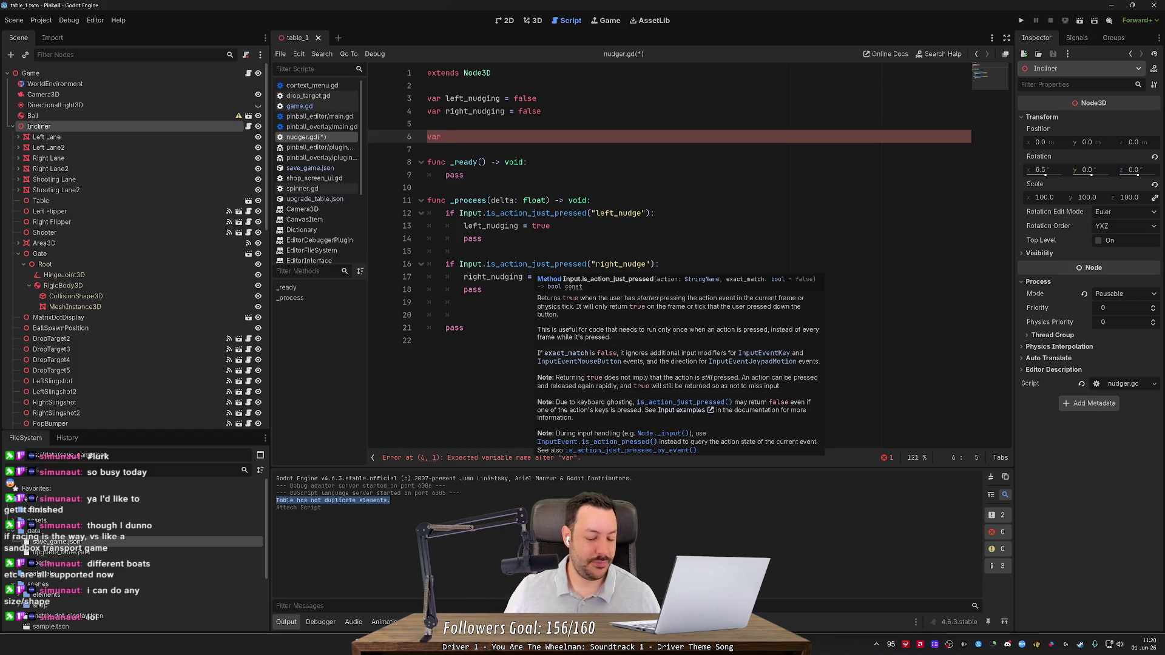
click(466, 302)
key(Down)
key(shift+Up)
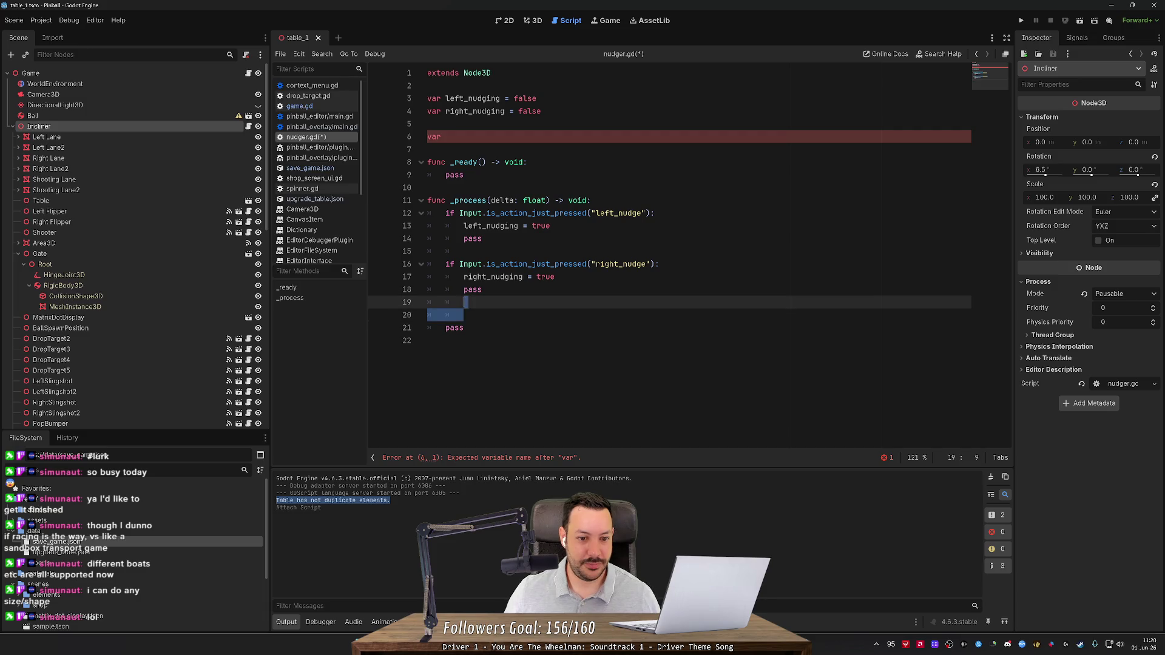
key(BackSpace)
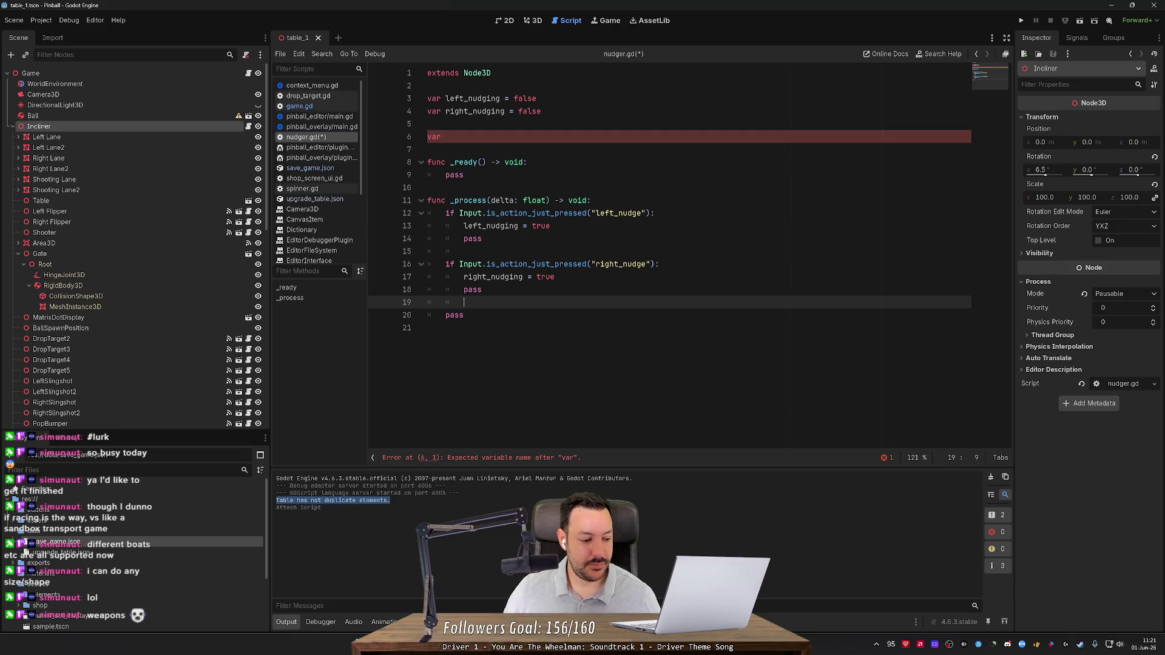
In a new Firefox tab, search 'world of tanks' and show the image results.
click(428, 149)
key(alt+Tab)
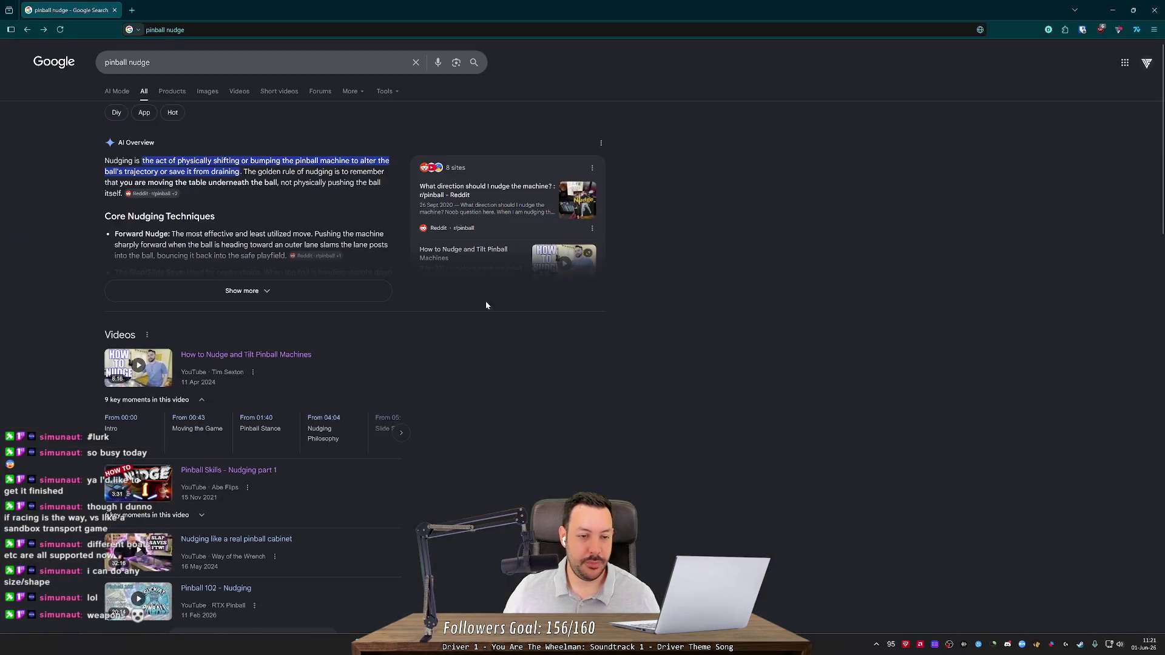
click(134, 9)
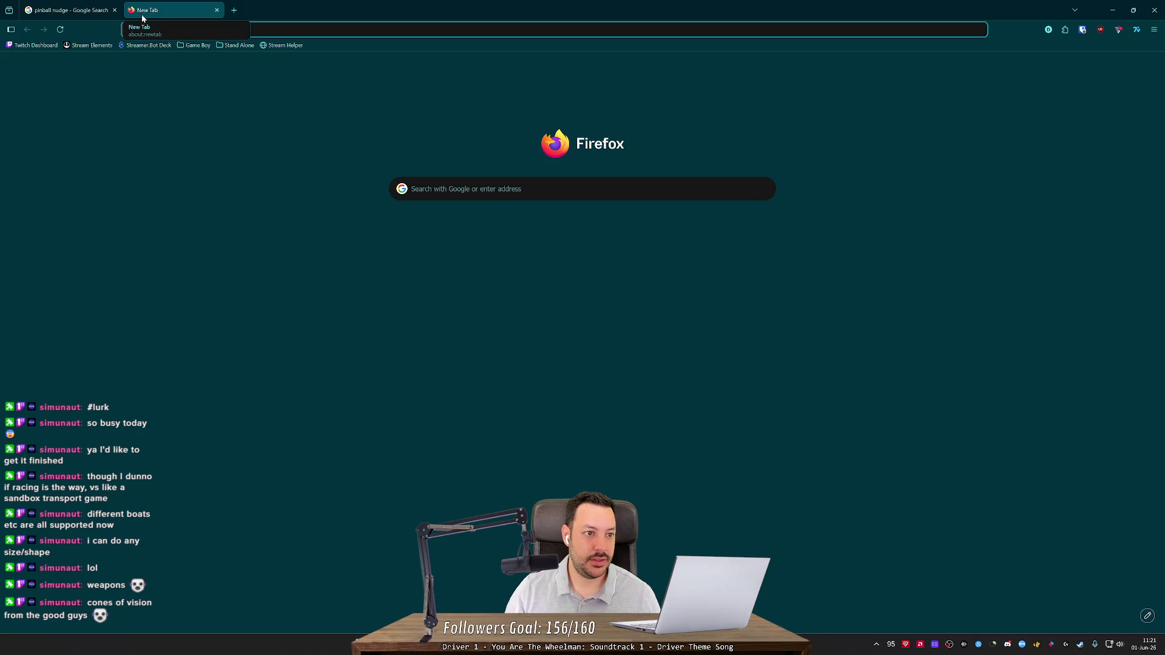
text(world of tanks)
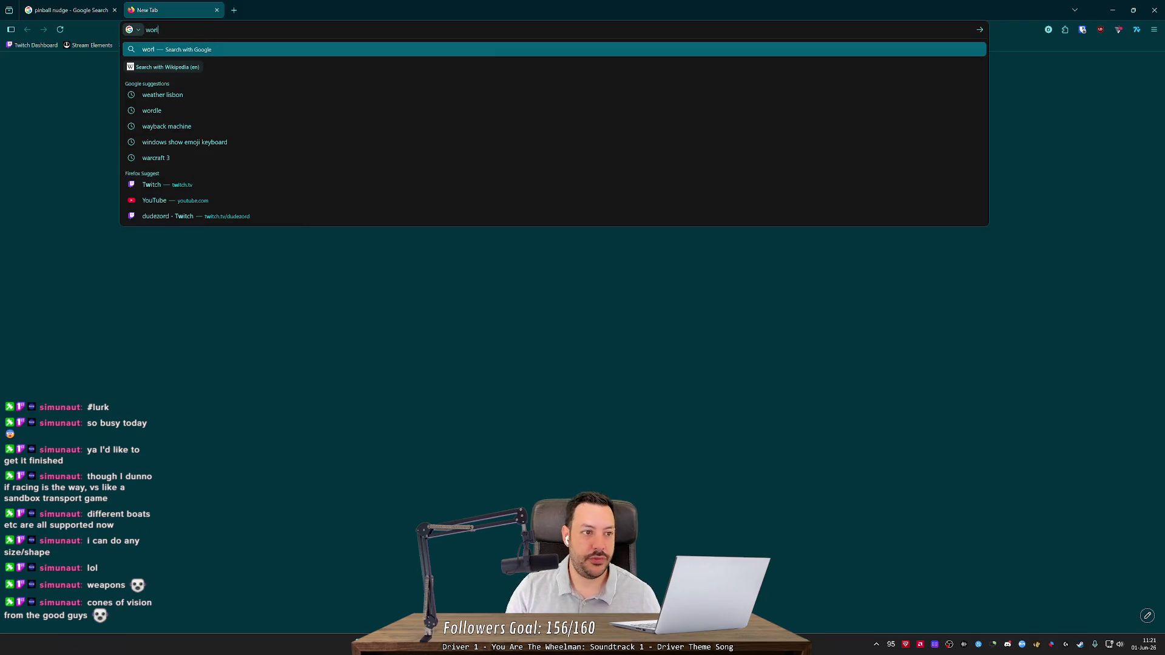
key(Return)
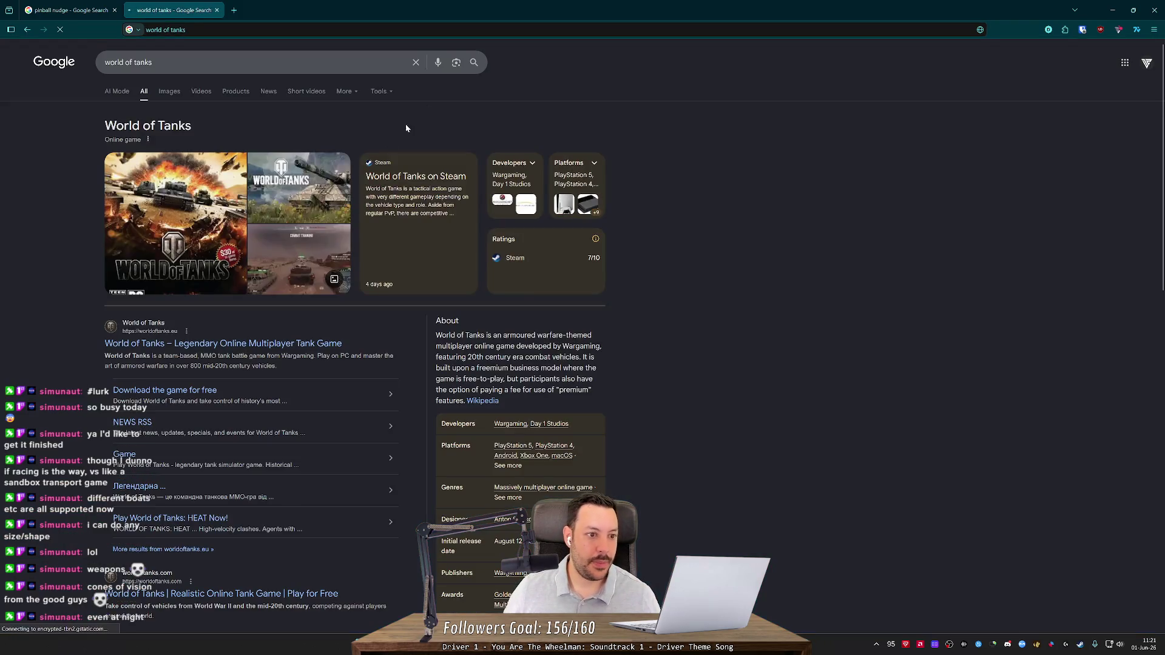
click(171, 92)
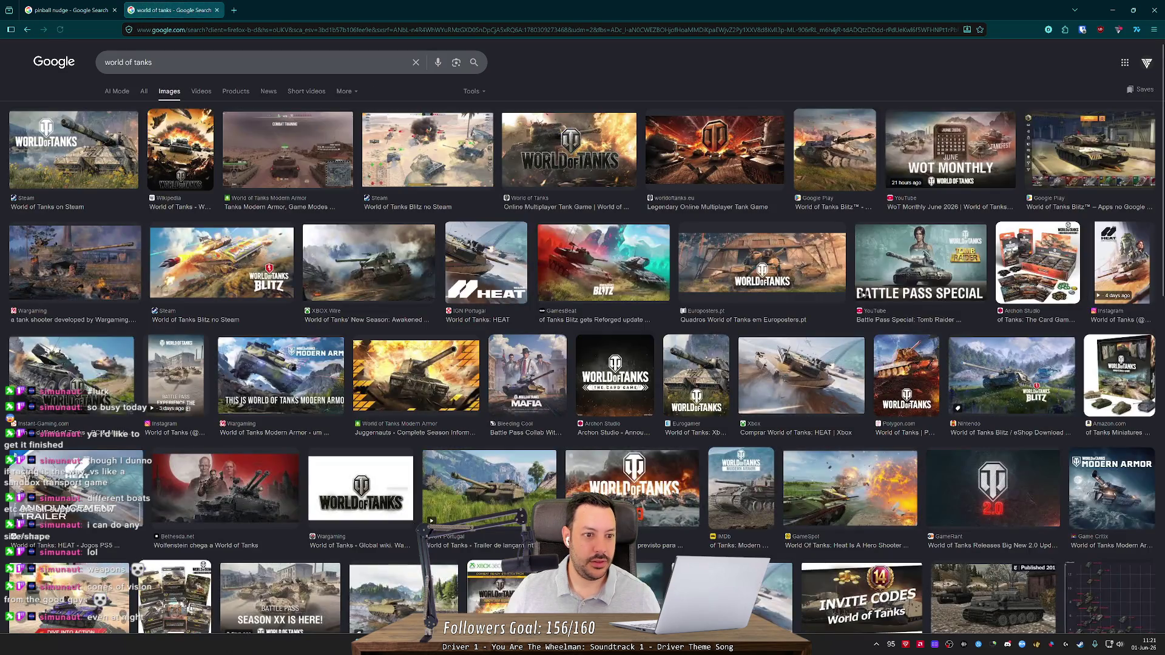
Try 'world of speed boats', go back to the tanks images, then close that tab.
click(157, 63)
key(BackSpace)
key(BackSpace)
key(BackSpace)
text(speed boats)
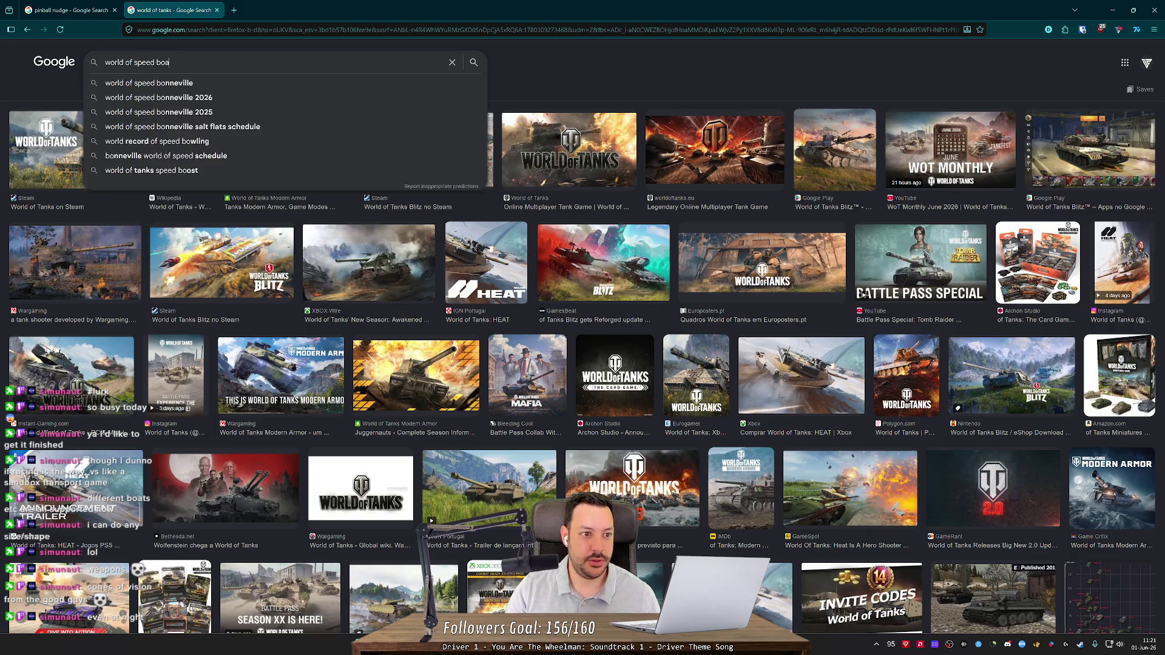
key(Return)
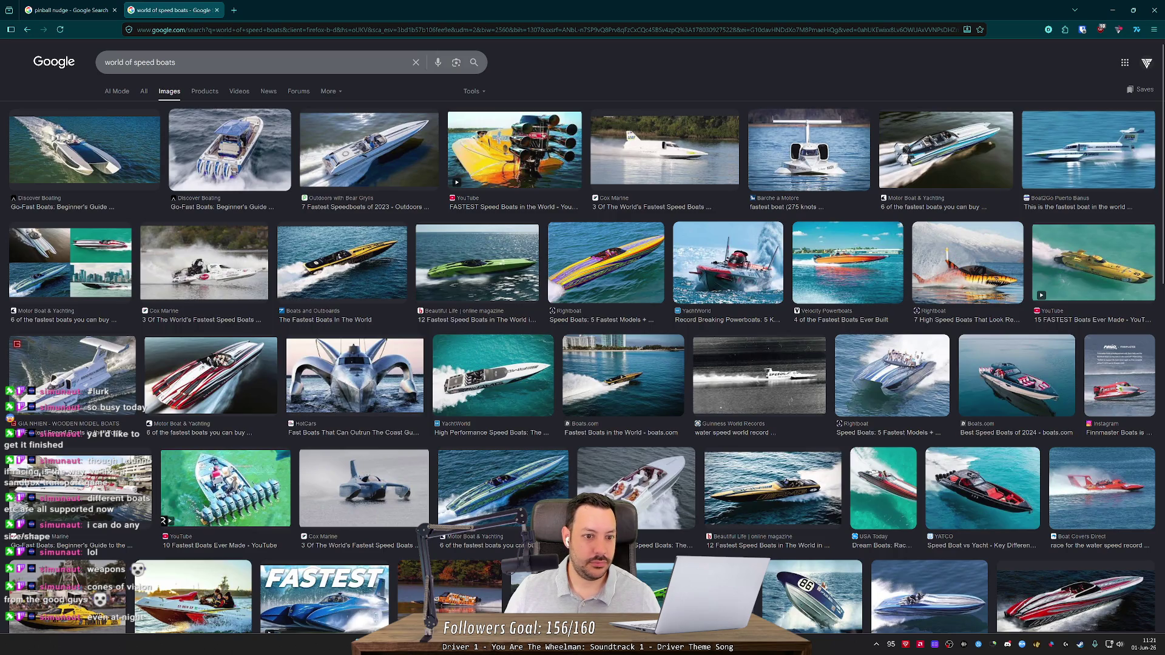
key(alt+Left)
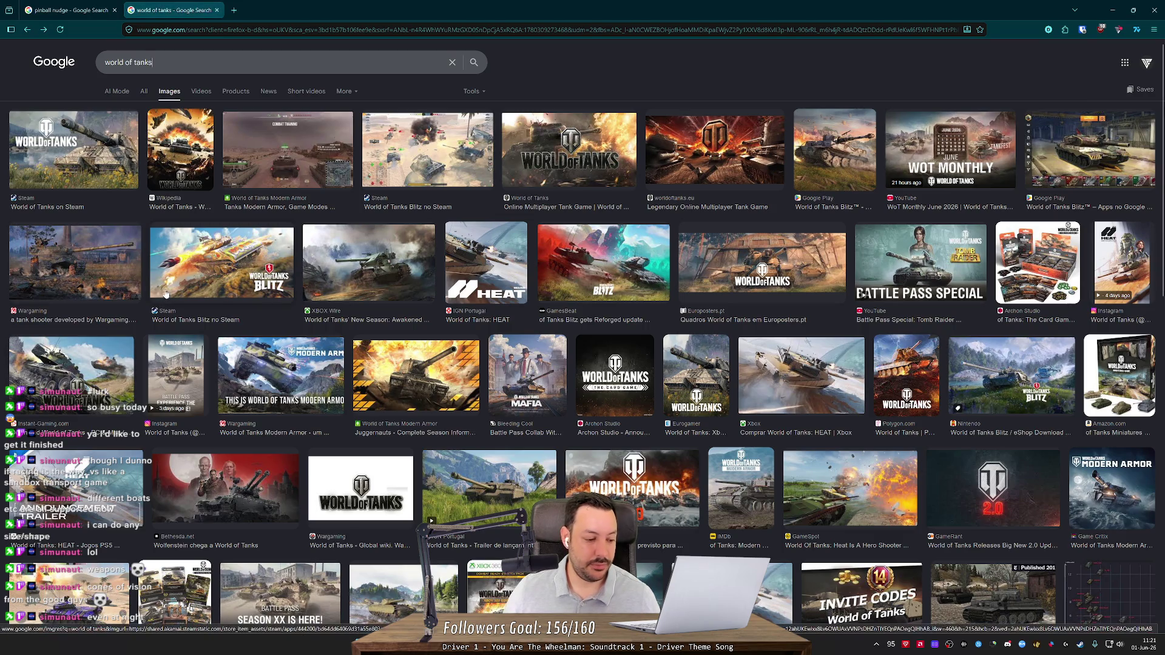
scroll(180, 279, down, 2)
scroll(180, 278, up, 2)
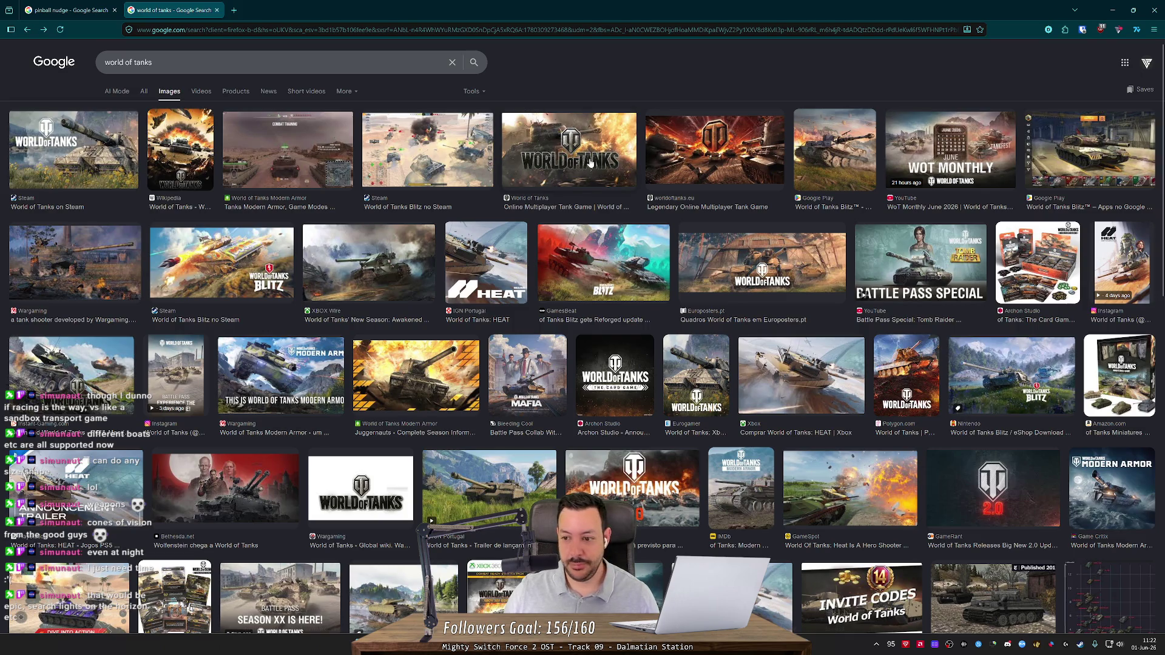
middle_click(181, 10)
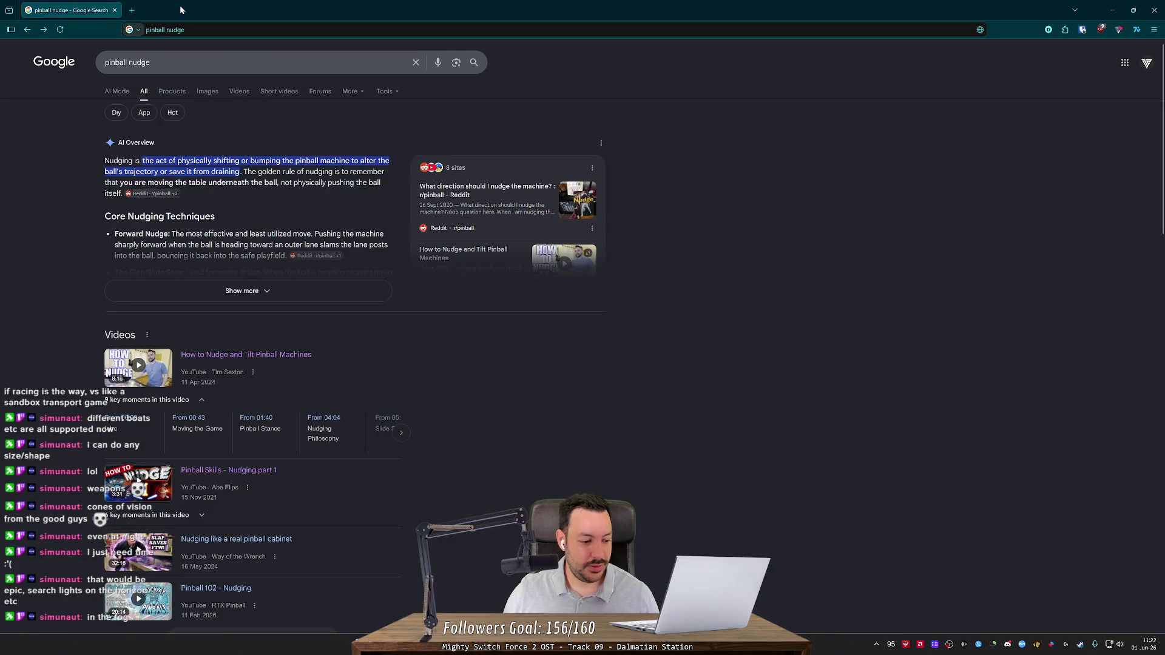
Back in nudger.gd, briefly change both nudging defaults to 0, then undo it.
click(1112, 10)
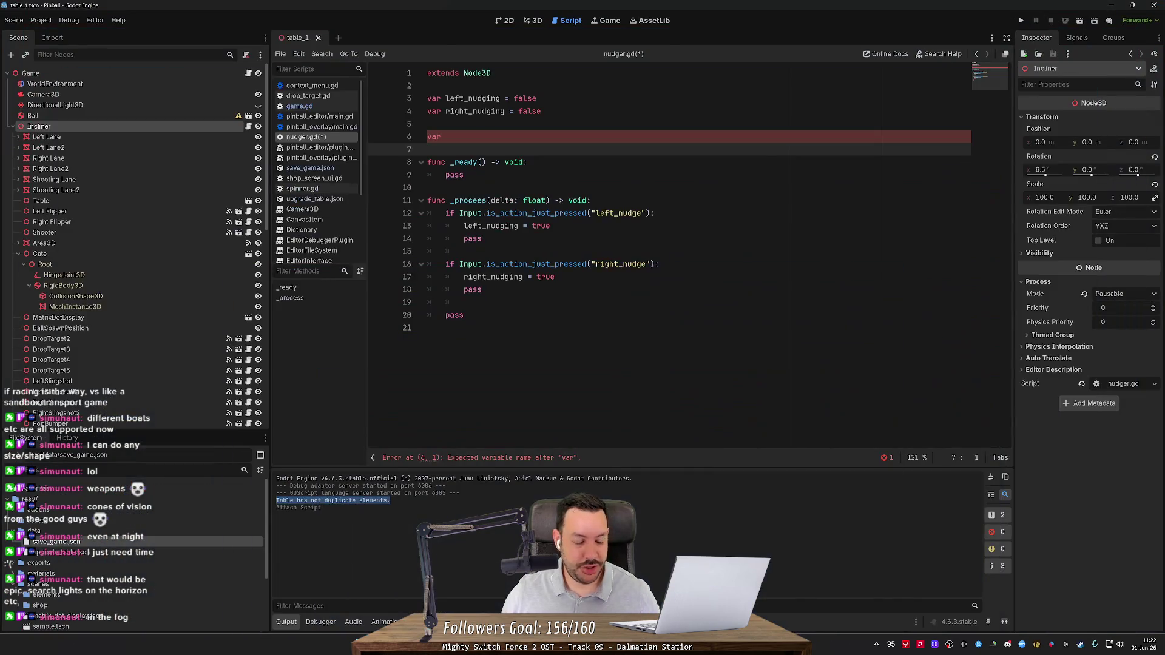
click(427, 328)
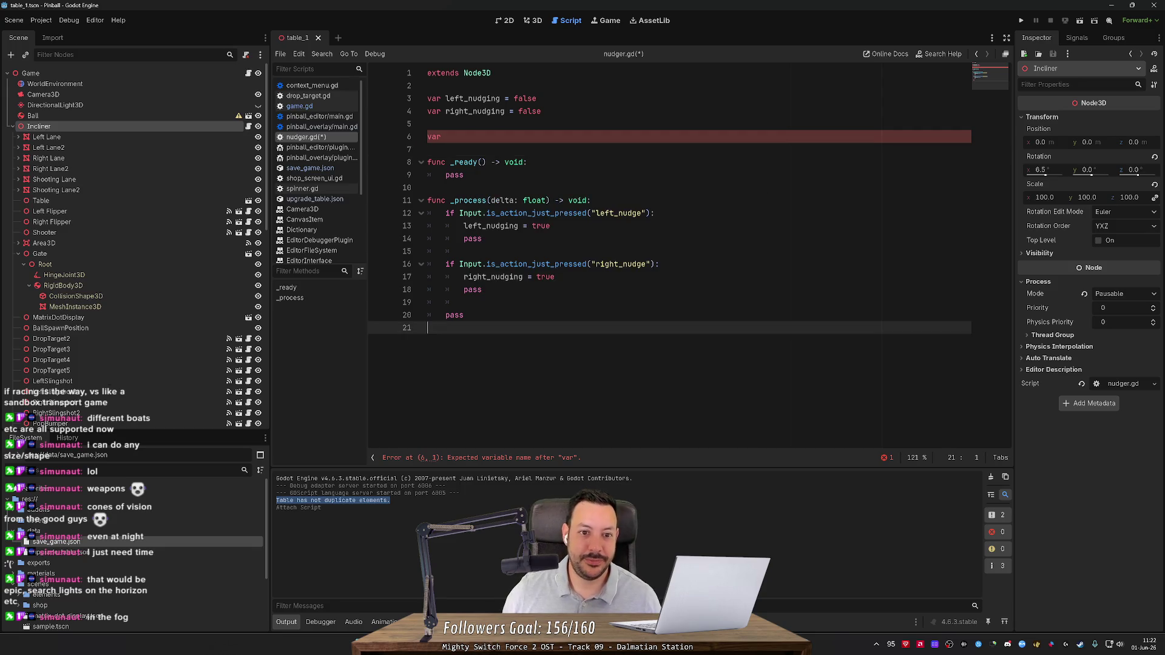
click(446, 137)
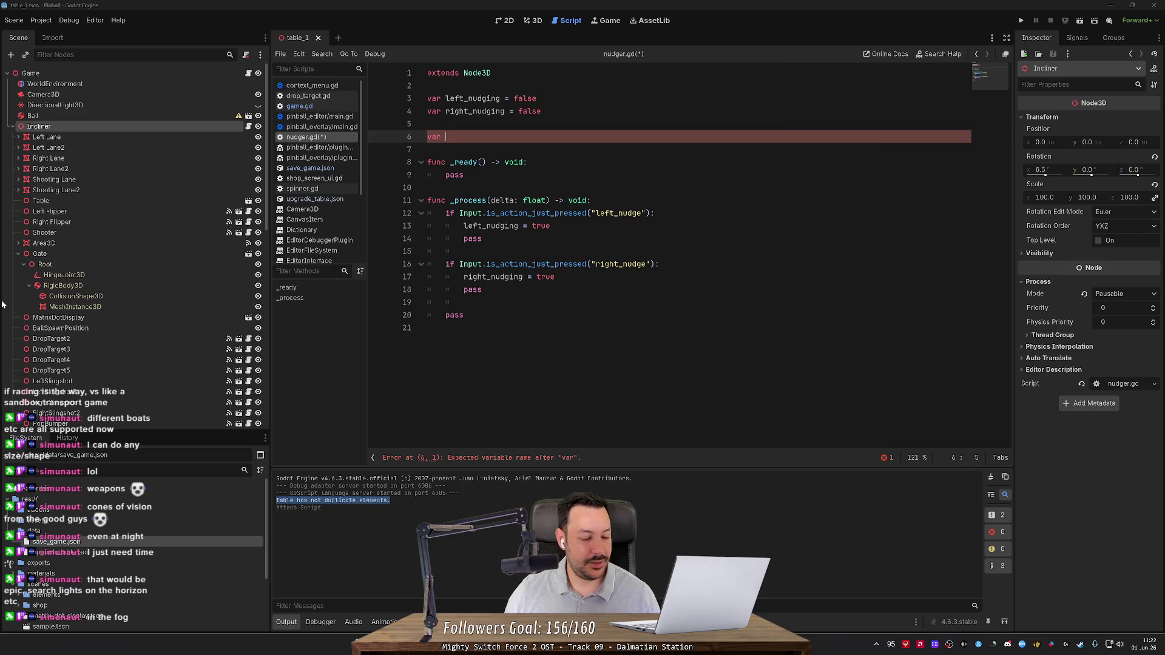
click(437, 328)
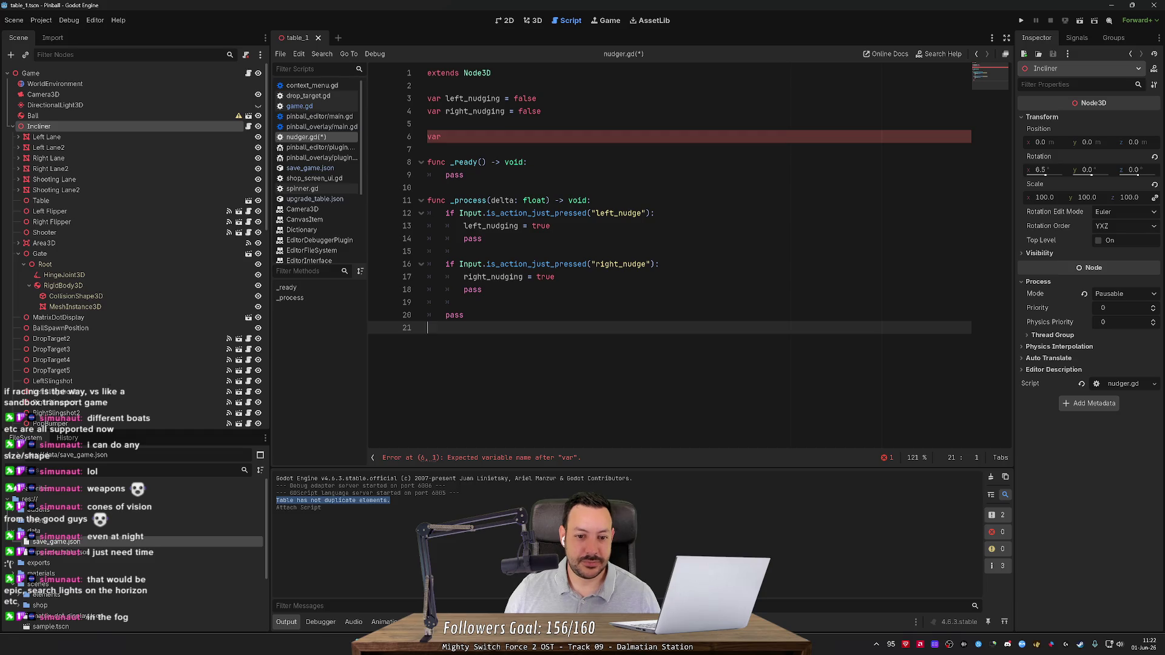
click(483, 289)
click(464, 251)
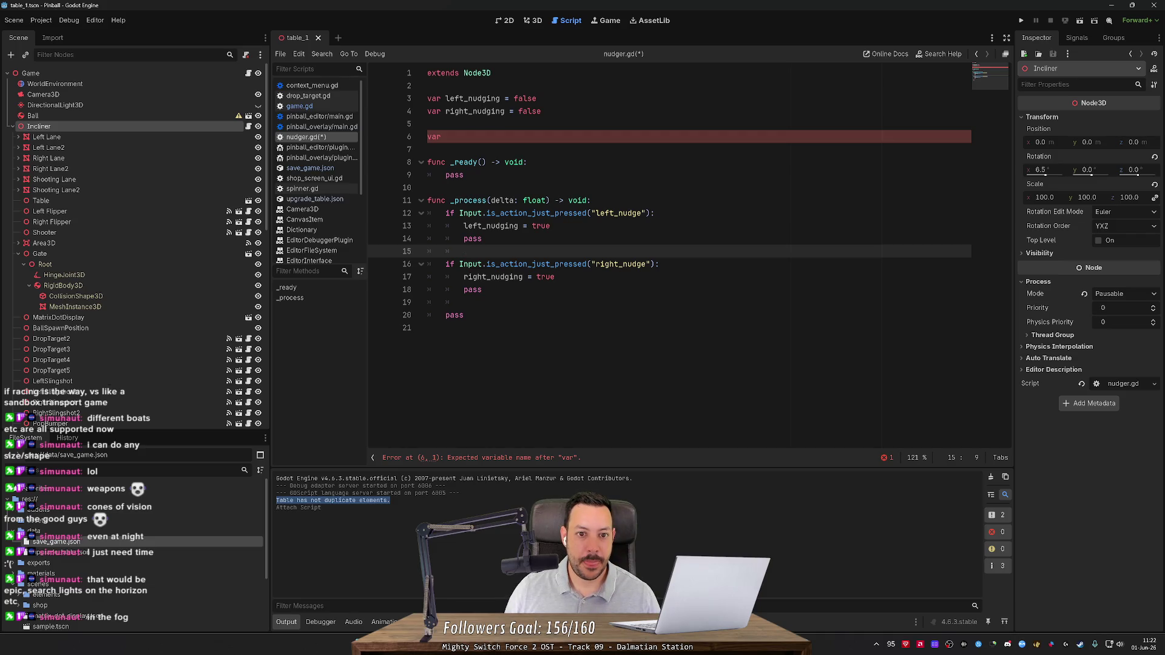
double_click(526, 98)
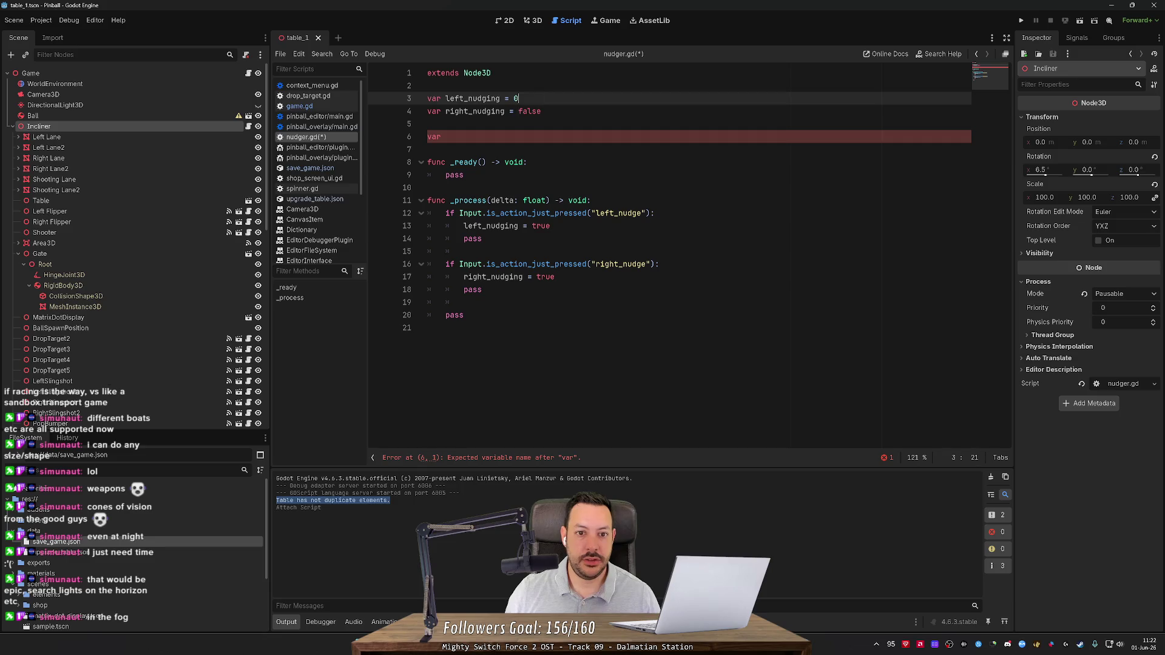
text(0)
key(Down)
key(shift+End)
text(0)
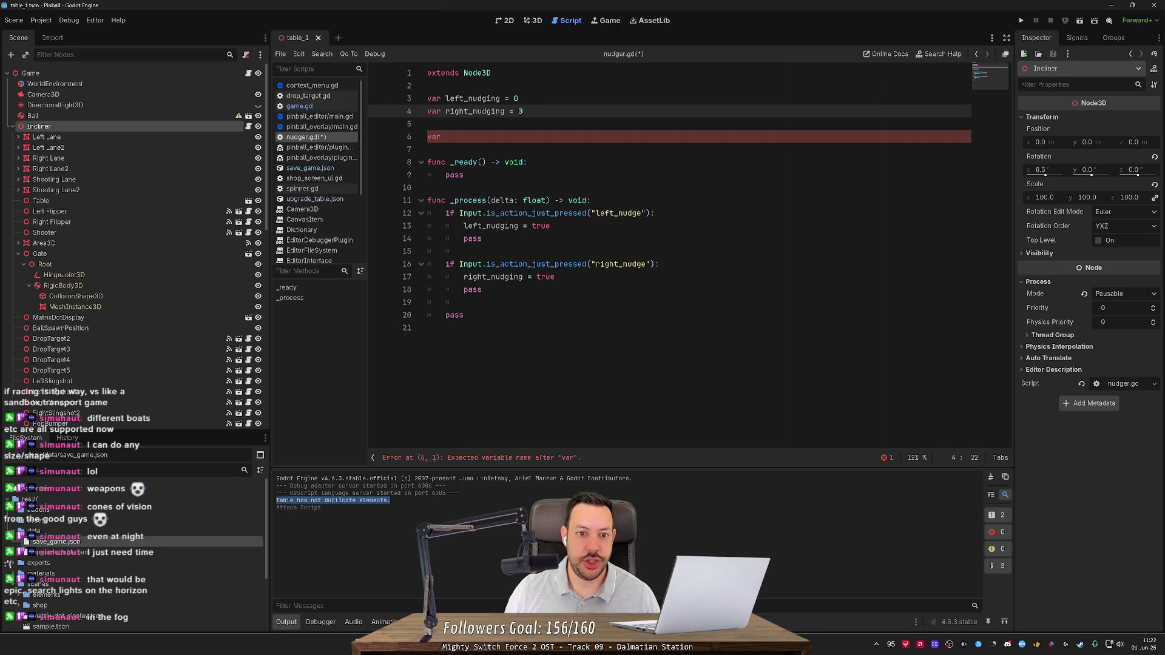
key(ctrl+z)
key(ctrl+z)
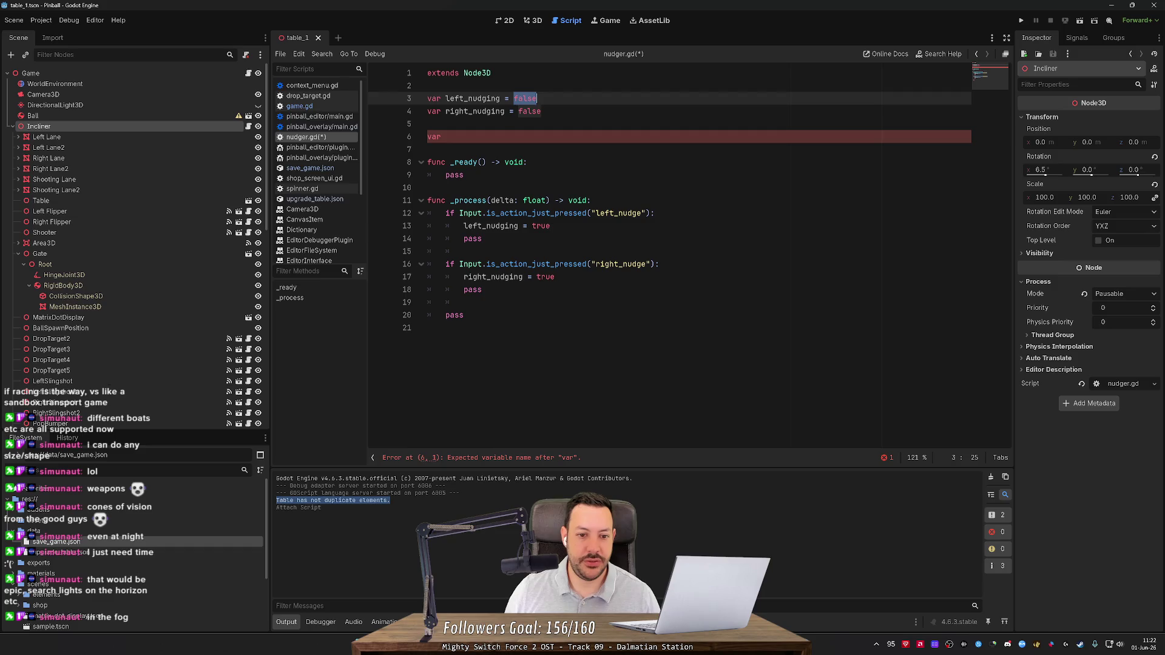
Start an 'if Input.is_action_just_released' check below the left press check.
click(482, 239)
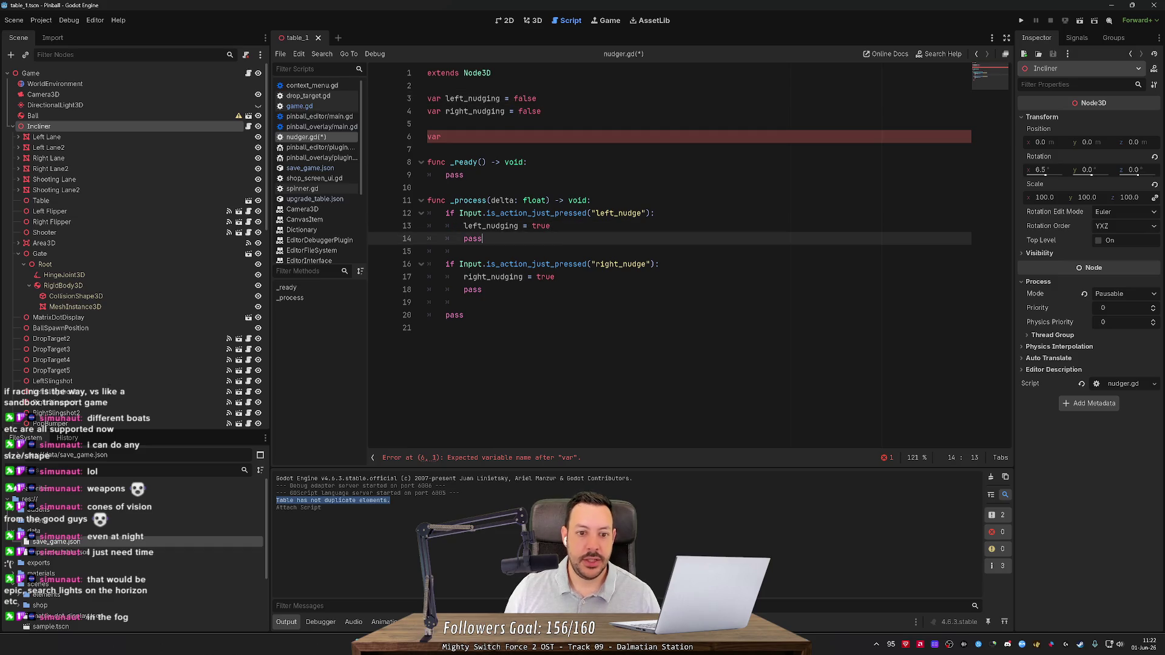
key(Return)
key(Return)
text(if Input.)
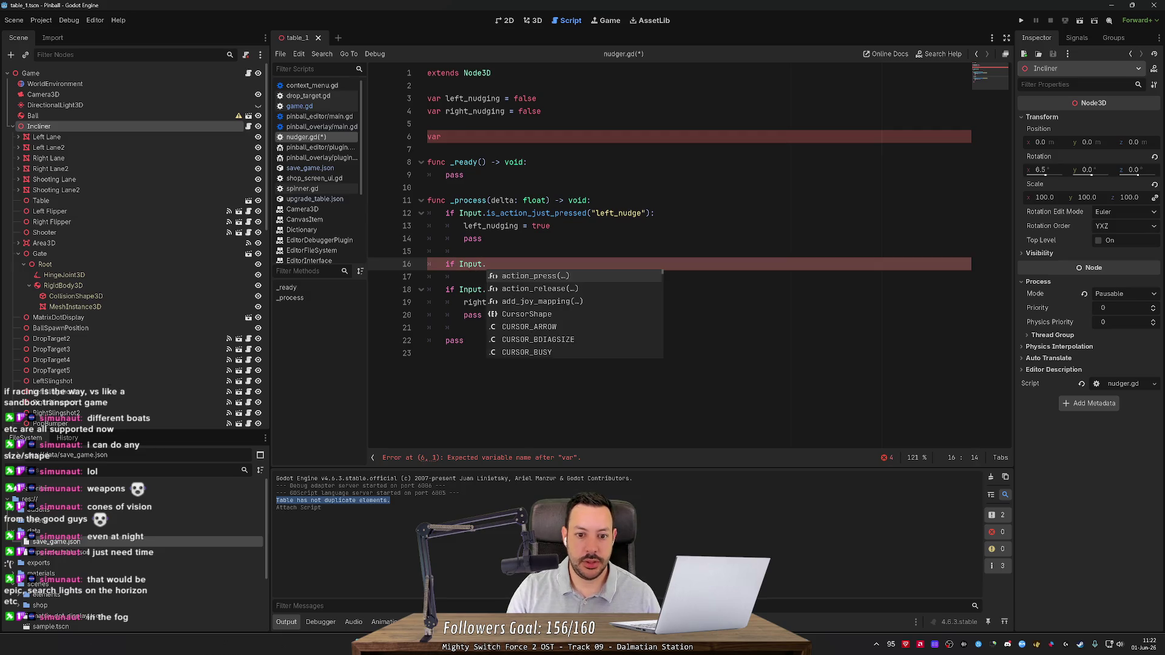
key(Down)
key(Return)
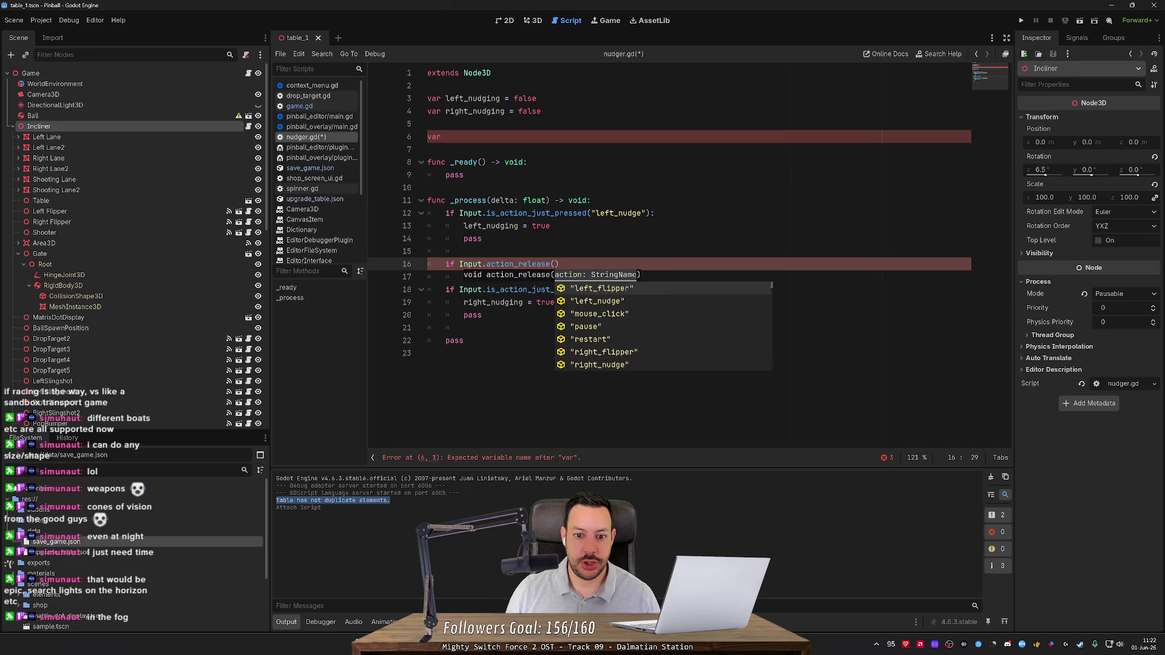
key(ctrl+z)
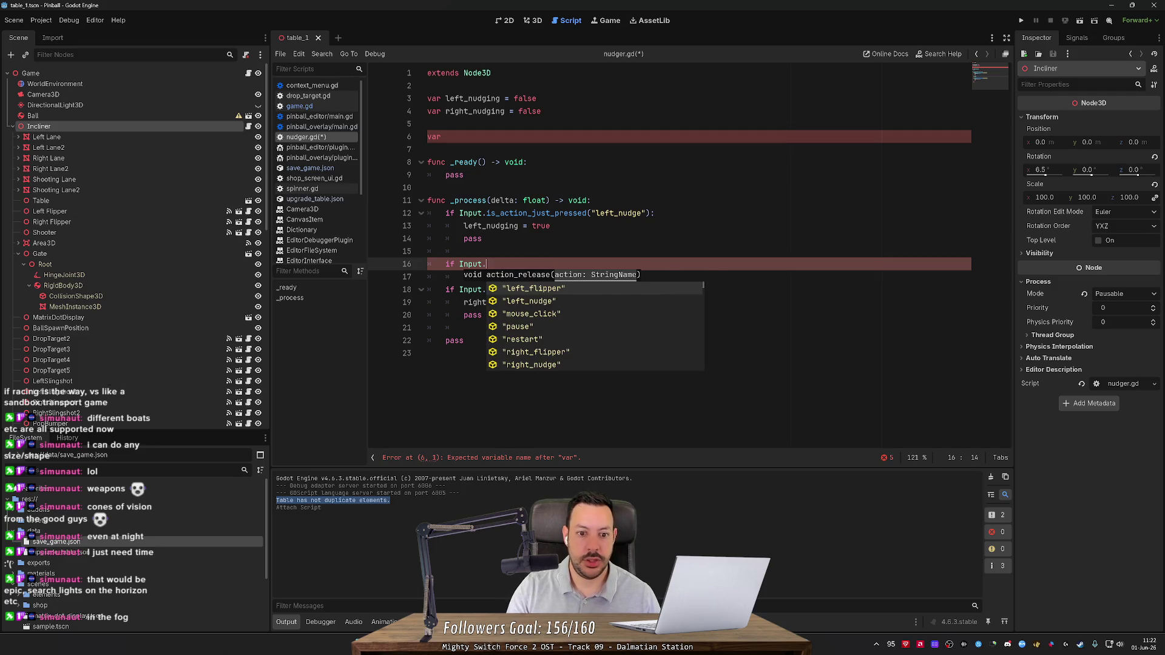
text(is_ac)
key(Down)
key(Down)
key(Return)
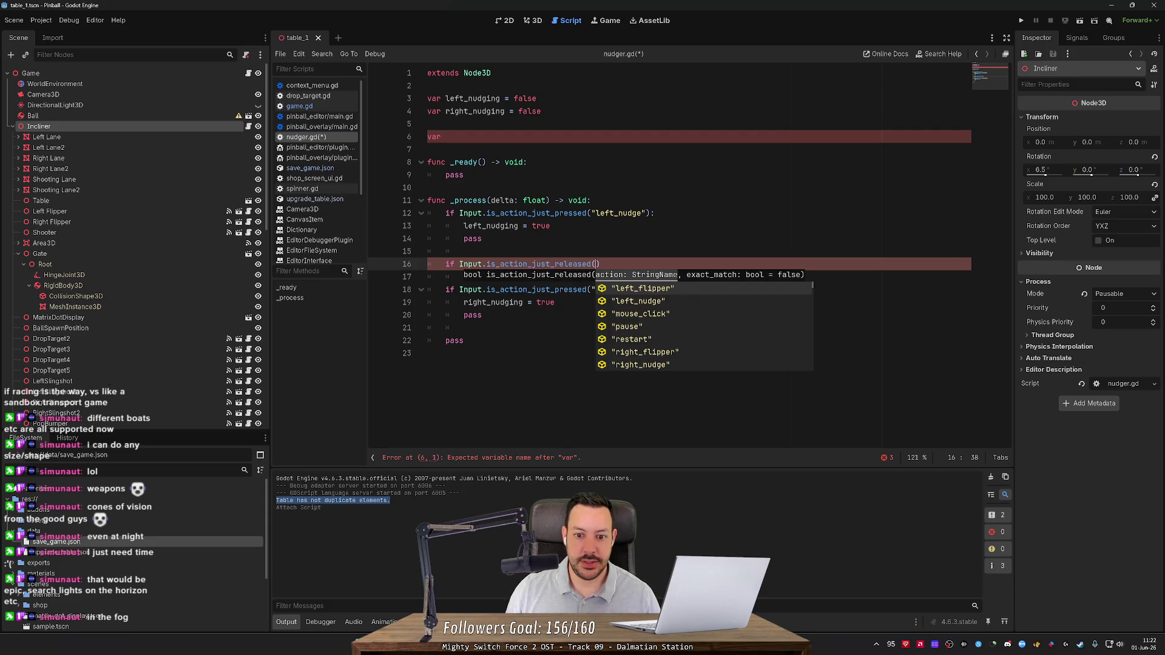
Complete the release check for 'left_nudge' so it sets left_nudging = false.
key(Down)
key(Return)
text(:)
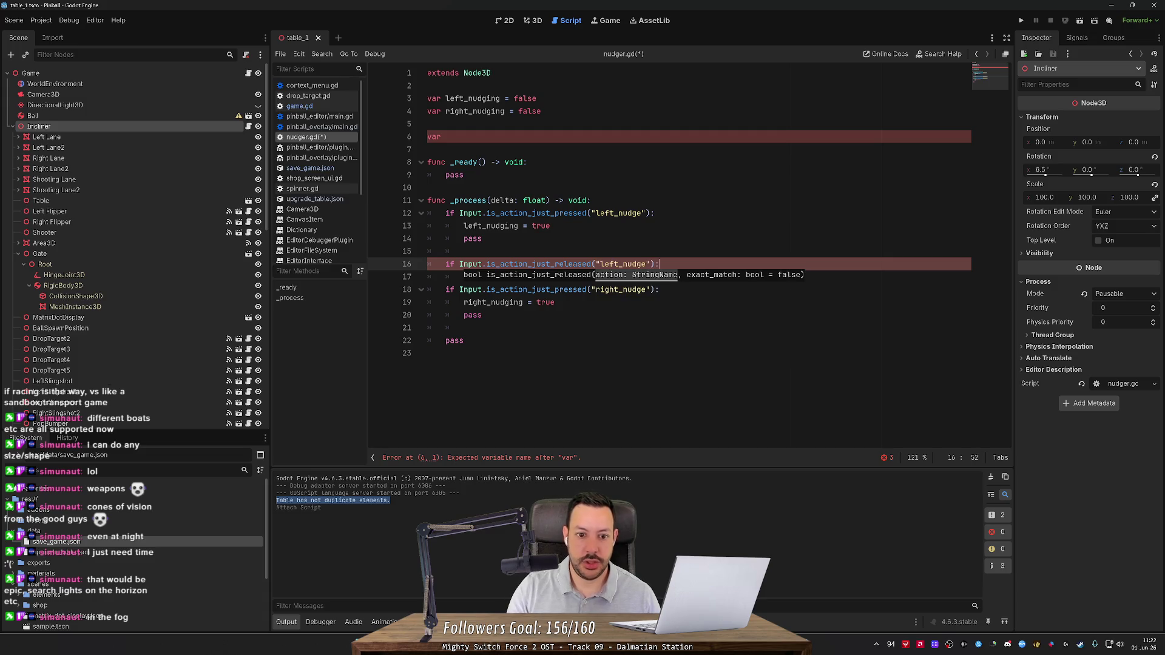
key(Return)
text(lef)
key(Return)
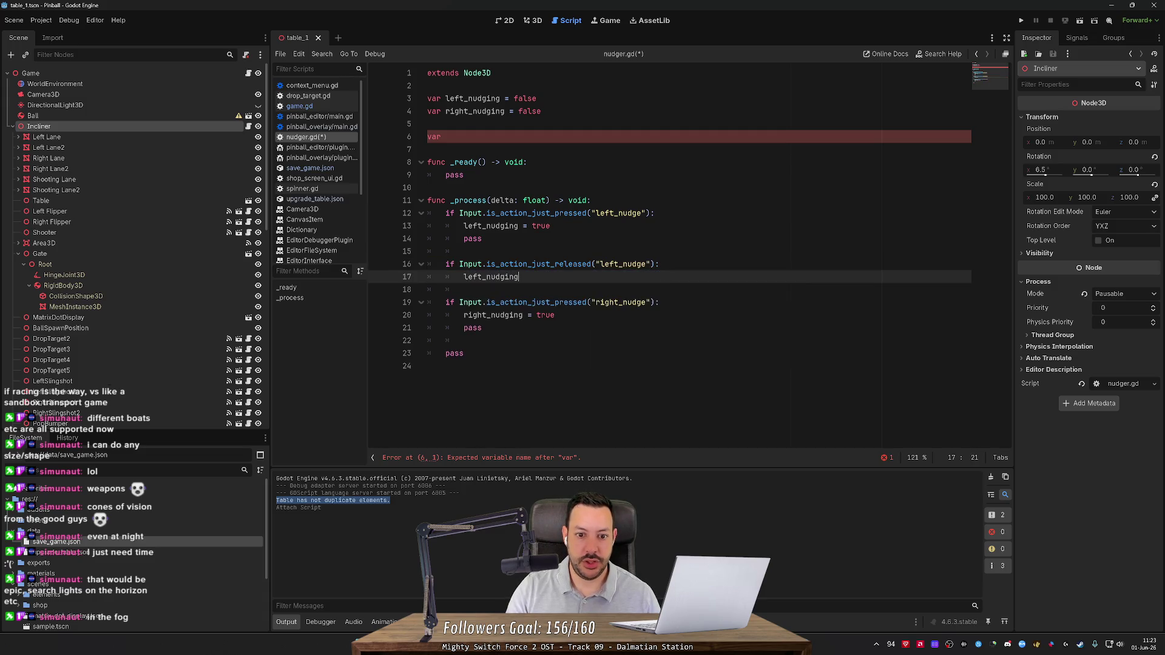
text( = false)
key(Return)
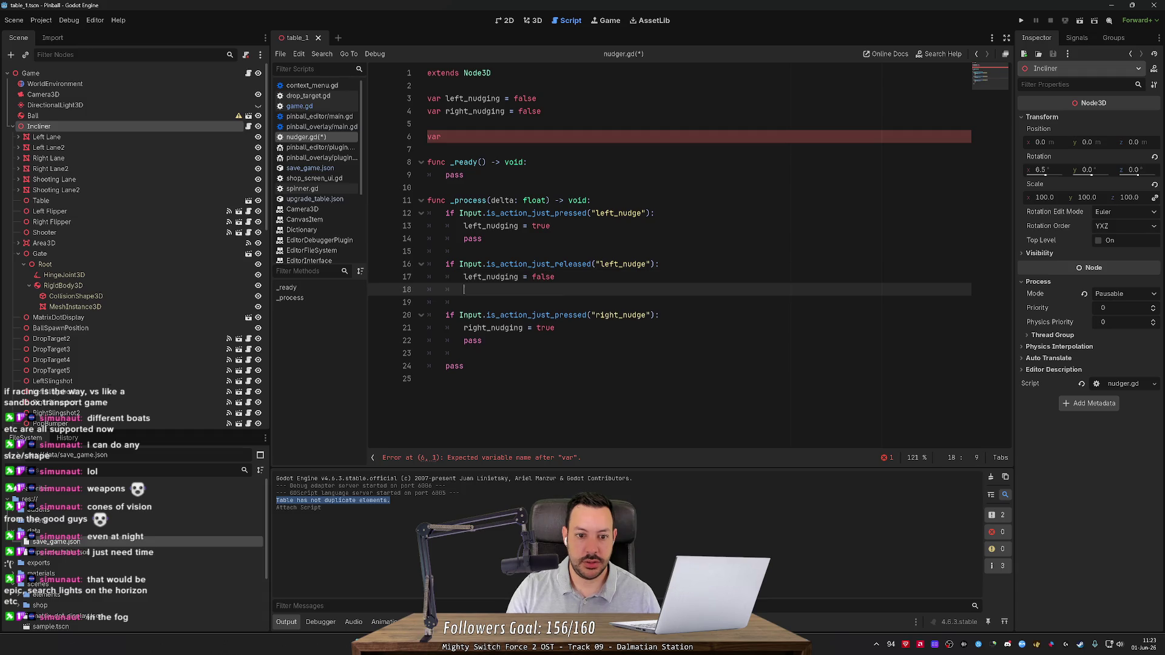
Remove the pass placeholders under both press checks and the extra empty line.
key(Up)
key(Up)
key(Up)
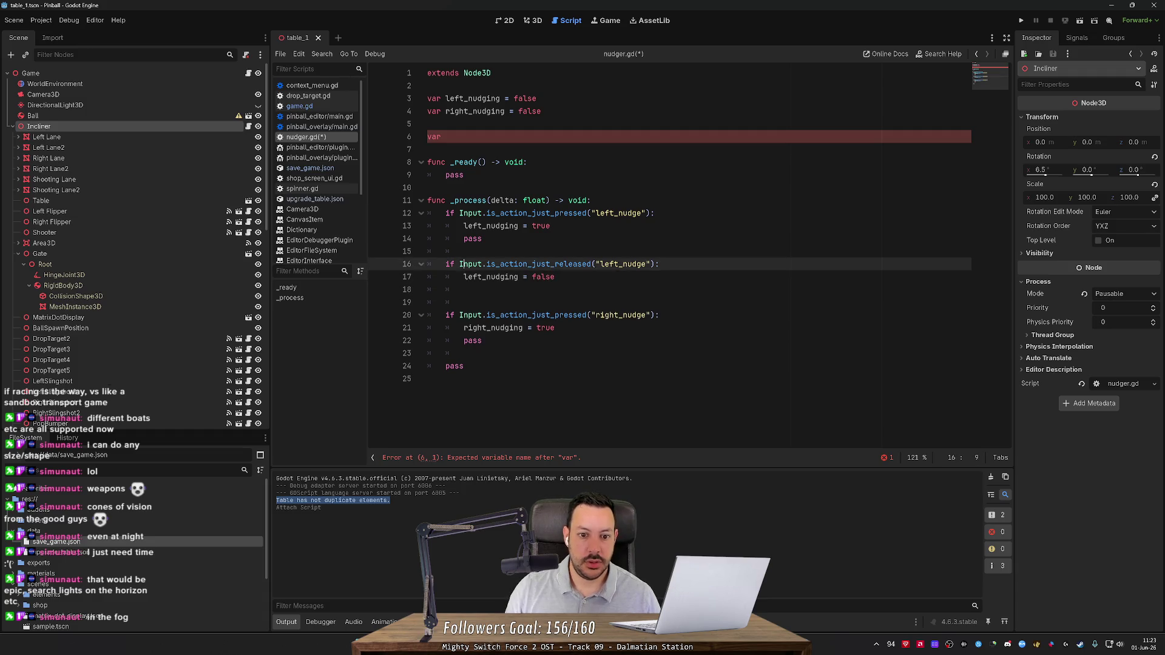
key(ctrl+shift+k)
click(461, 290)
key(ctrl+shift+k)
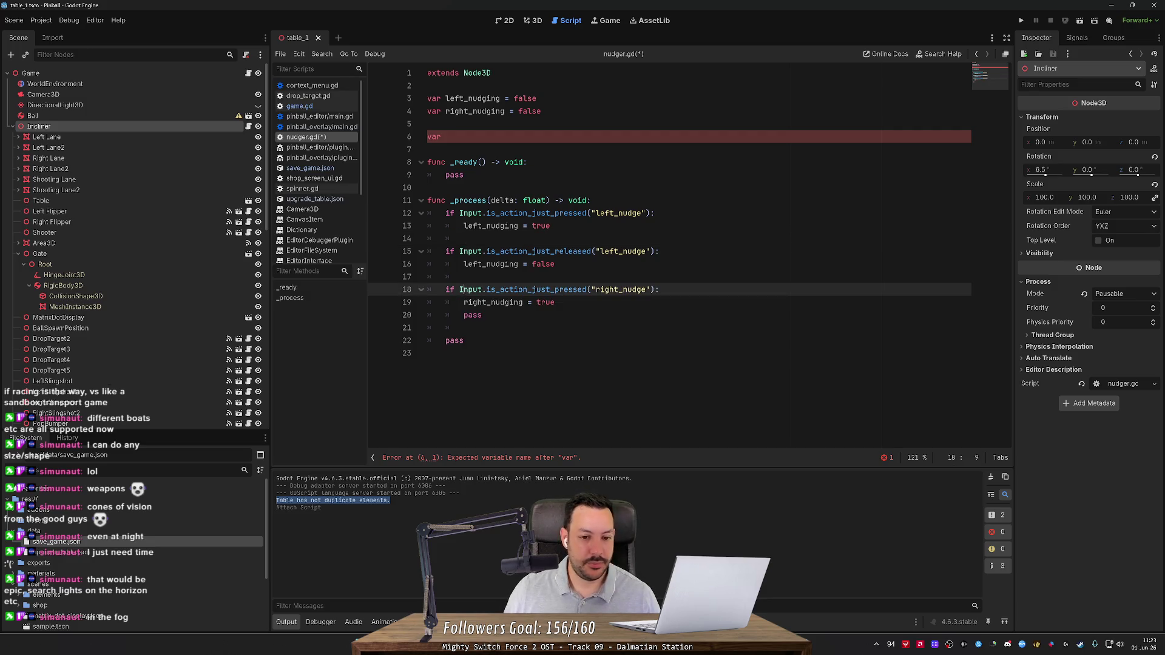
key(Down)
key(Down)
key(ctrl+shift+k)
Duplicate the right_nudge check as an is_action_just_released check setting right_nudging = false.
mouse_move(554, 302)
mouse_down()
mouse_move(430, 302)
mouse_move(428, 289)
mouse_up()
key(ctrl+c)
key(Down)
key(Down)
key(End)
key(Return)
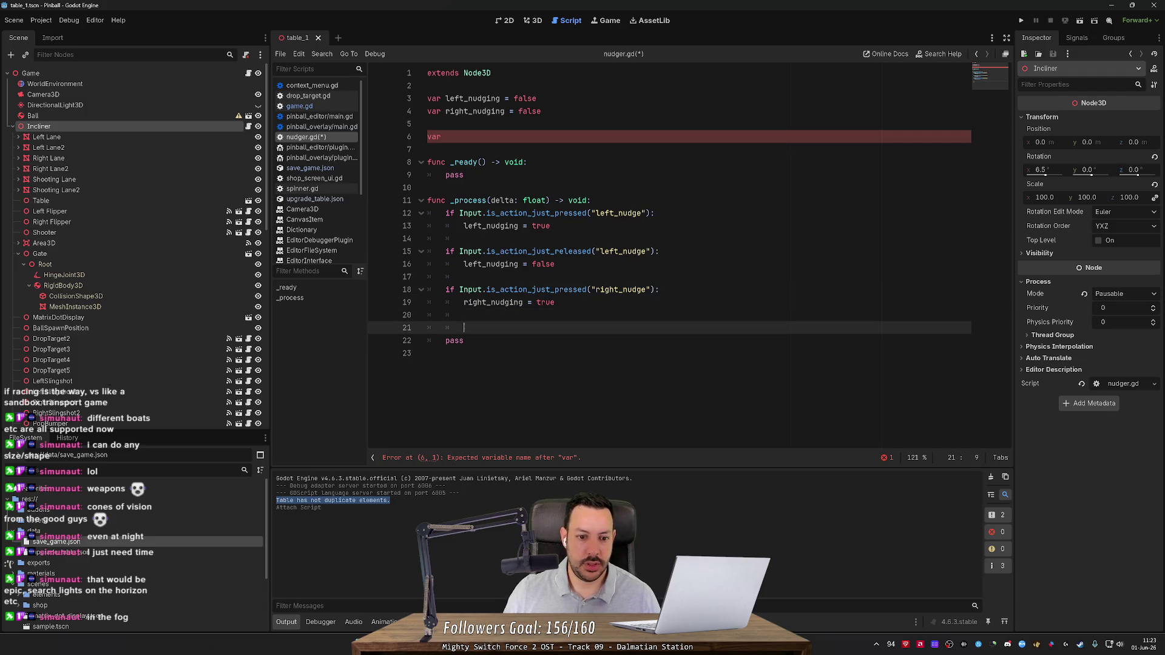
key(ctrl+v)
key(Up)
key(Up)
key(shift+Tab)
key(Down)
key(Down)
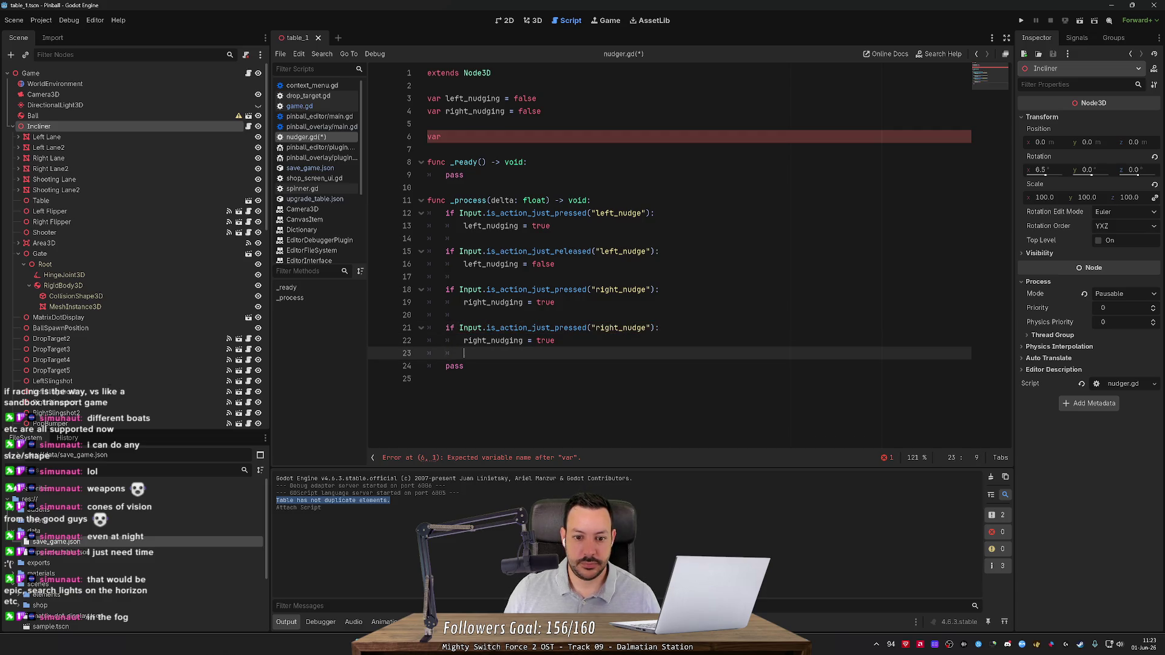
double_click(545, 341)
text(false)
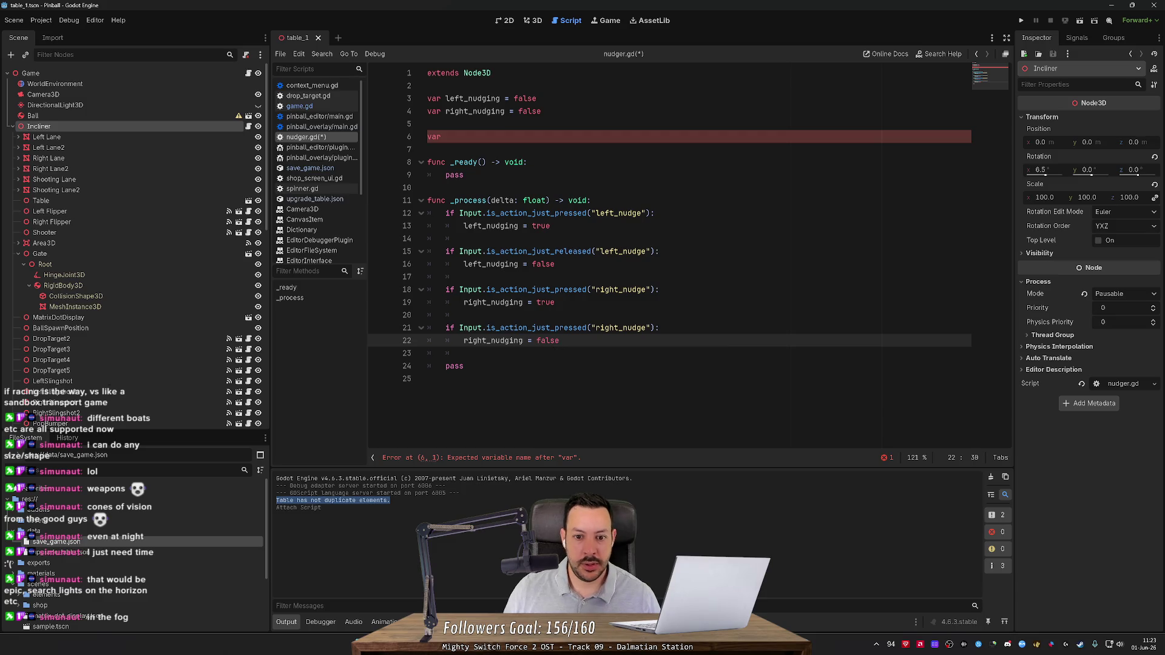
double_click(534, 251)
click(554, 328)
double_click(555, 328)
text(is_action_just_released)
Delete the leftover pass and the unfinished var line, then save nudger.gd.
double_click(454, 366)
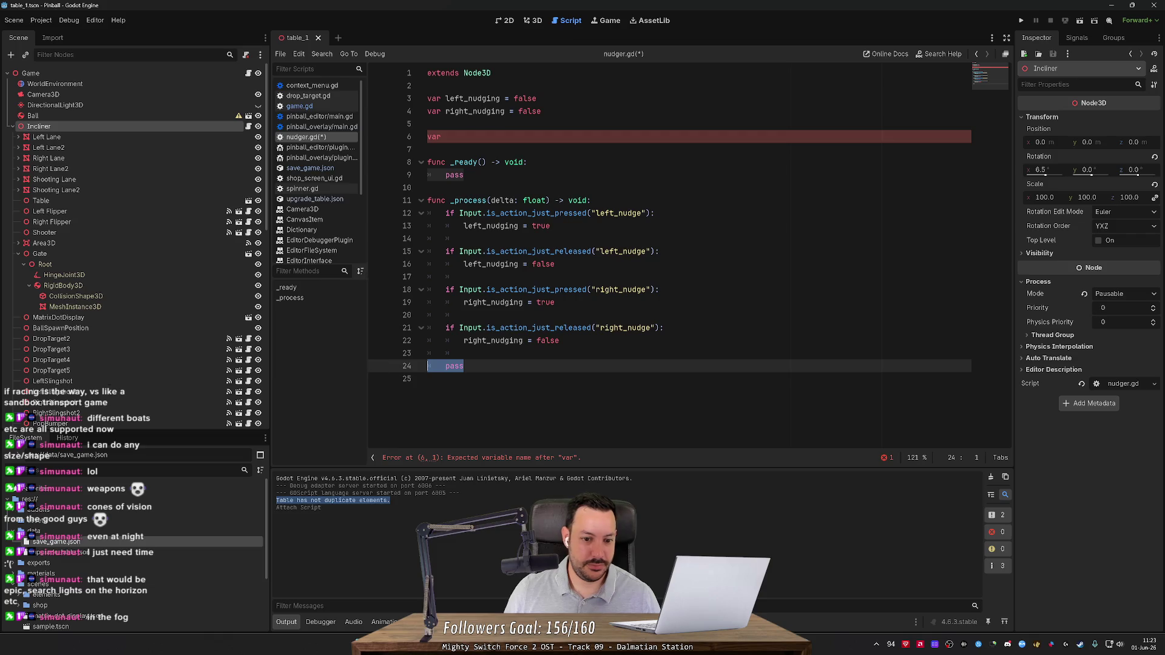
key(BackSpace)
key(BackSpace)
key(Return)
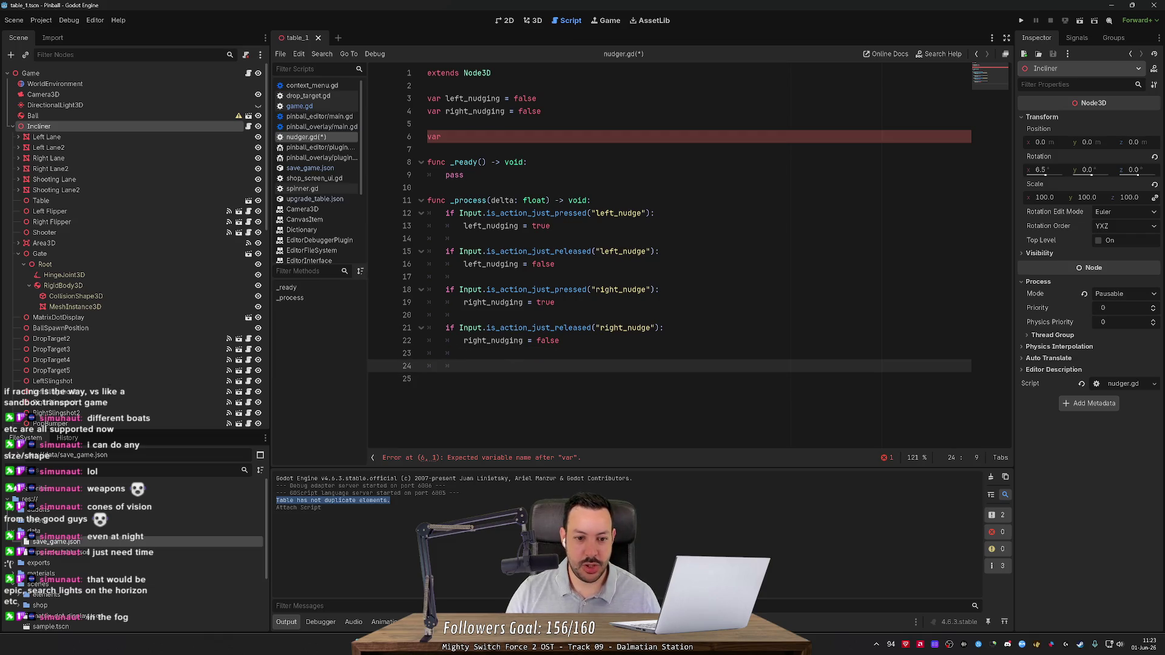
click(428, 136)
key(ctrl+shift+k)
key(ctrl+shift+k)
key(ctrl+s)
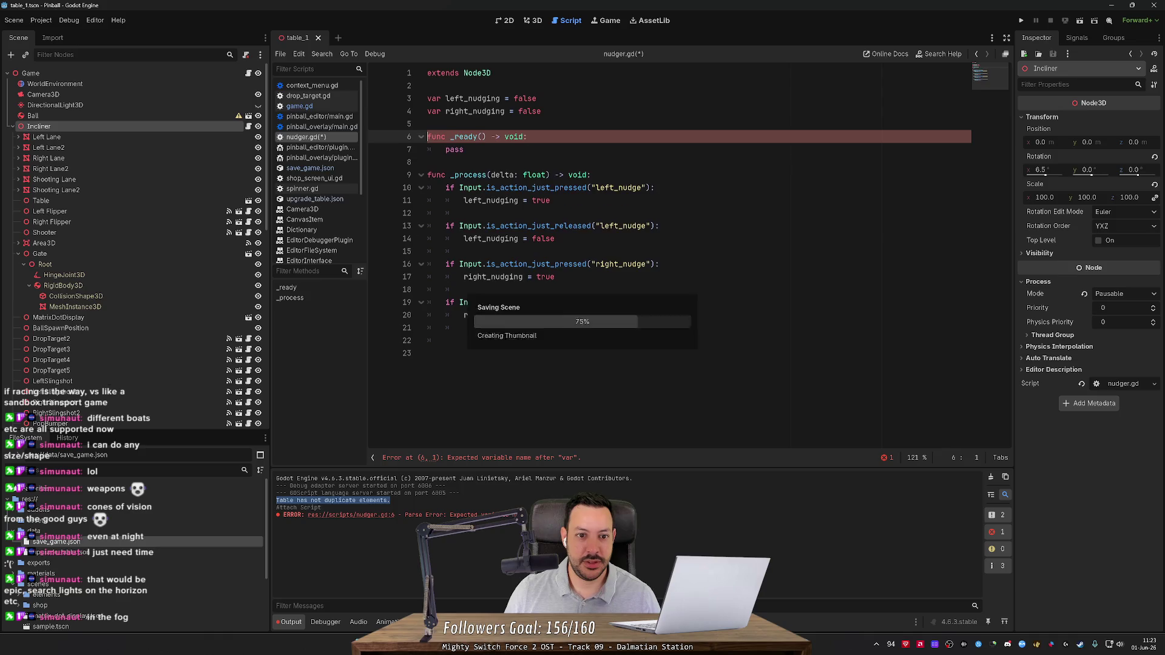
click(428, 124)
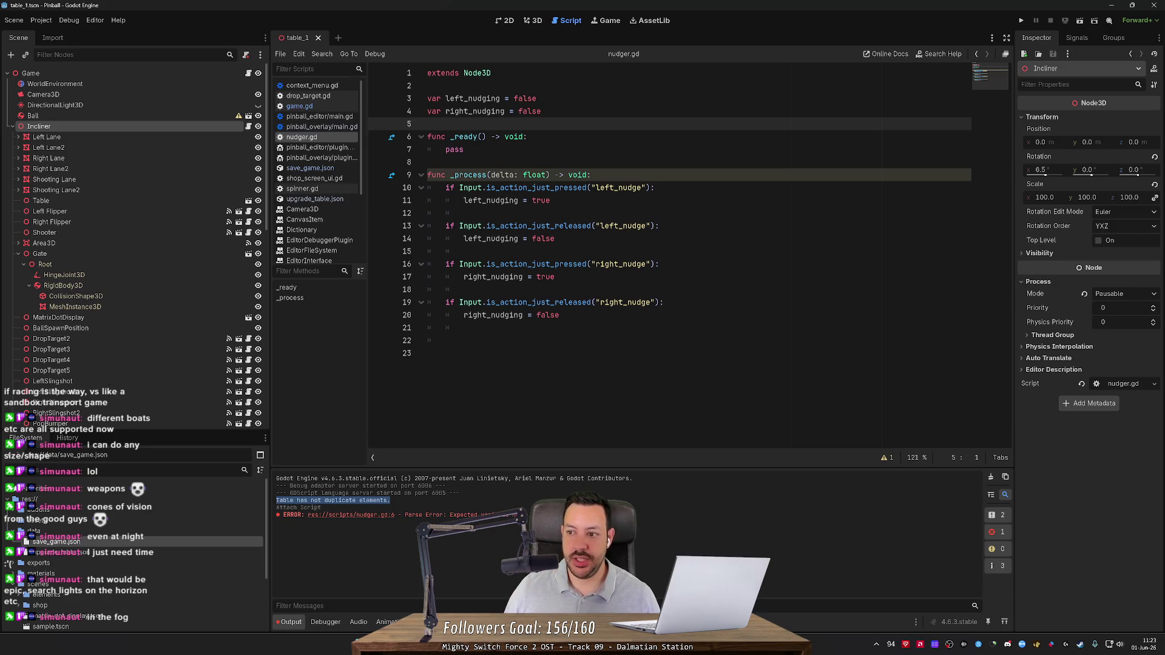
key(alt+Tab)
key(alt+Tab)
key(alt+Tab)
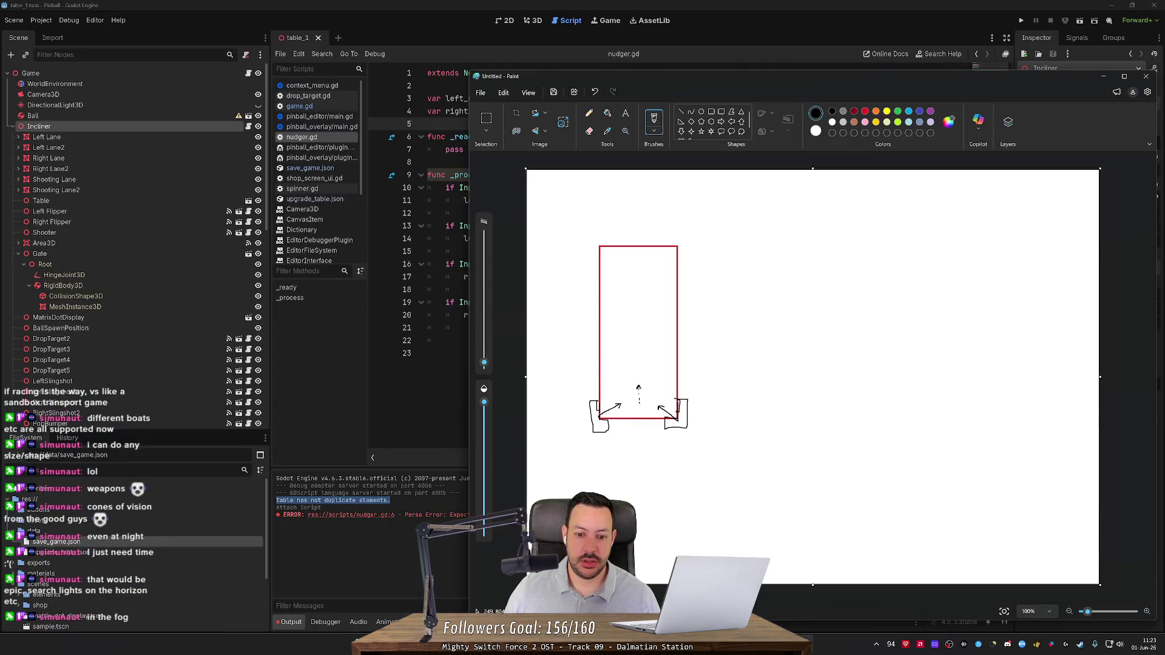
Draw and undo two strokes on the Paint table sketch, then return to Godot's nudger.gd.
drag(585, 493, 617, 477)
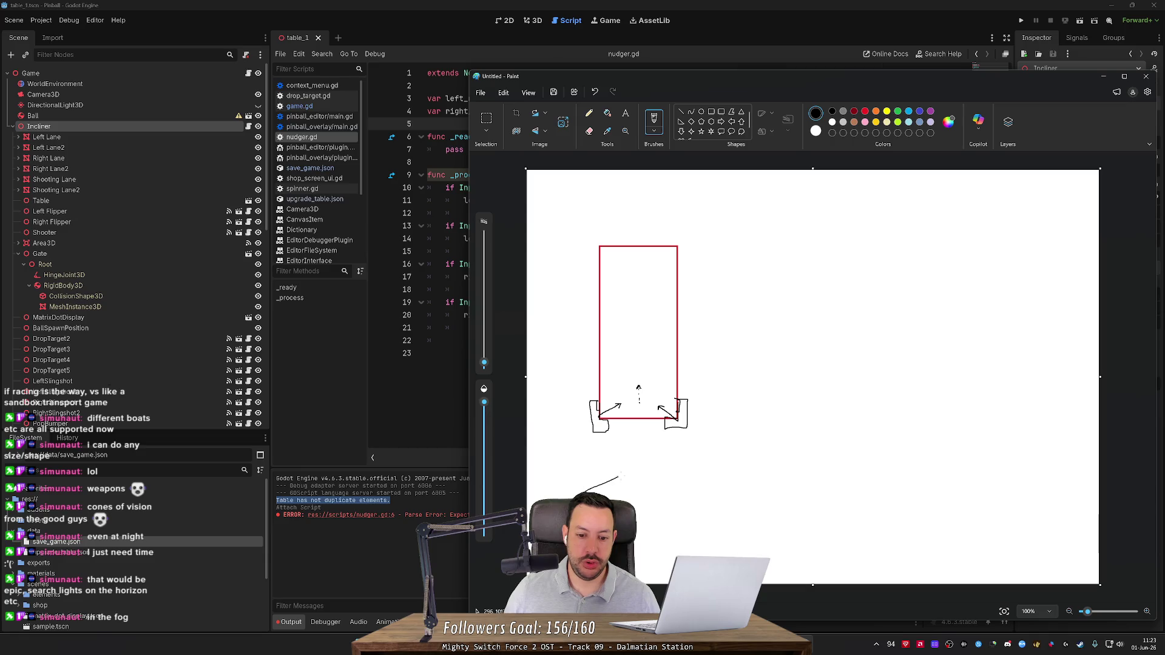
key(ctrl+z)
mouse_move(599, 417)
mouse_down()
mouse_move(624, 403)
mouse_move(664, 408)
mouse_up()
key(ctrl+z)
key(ctrl+z)
key(alt+Tab)
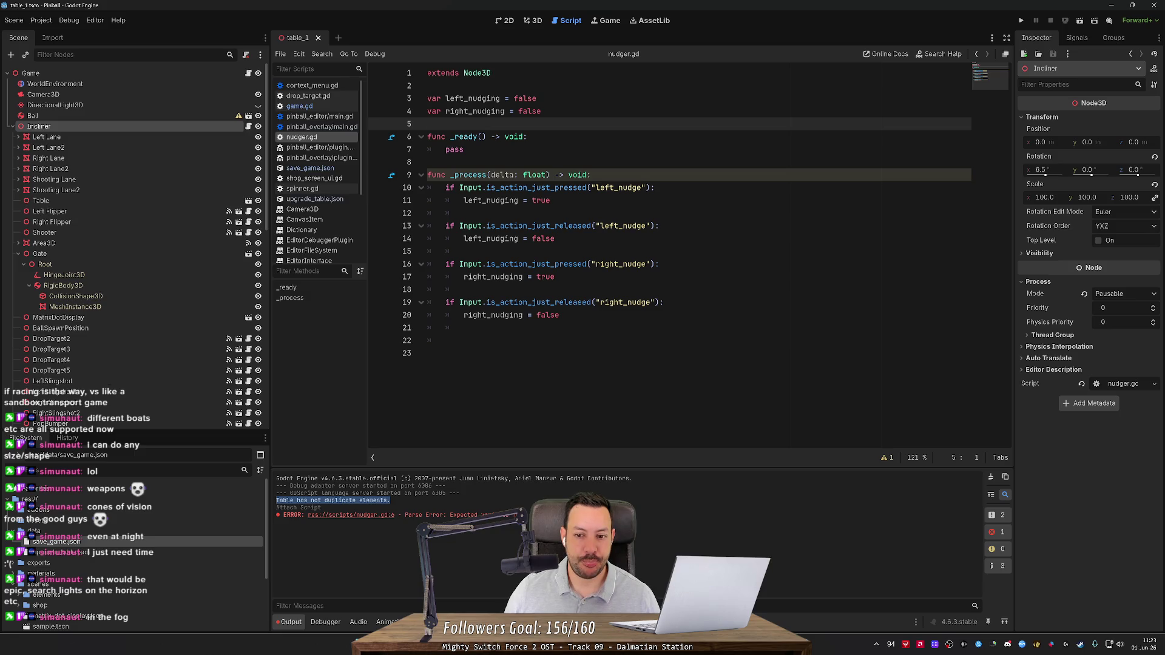
key(alt+Tab)
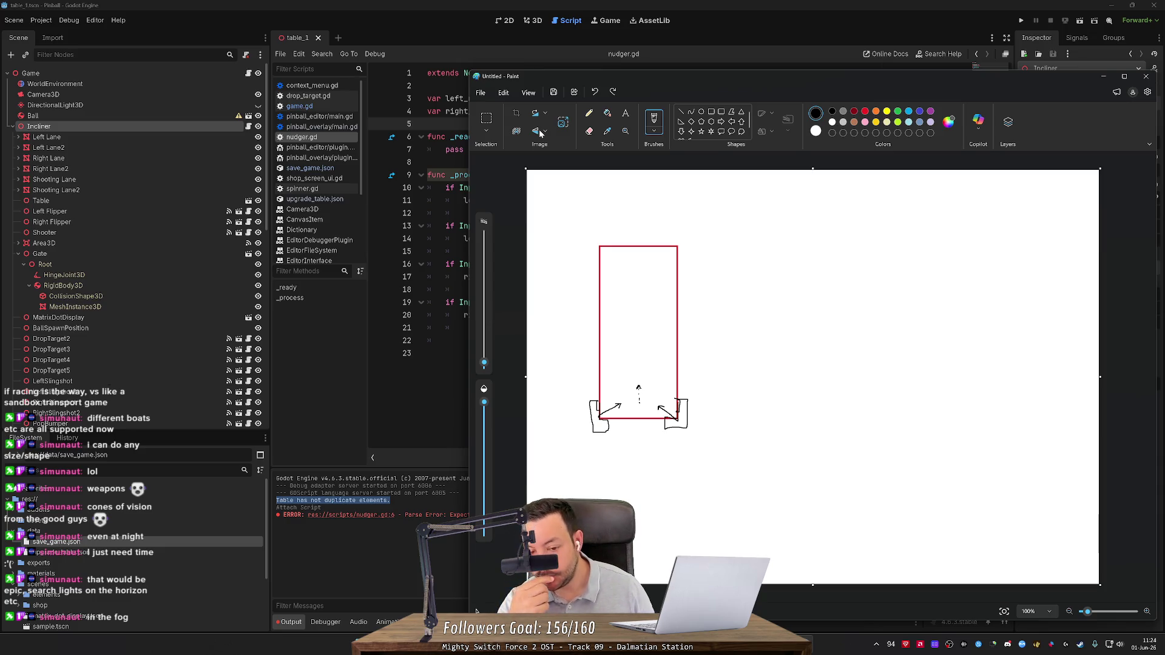
key(alt+Tab)
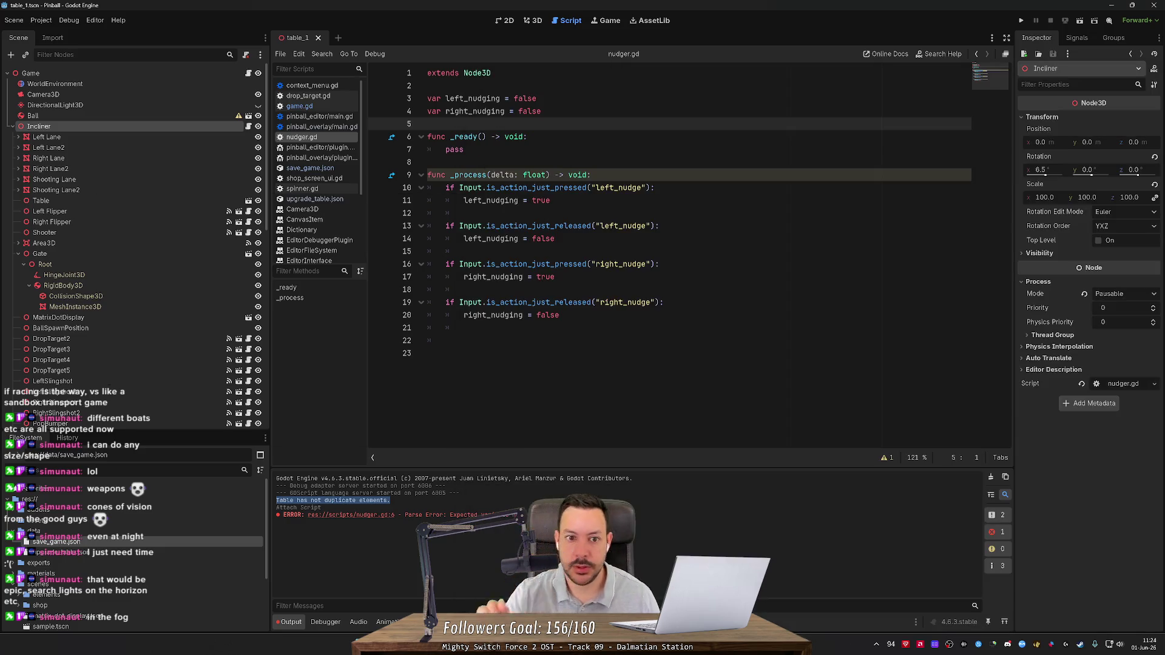
Declare side_nudge_angle_degrees with a default value of 30.0 on line 6.
key(Return)
text(var side_)
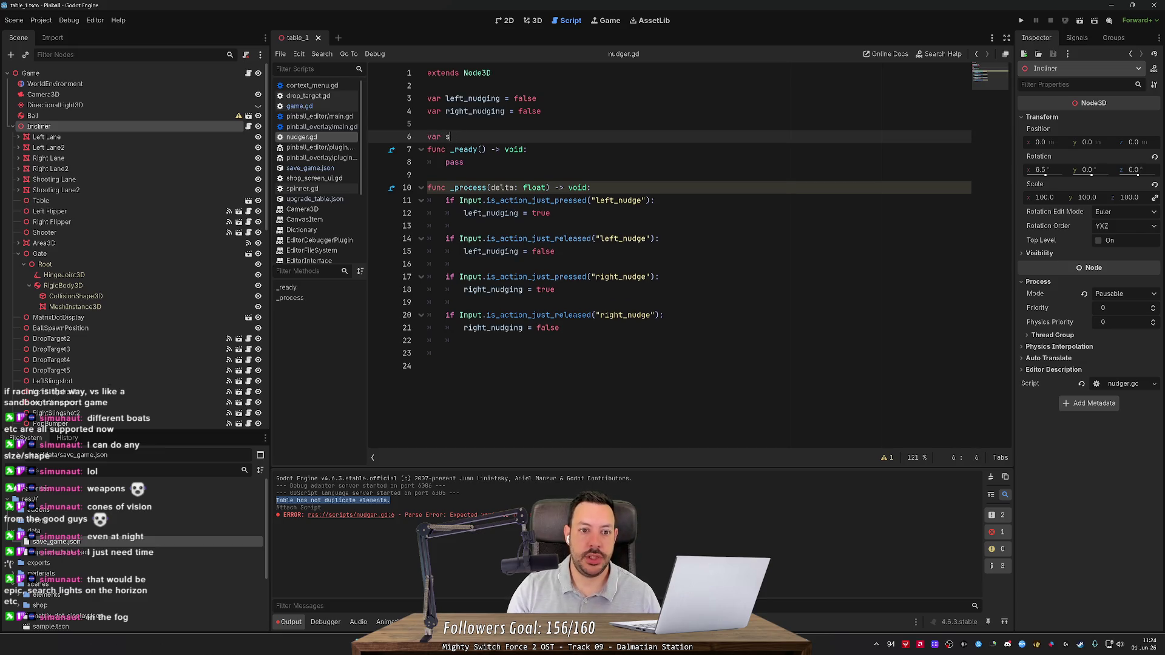
text(nudge_angle =)
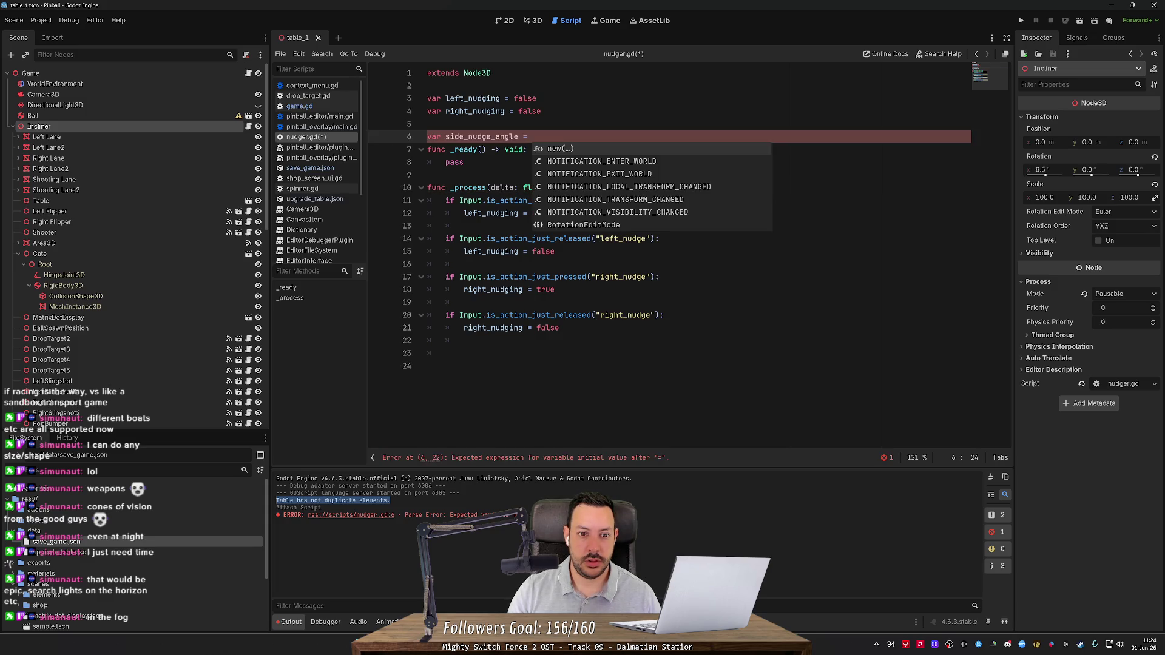
key(BackSpace)
key(BackSpace)
key(BackSpace)
text(degrees =)
key(BackSpace)
key(BackSpace)
key(BackSpace)
text(angle_de)
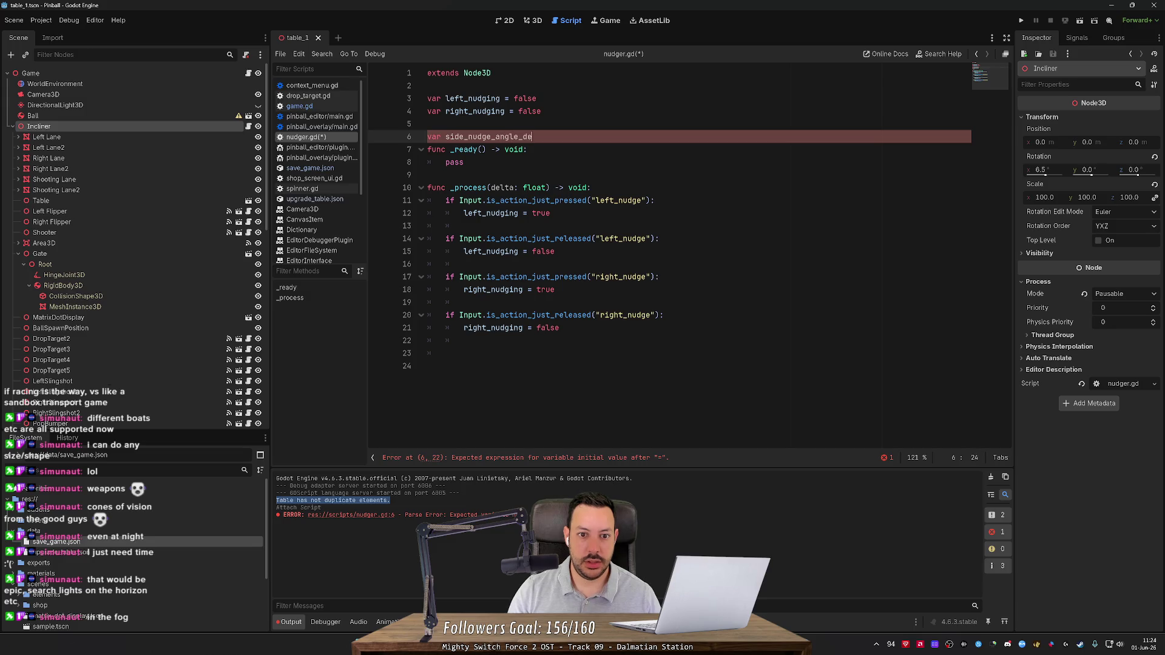
text(grees: De)
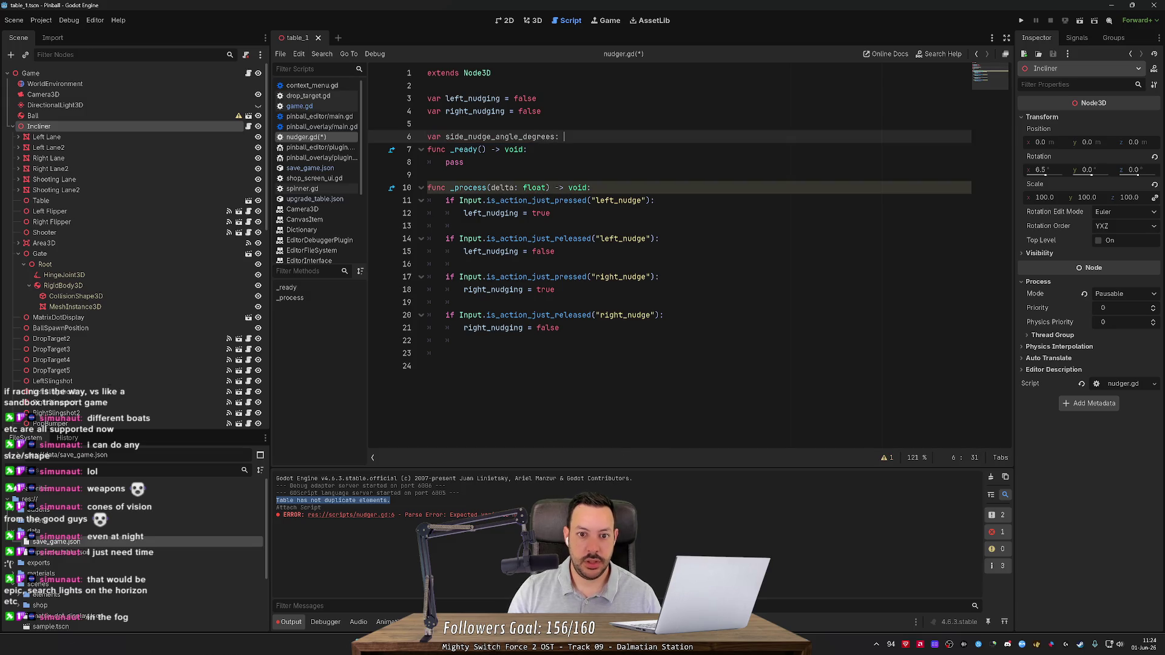
key(BackSpace)
key(Escape)
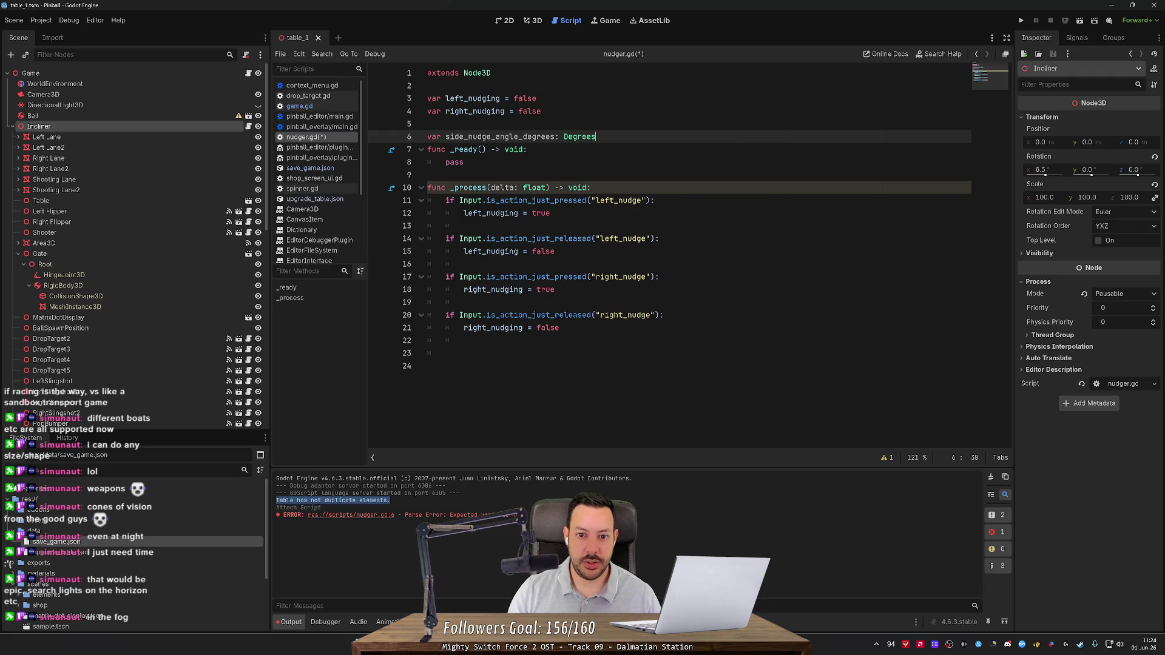
key(BackSpace)
key(BackSpace)
key(BackSpace)
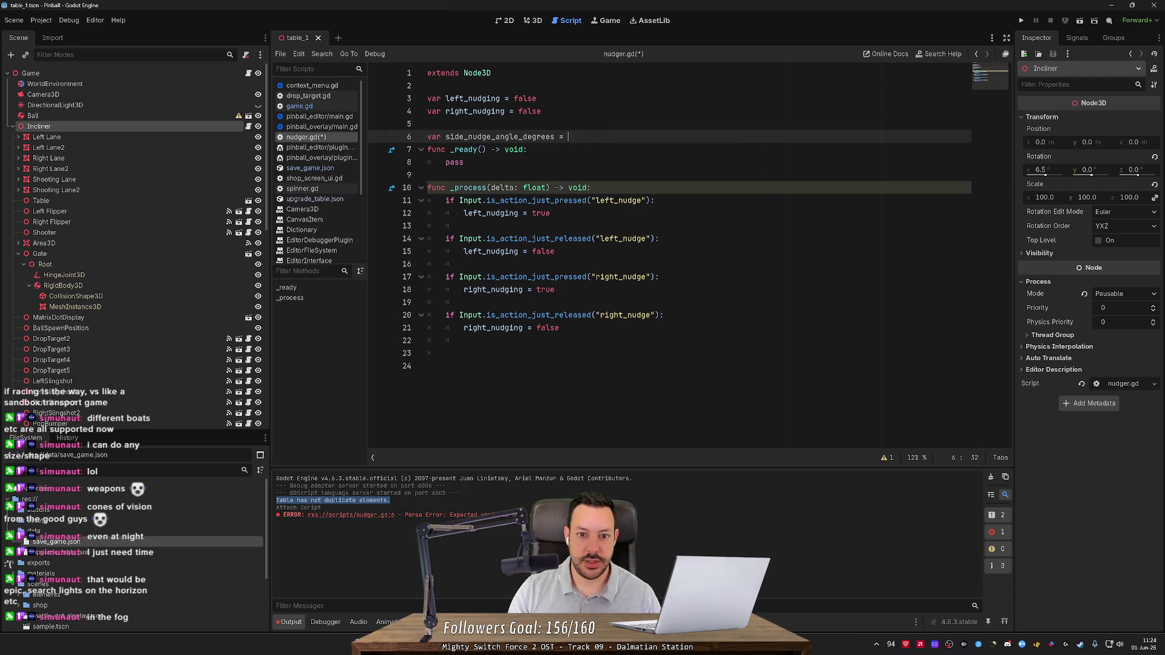
key(alt+Tab)
key(alt+Tab)
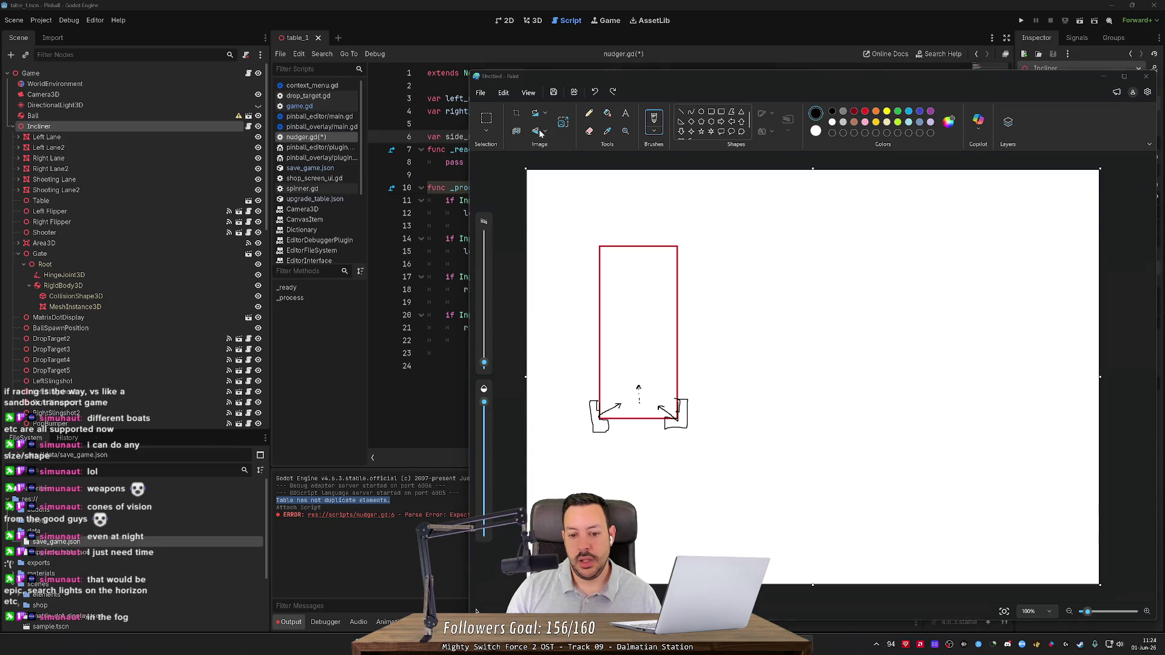
text(= 30.0)
Add a new line below it and begin another 'var' declaration.
key(Return)
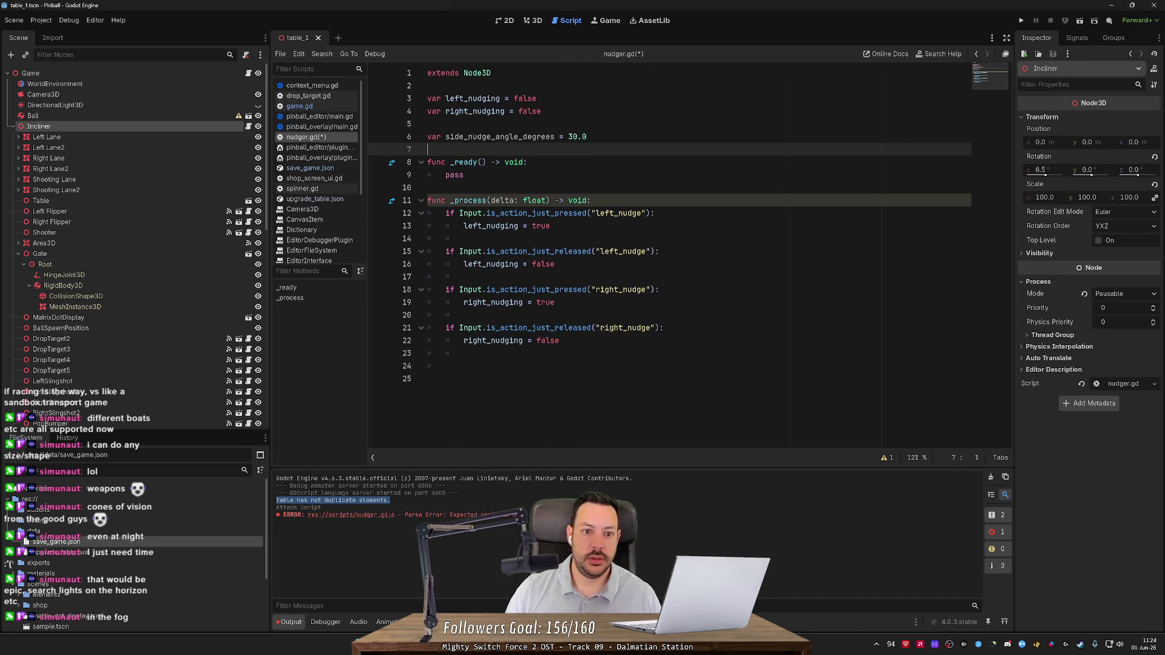
key(Up)
key(Up)
key(Down)
key(Down)
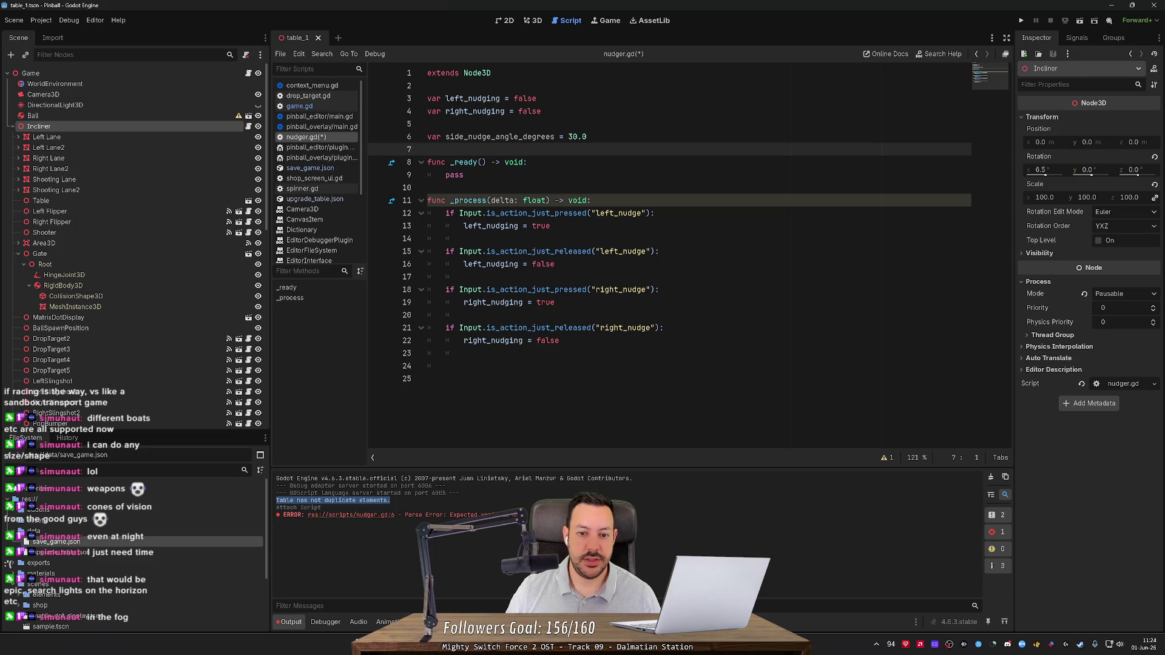
key(Return)
text(var _)
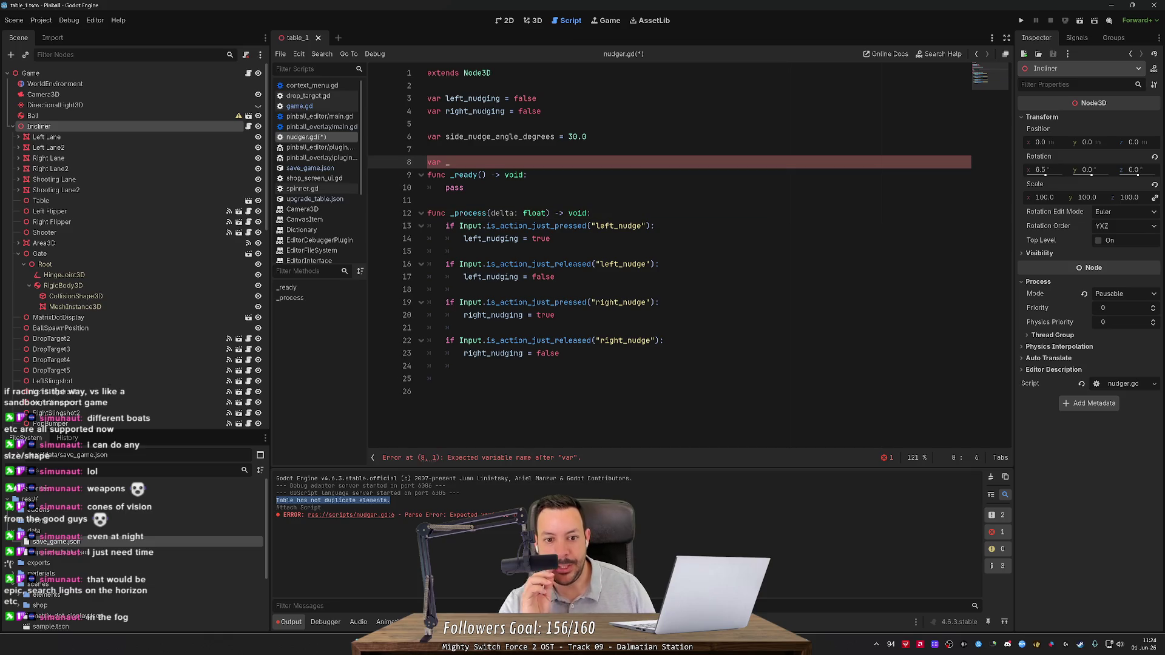
After checking the pinball sketch, complete line 8 as 'var _is_nudging = false'.
key(alt+Tab)
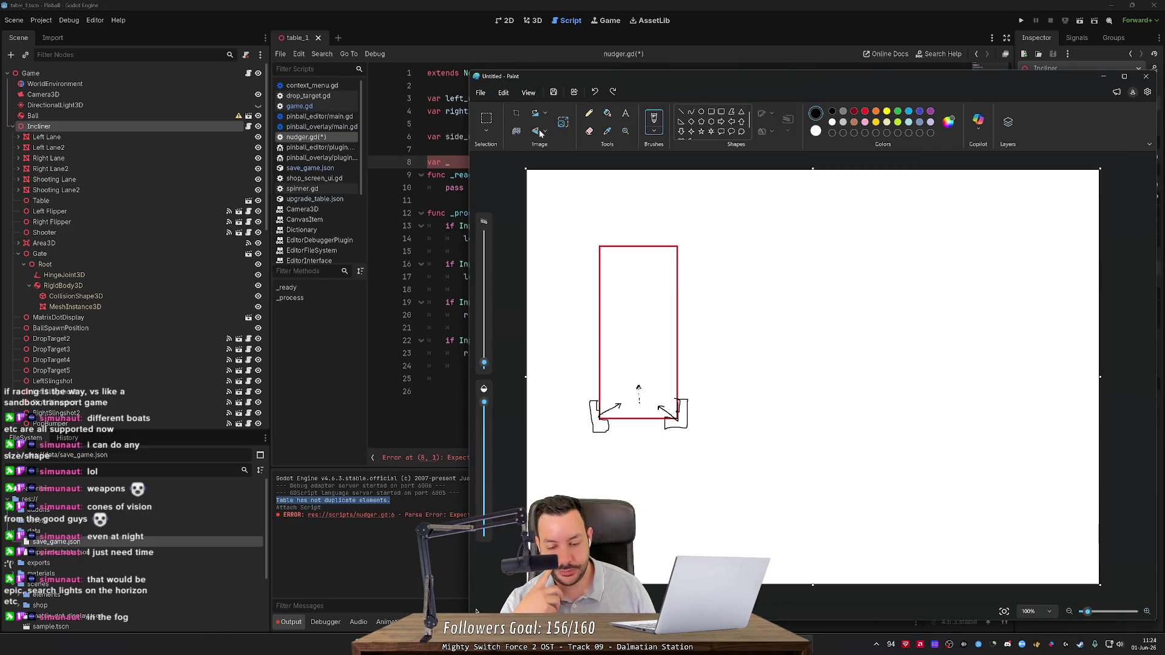
key(alt+Tab)
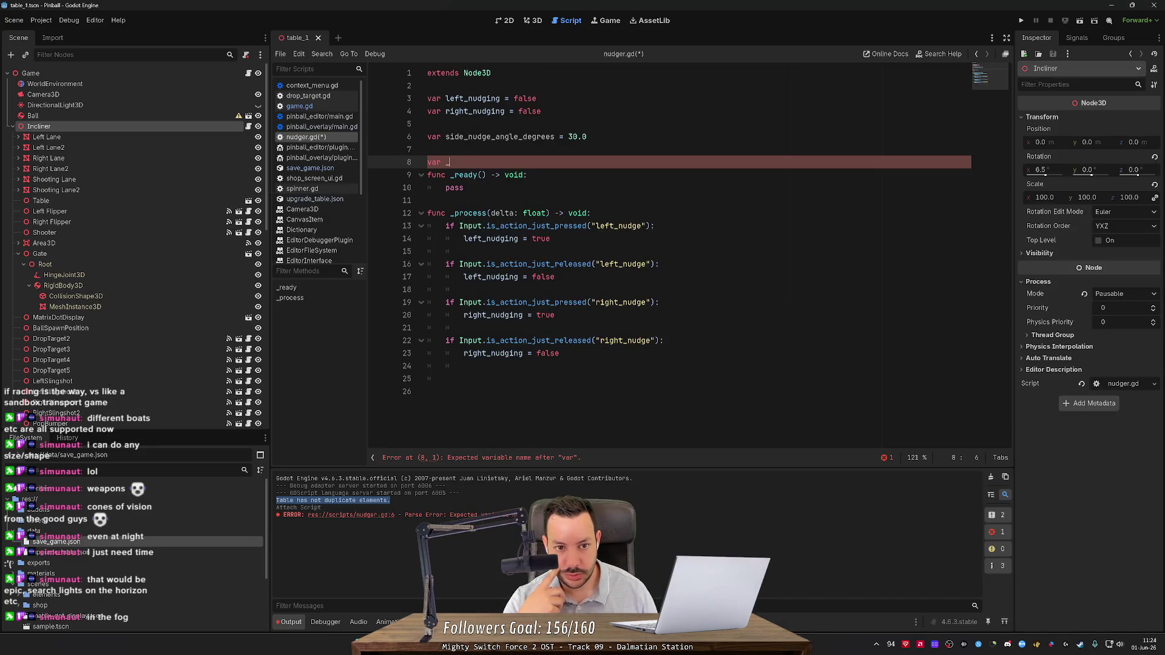
text(is_)
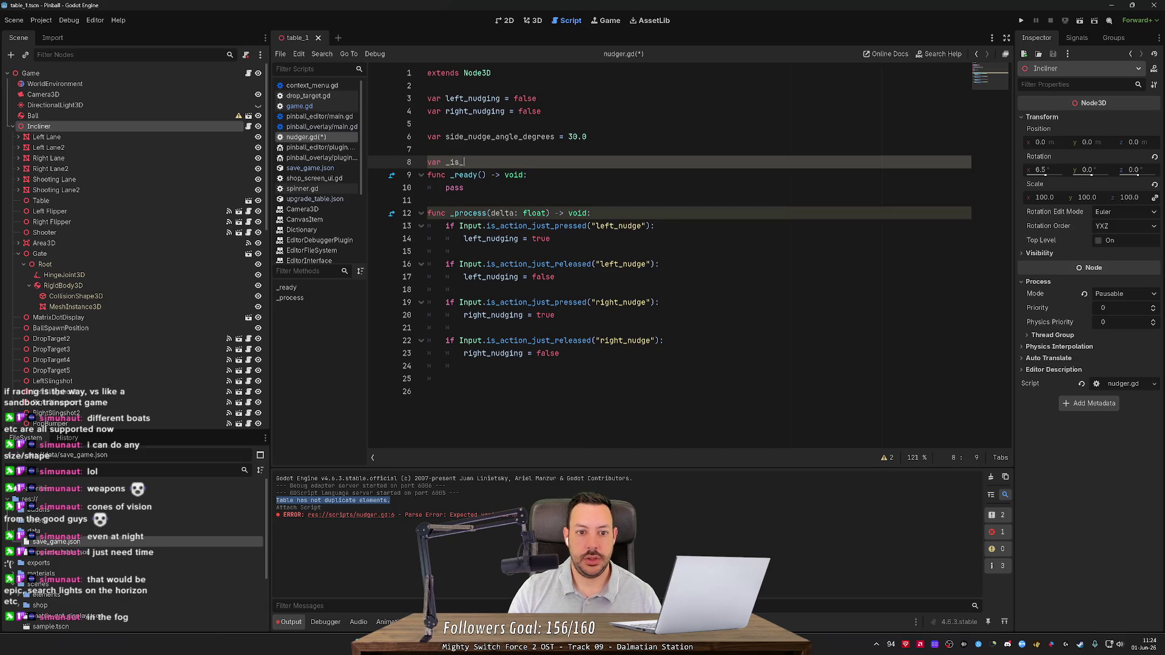
key(BackSpace)
key(BackSpace)
key(BackSpace)
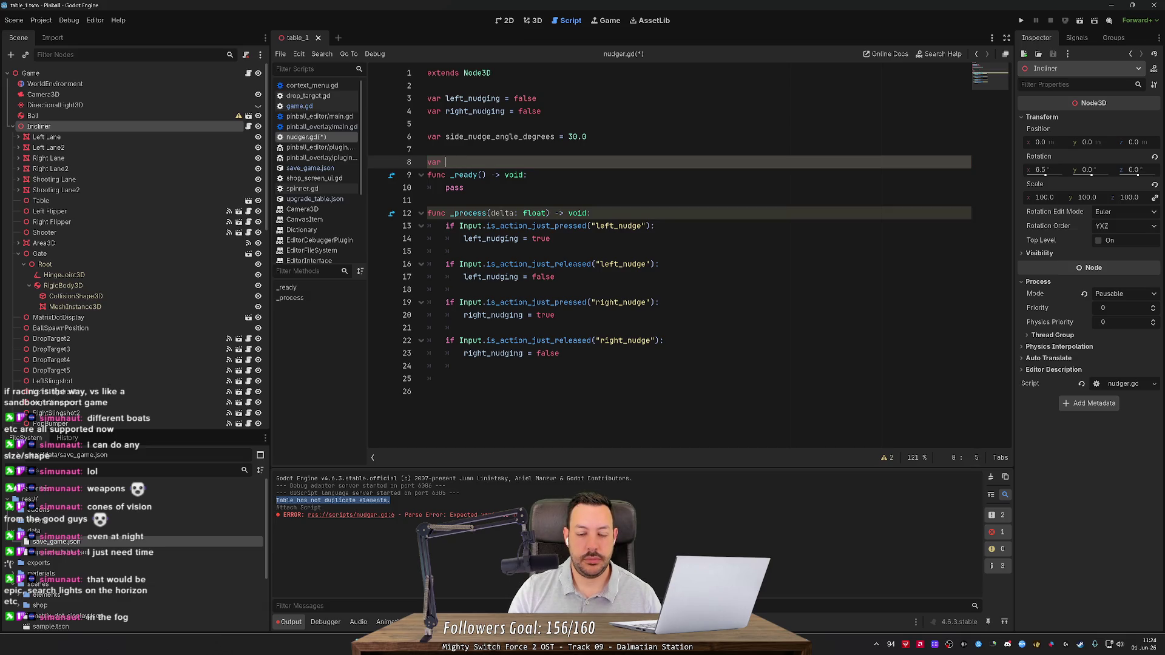
key(alt+Tab)
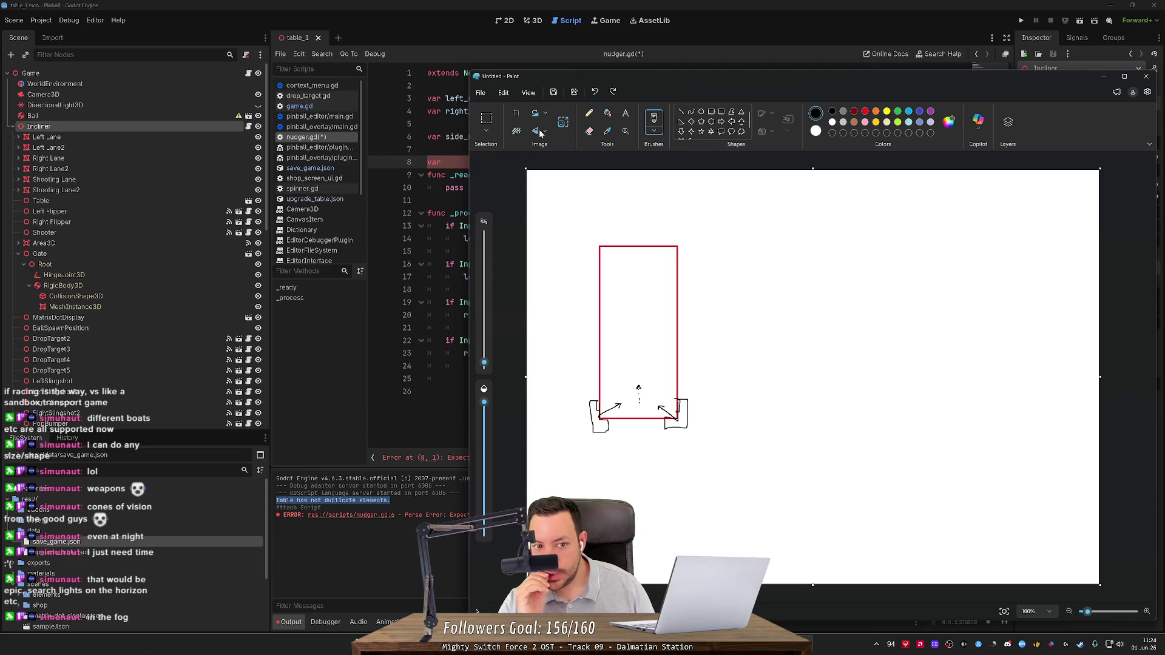
key(alt+Tab)
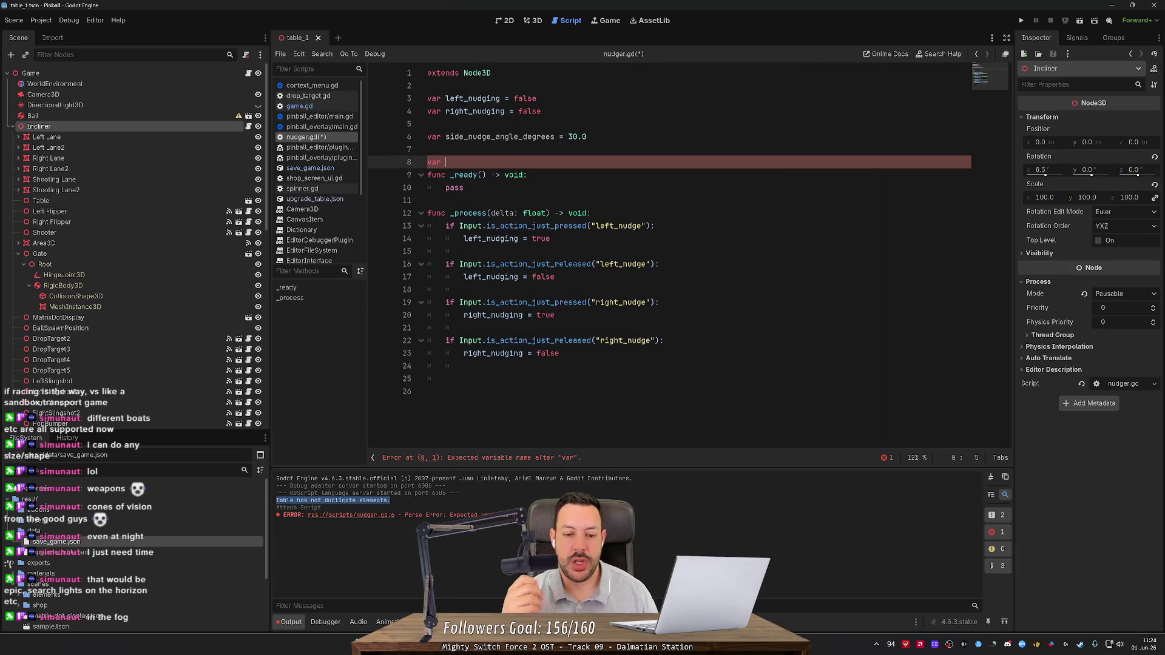
drag(472, 239, 551, 238)
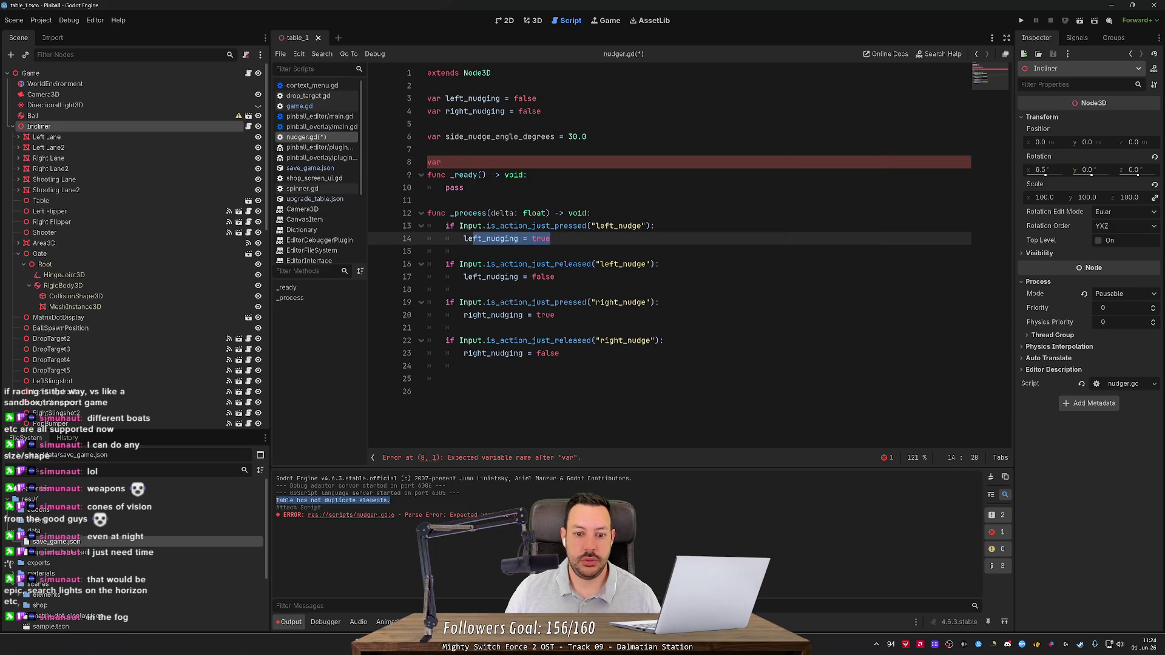
click(446, 379)
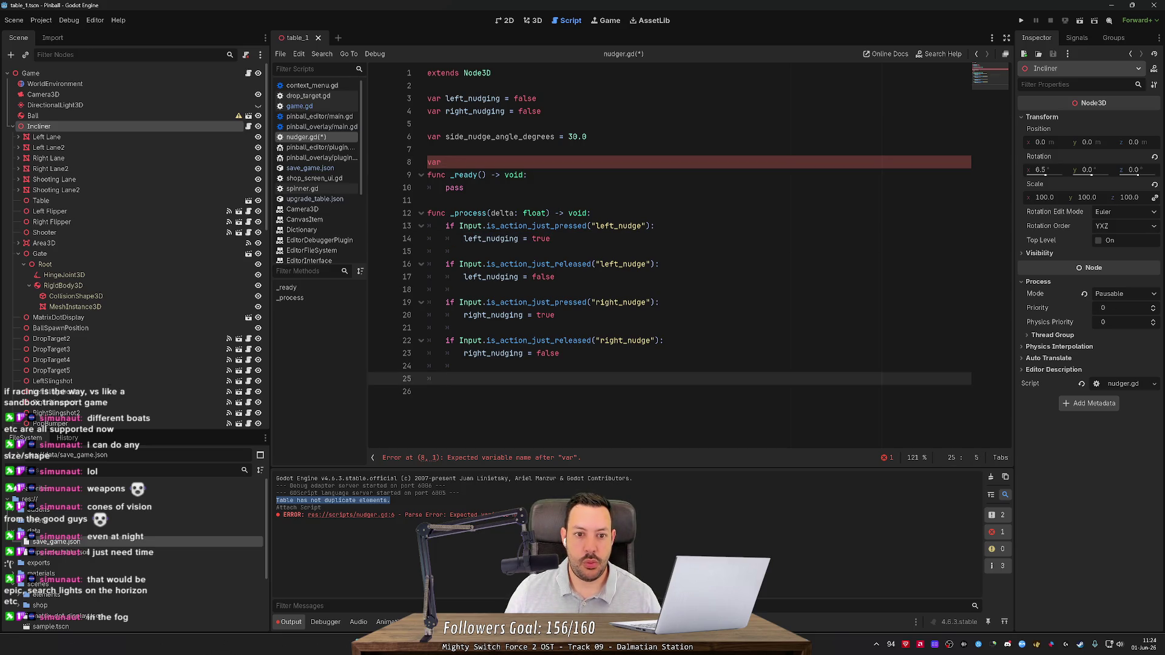
click(446, 162)
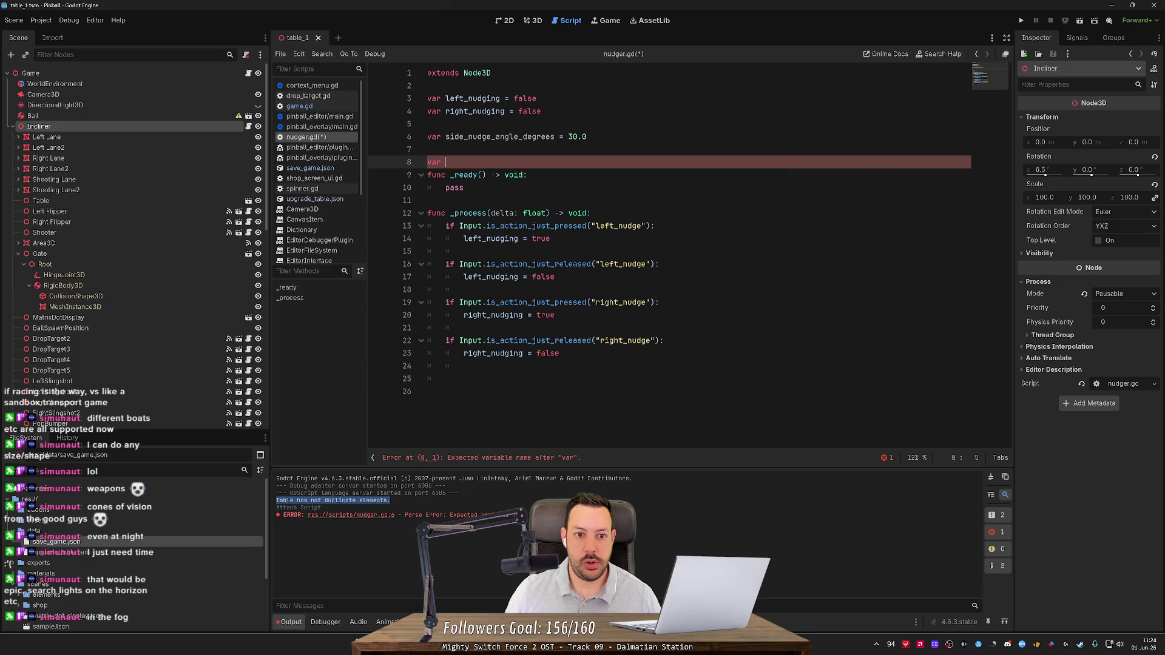
text(_is_nudgin)
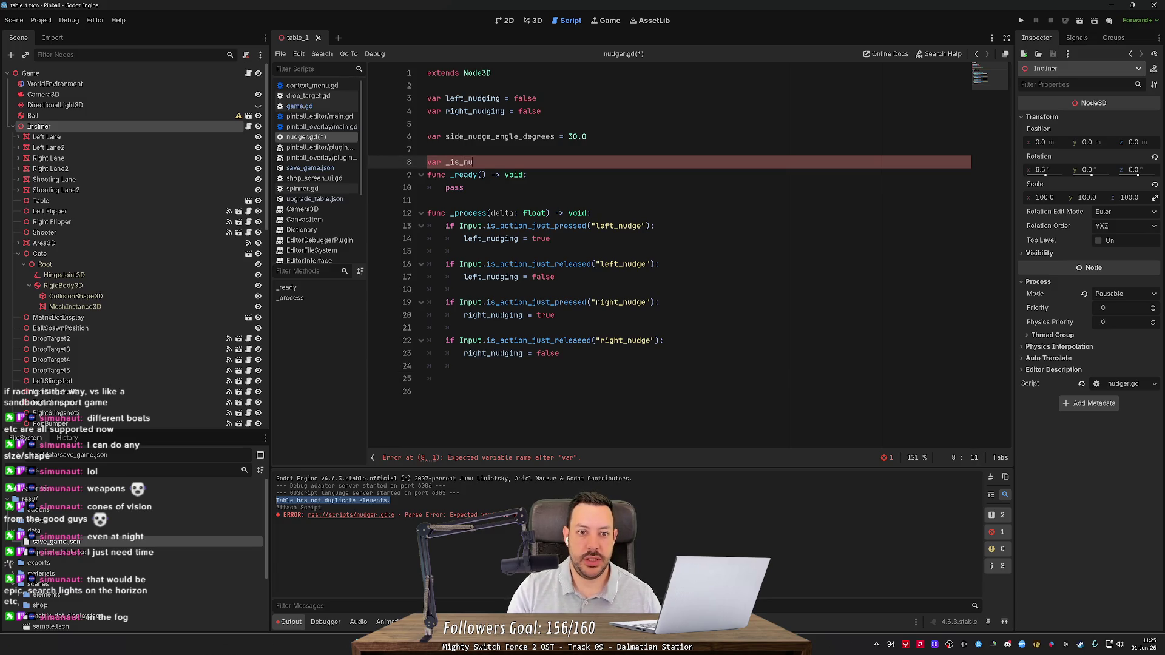
text(g = false)
key(Return)
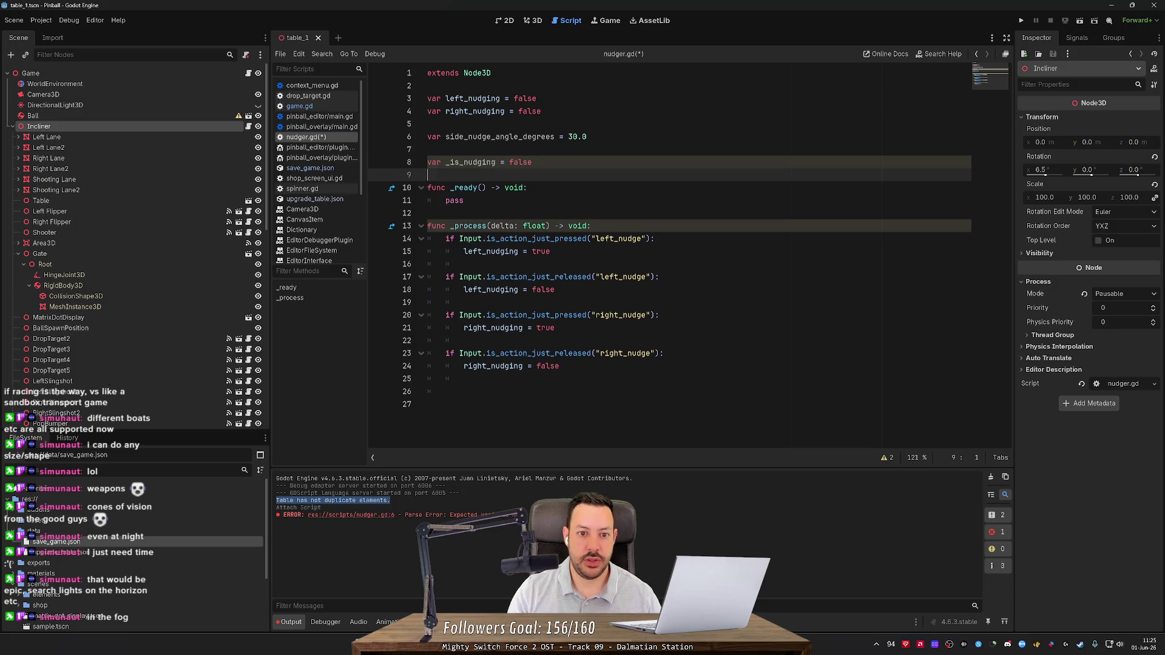
double_click(470, 162)
click(446, 392)
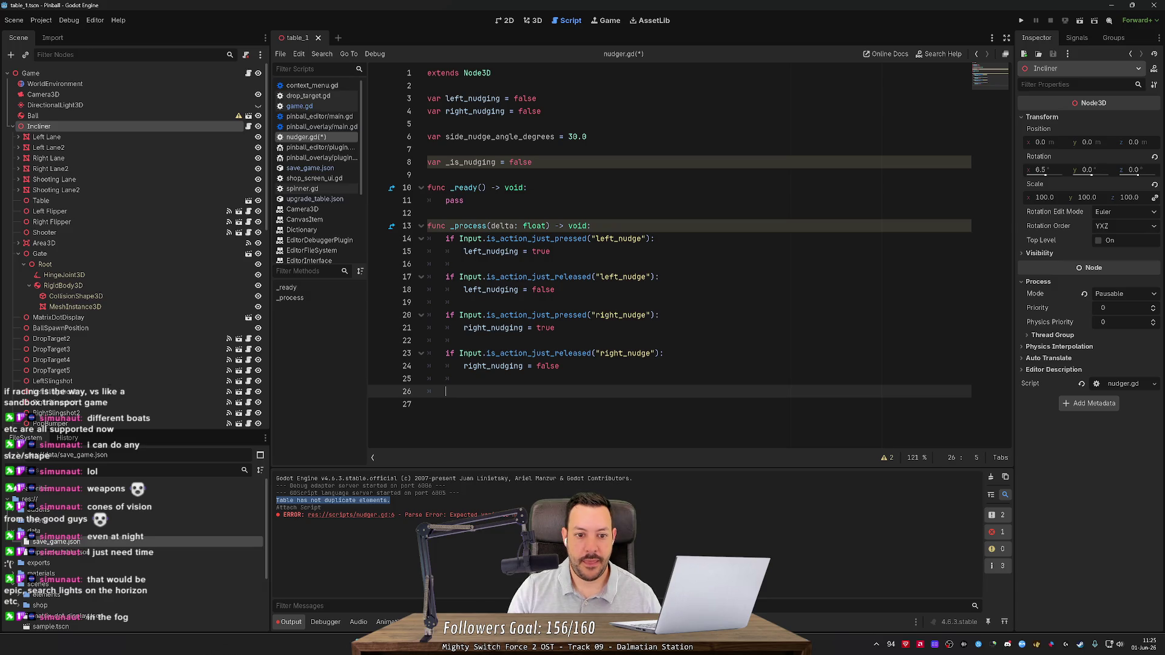
In _process, add 'var should_nudge = left_nudging or right_nudging'.
text(var )
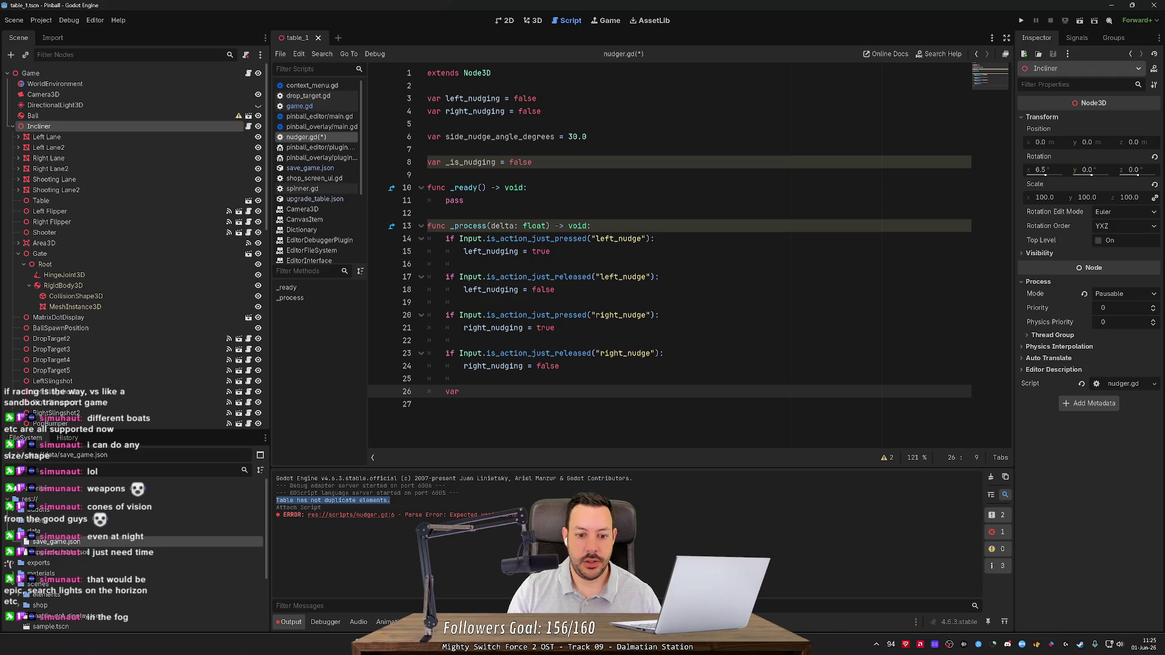
text(sr)
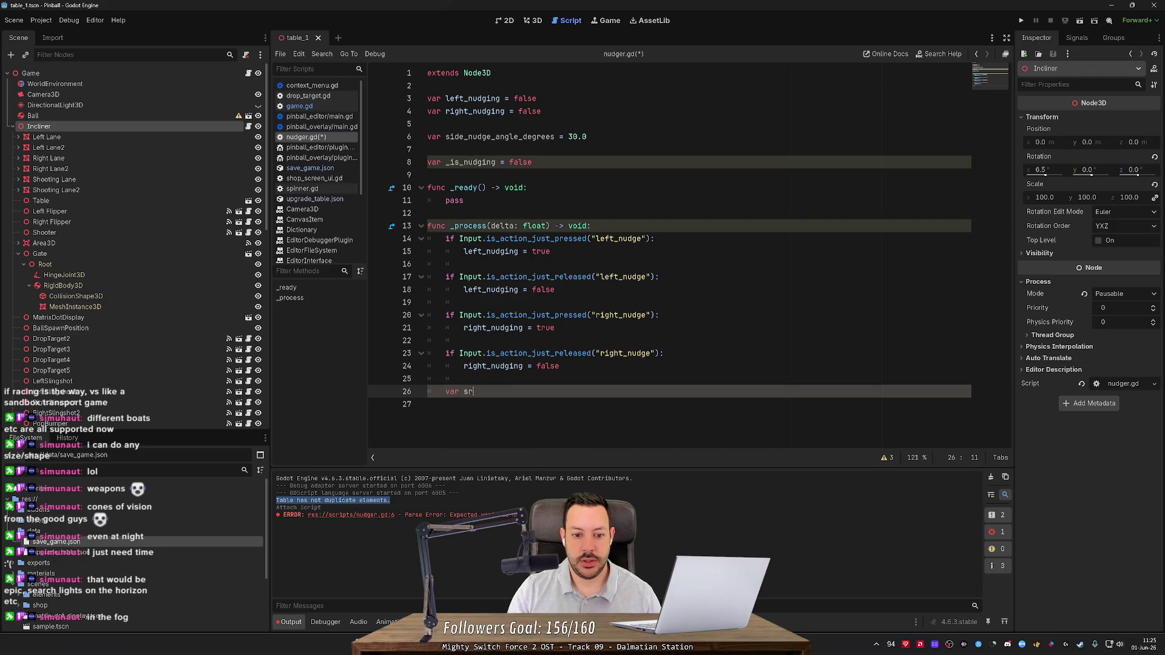
key(BackSpace)
text(tarte)
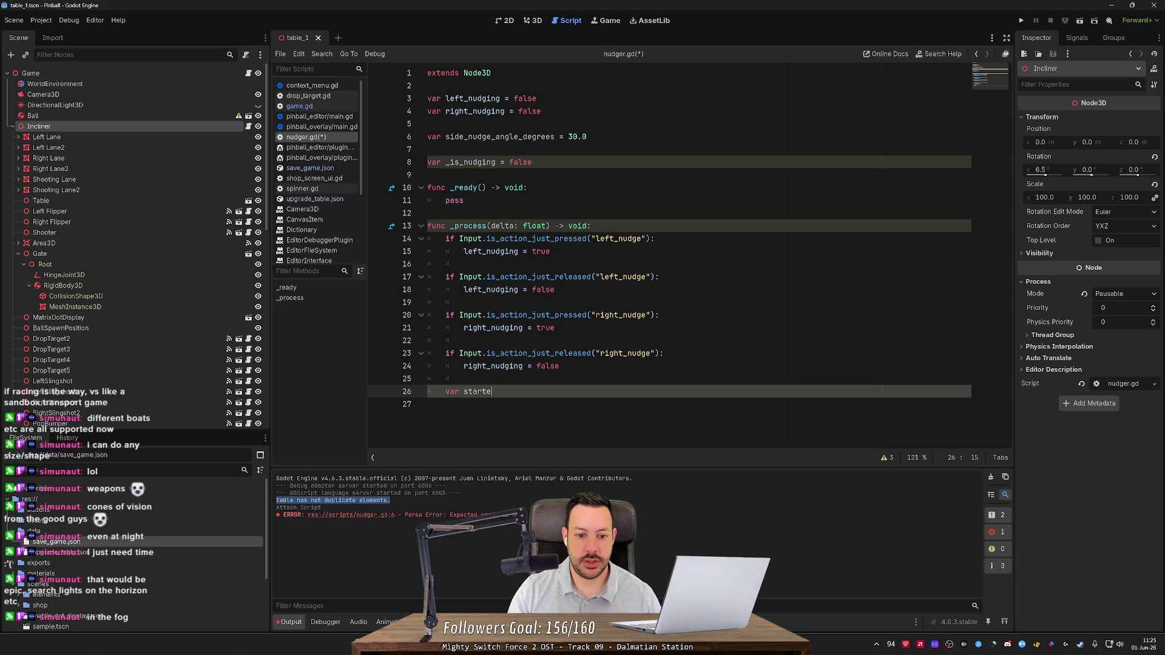
text(_nd)
key(BackSpace)
text(udge)
key(BackSpace)
key(BackSpace)
key(BackSpace)
text(should_Nud)
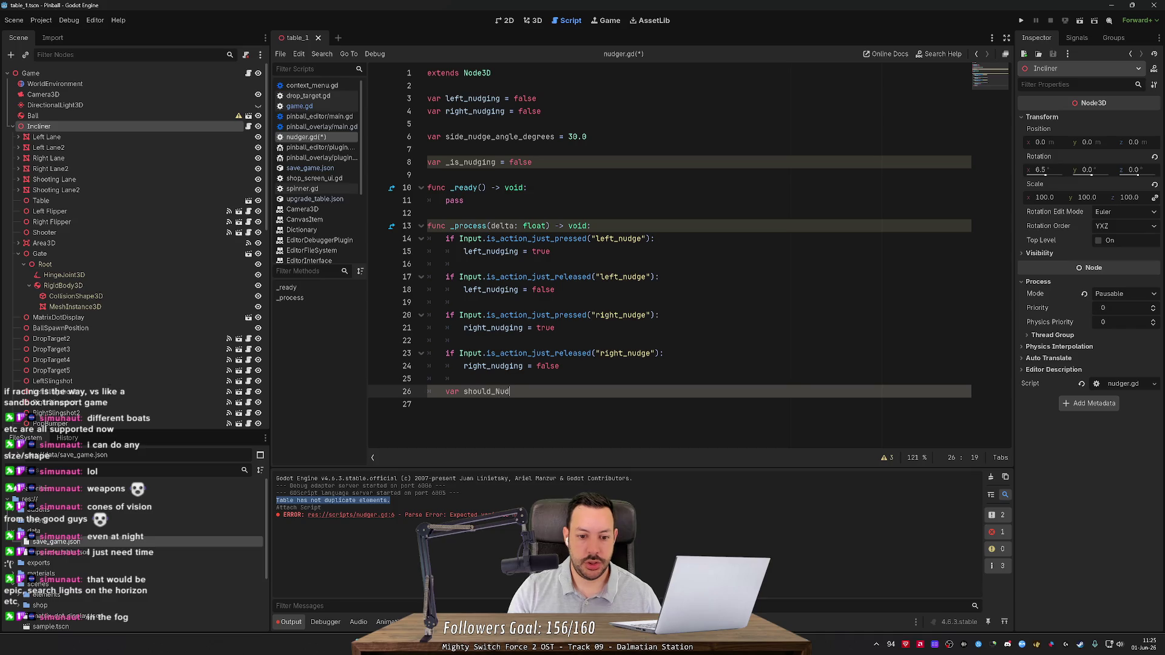
key(BackSpace)
key(BackSpace)
key(BackSpace)
text(nudge = )
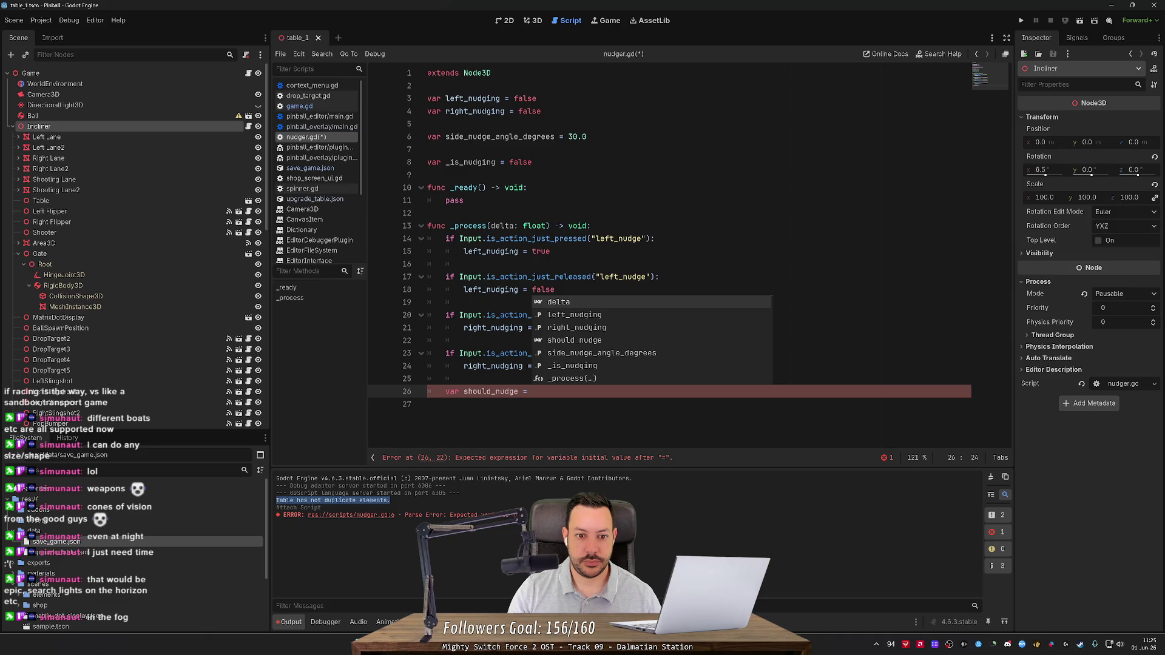
text(left_nudging)
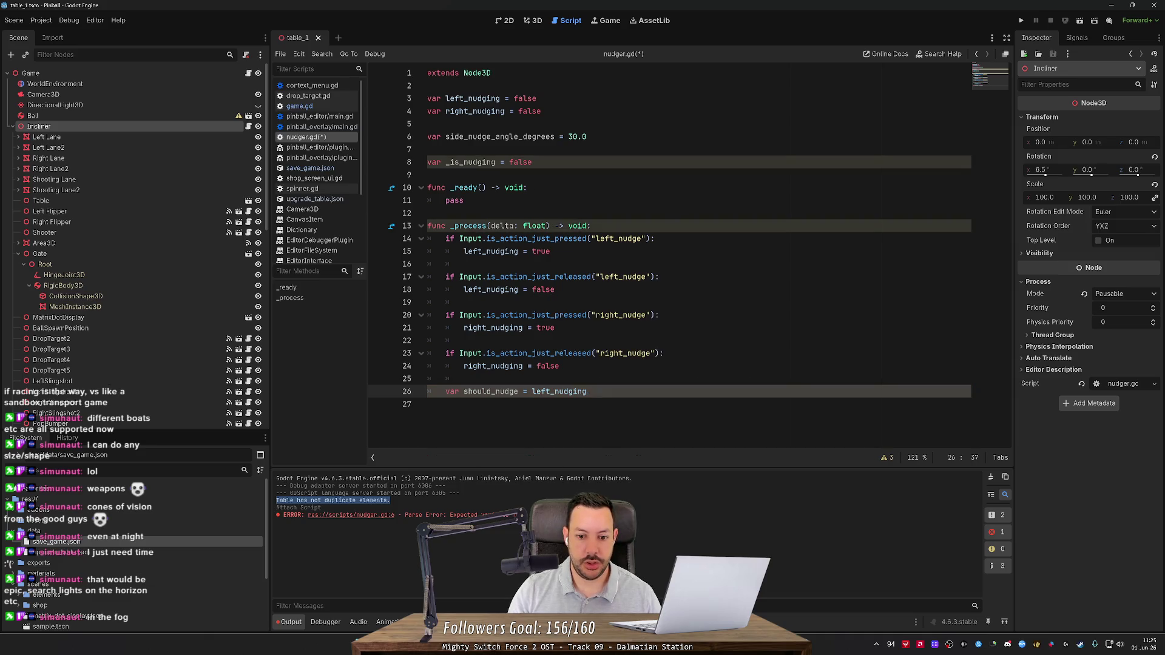
text( or right_nudging)
key(Return)
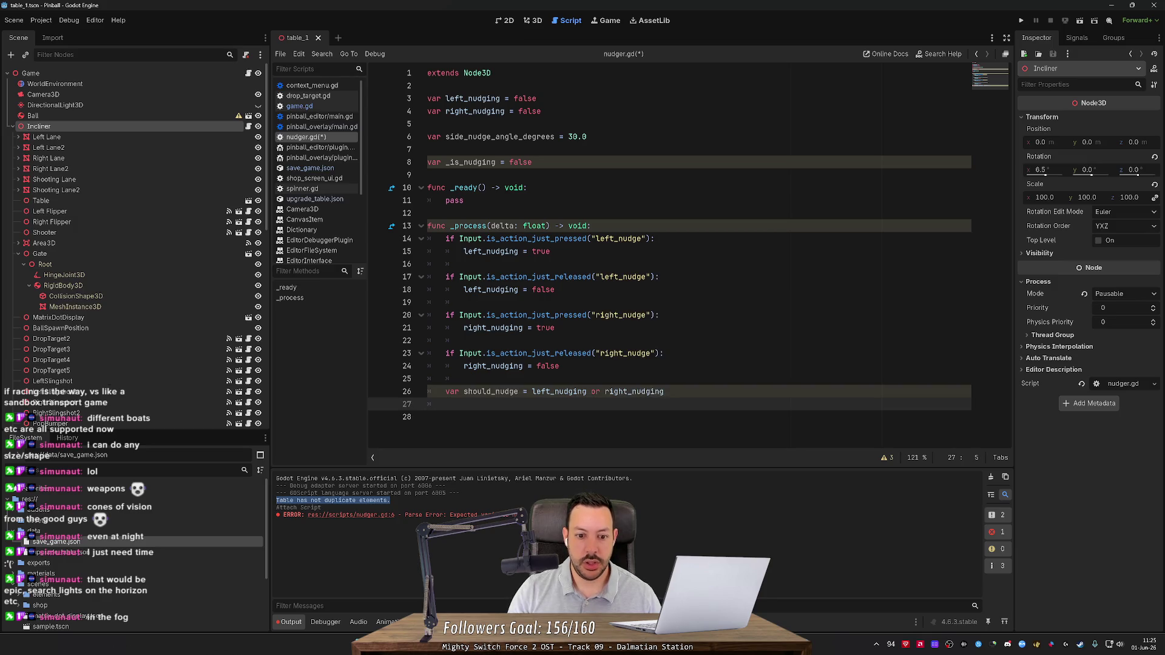
Add 'if not _is_nudging and should_nudge:' with the body '_is_nudging = true'.
text(if _)
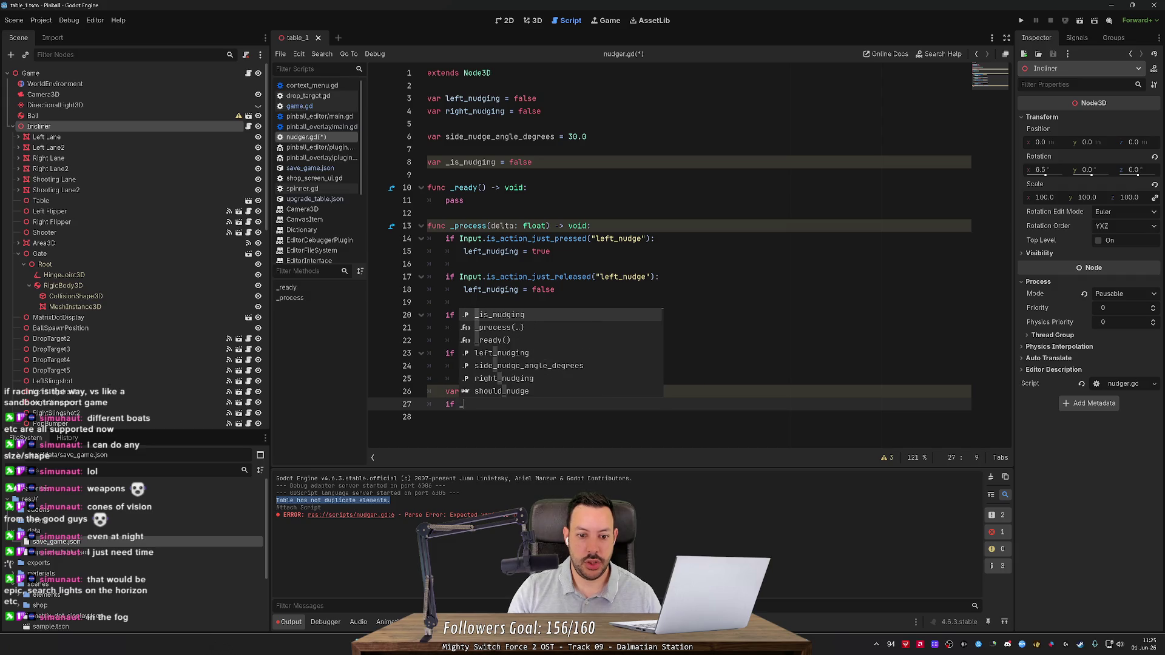
key(BackSpace)
text(not _is_nud)
key(Return)
text(and sho)
key(Return)
text(:)
key(Return)
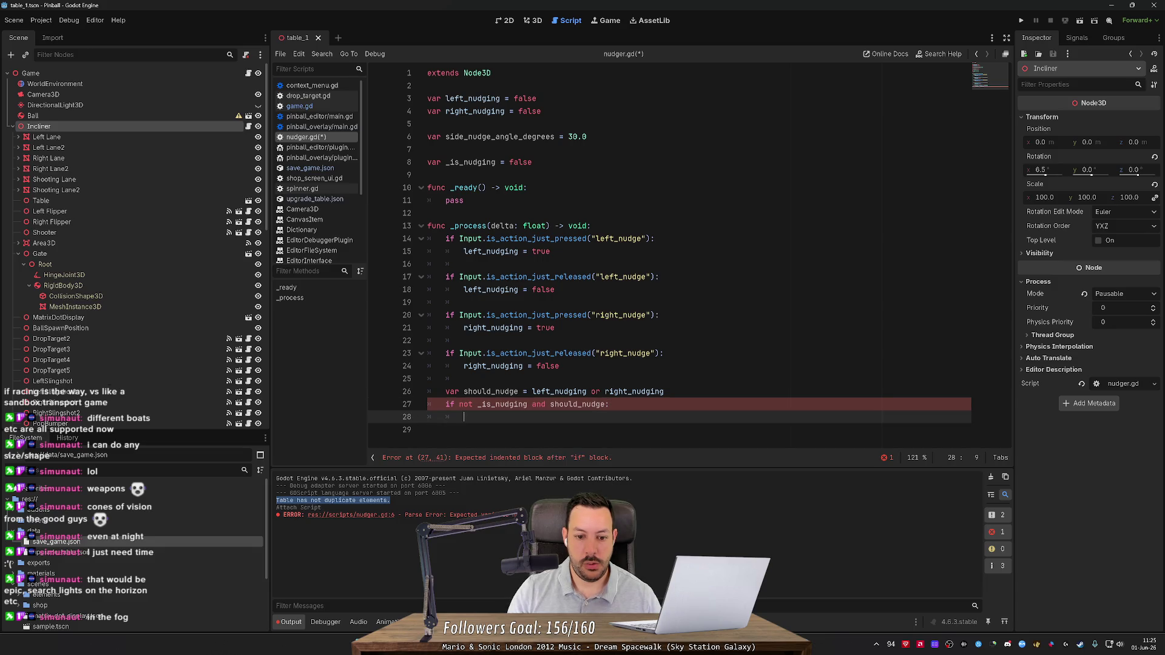
text(_is)
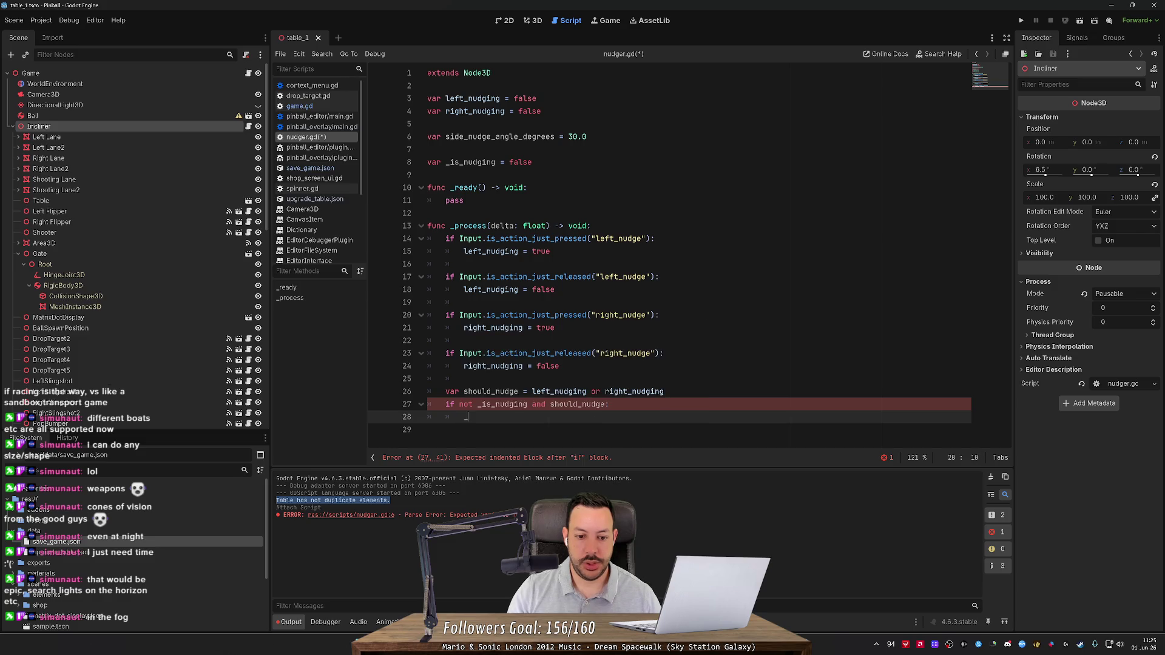
key(Return)
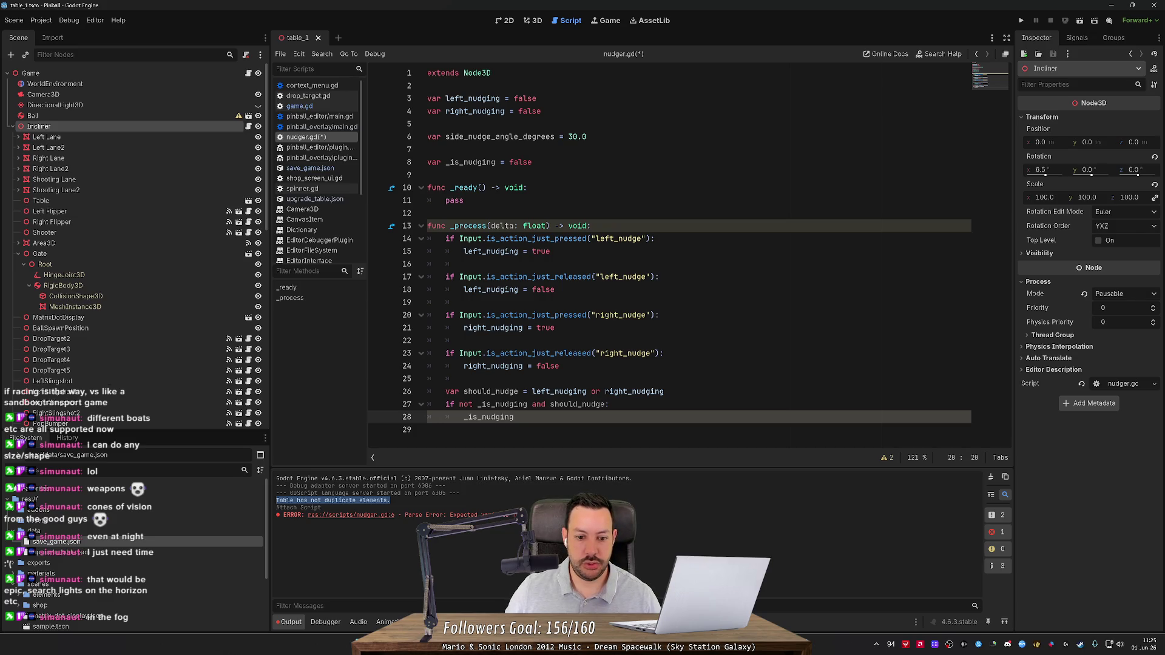
text(= true)
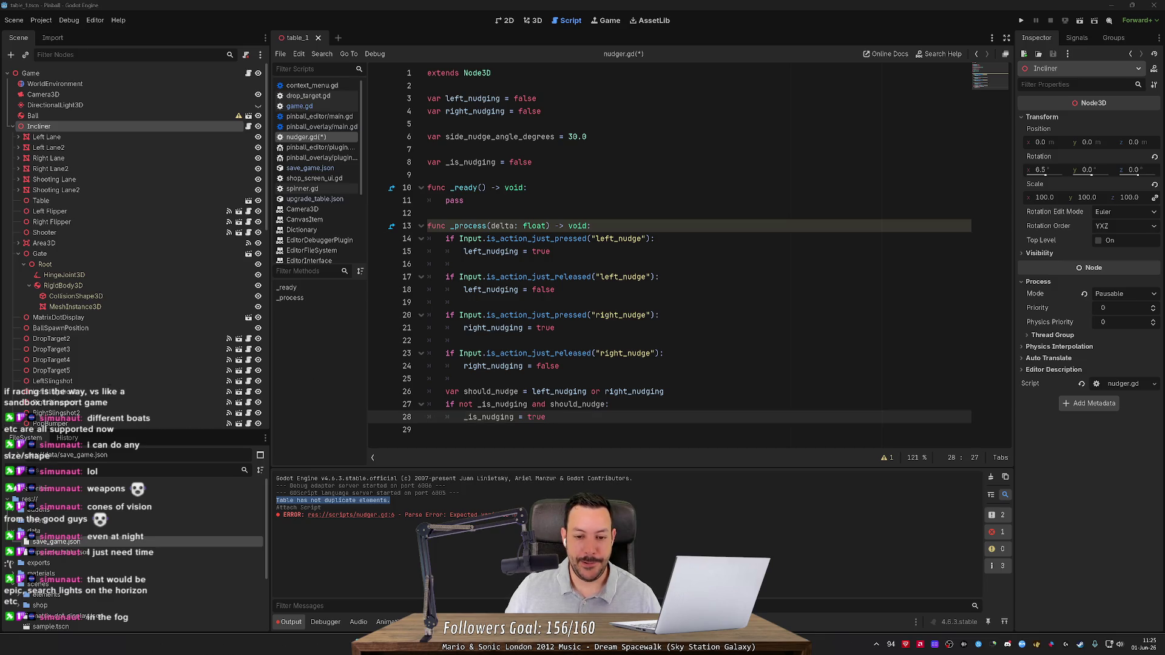
click(498, 450)
Add an empty _physics_process(delta: float) function whose body is 'pass'.
key(Return)
text(func )
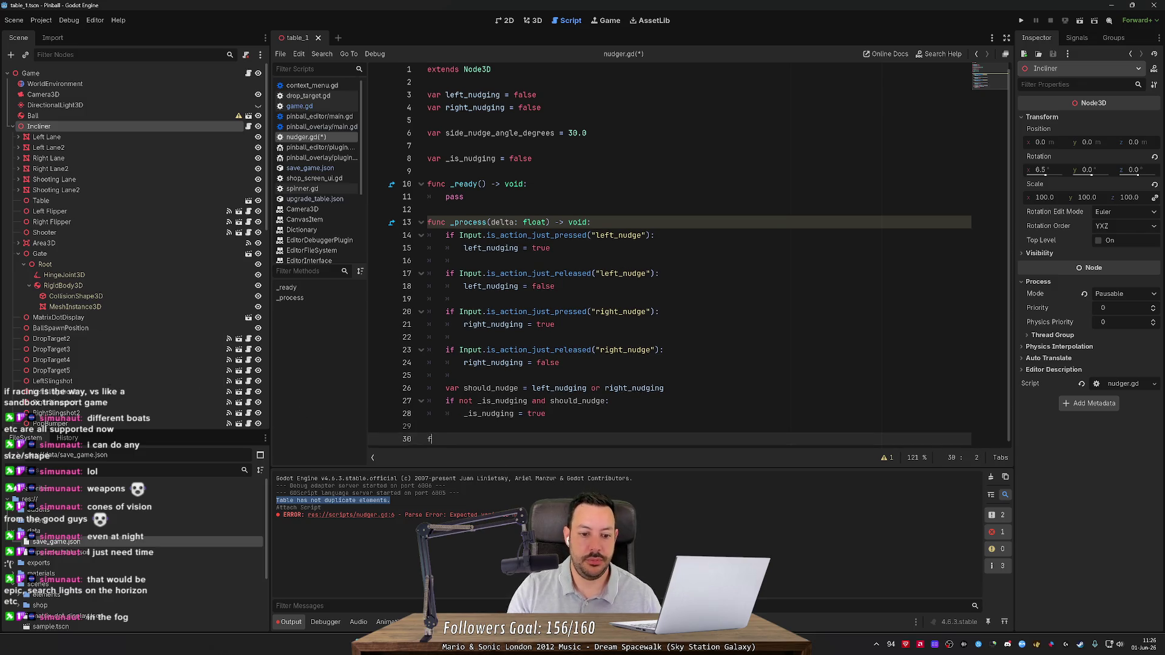
text(_)
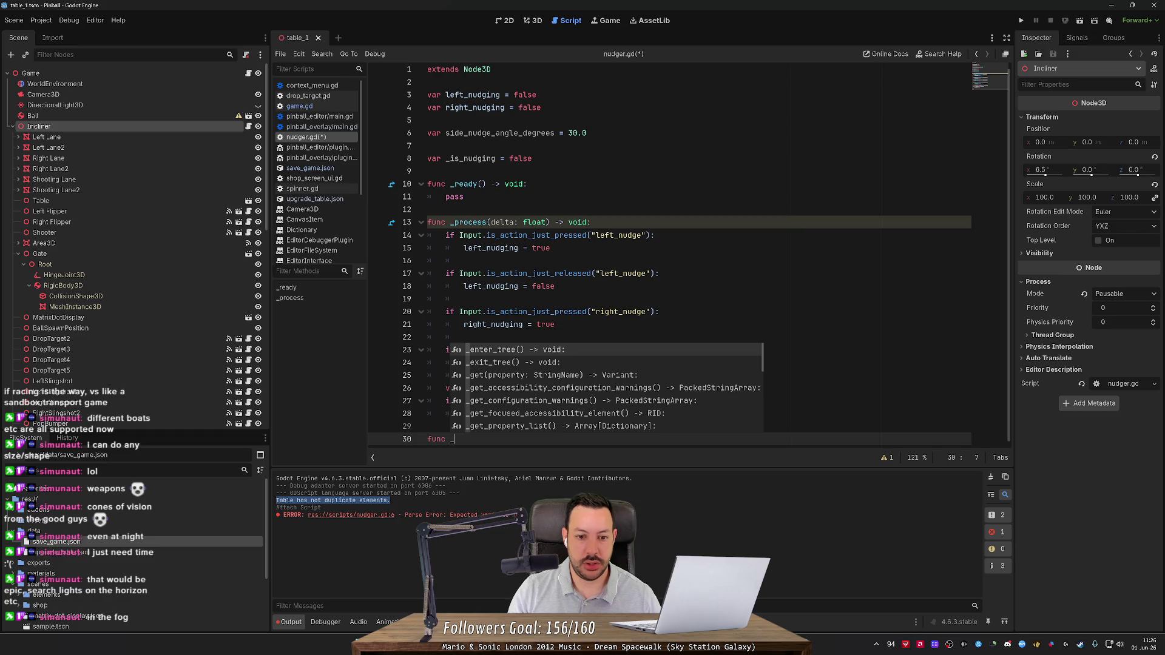
text(ph)
key(Return)
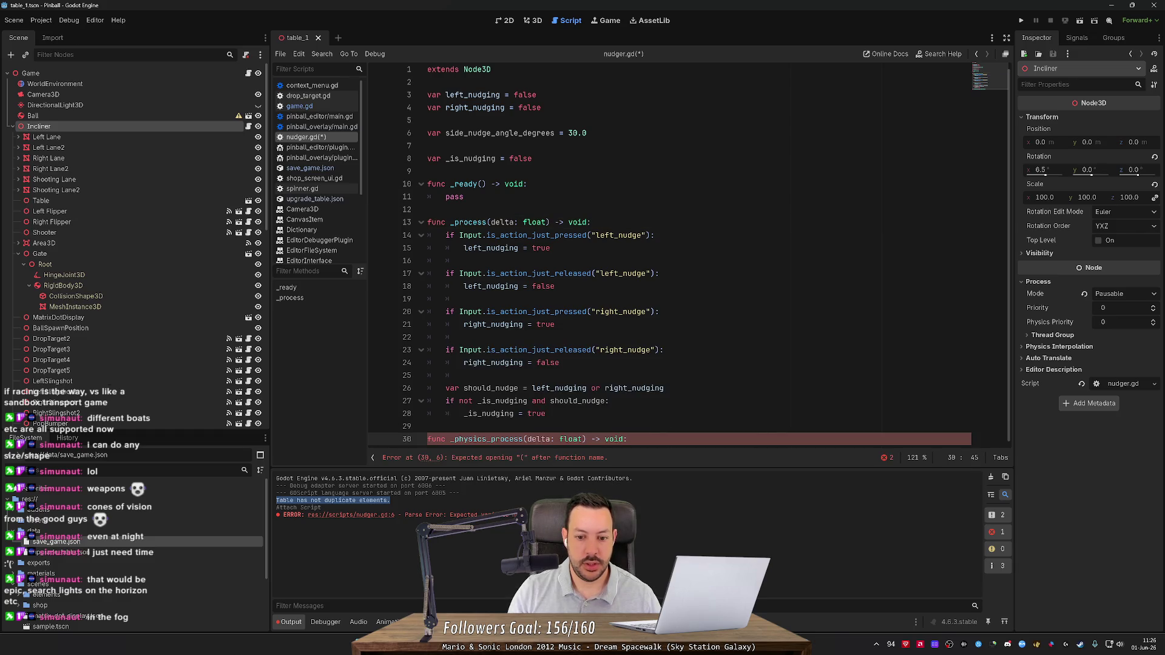
key(Return)
text(pass)
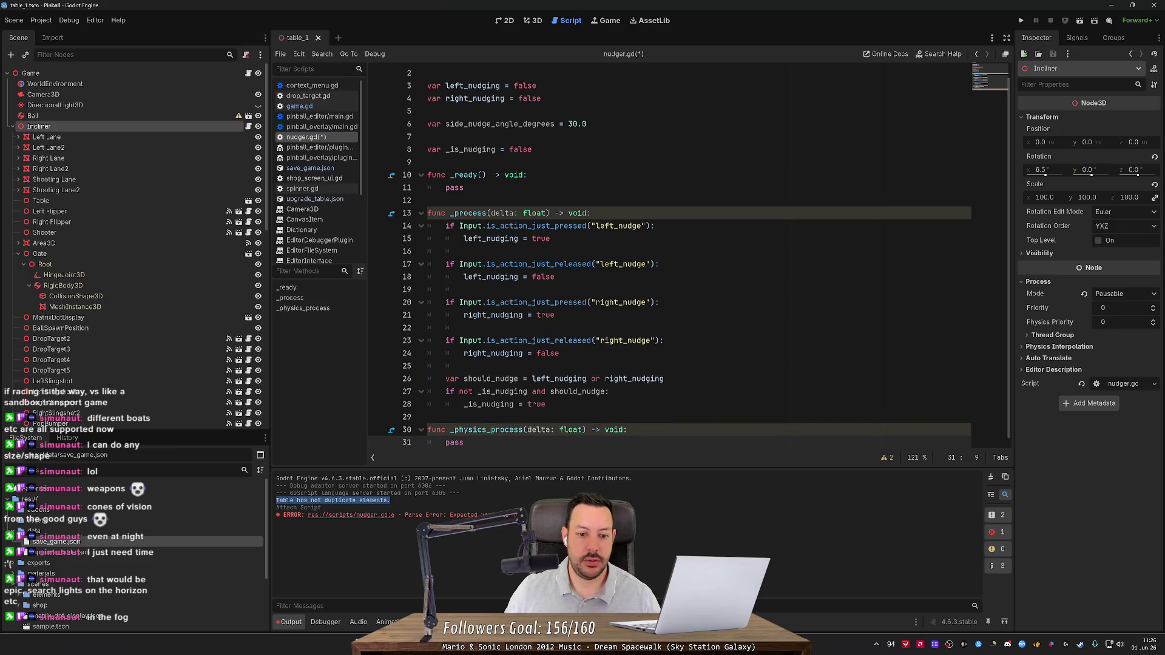
Declare 'var nudging_duration = 0.1' on the blank line in the variable block.
click(547, 404)
click(610, 392)
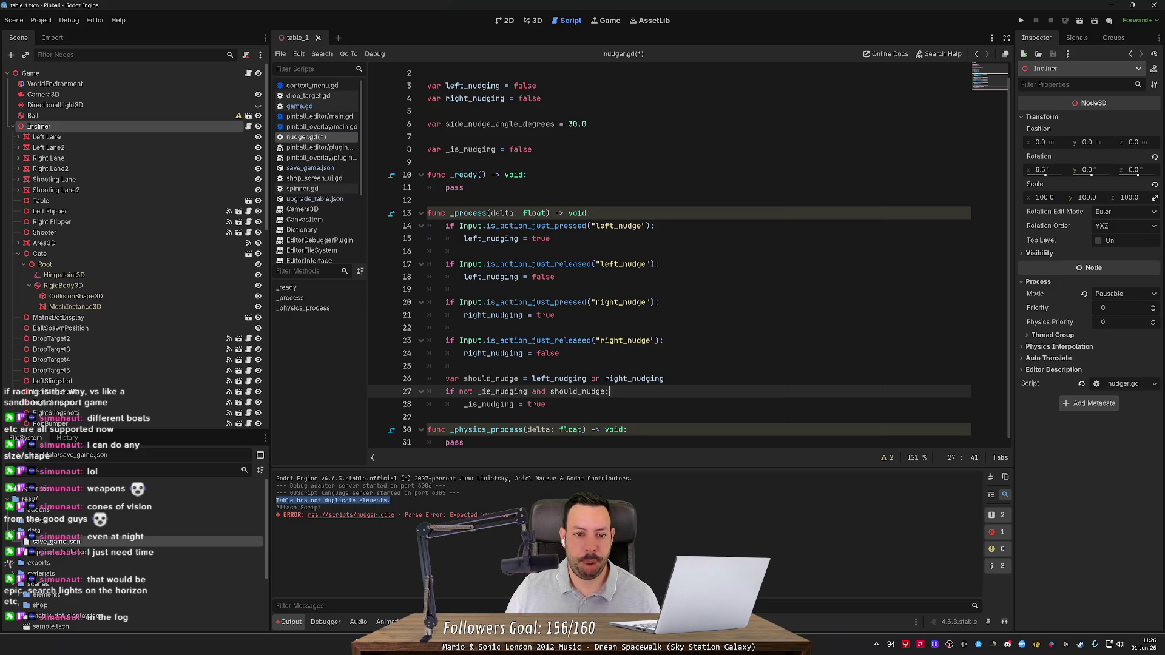
click(428, 136)
text(var nudging_)
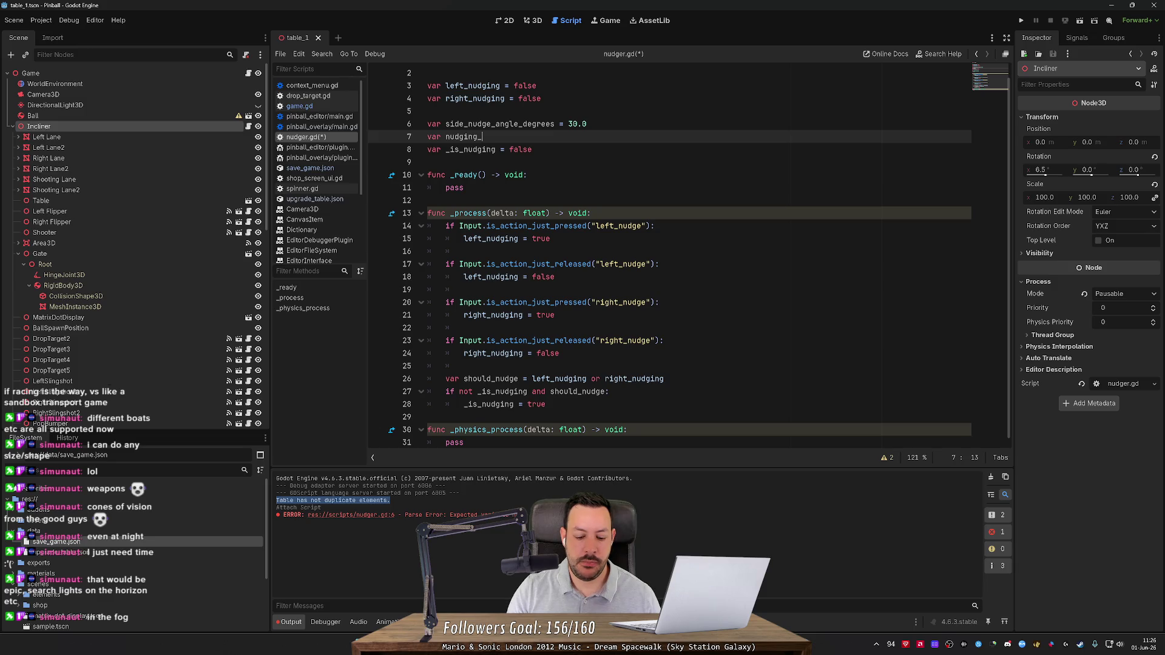
text(du)
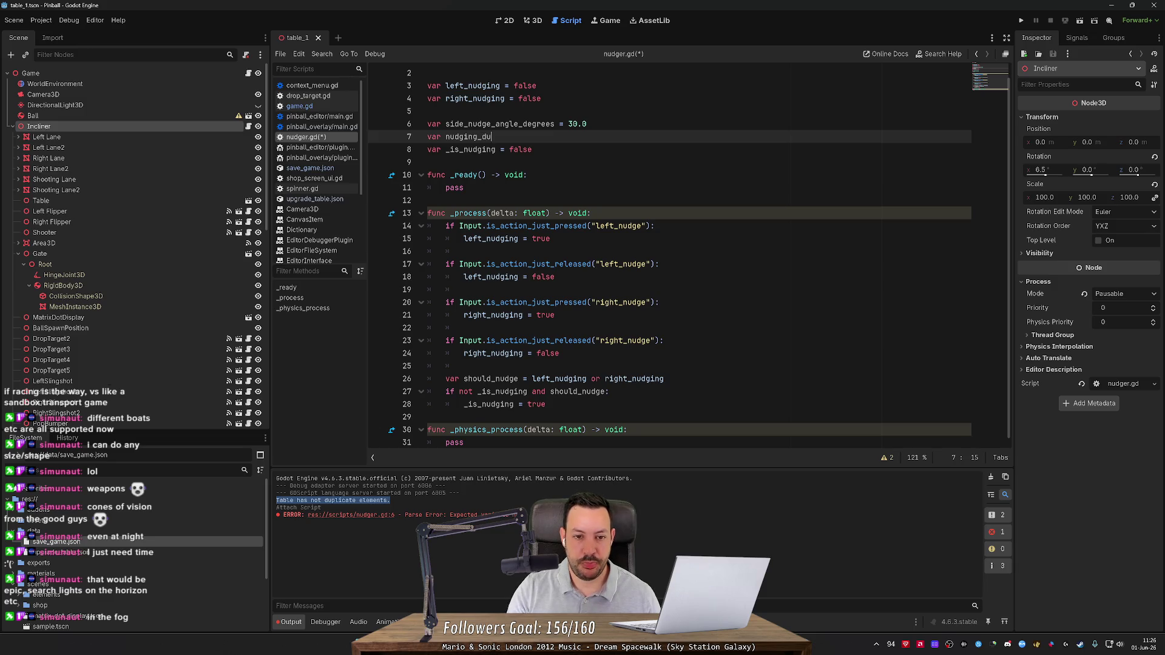
text(ration = 0.1)
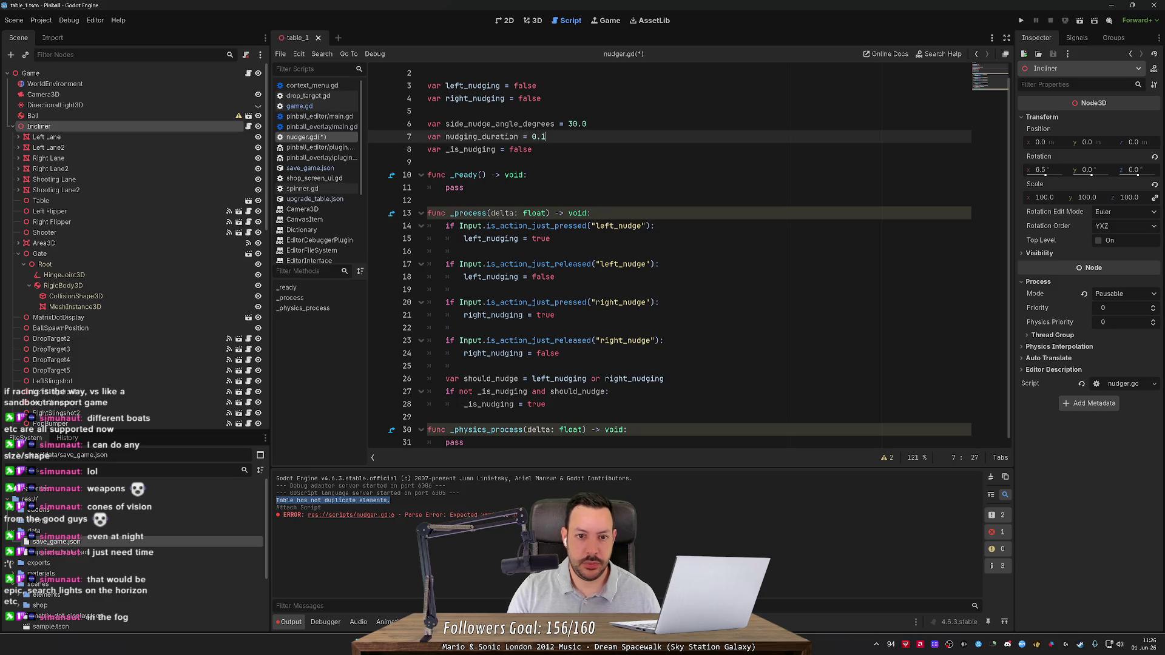
Declare 'var _is_returning = false' directly below _is_nudging.
key(Return)
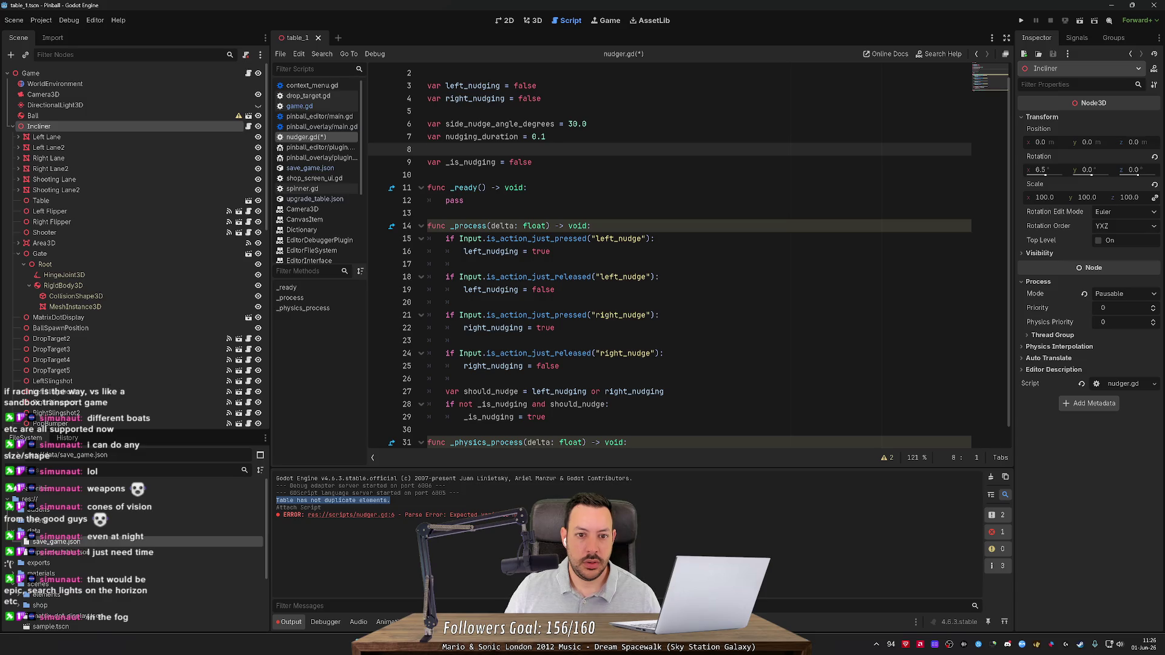
key(Left)
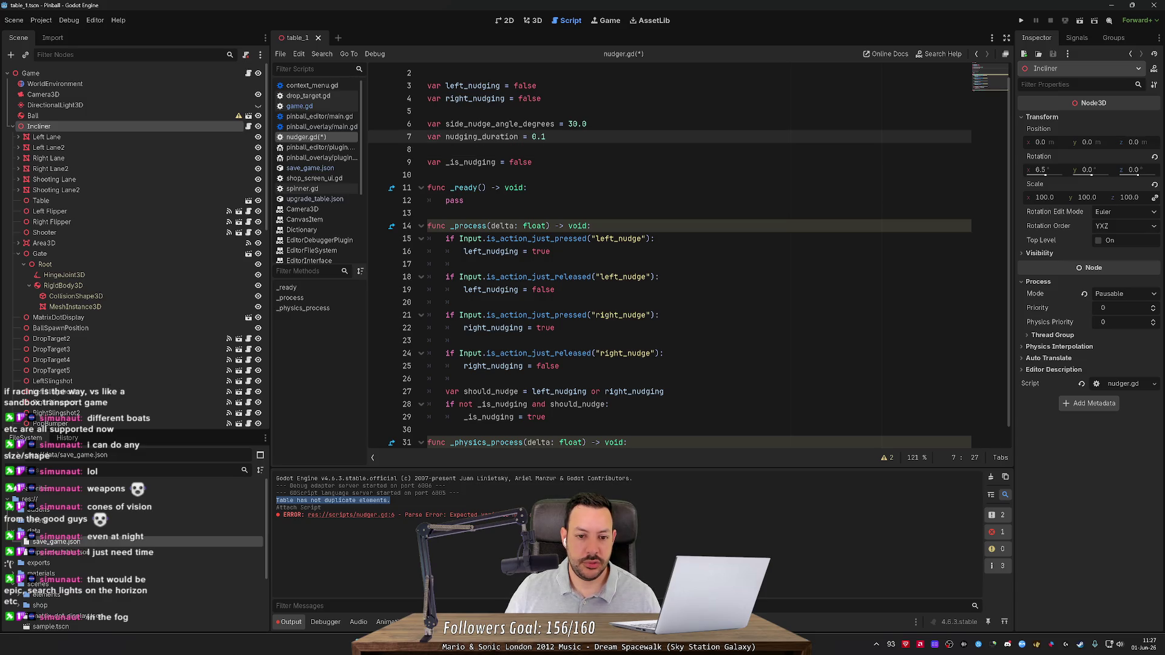
key(Return)
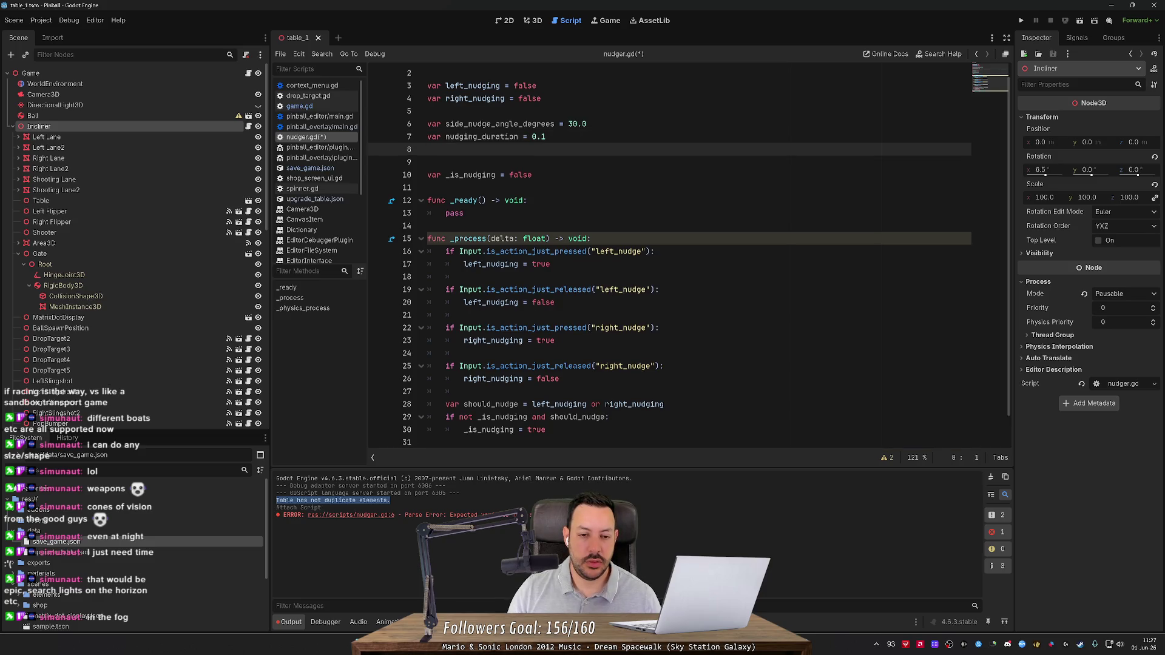
key(BackSpace)
scroll(689, 259, down, 1)
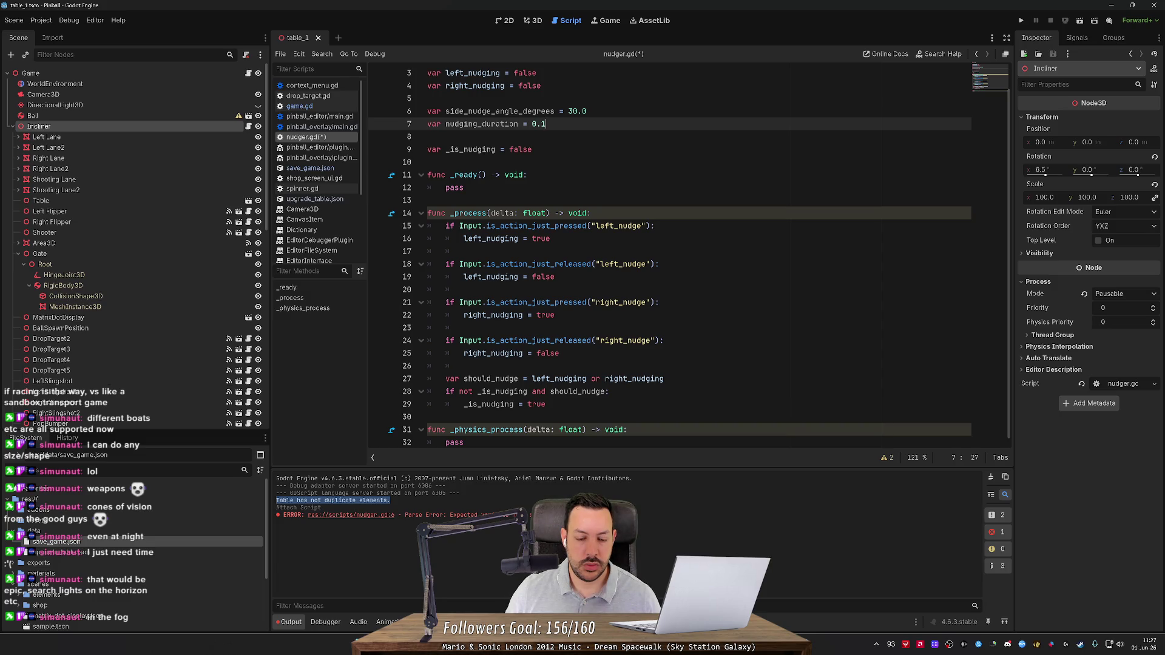
click(533, 149)
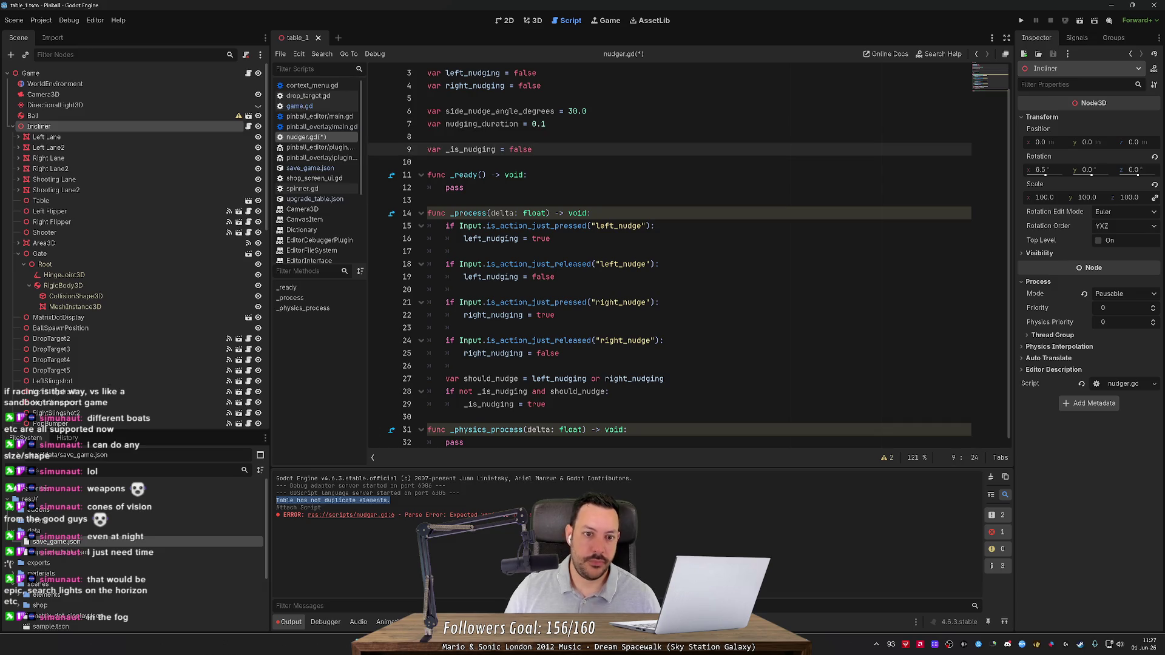
key(Return)
text(var _is_)
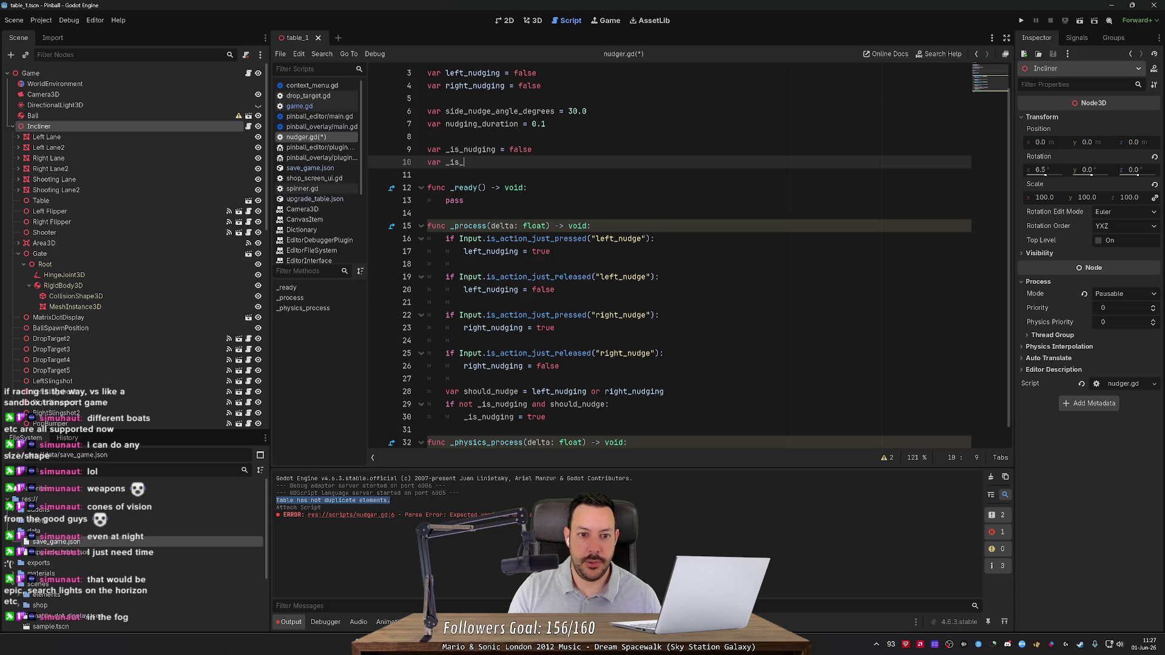
text(returning = false)
click(477, 162)
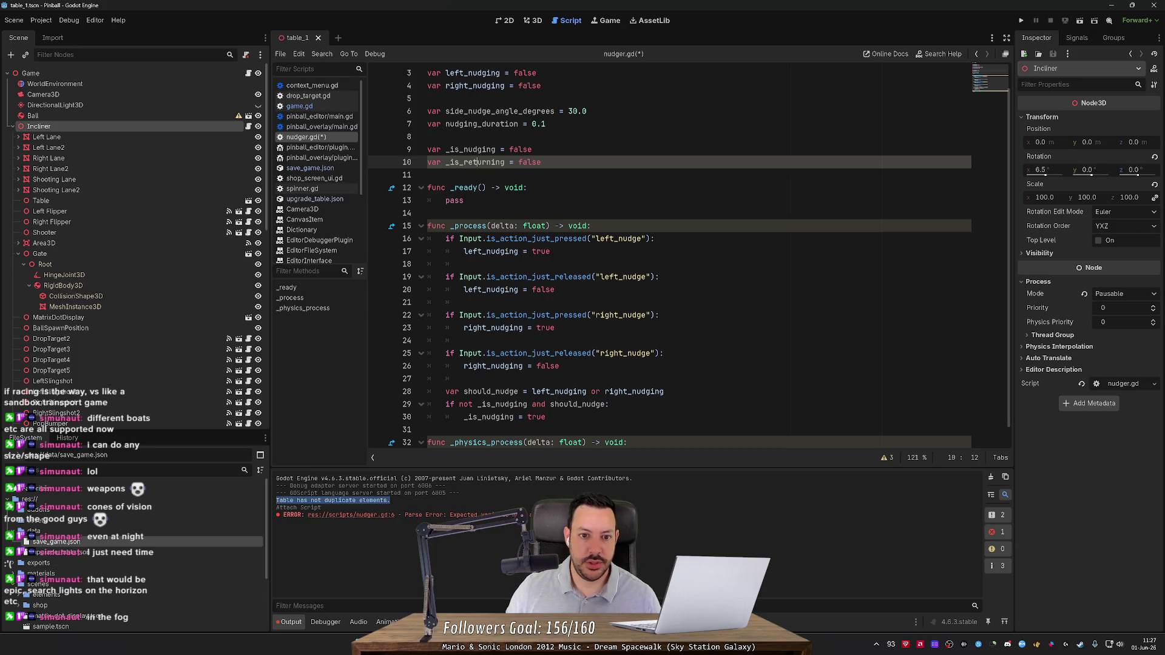
scroll(516, 303, down, 1)
click(549, 405)
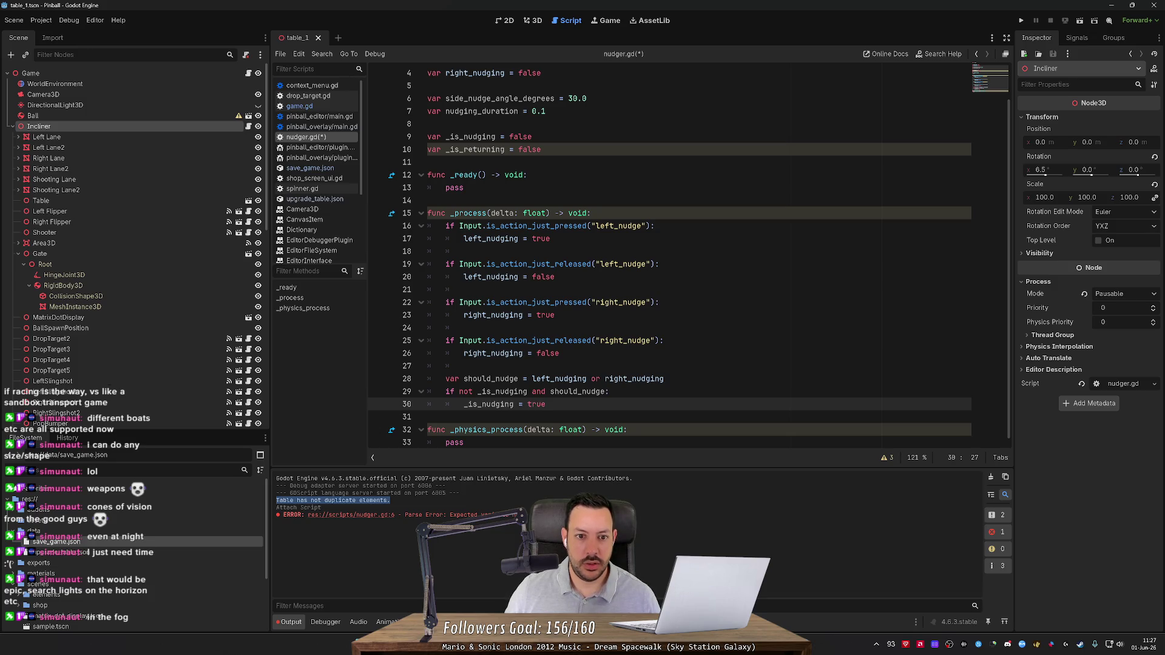
double_click(529, 149)
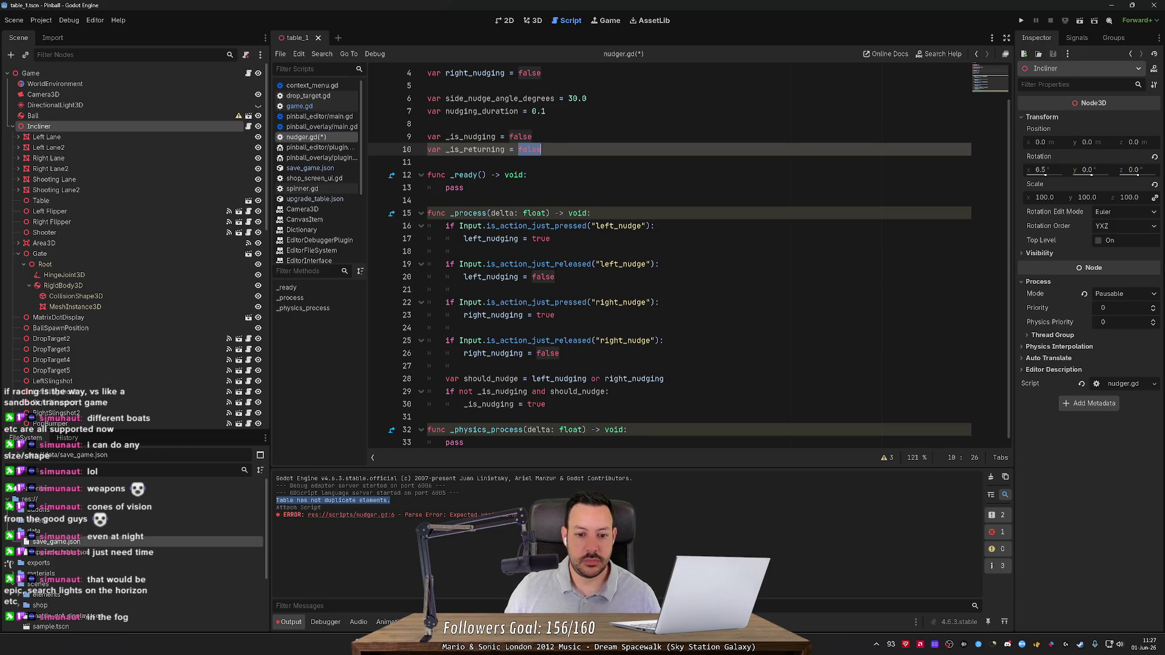
Delete the empty _ready function and open blank lines in _physics_process and the nudge block.
click(627, 430)
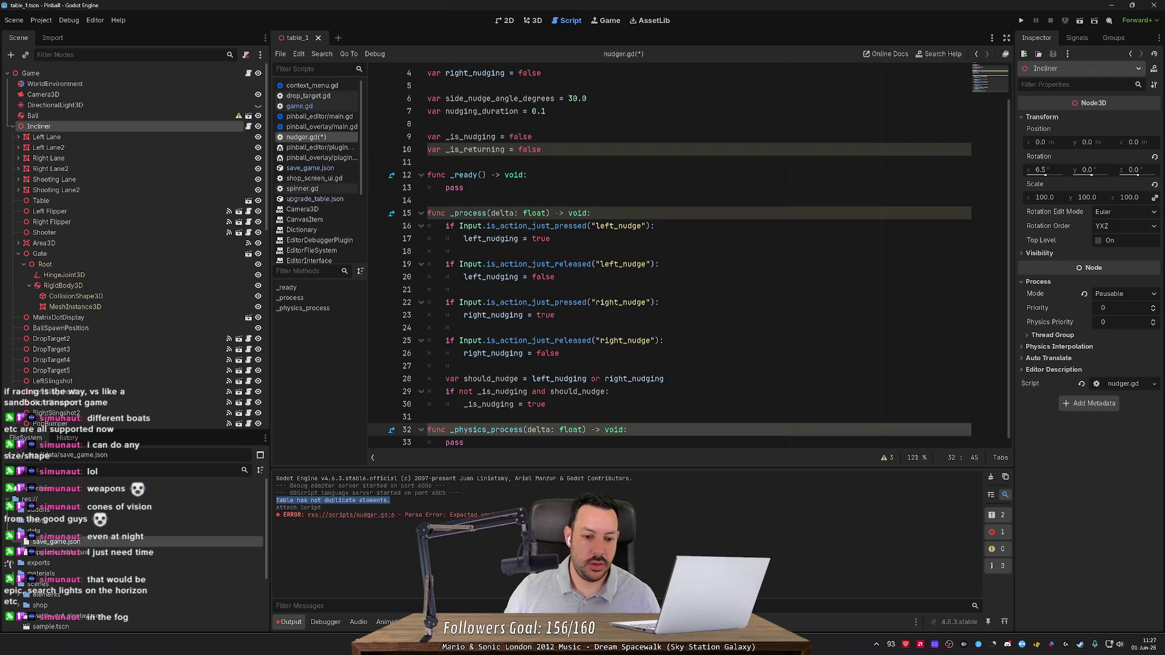
key(Return)
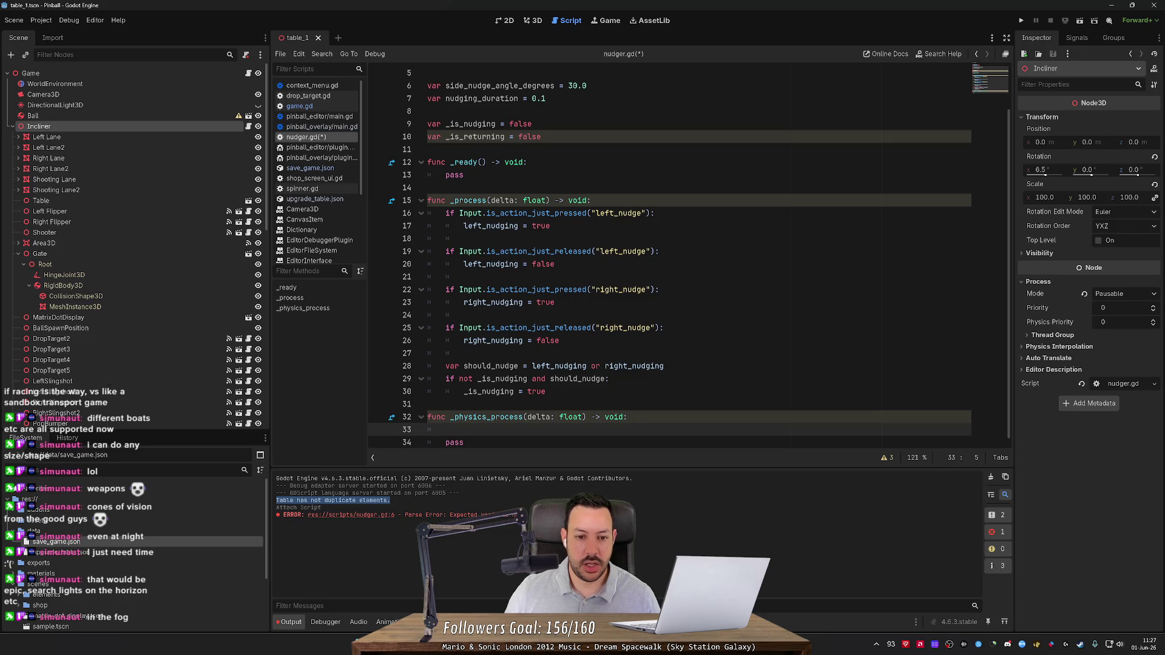
click(428, 162)
key(ctrl+shift+k)
key(ctrl+shift+k)
key(ctrl+shift+k)
click(428, 162)
click(631, 430)
key(Return)
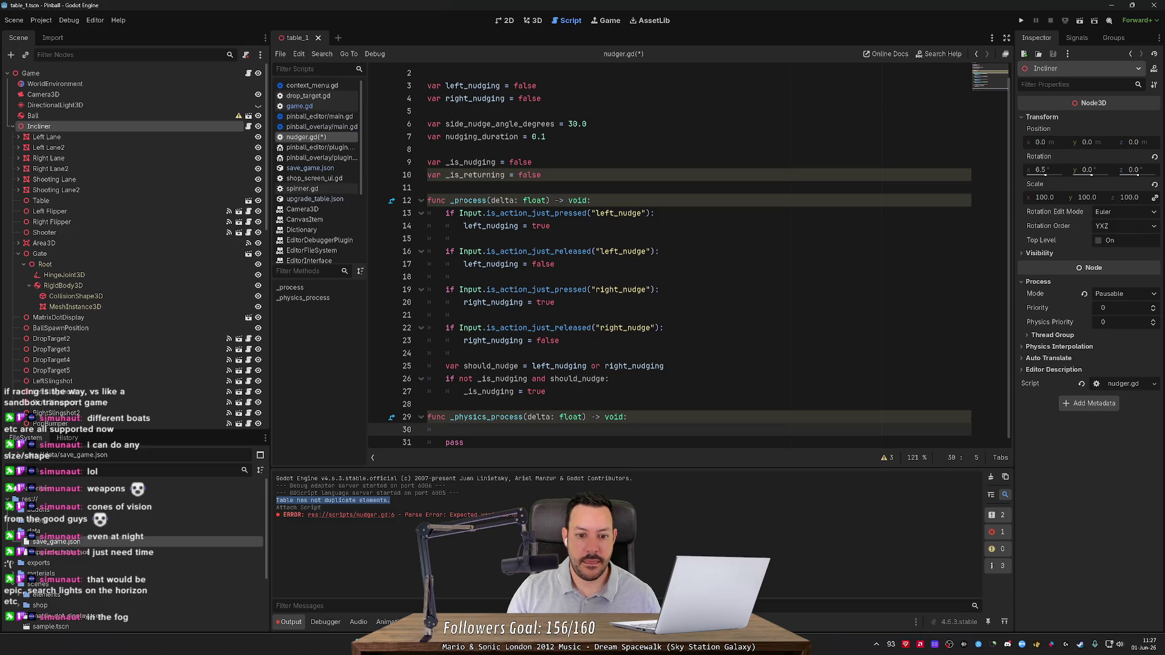
click(610, 378)
key(Return)
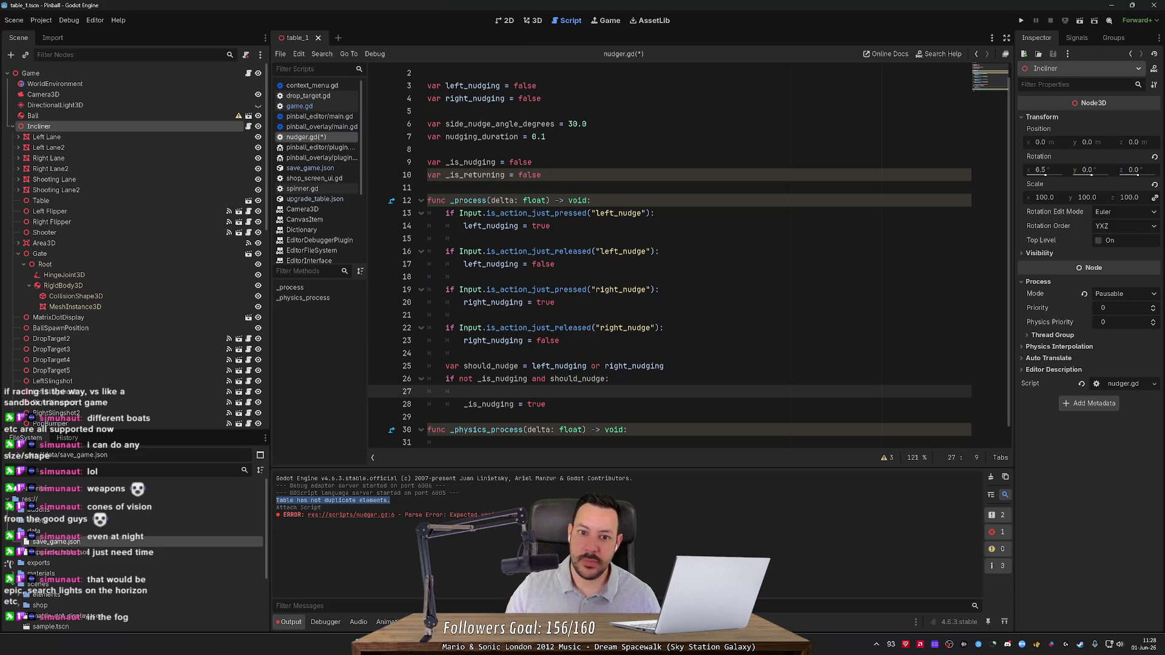
click(428, 149)
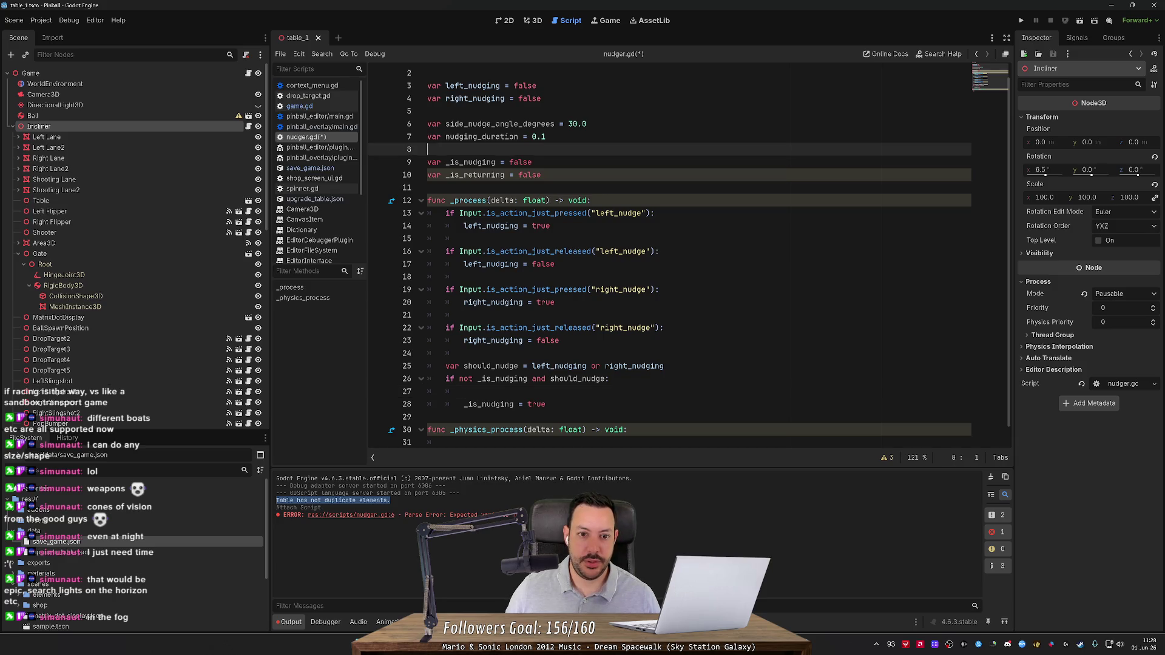
Declare 'var _nudge_timer = 0.0' and reset _nudge_timer to 0.0 in the nudge-start block.
key(Return)
text(var _n)
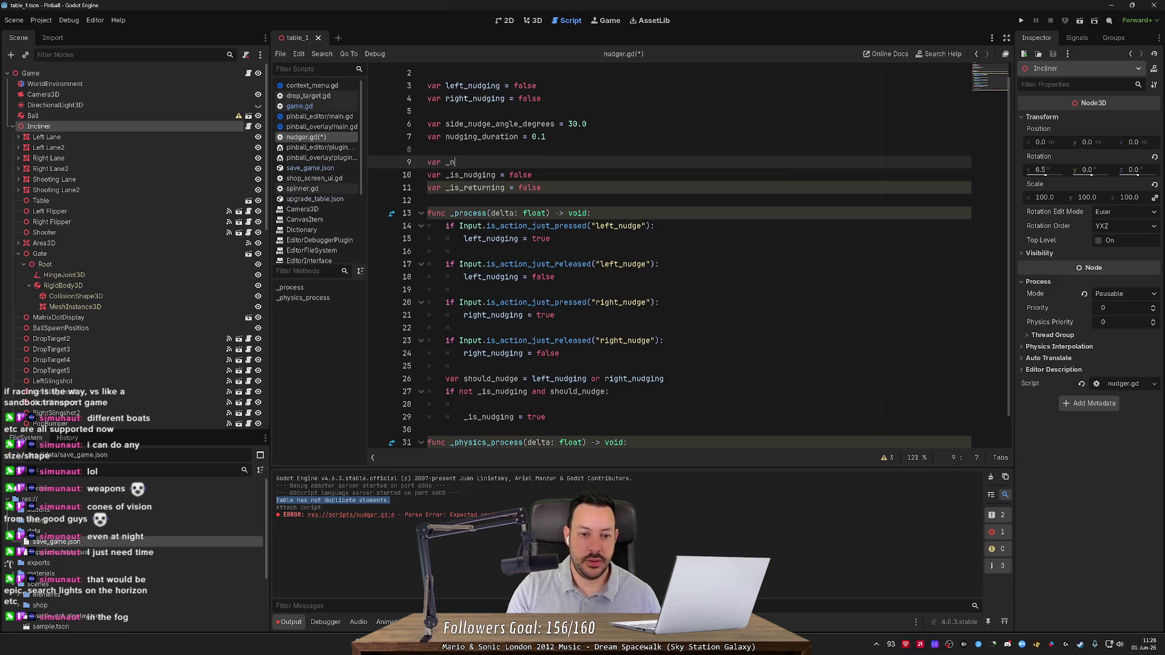
text(udge_timer )
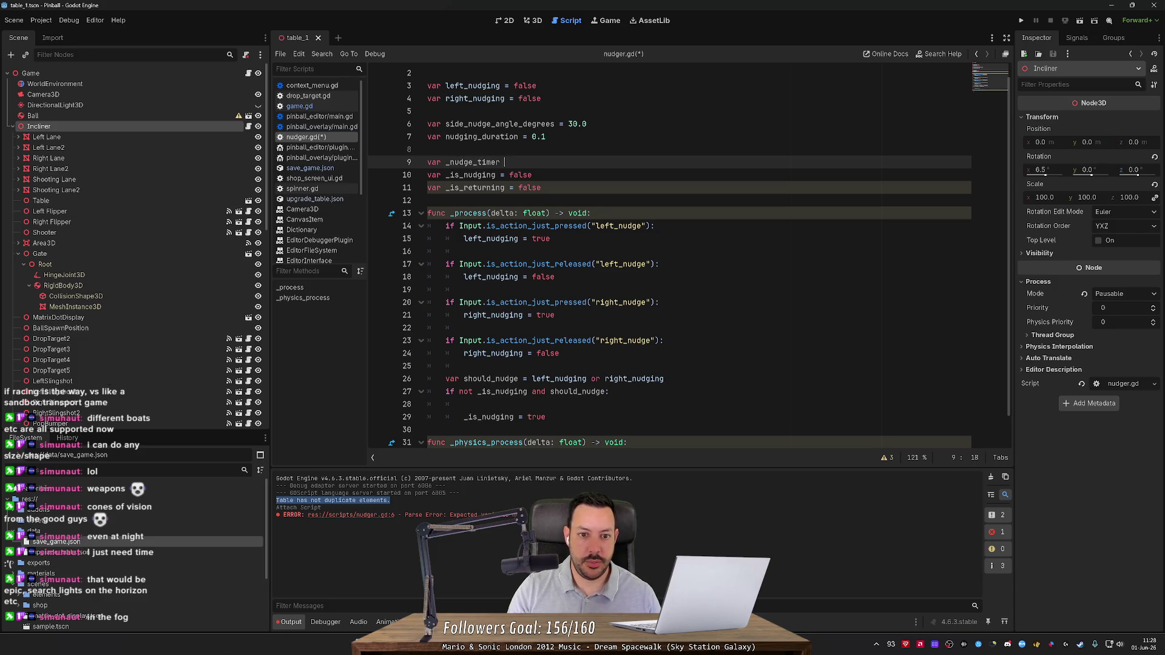
text(= 0.0)
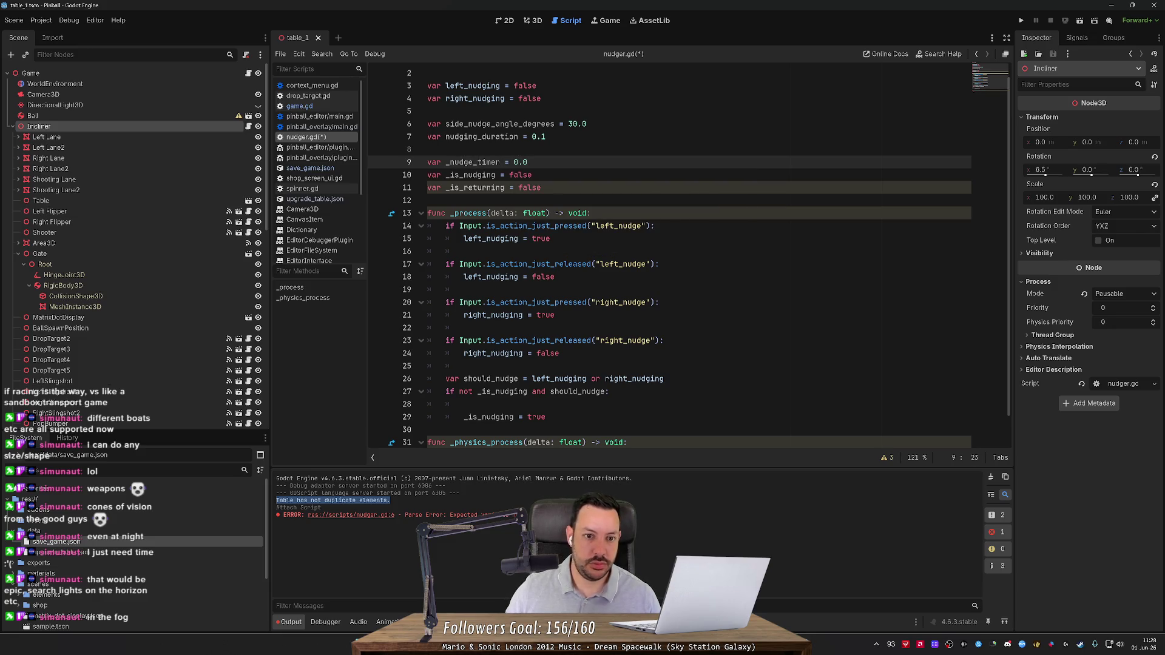
double_click(473, 162)
key(ctrl+c)
click(604, 402)
key(ctrl+v)
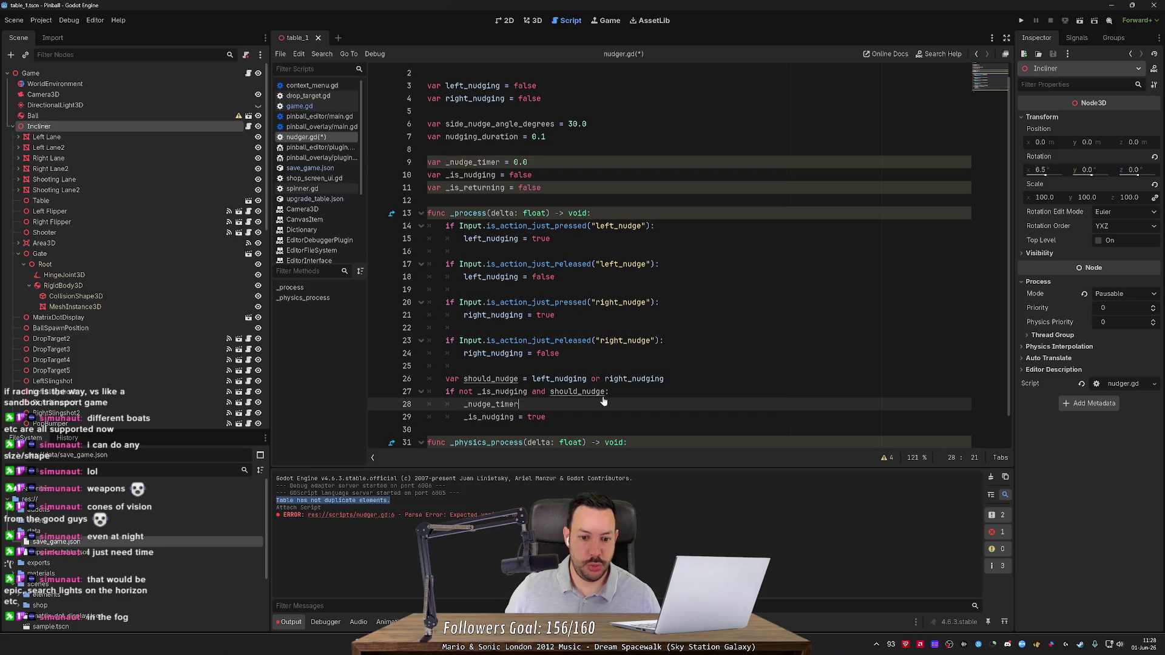
text( = 0.0)
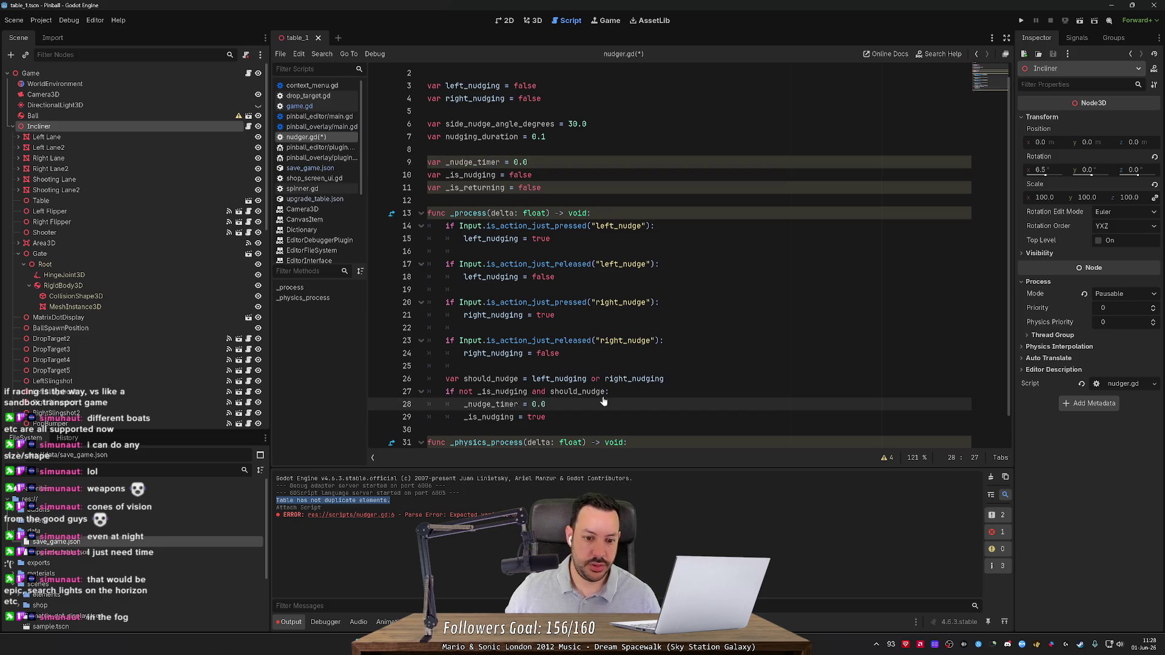
In _physics_process, add delta to _nudge_timer while _is_nudging and compare it with nudging_duration.
scroll(604, 400, down, 1)
click(631, 417)
key(Return)
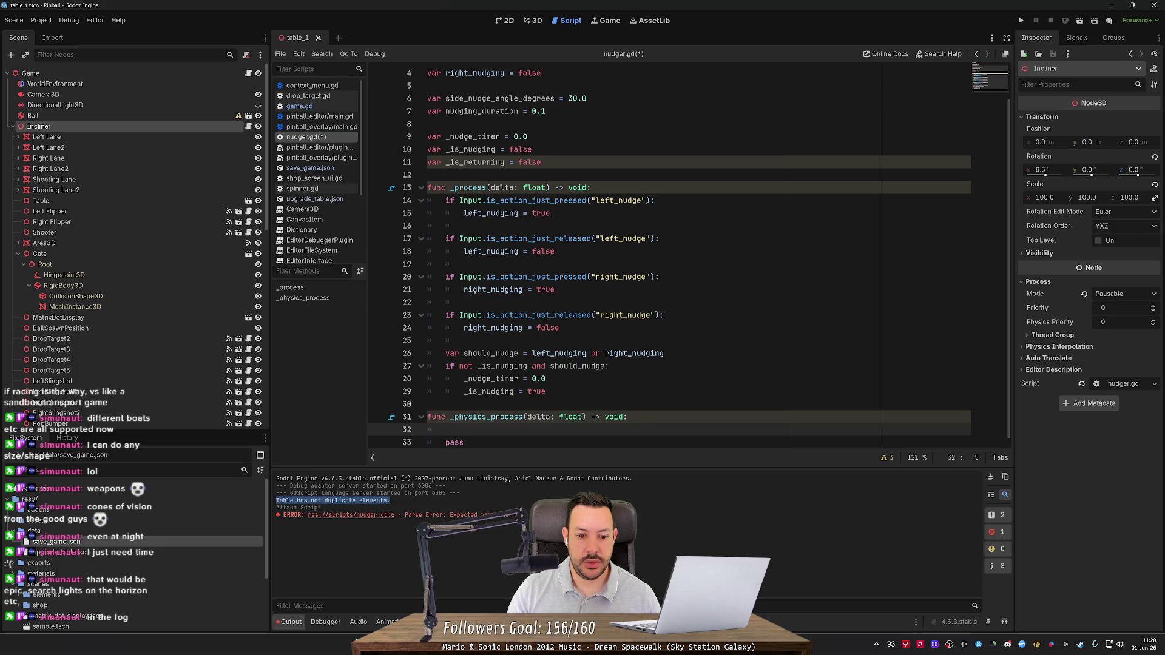
text(if _is)
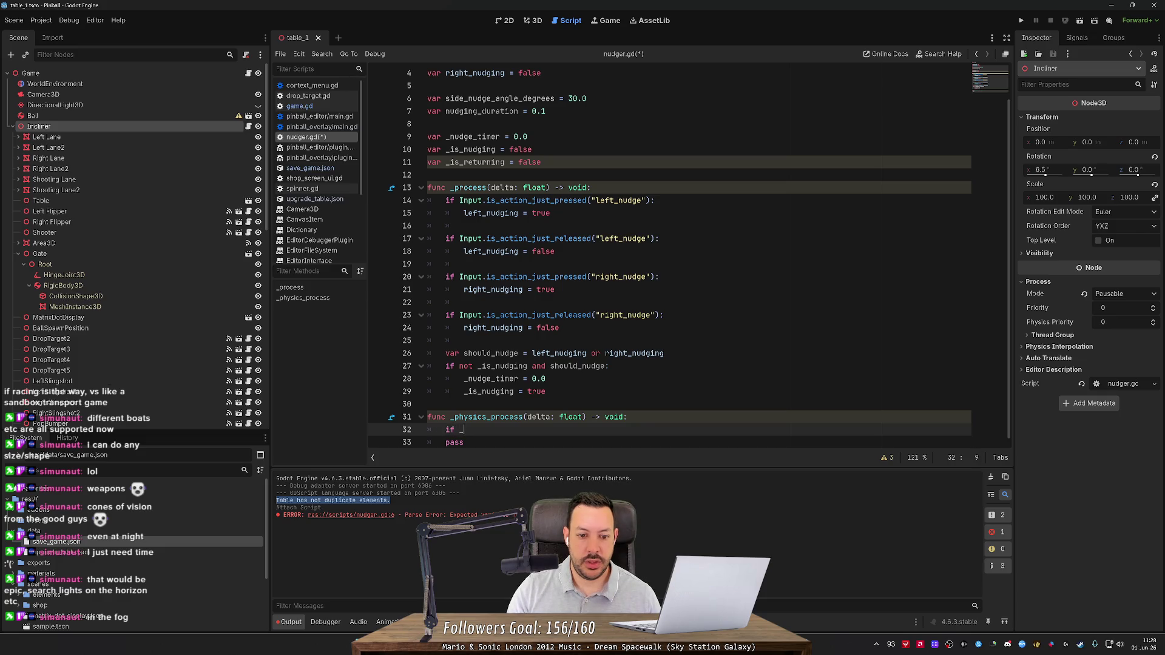
key(Return)
key(Return)
text(_n)
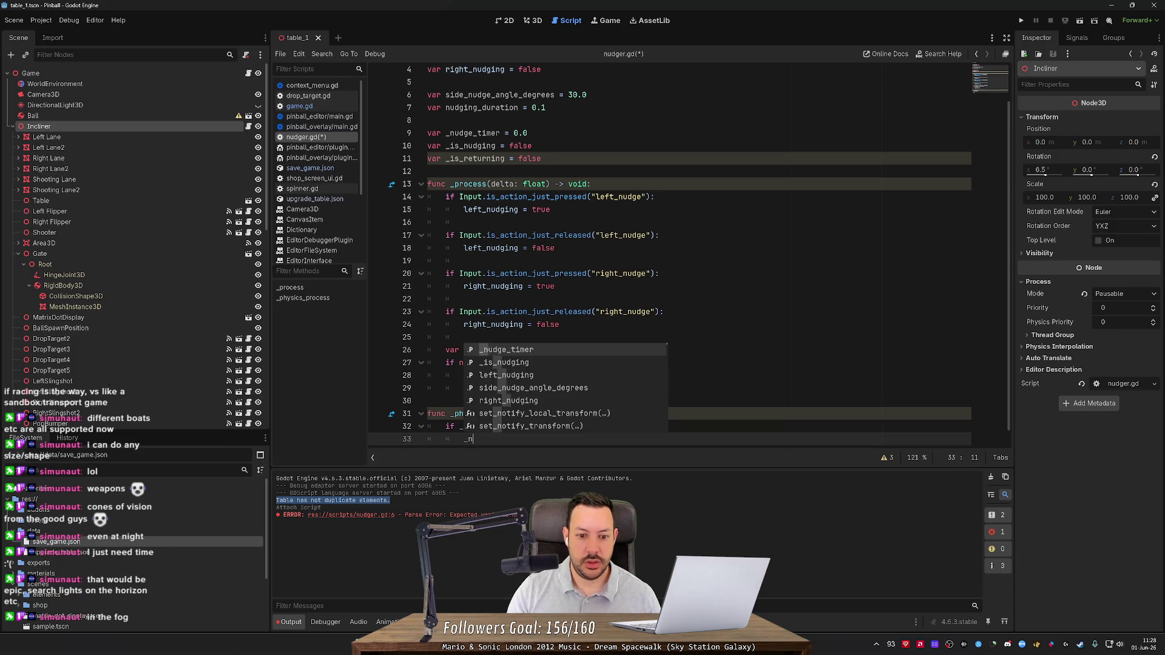
text(udge_timer += delta)
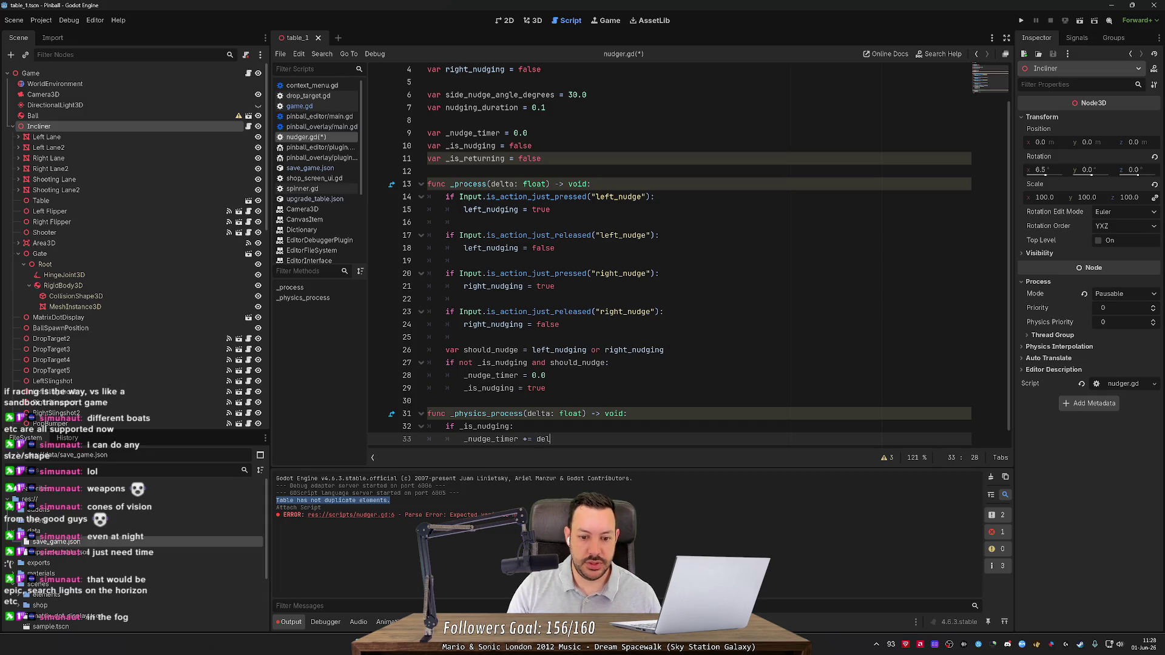
key(Return)
key(Return)
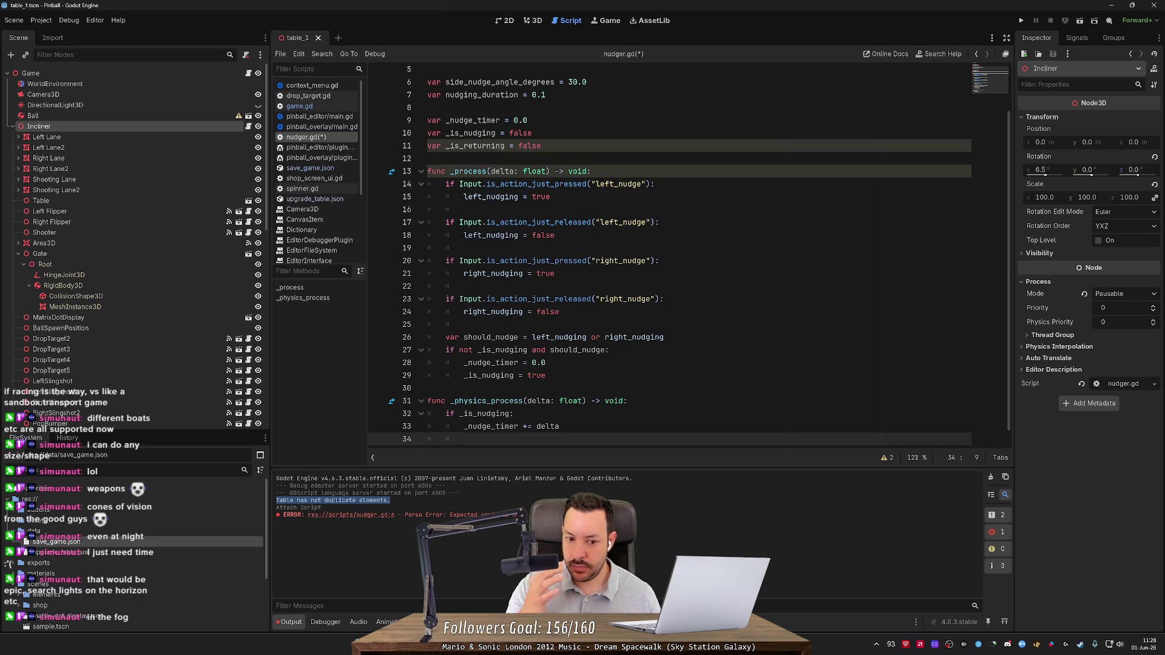
key(Return)
text(if _nud)
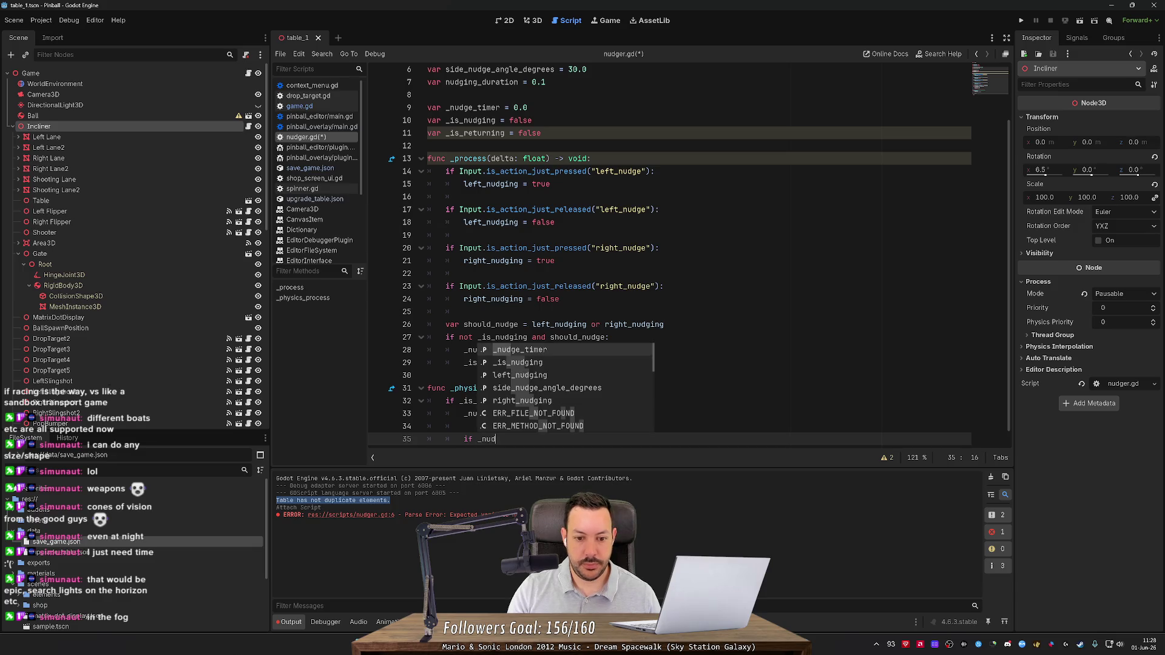
key(Return)
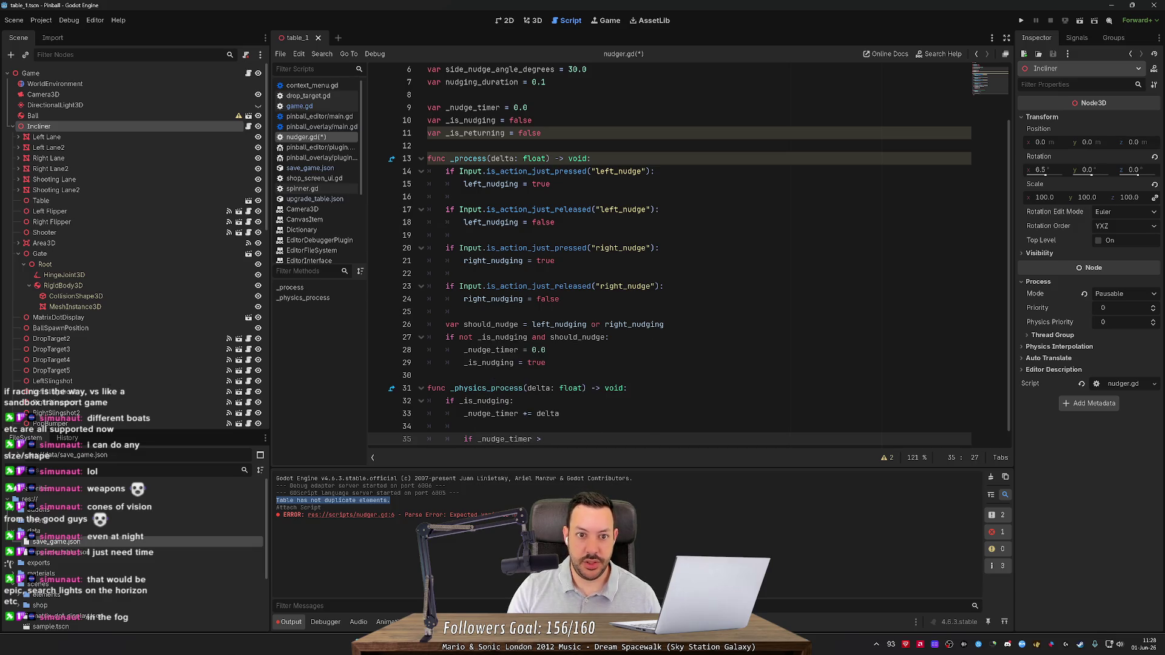
text(n)
key(Return)
Once nudging_duration is exceeded, set _is_nudging to false and _is_returning to true.
key(Return)
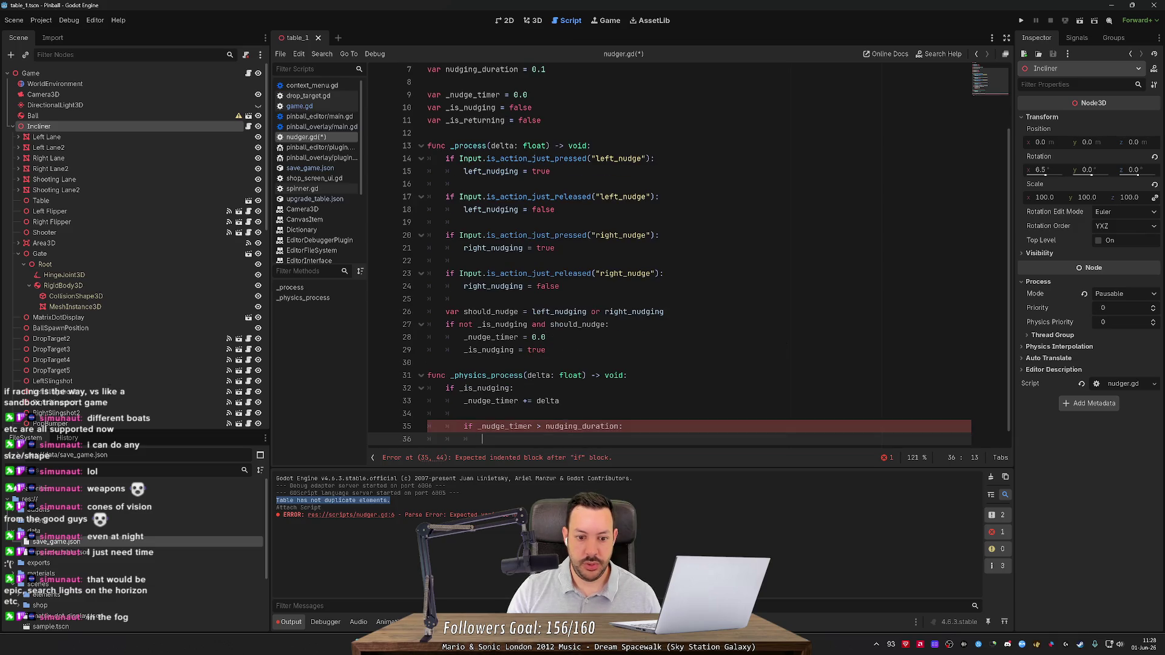
text(_is)
key(Return)
text(= false)
key(Return)
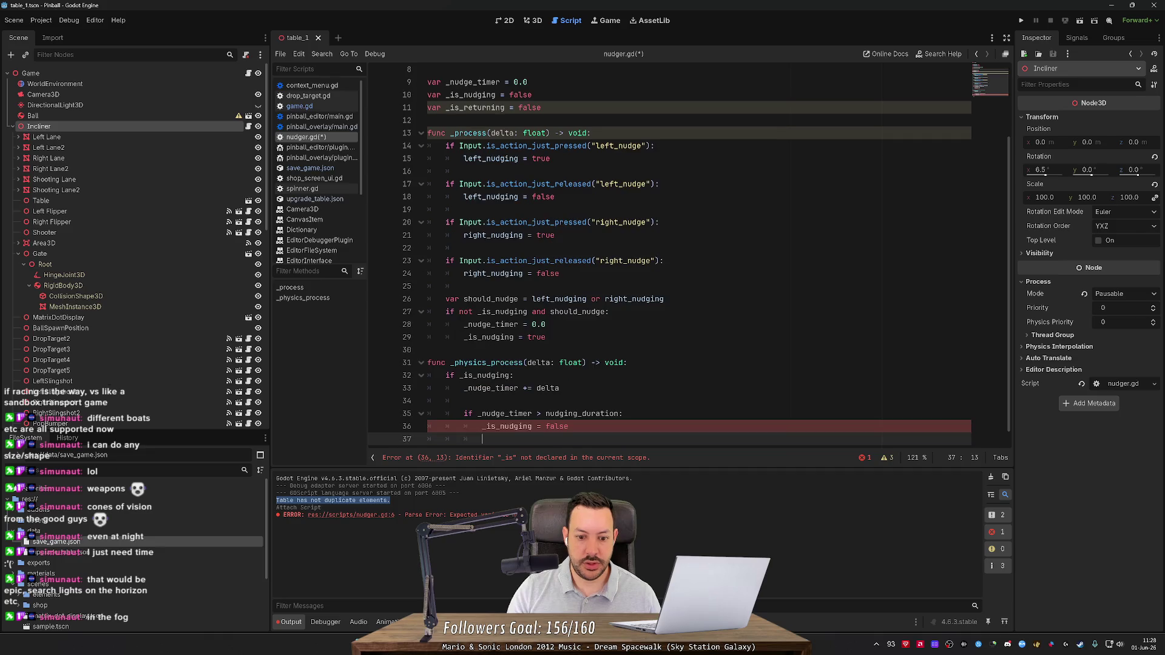
text(_is)
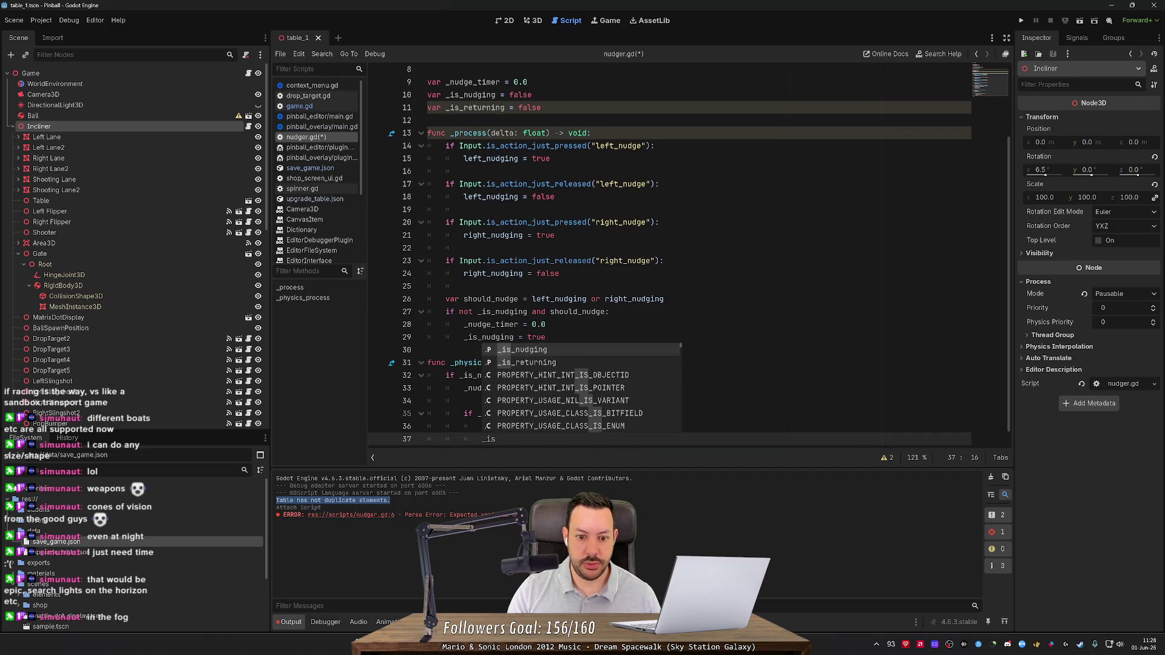
key(Down)
key(Return)
text(= true)
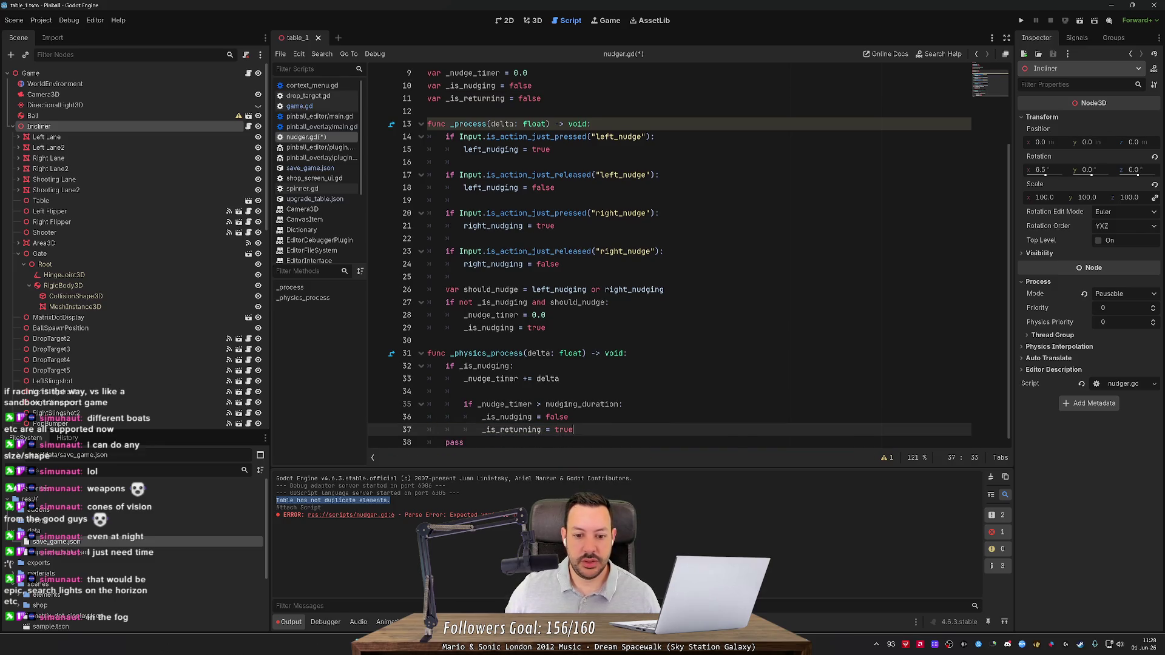
key(shift+Up)
key(shift+Up)
key(shift+Up)
key(shift+Home)
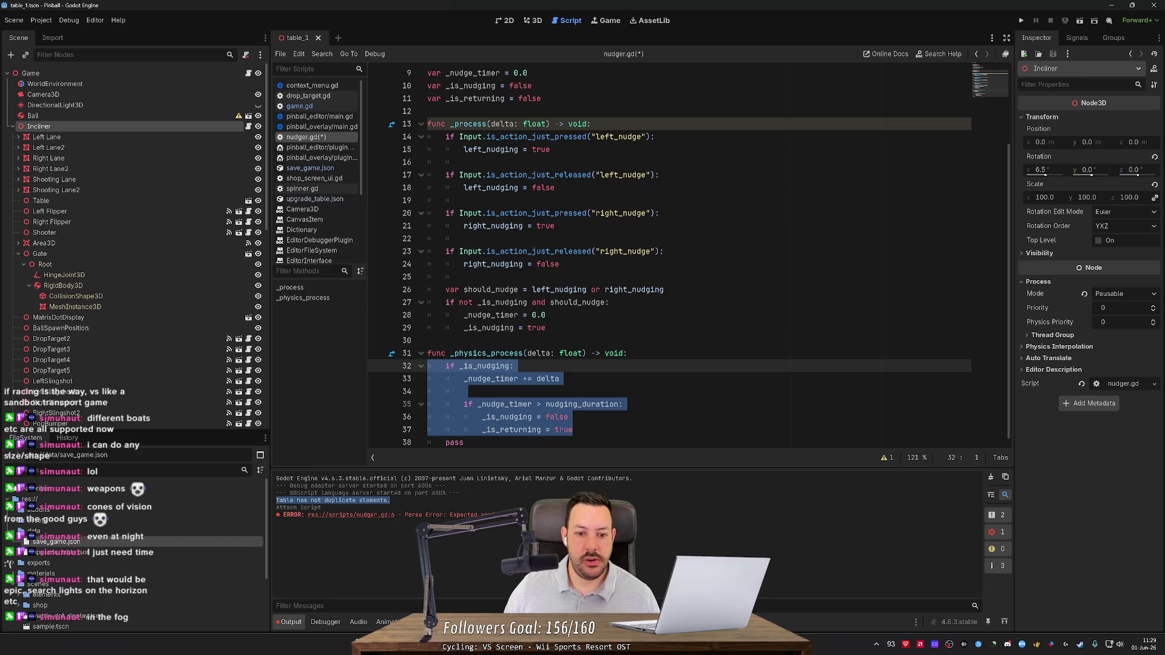
click(613, 302)
Begin a 'Tween.' line under the nudge-start condition.
key(Return)
text(T)
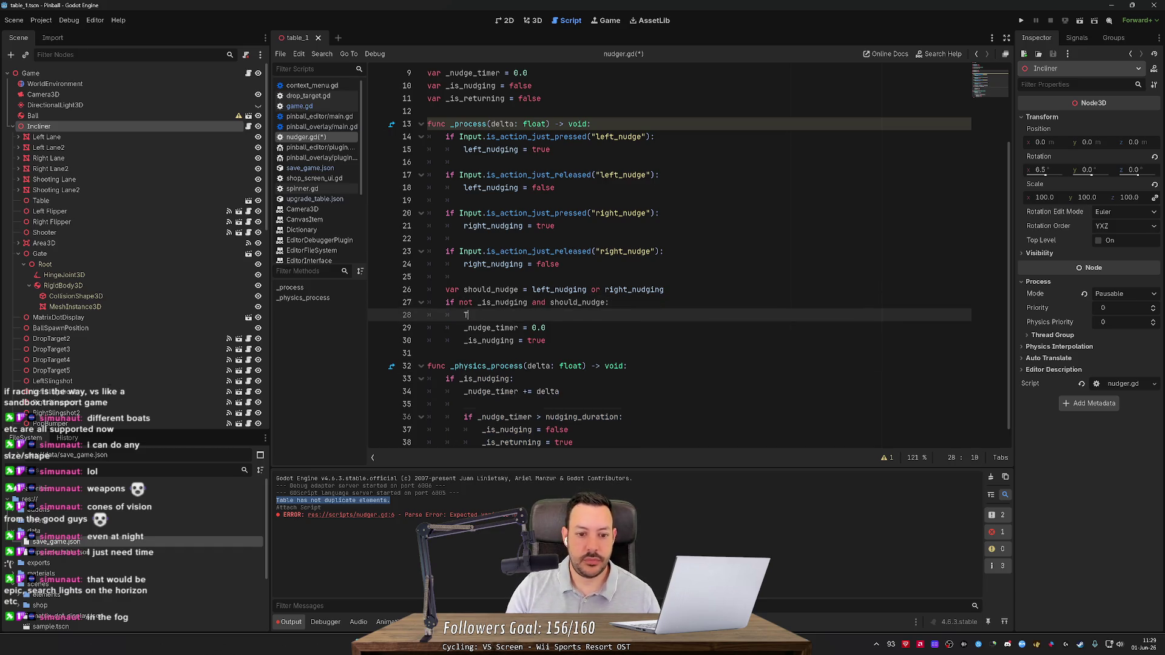
text(ween.cre)
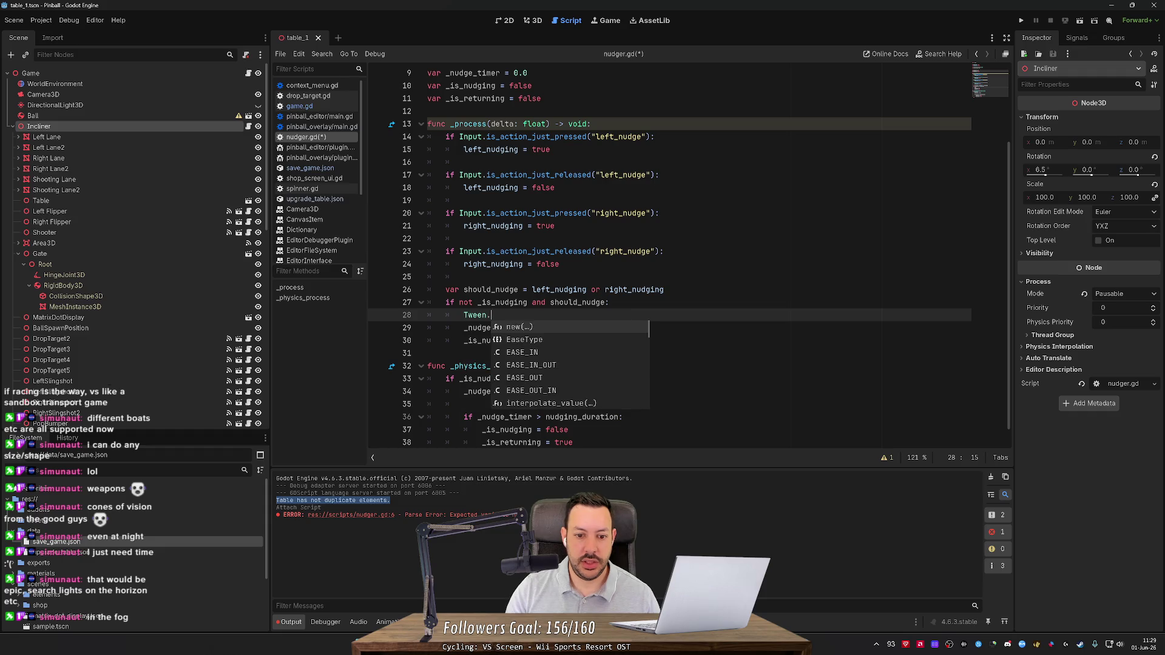
key(BackSpace)
key(BackSpace)
key(BackSpace)
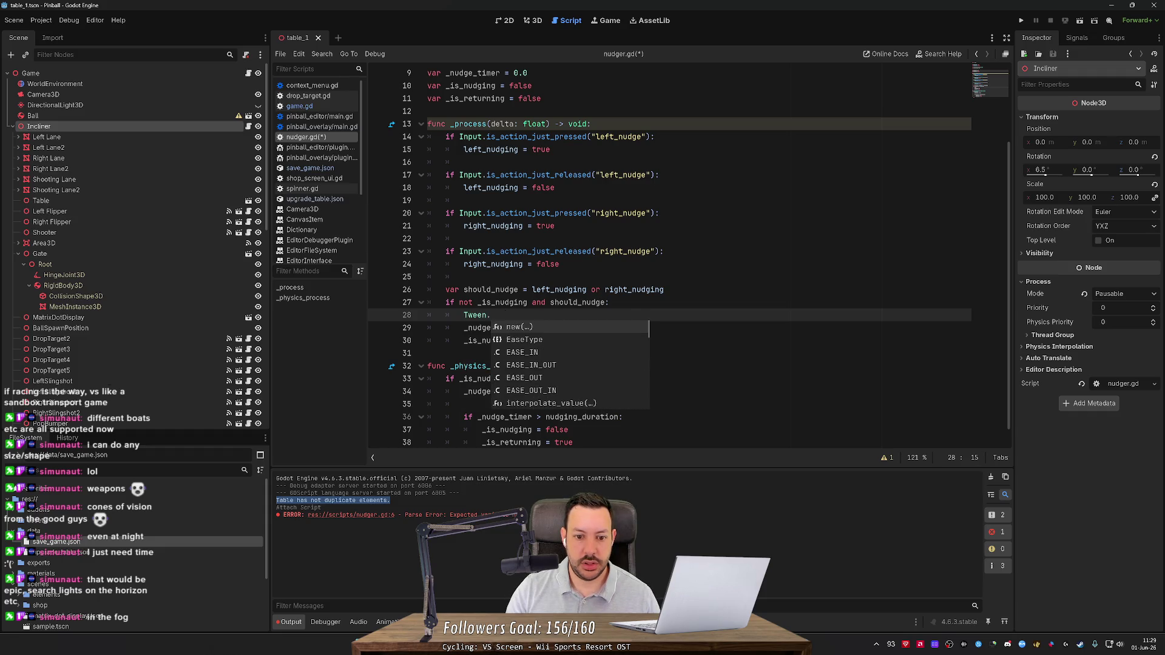
Search all project files for 'tween', then open a new browser tab.
key(ctrl+shift+f)
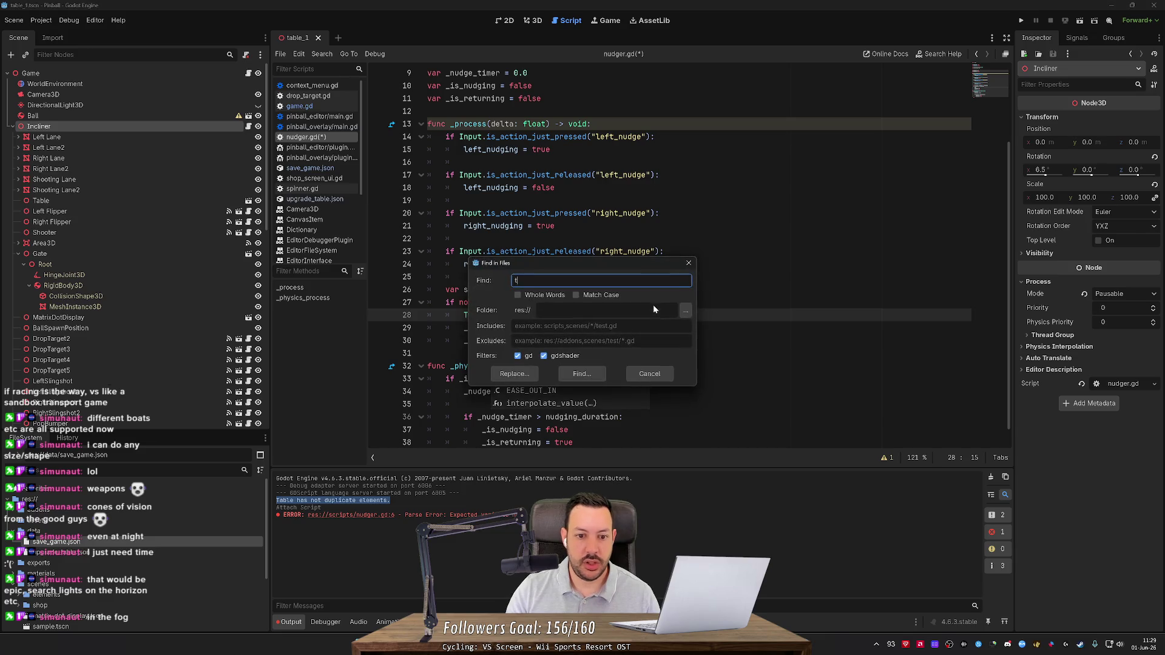
text(tween)
key(Return)
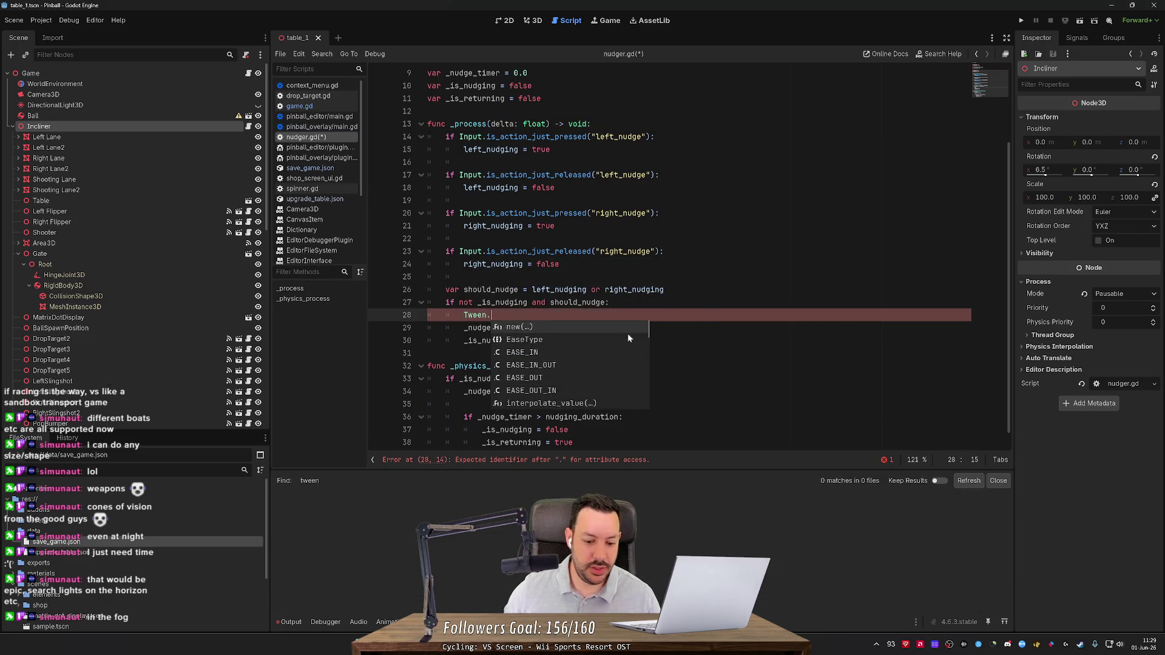
key(alt+Tab)
key(ctrl+t)
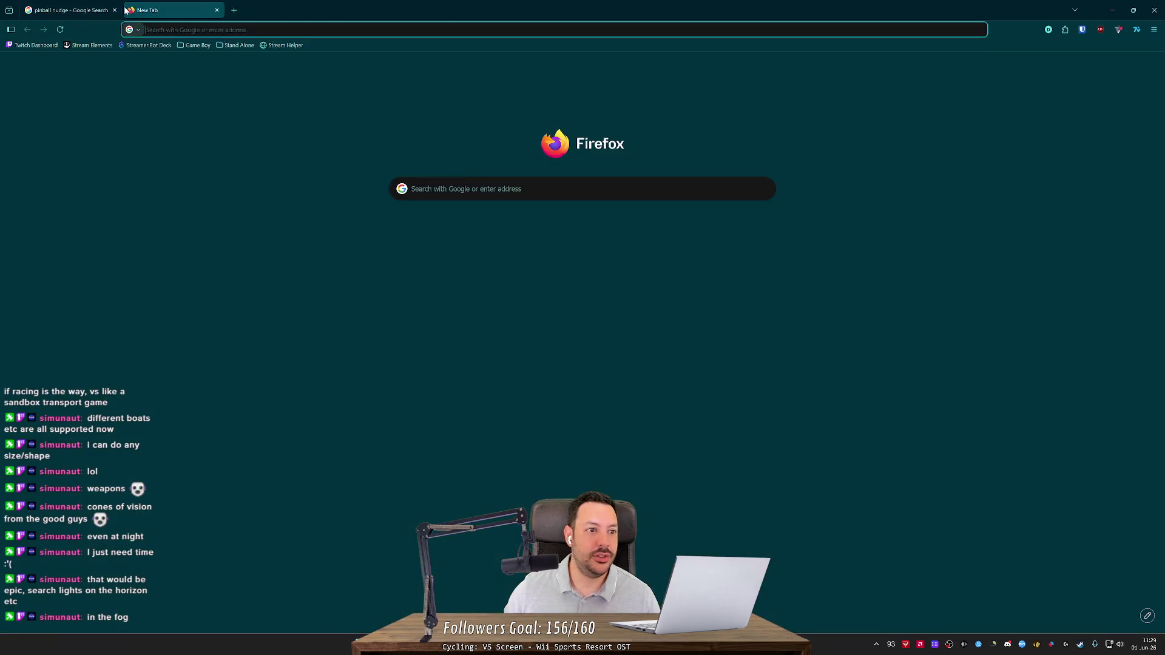
Search the web for 'godot tween' and select the tween-creating example line in the Tween docs.
text(godot tween)
key(Return)
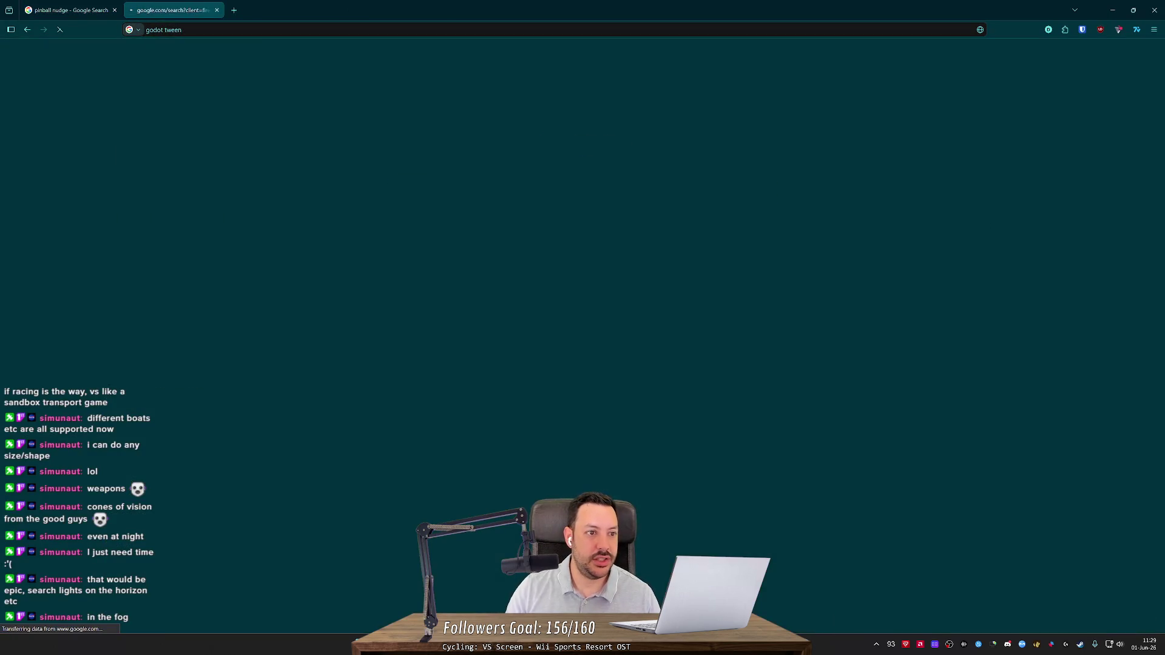
click(141, 140)
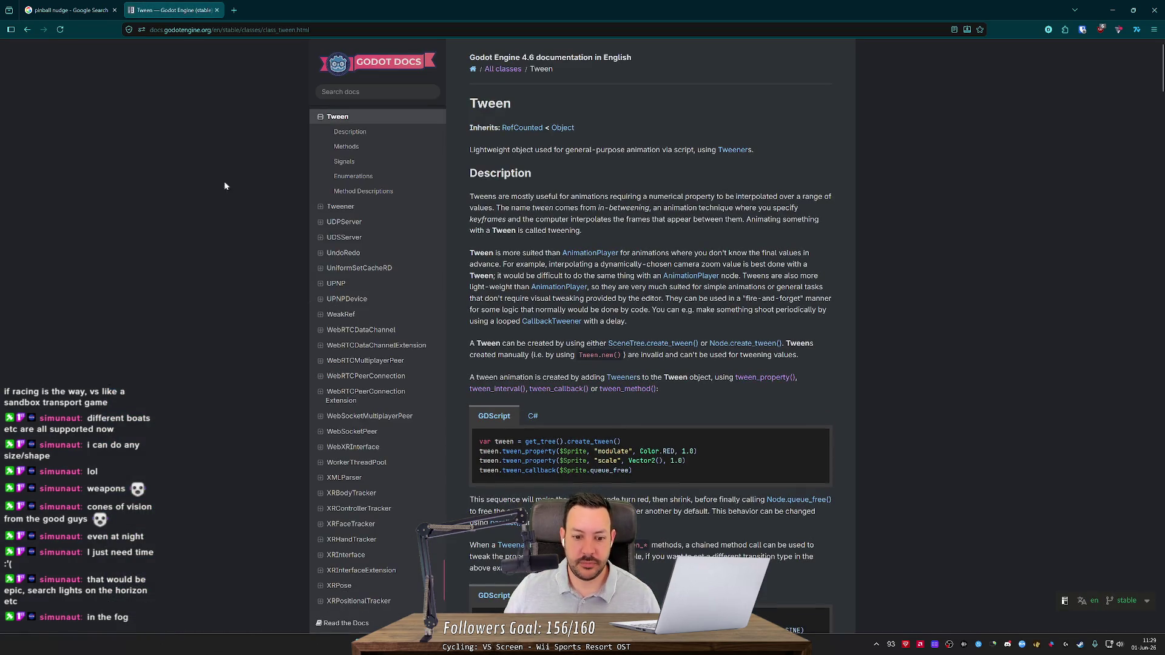
scroll(231, 188, down, 3)
drag(625, 252, 451, 249)
key(alt+Tab)
key(alt+Tab)
key(alt+Tab)
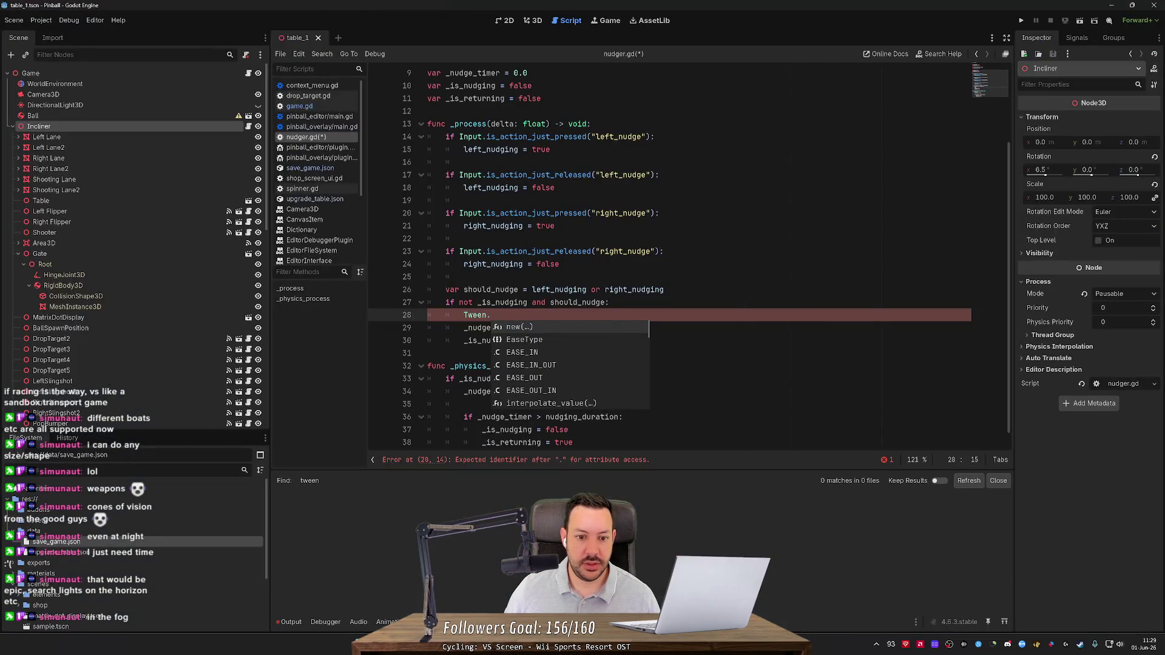
Replace the 'Tween.' text with the pasted 'var tween = get_tree().create_tween()' line.
key(Escape)
key(shift+Home)
key(ctrl+v)
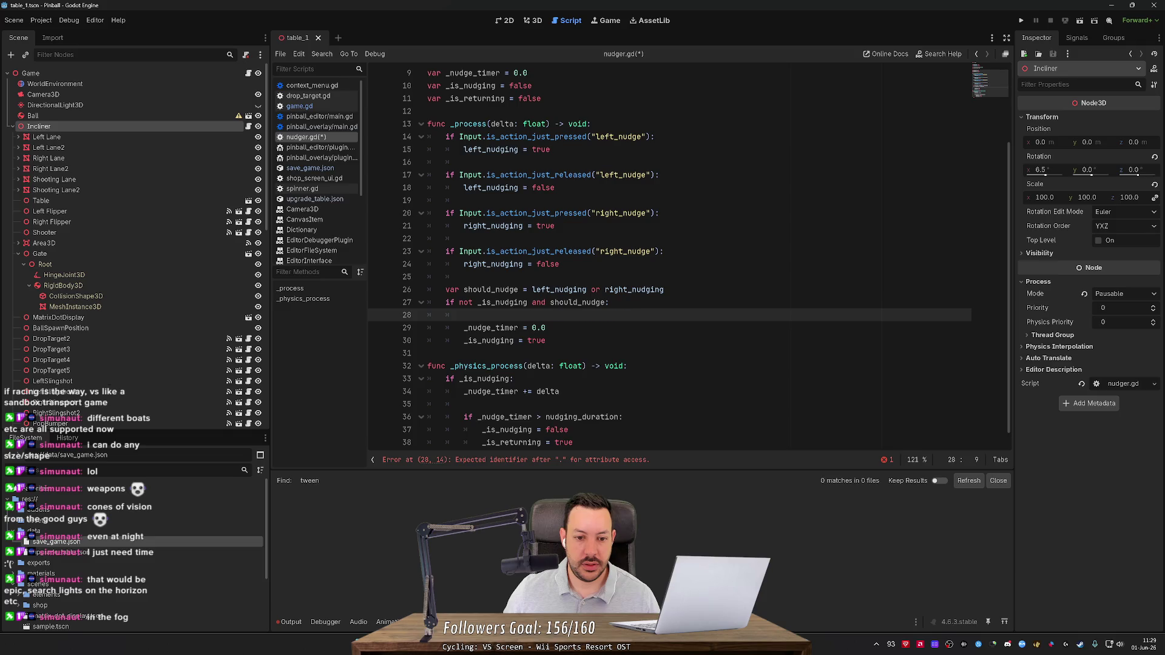
key(Return)
key(Return)
key(Up)
text(tw)
key(Return)
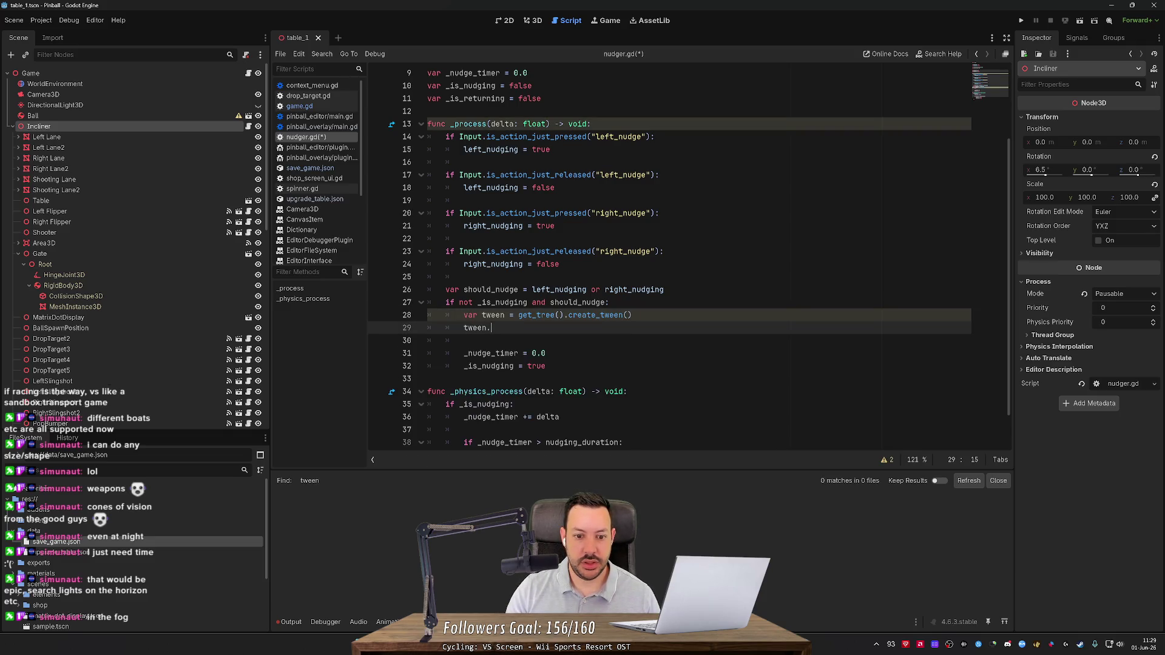
Start a tween.tween_property call targeting the node's own path '.'.
key(alt+Tab)
key(alt+Tab)
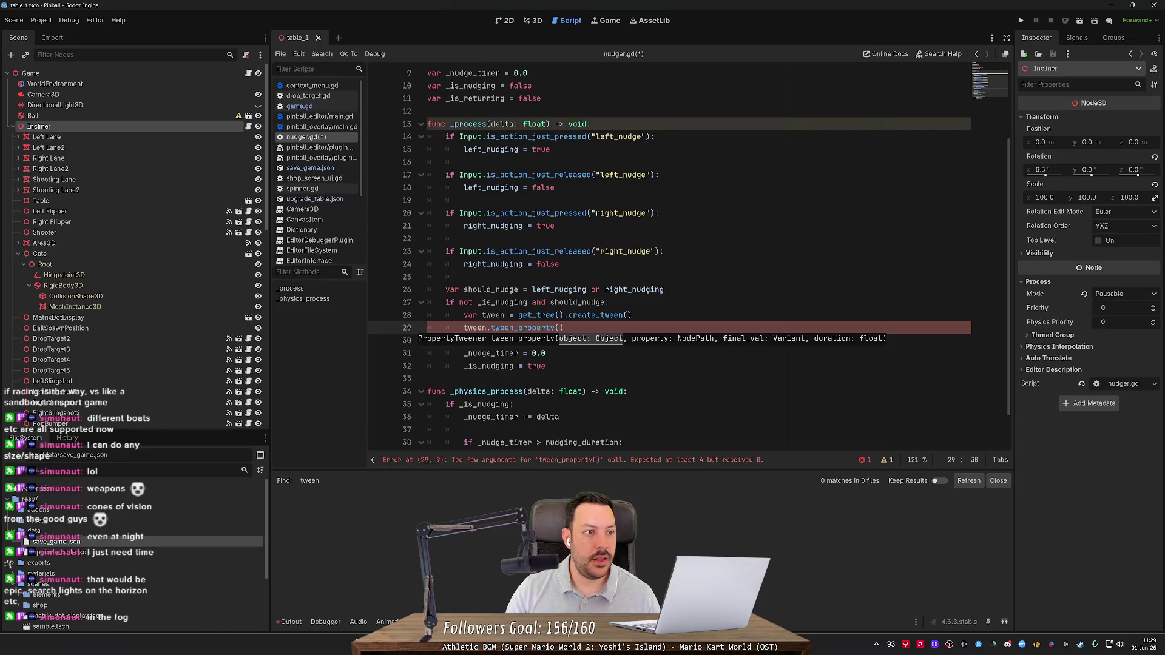
key(alt+Tab)
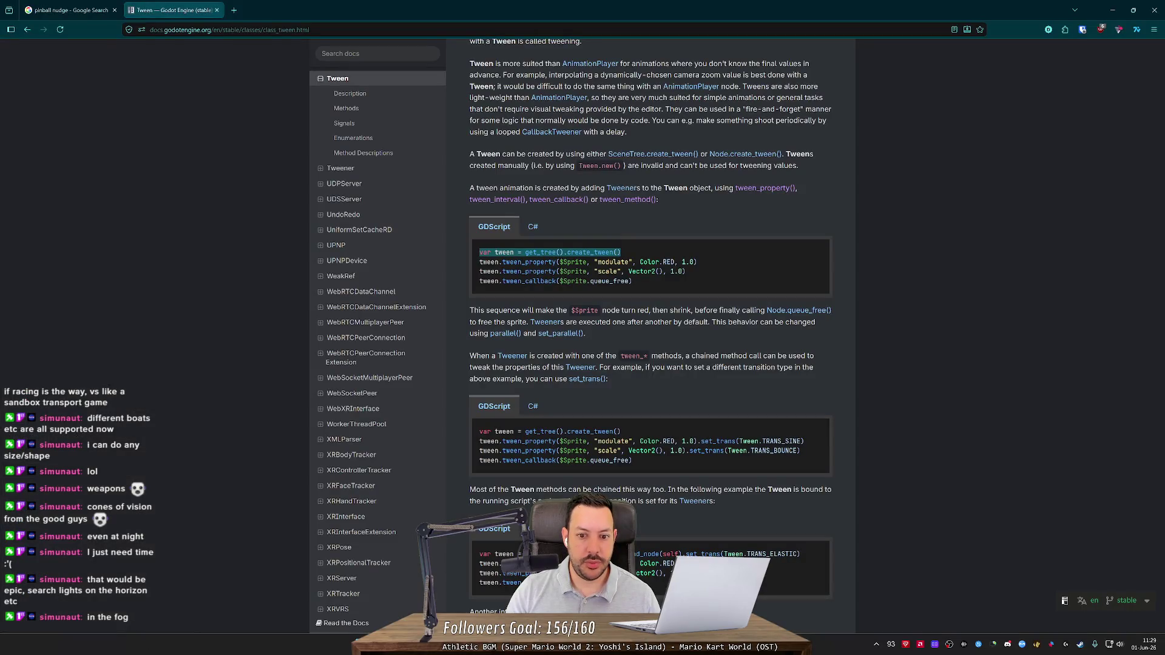
key(alt+Tab)
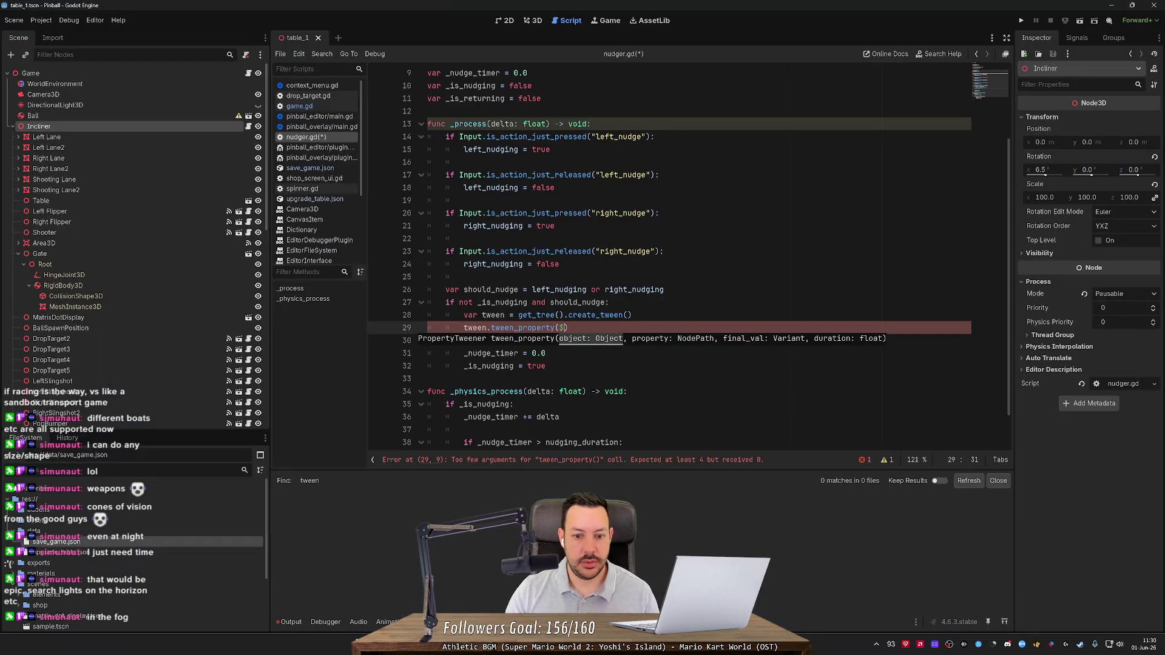
text($)
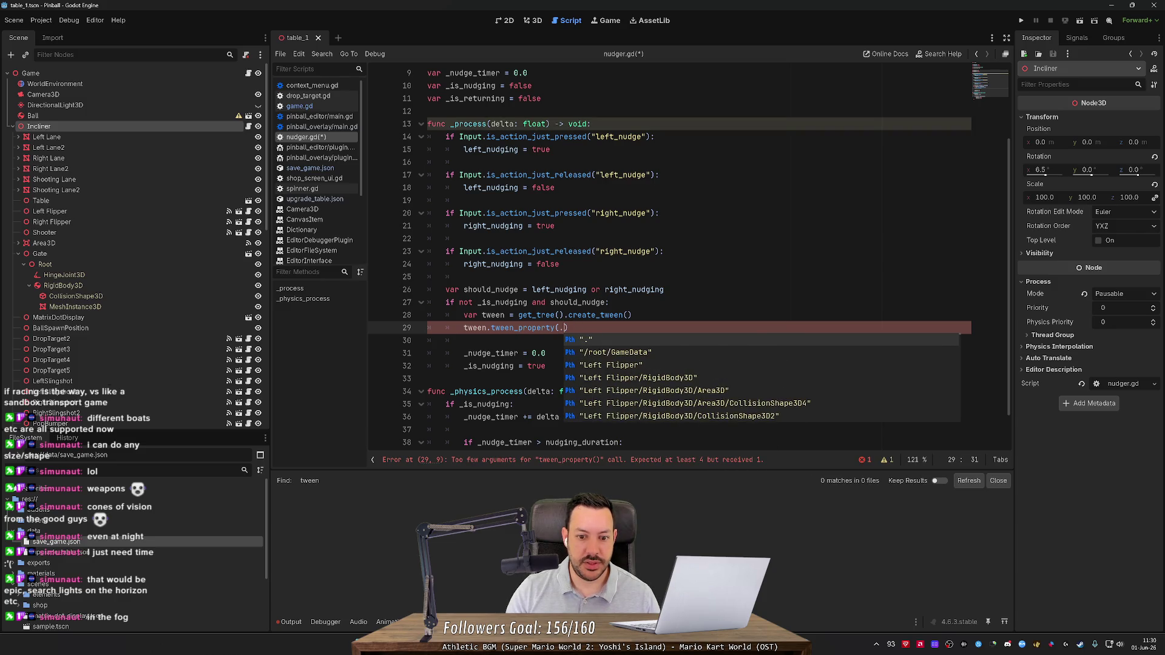
key(Return)
key(Right)
text(,)
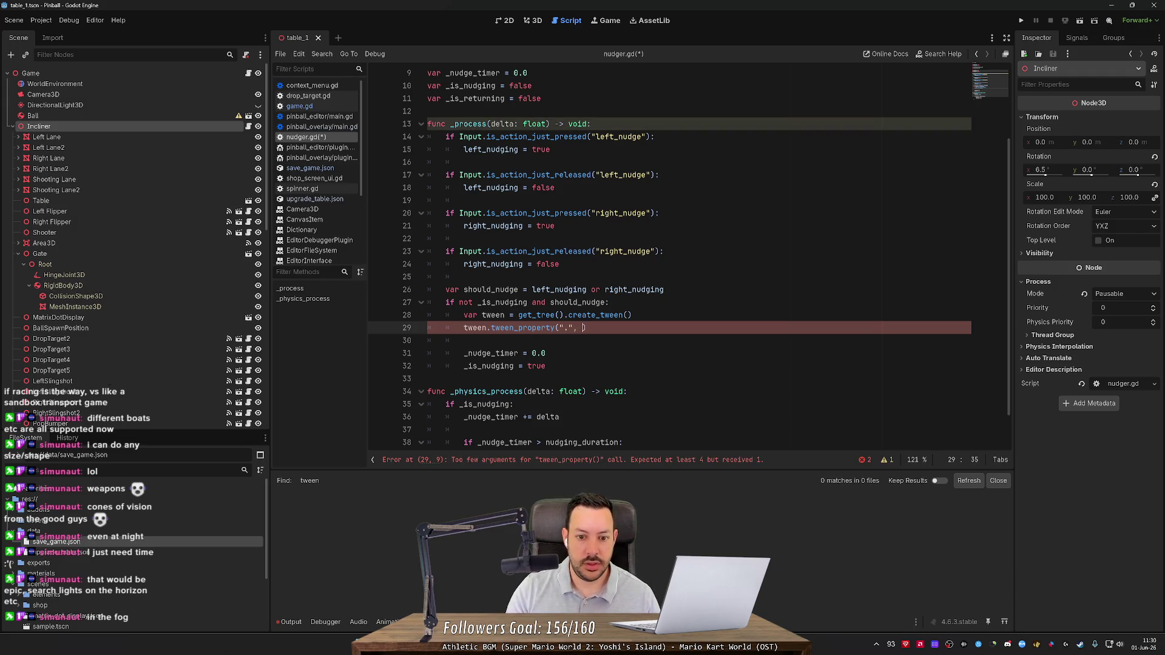
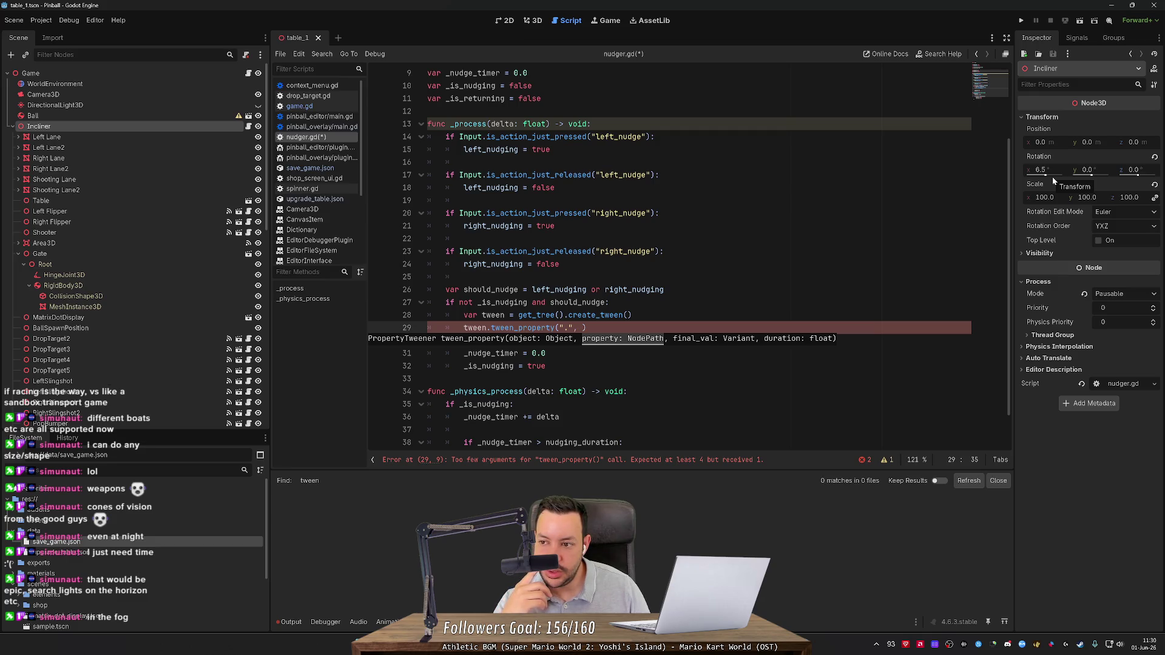
Make "rotation_degrees:y" the property argument of the tween_property call on line 29.
text(rotation)
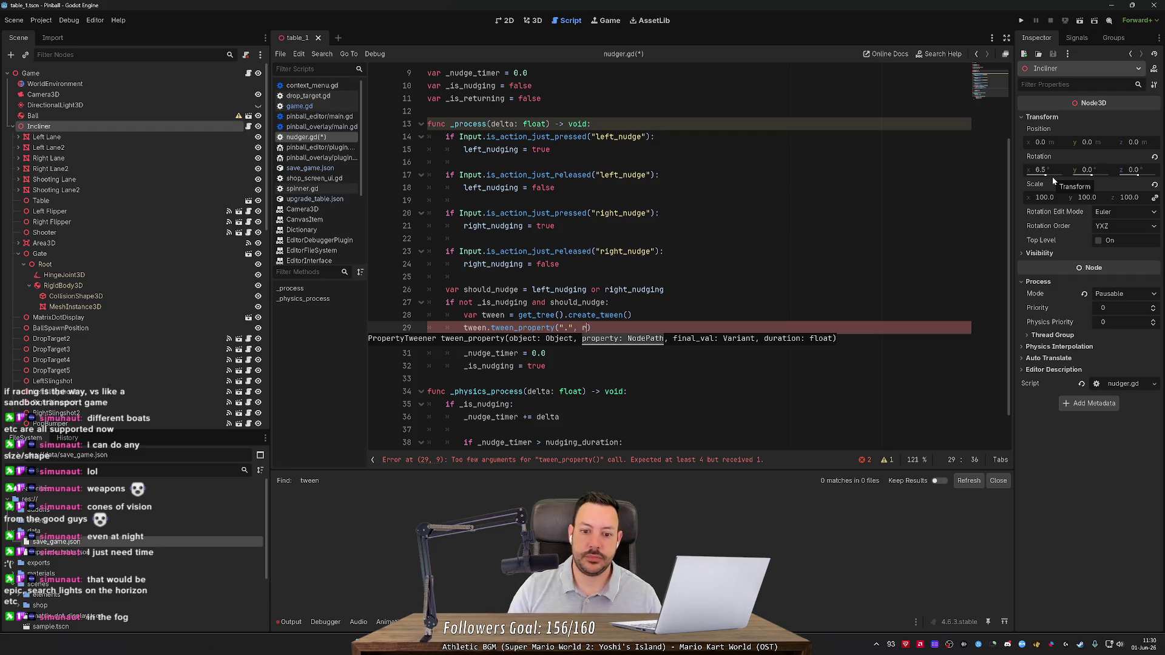
text(_degrees.)
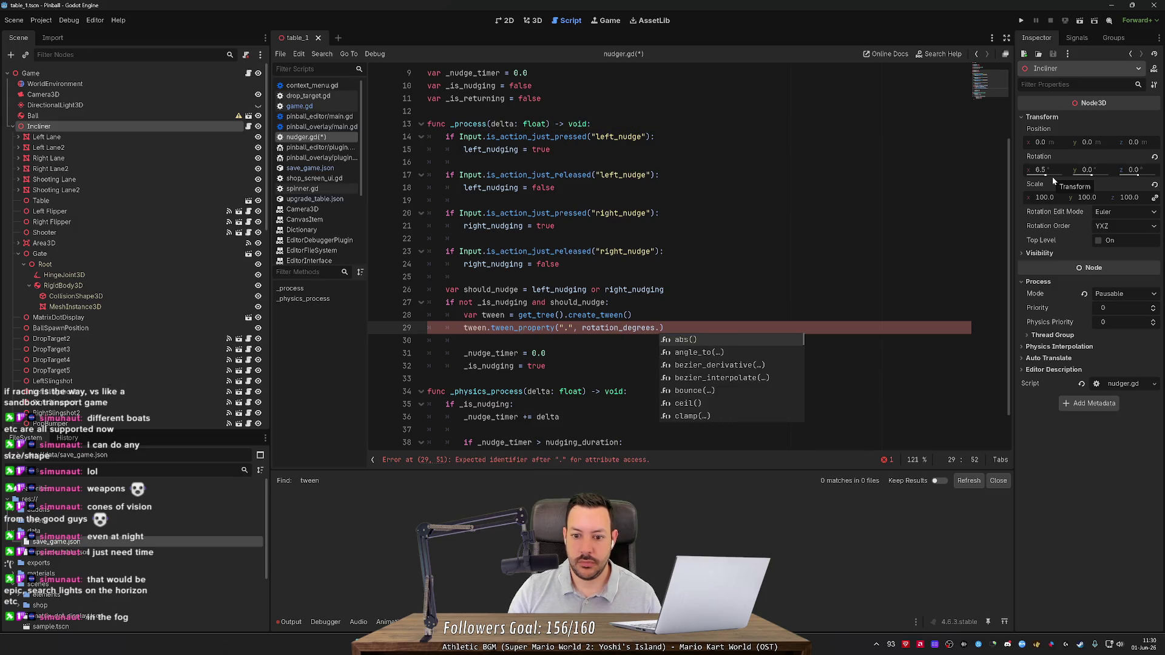
text(y)
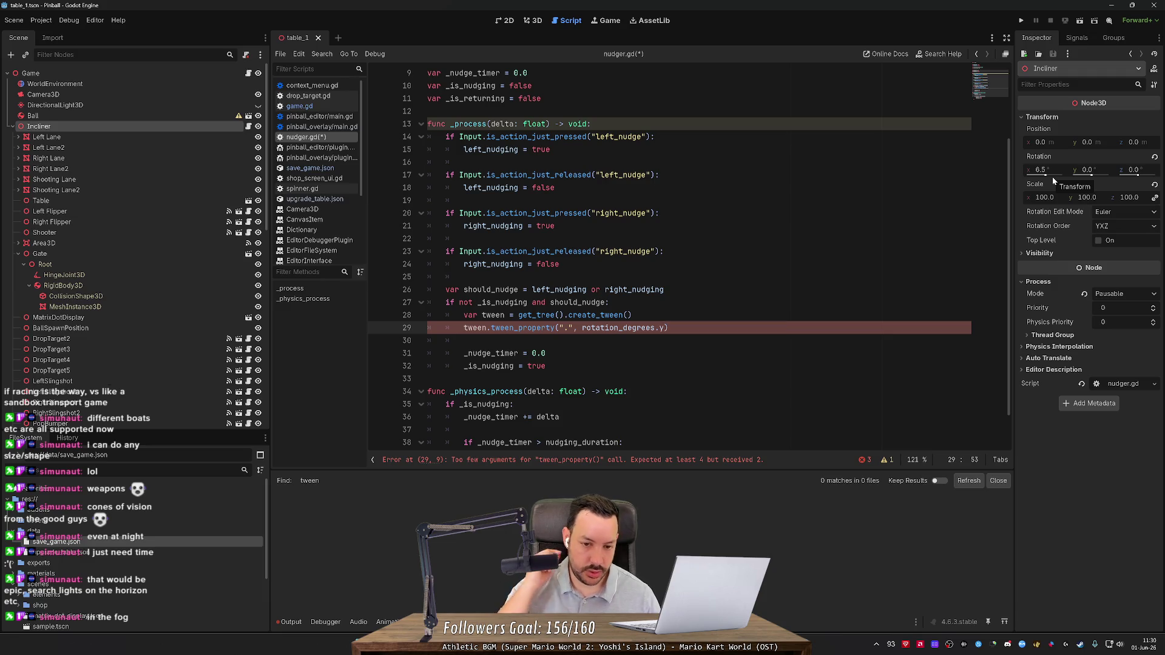
key(alt+Tab)
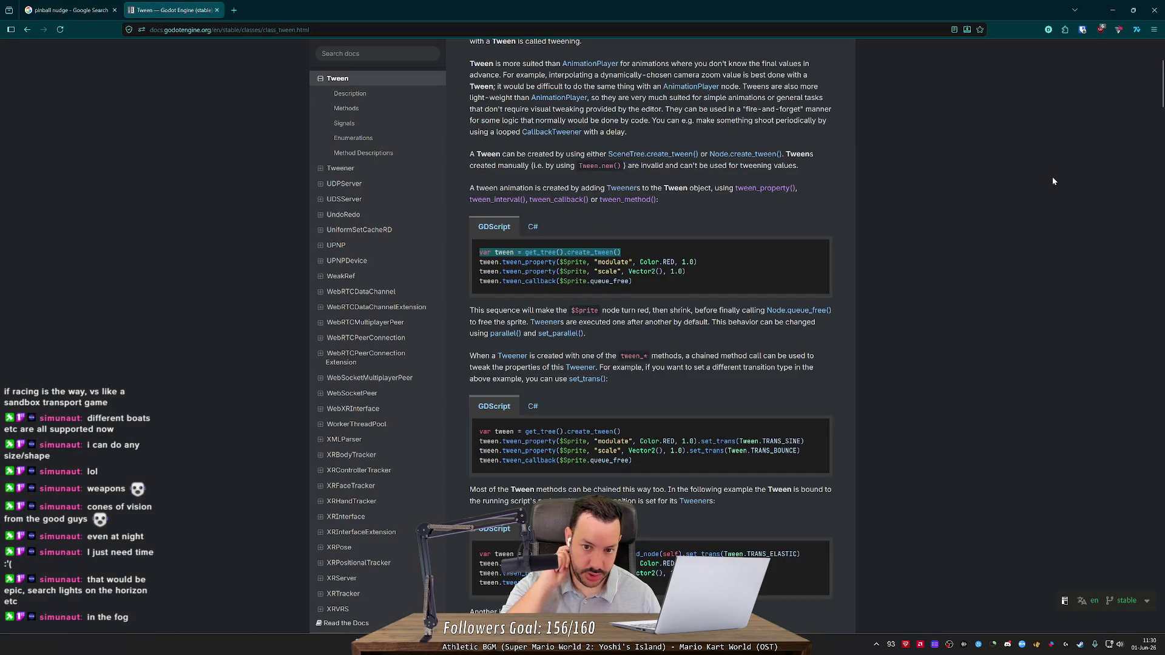
key(alt+Tab)
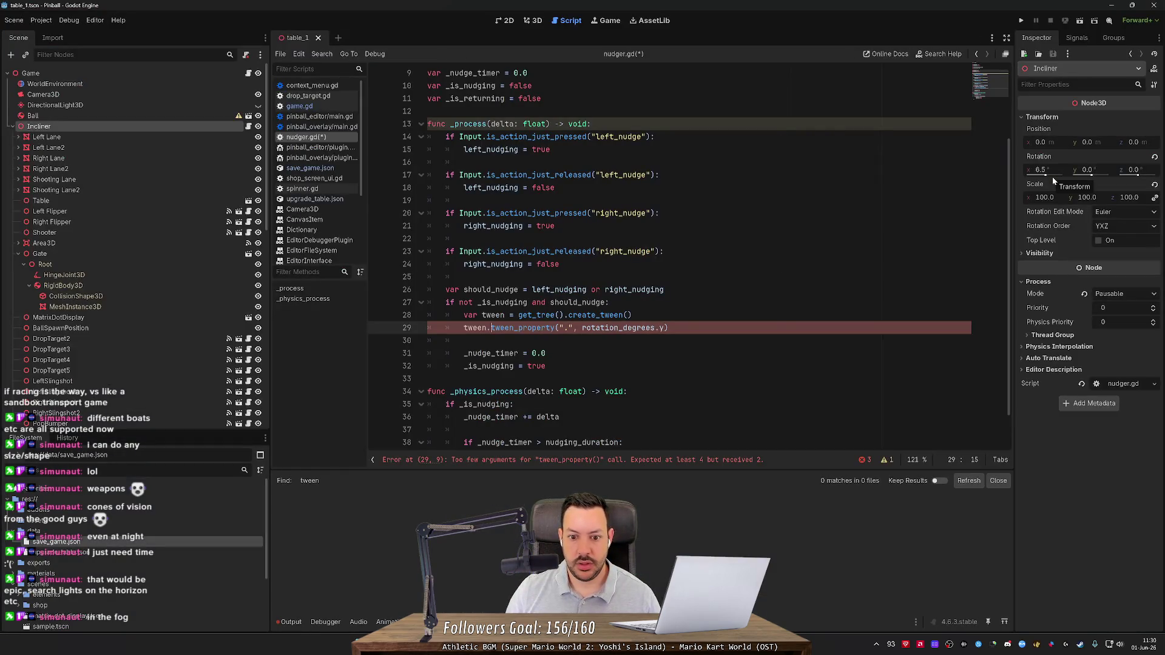
text(")
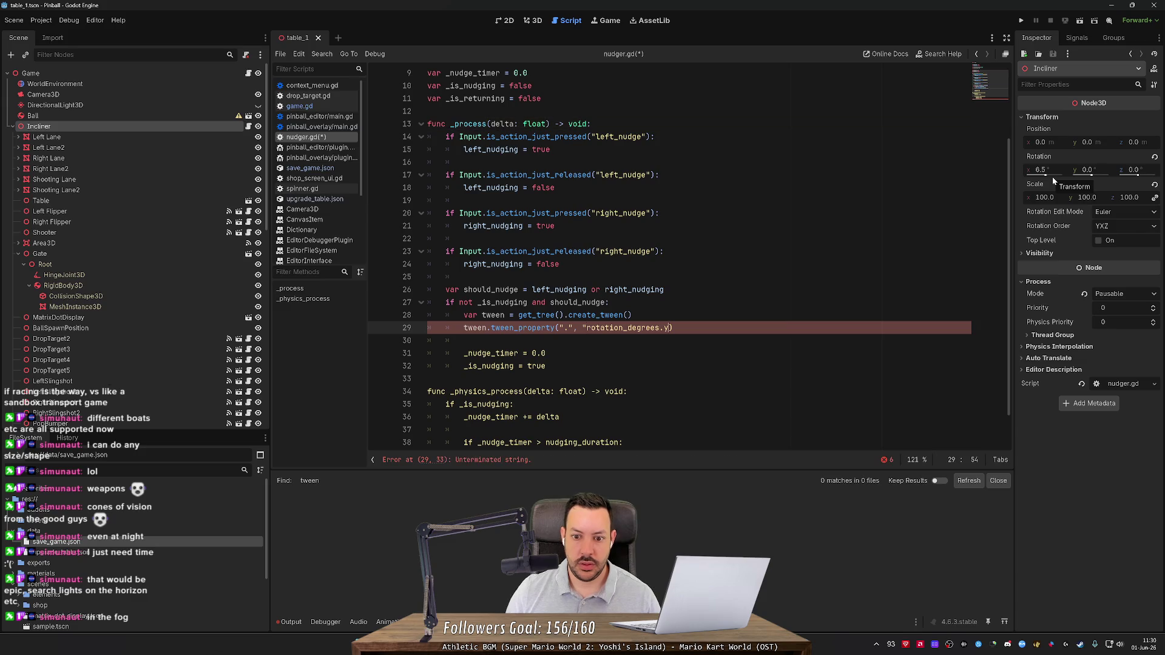
key(ctrl+Right)
key(Delete)
text(:y"))
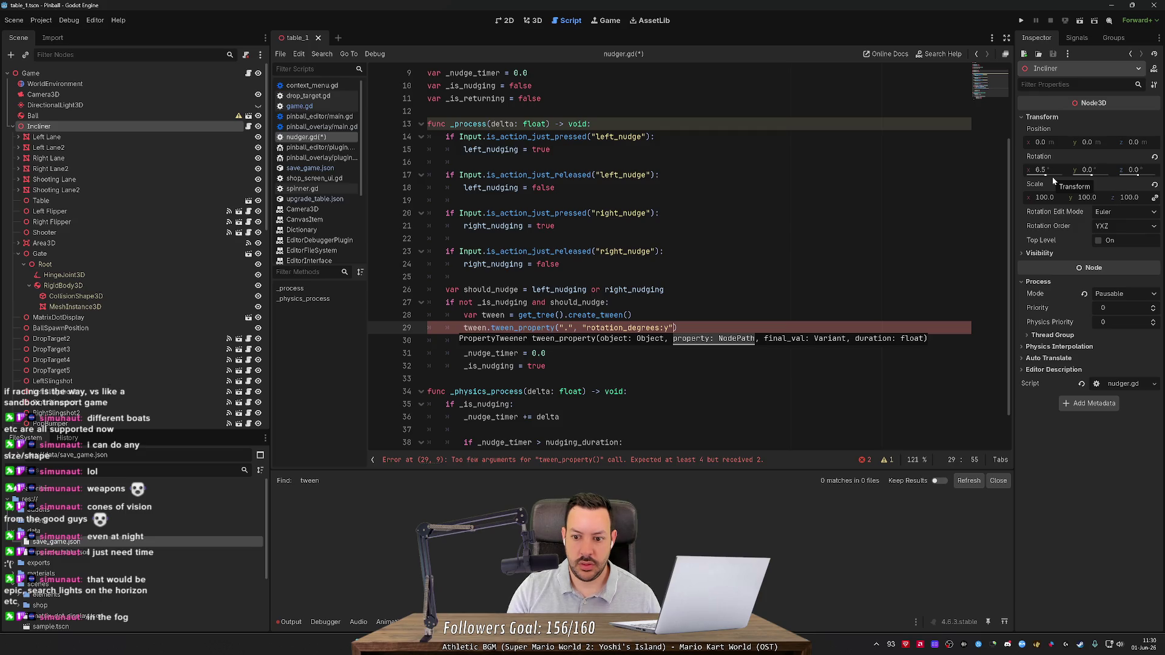
text(,)
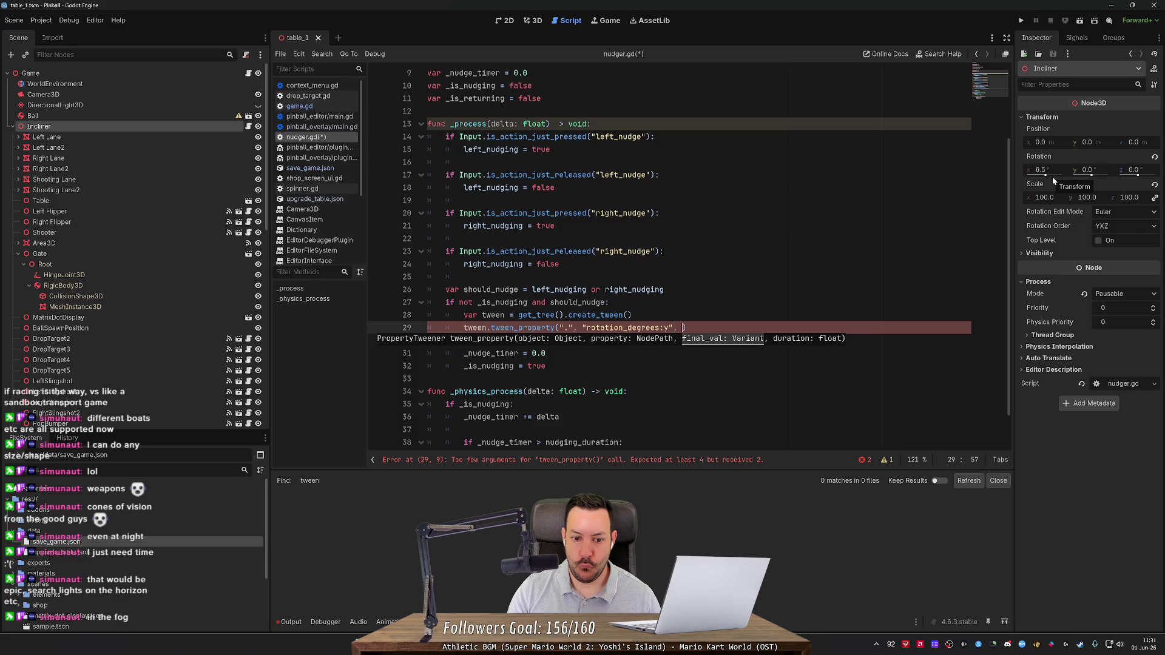
Add nudging_duration as the tween_property duration argument.
key(alt+Tab)
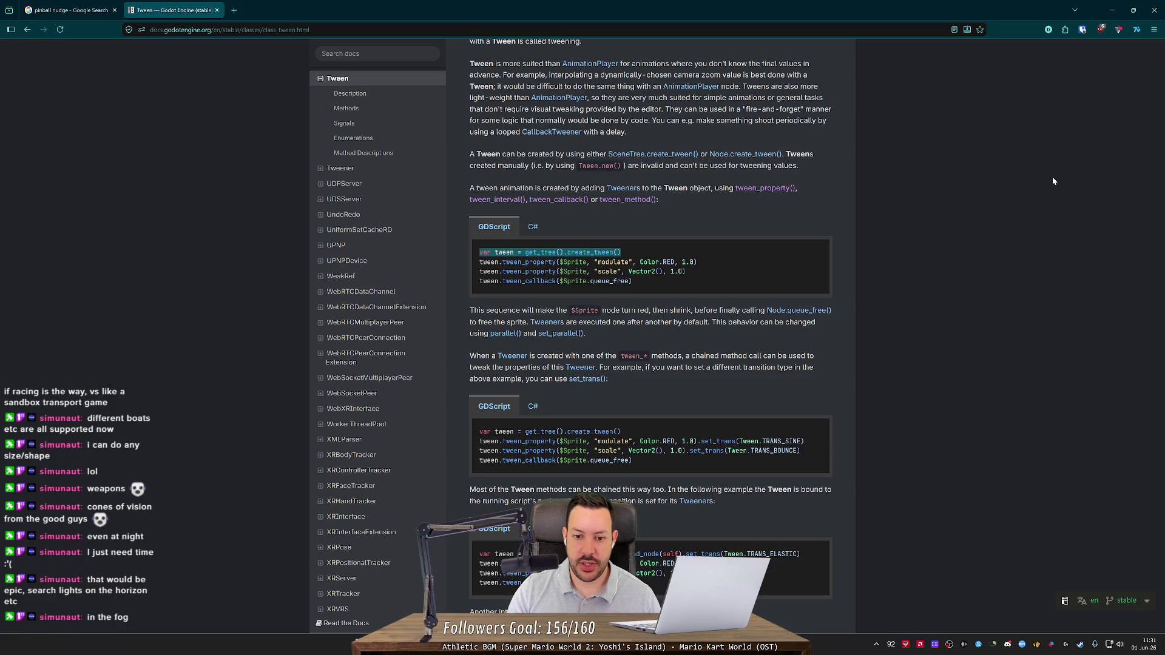
key(alt+Tab)
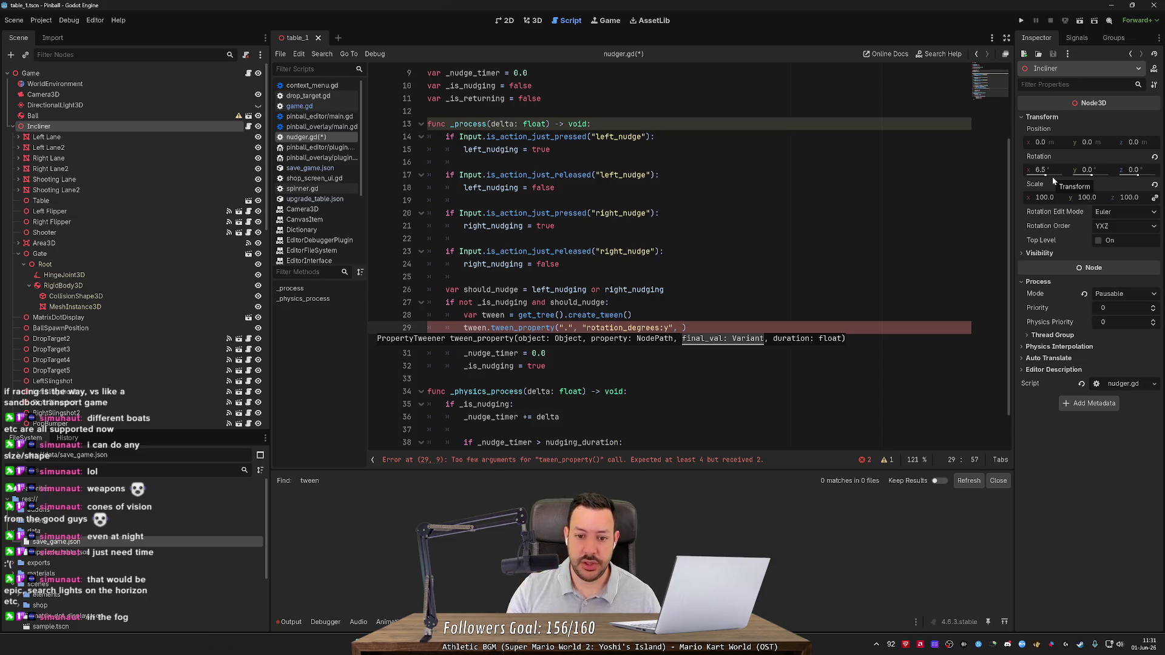
text(, )
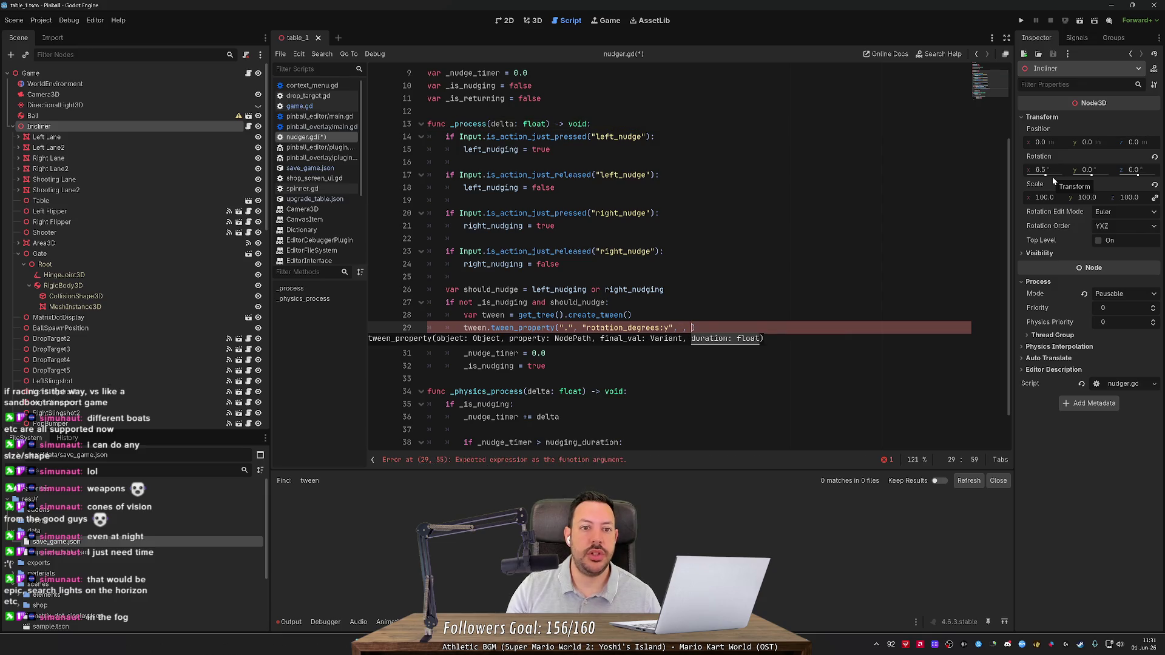
text(nu)
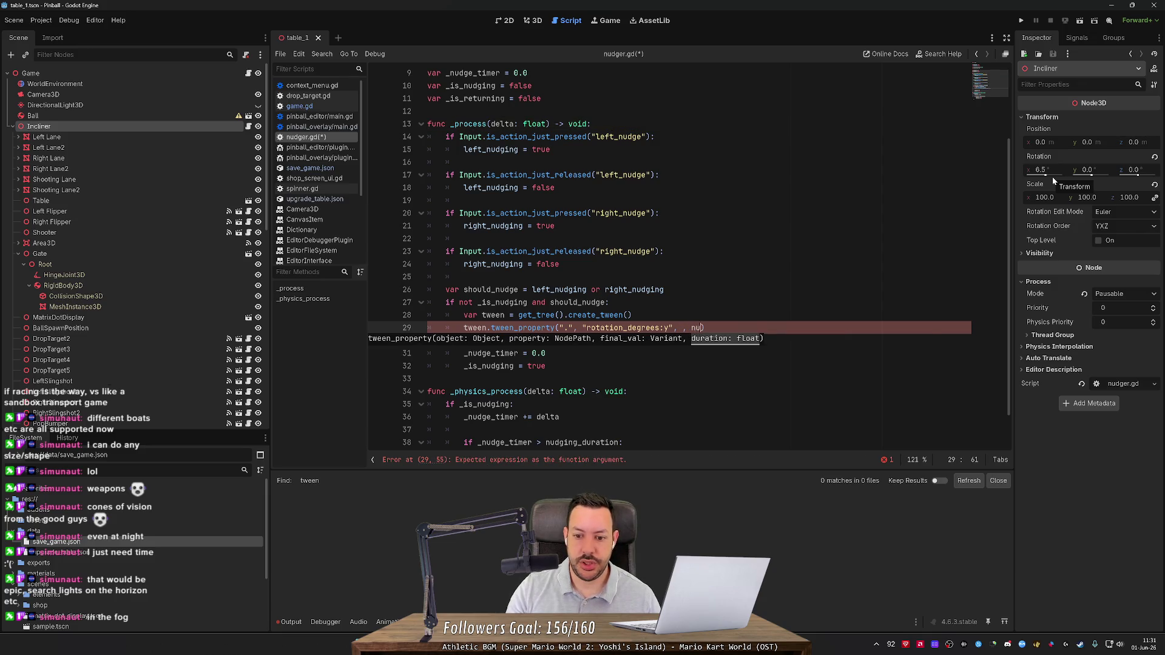
key(Return)
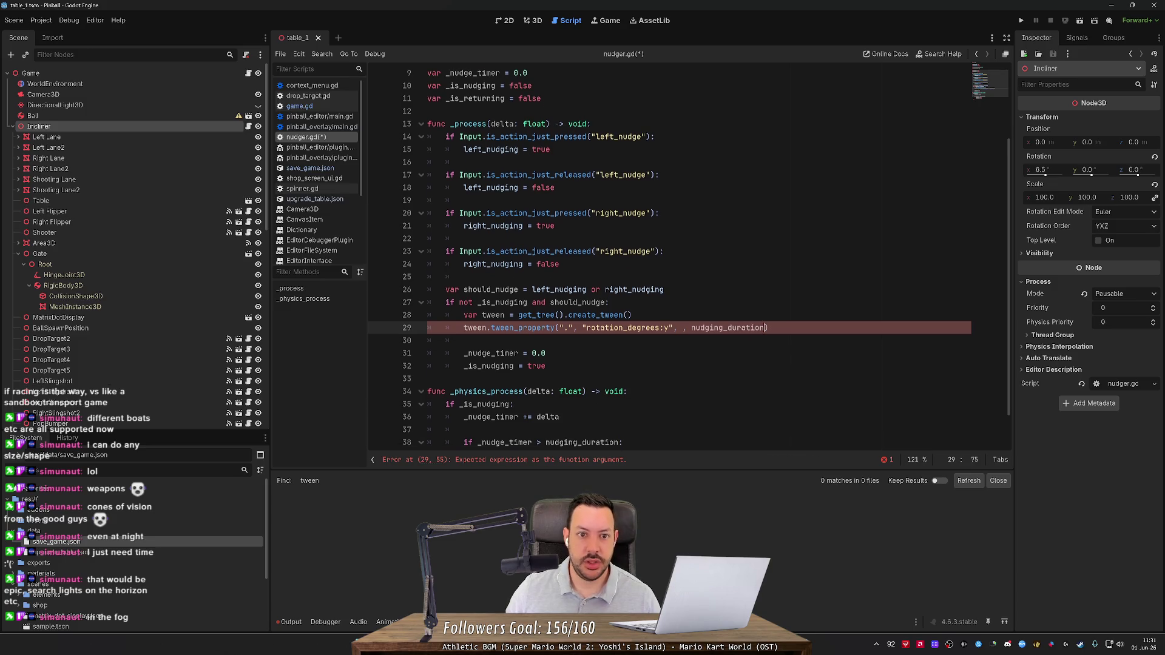
scroll(686, 260, up, 2)
click(473, 124)
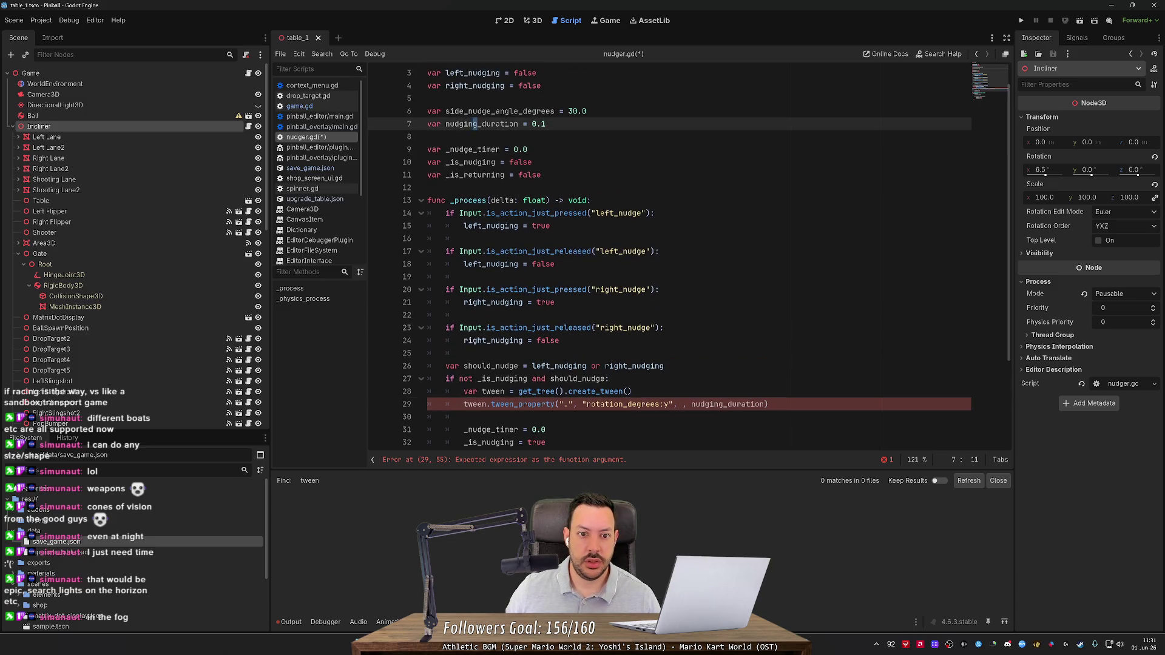
Replace the misnamed nudging_duration on line 29 with nudge_duration copied from line 7.
double_click(477, 124)
key(ctrl+c)
scroll(668, 261, down, 3)
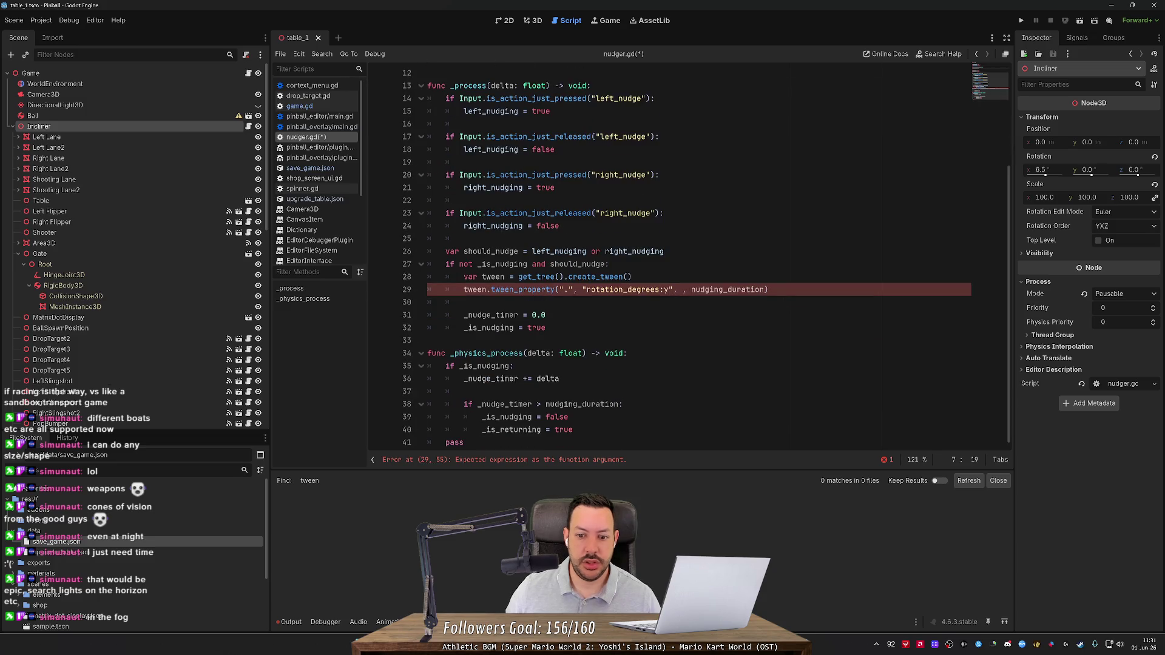
double_click(723, 289)
key(ctrl+v)
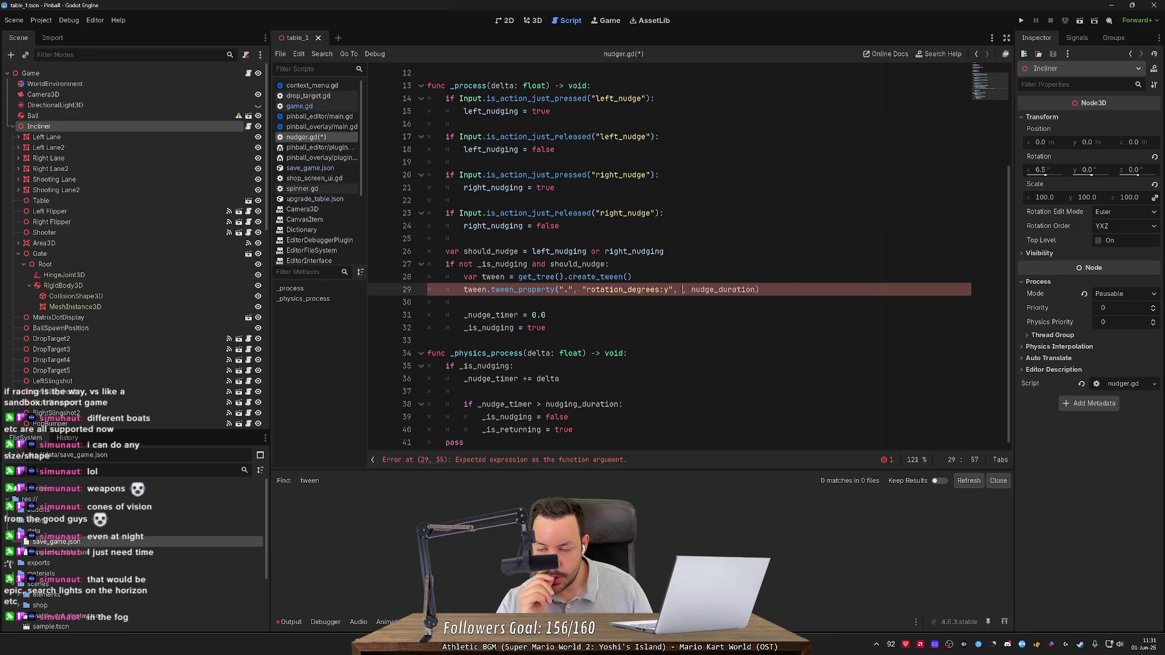
Delete the tween creation and tween_property lines from the nudge-start block.
key(alt+Tab)
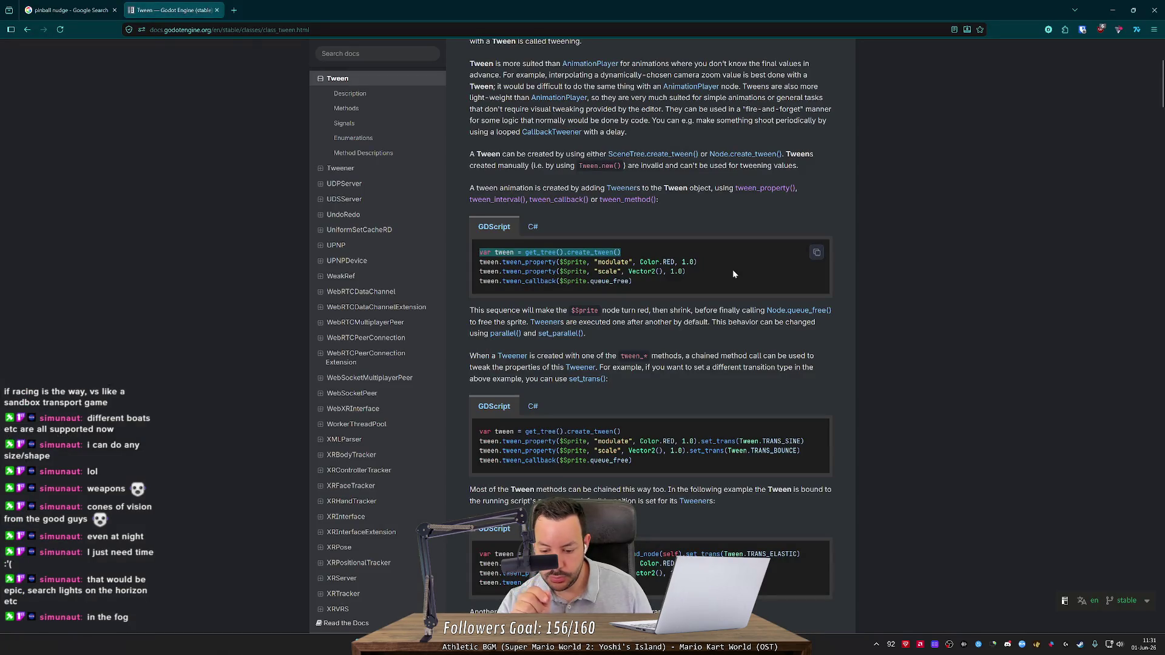
key(alt+Tab)
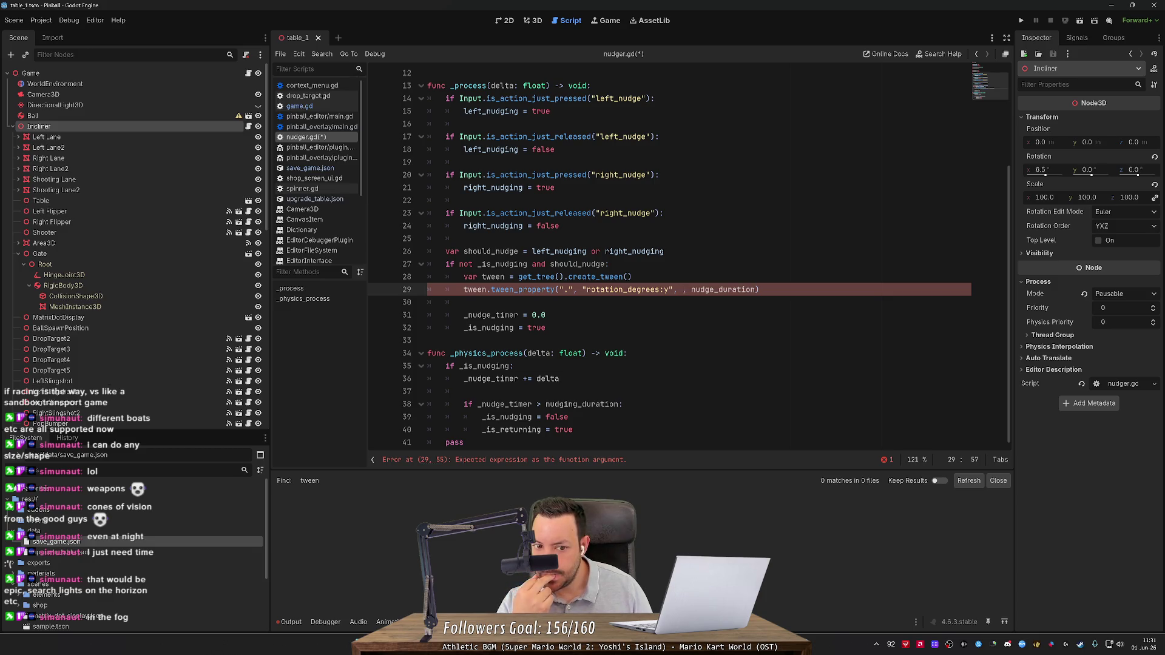
key(ctrl+shift+k)
key(ctrl+shift+k)
key(ctrl+shift+k)
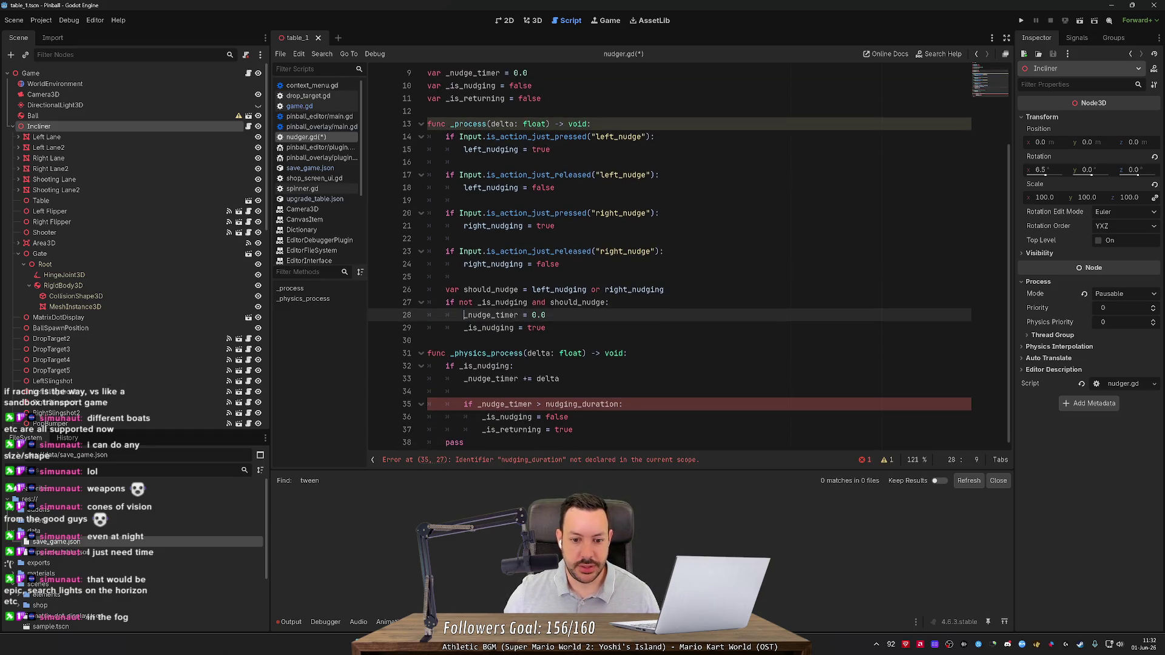
Fix the misspelled nudge_duration on line 35 and delete the trailing pass line.
drag(580, 404, 563, 405)
text(e)
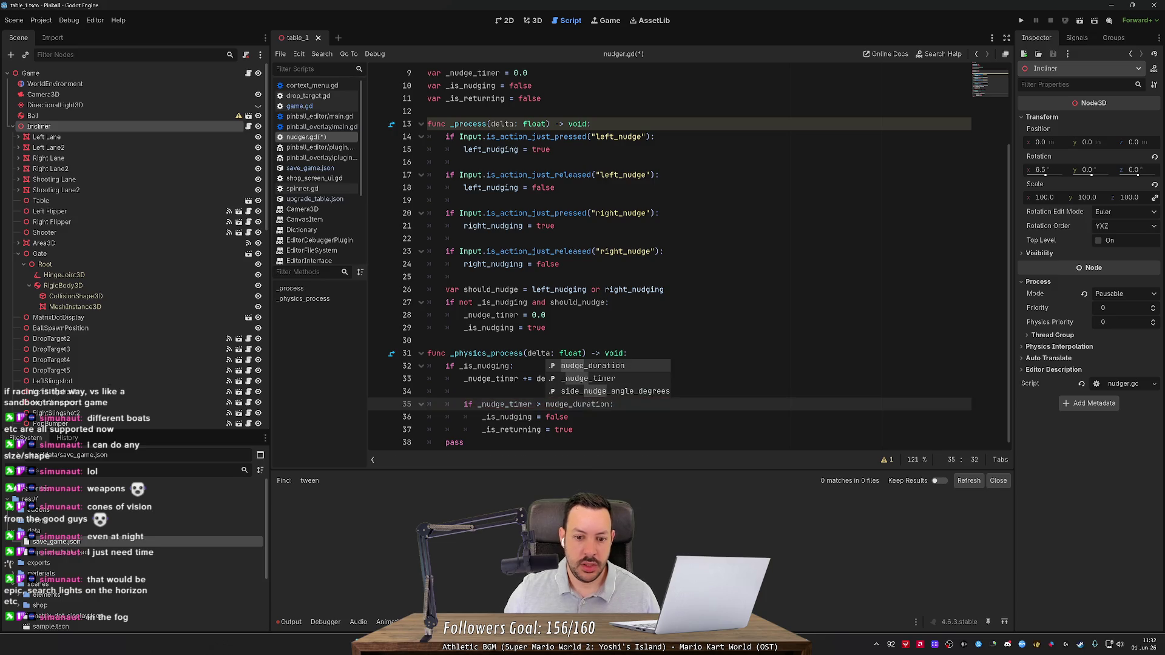
click(464, 391)
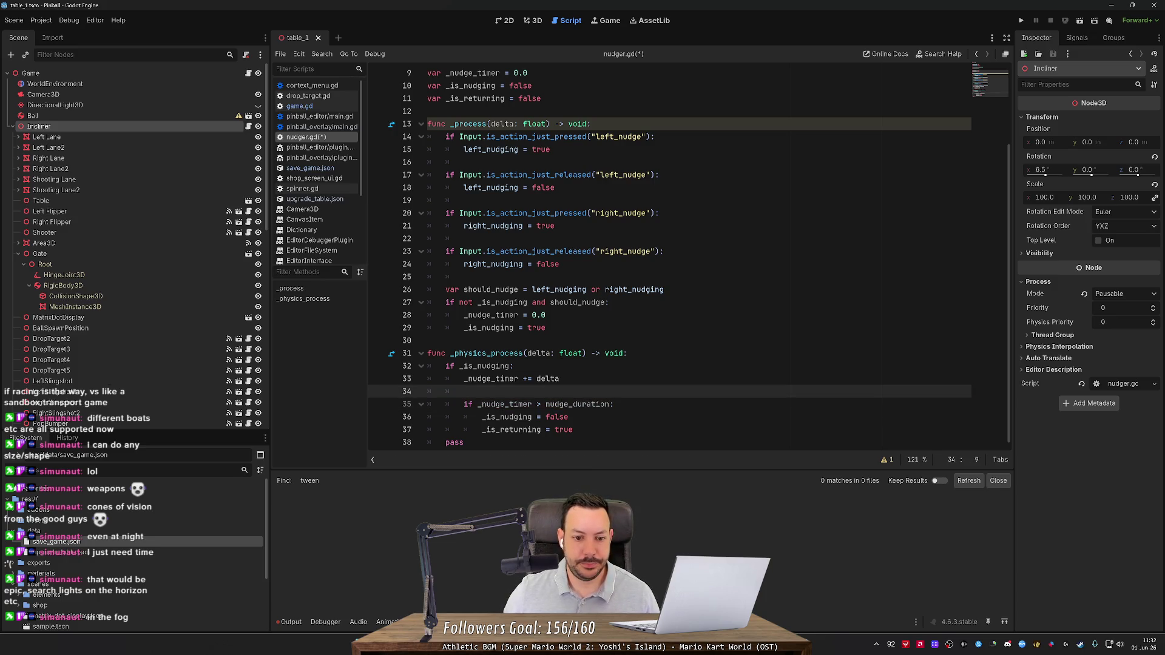
key(Down)
key(Down)
key(Down)
key(ctrl+shift+k)
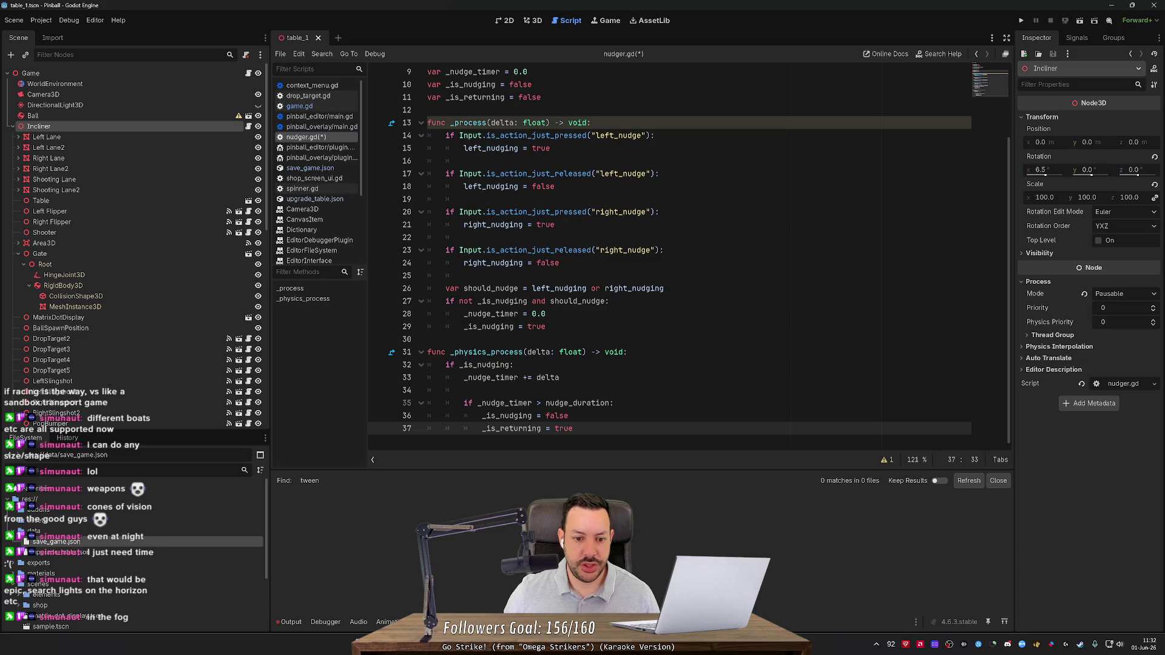
Add an 'if _is_returning:' branch that increments _nudge_timer by delta.
drag(546, 327, 428, 314)
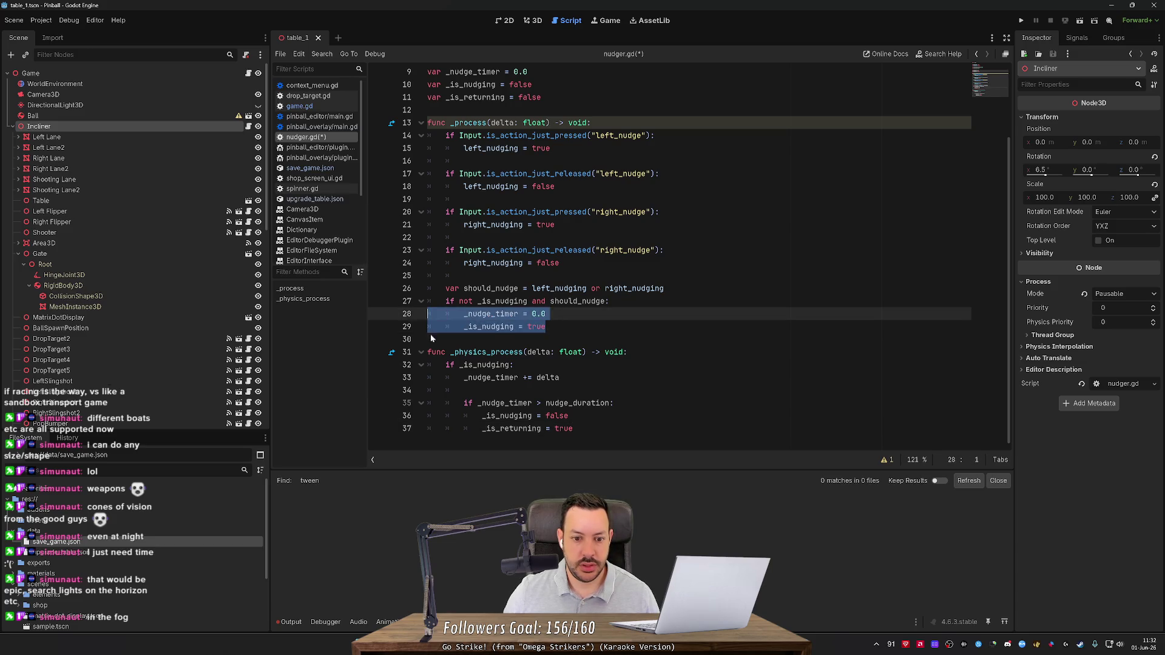
click(513, 365)
drag(559, 378, 515, 365)
key(ctrl+End)
key(Return)
key(Return)
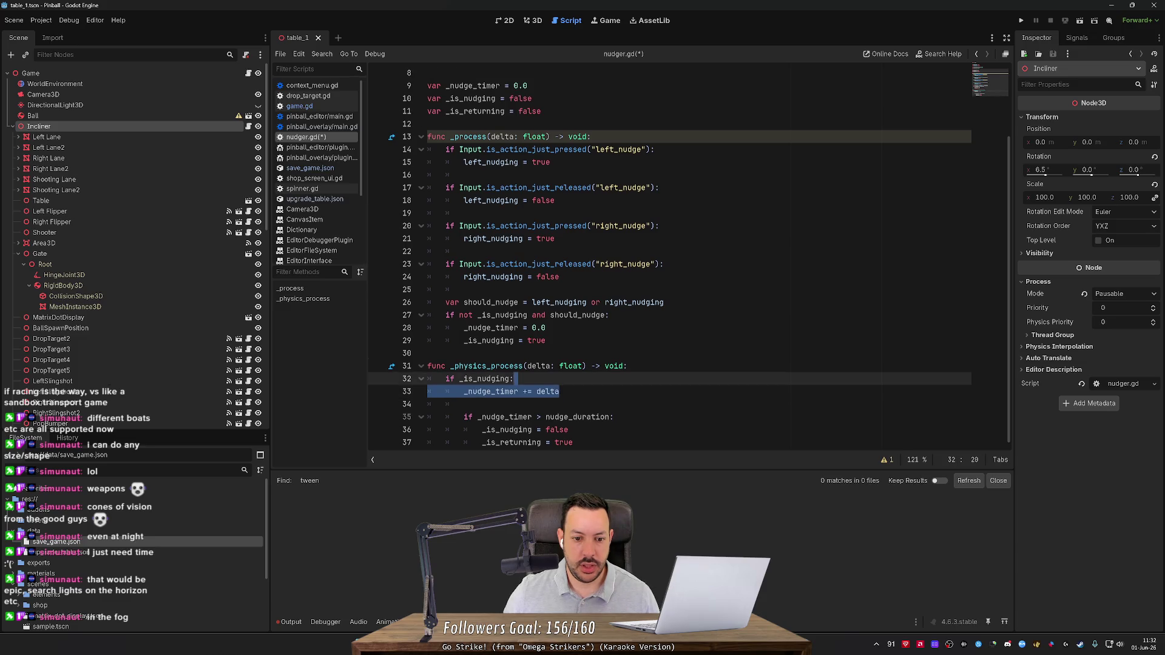
text(if )
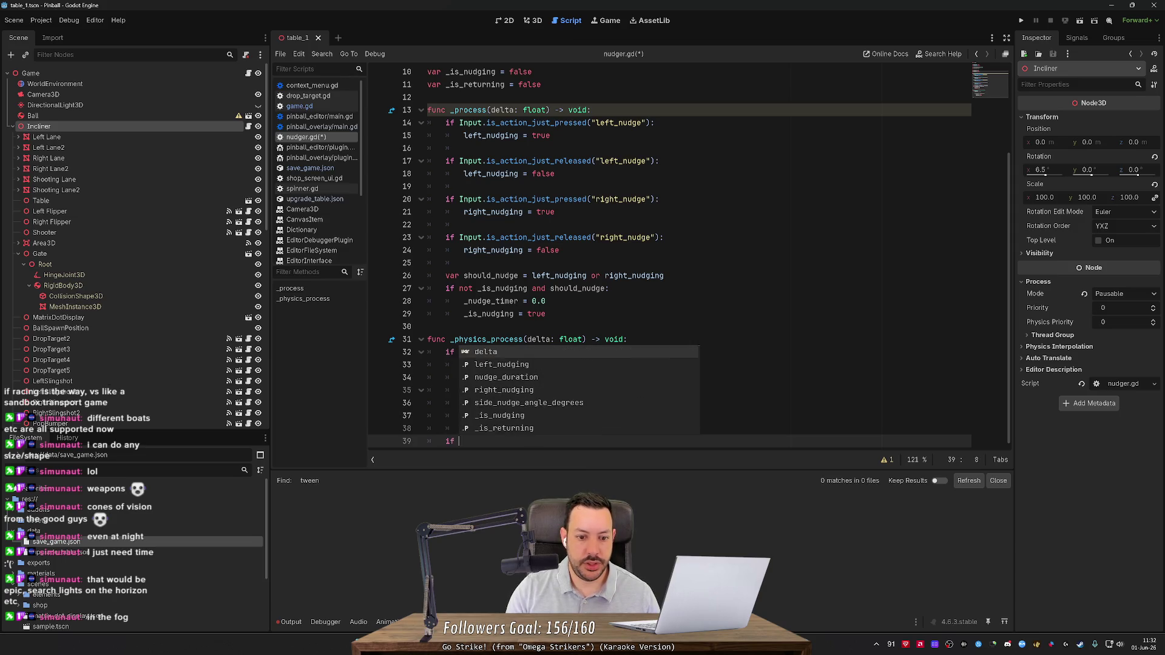
text(_is_r)
key(Return)
text(:)
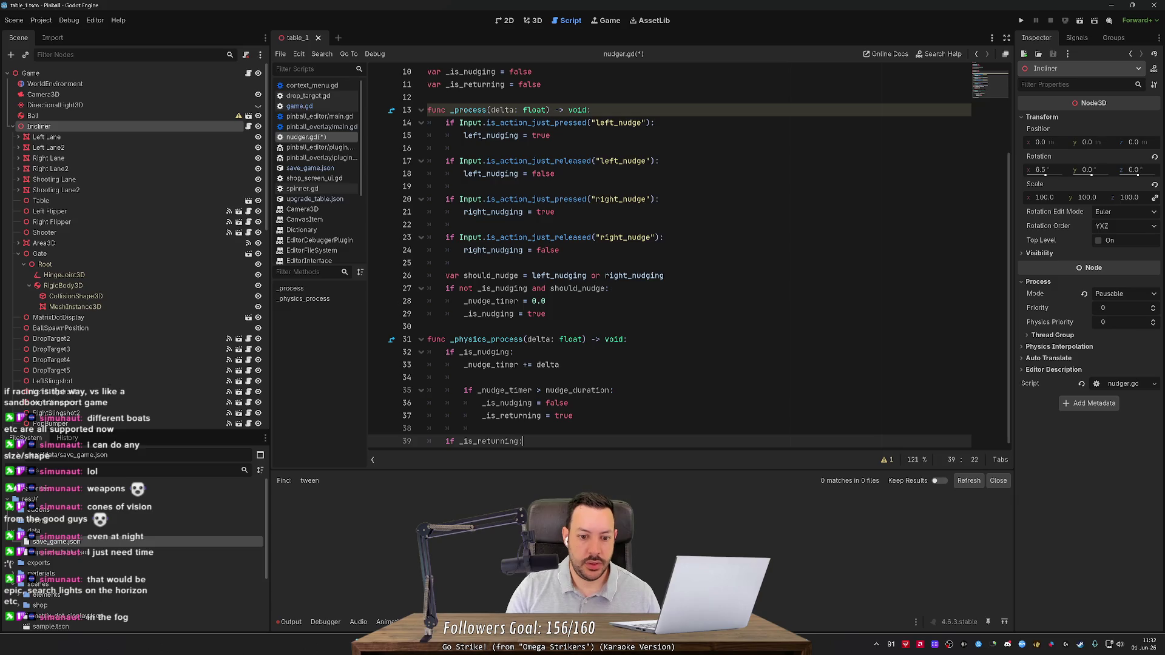
key(Return)
text(_n)
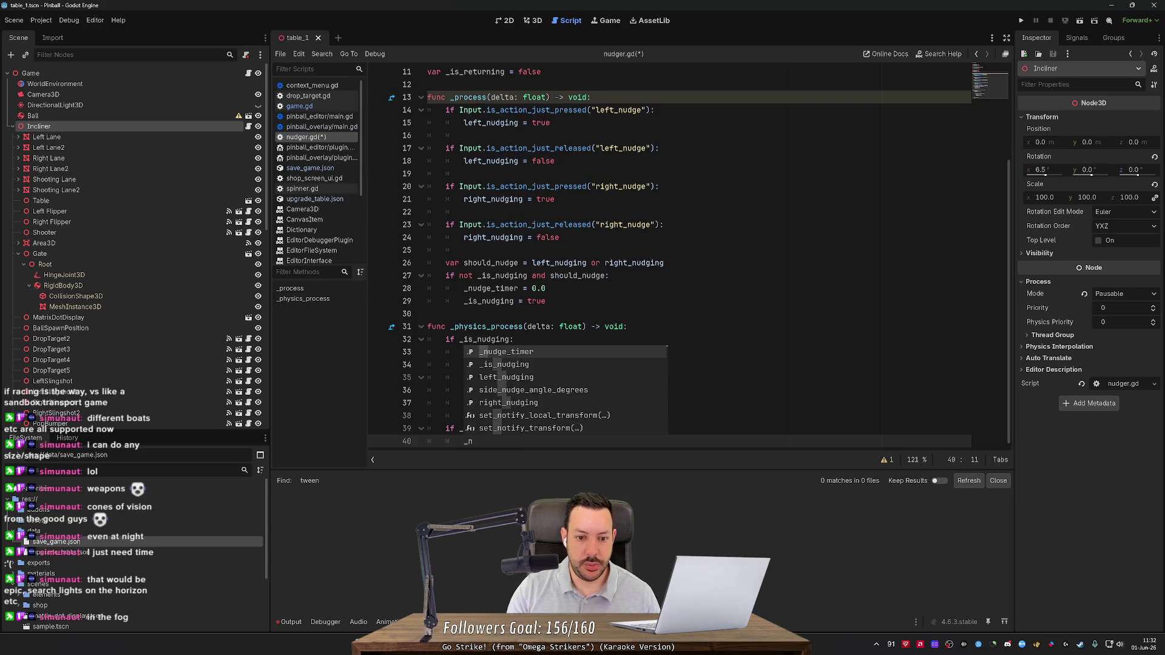
text(udge_timer += delta)
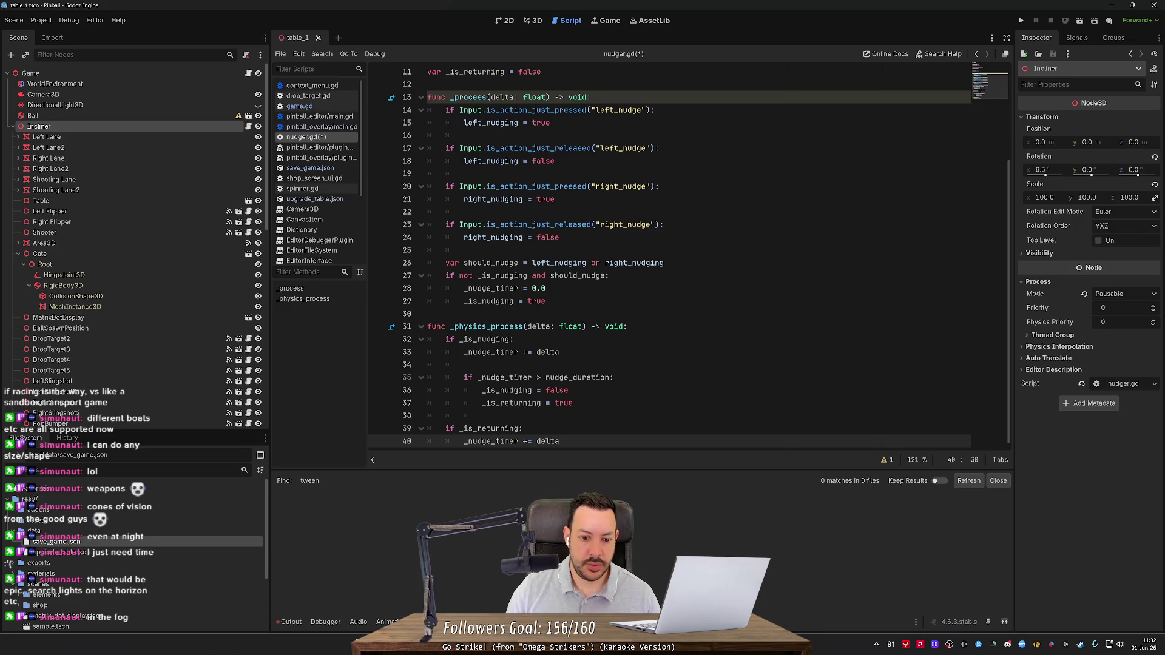
Reset _nudge_timer to 0.0 inside the nudging branch's timer-expired block.
click(614, 378)
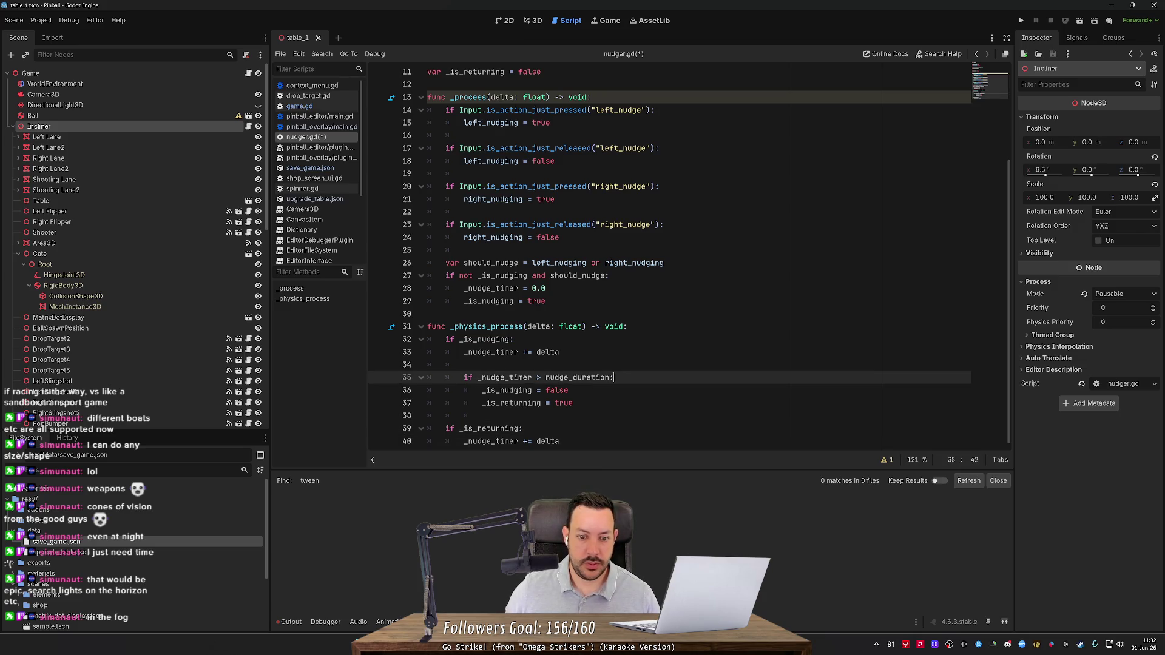
key(Return)
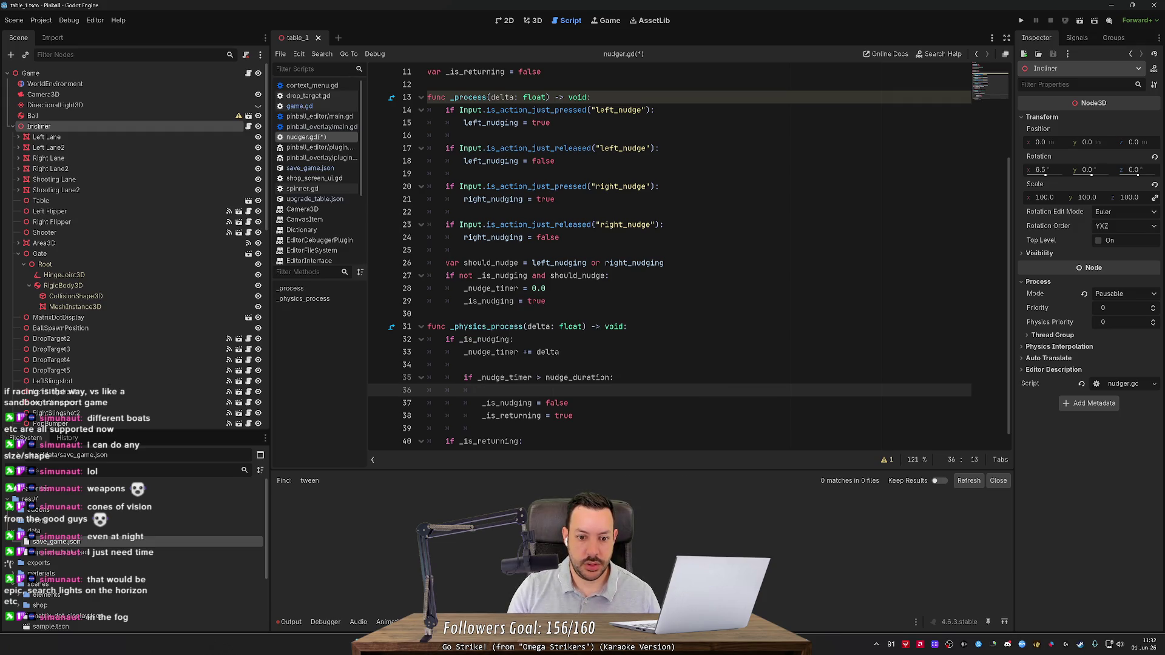
text(_nudge_timer = 0.0)
scroll(686, 261, down, 1)
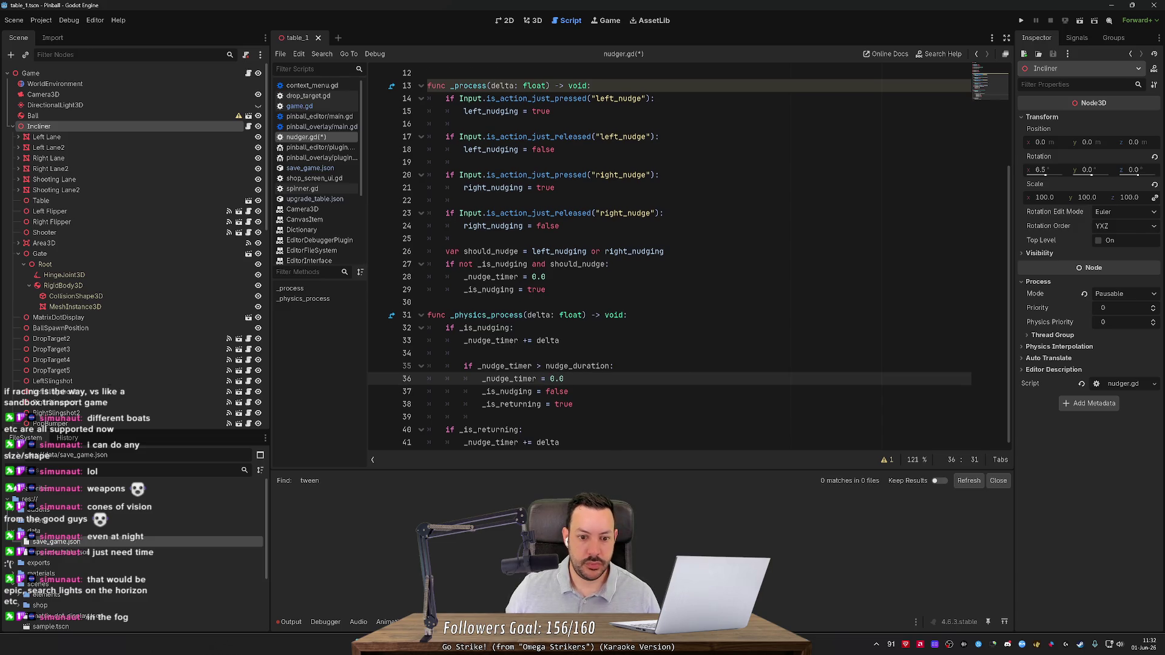
Start a new if statement under the returning branch's timer increment.
click(560, 441)
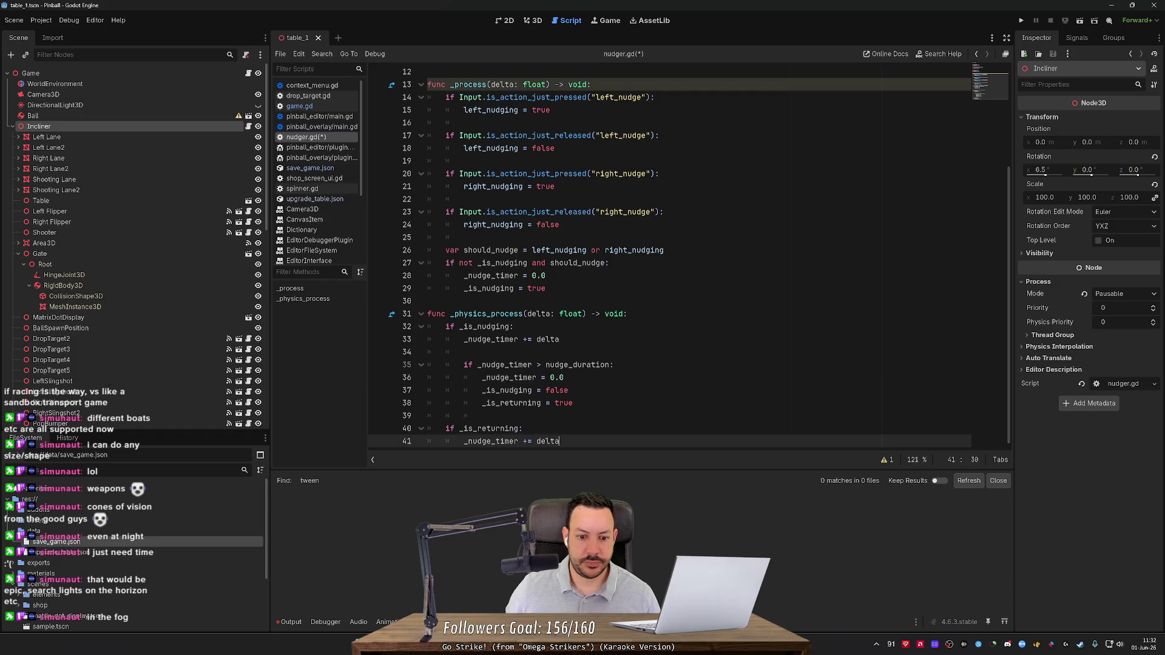
key(Return)
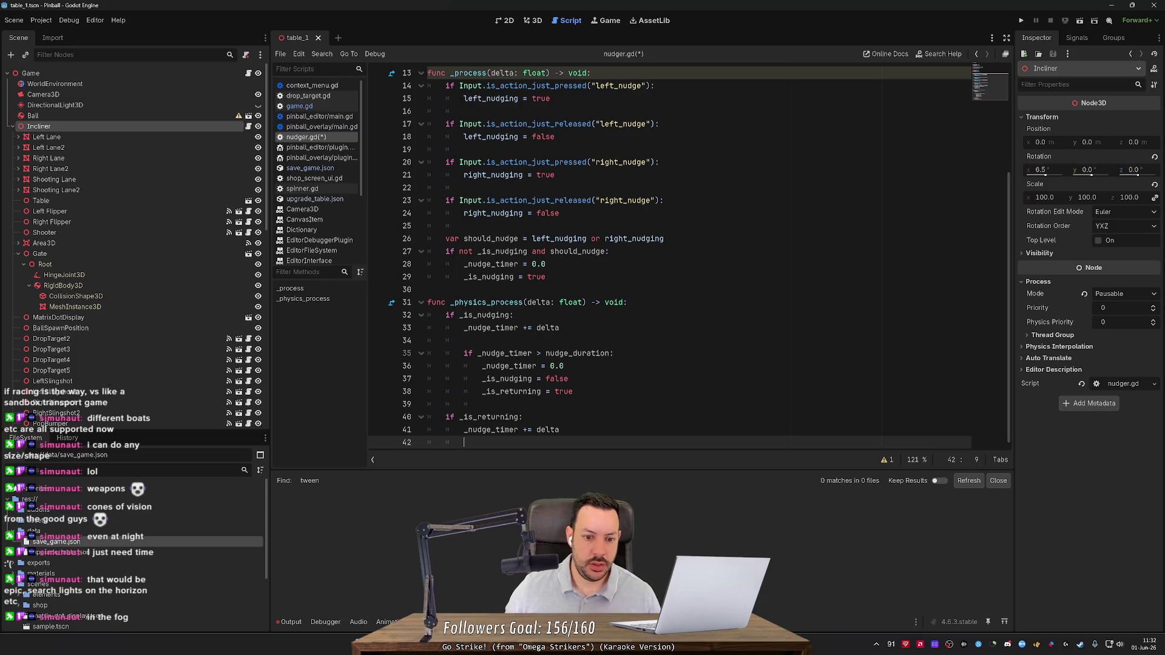
drag(573, 392, 428, 353)
click(467, 442)
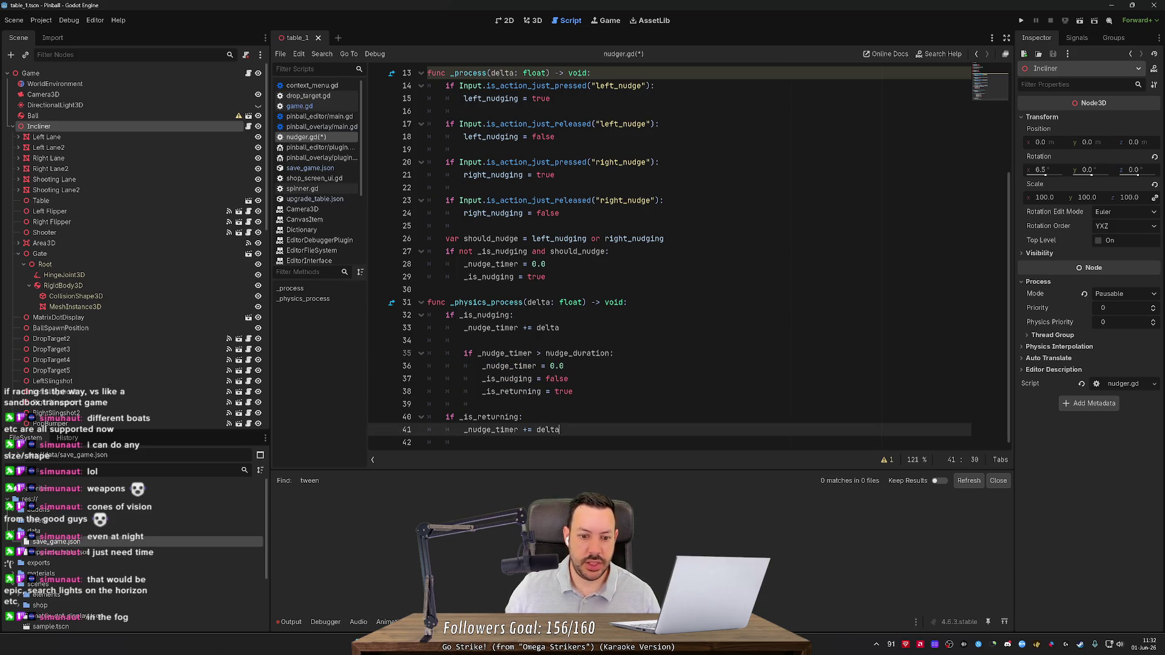
key(Return)
text(if _n)
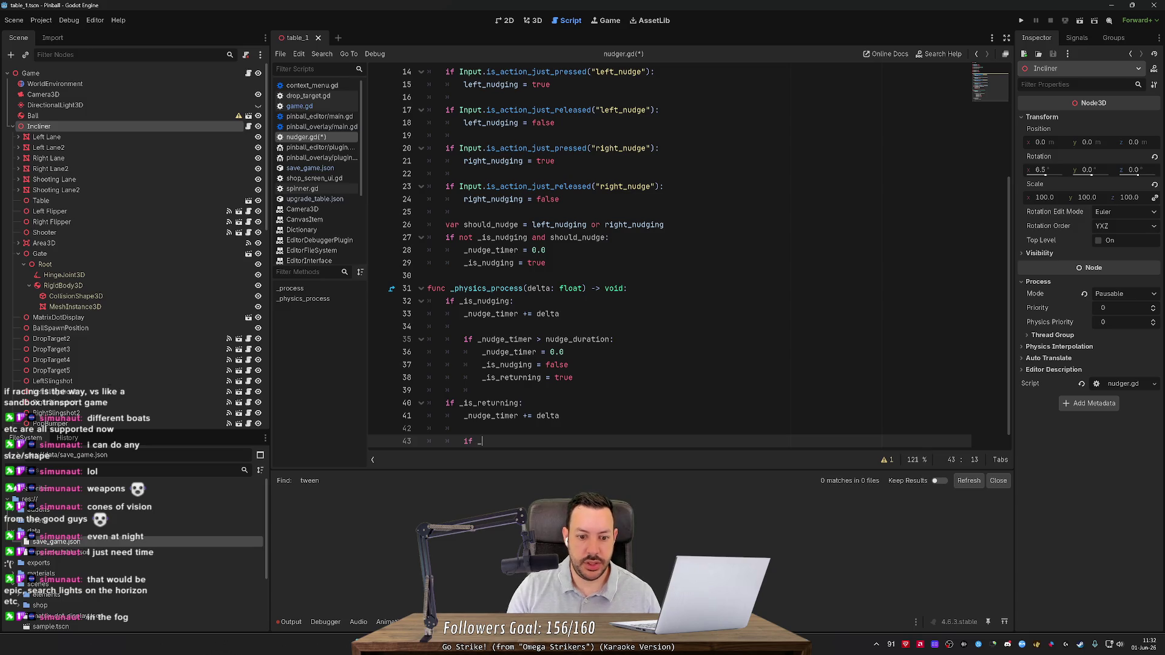
Complete 'if _nudge_timer > nudge_duration:' and reset _nudge_timer to 0.0 inside it.
key(Return)
text(> n)
key(Return)
text(:)
key(Return)
text(n)
key(Return)
text(= 0.0)
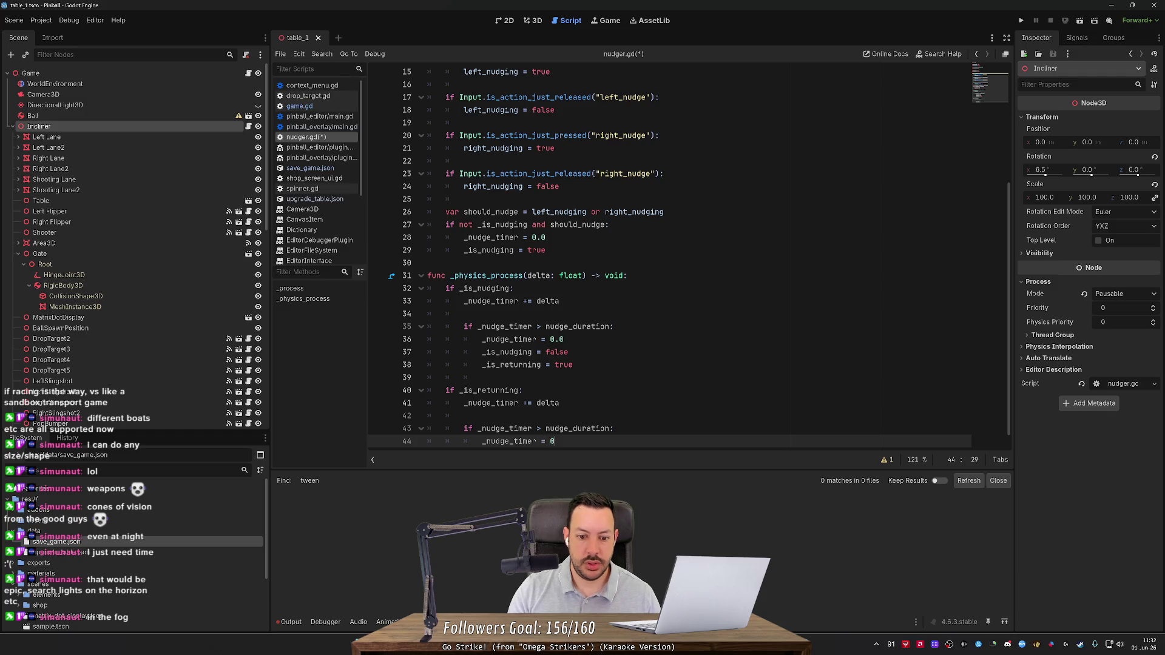
key(Return)
In that block, set the suggested _is flag to true and _is_returning to false.
text(_is)
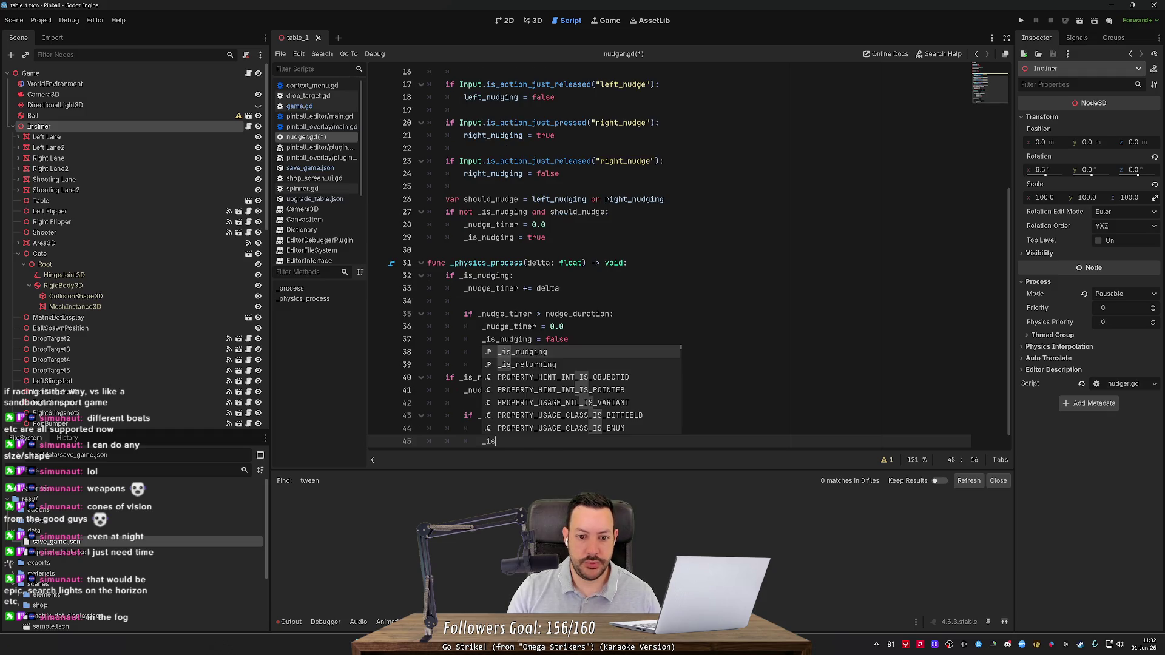
key(Down)
key(Return)
text(= true)
key(Return)
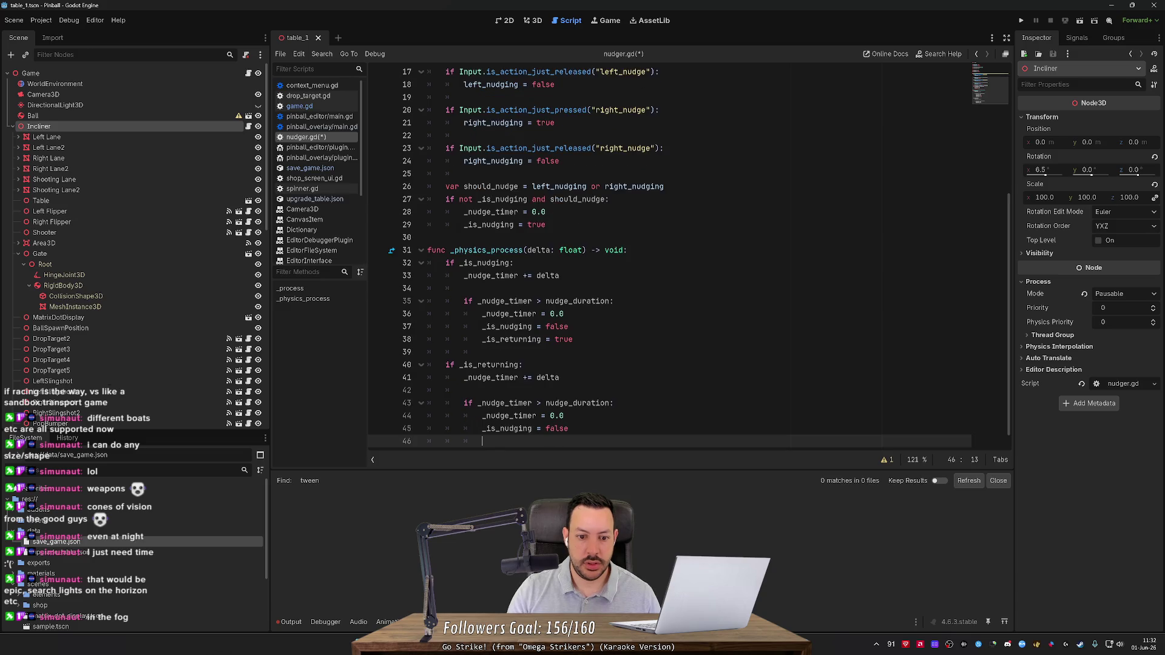
text(_is_r)
key(Return)
text(= false)
scroll(685, 255, up, 5)
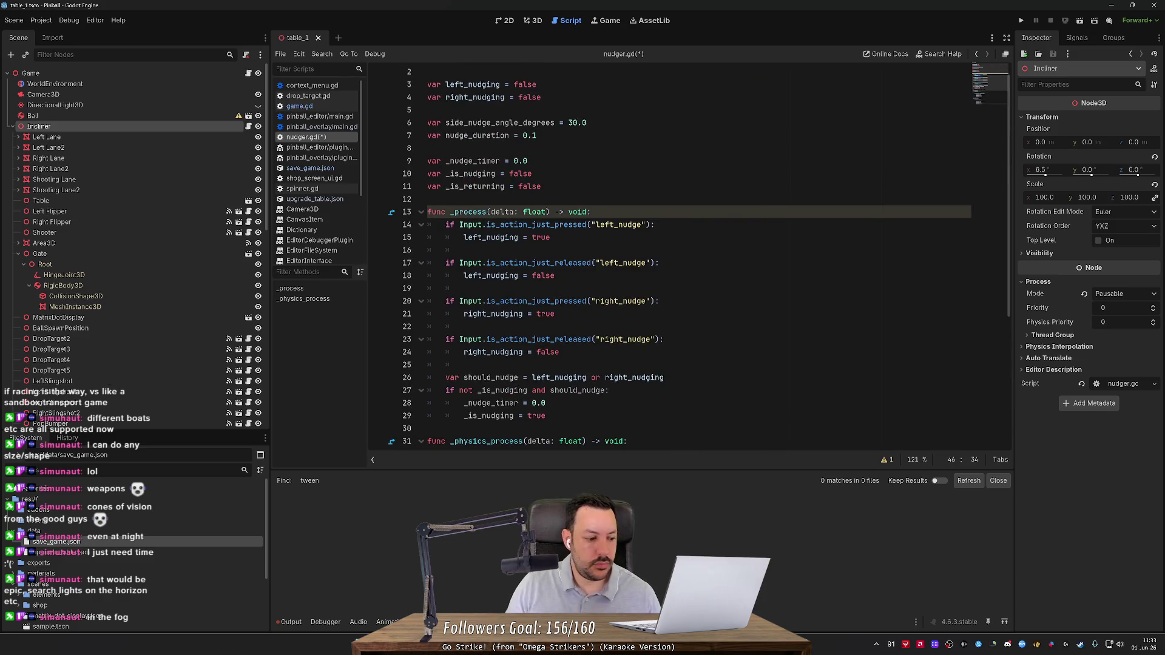
scroll(686, 255, down, 5)
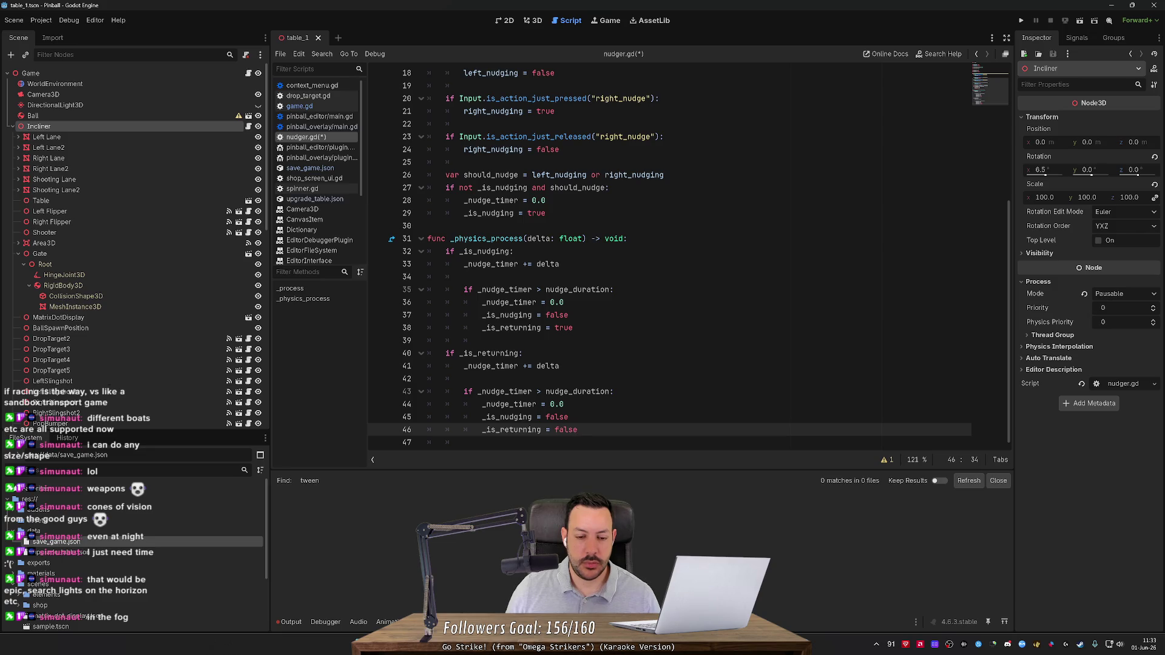
Insert blank lines after the nudging block and save nudger.gd.
click(474, 341)
key(Return)
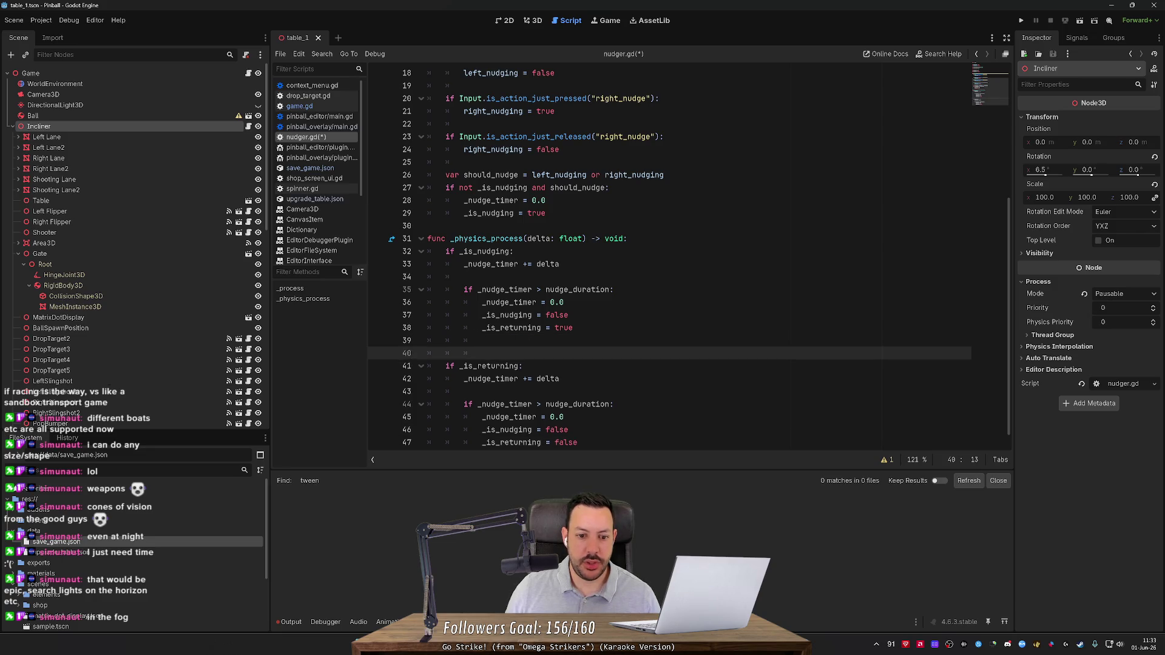
key(Return)
key(Return)
key(Return)
key(ctrl+s)
scroll(668, 255, up, 2)
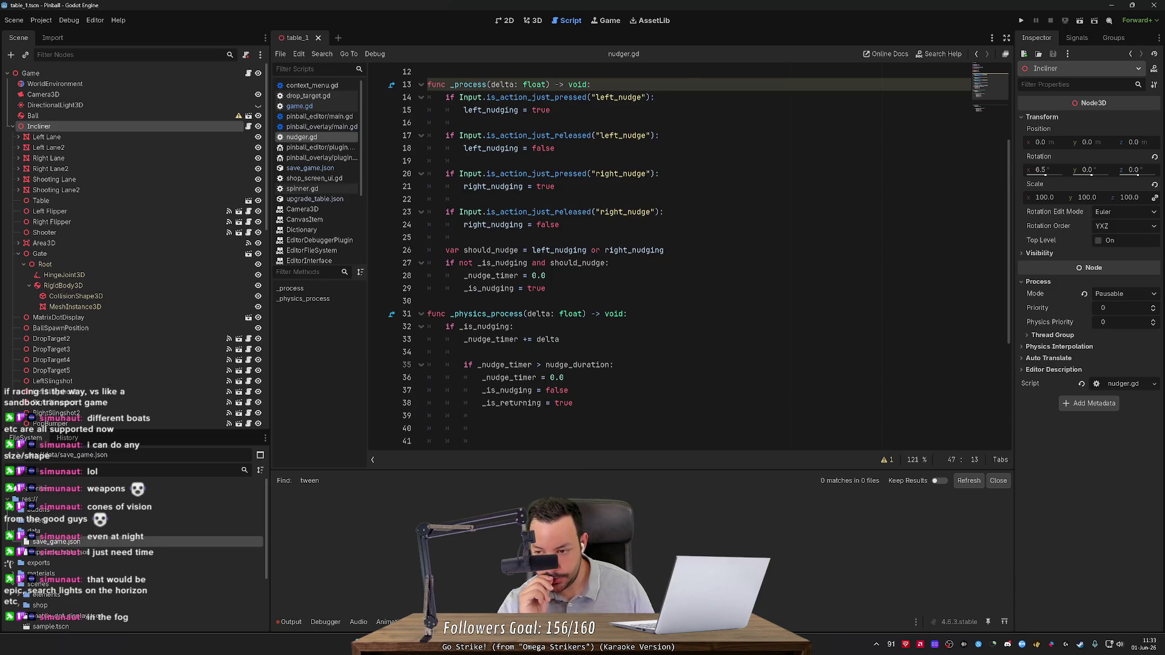
Review nudger.gd's timer checks, then switch to the 3D workspace with the pinball table.
scroll(668, 255, down, 2)
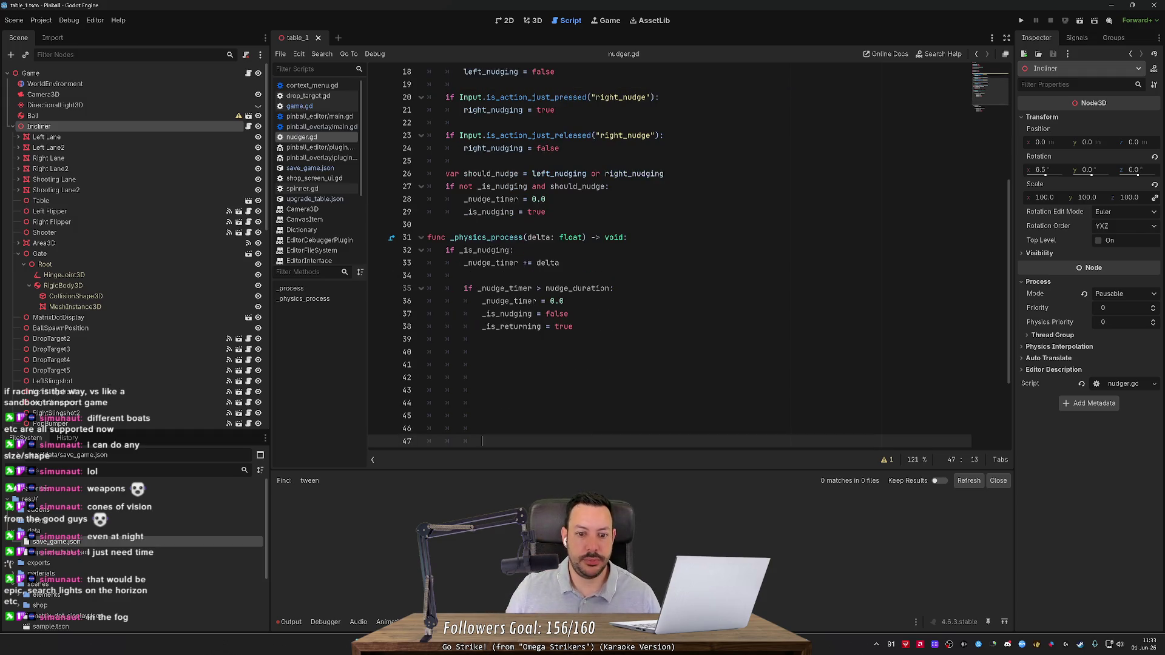
click(614, 288)
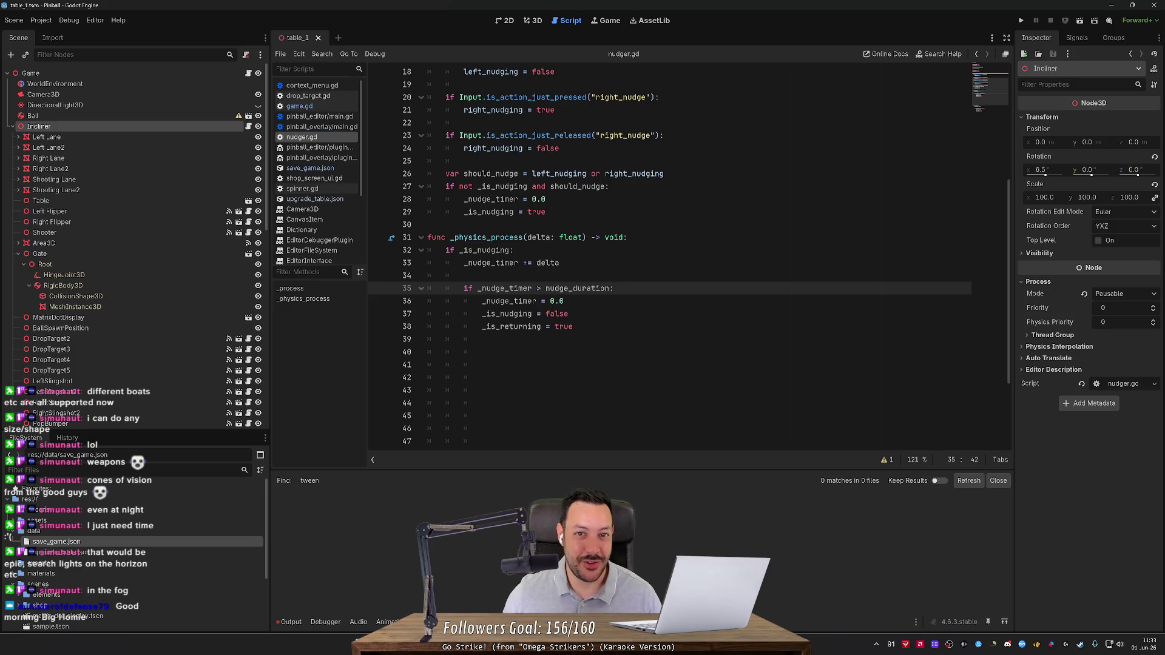
scroll(688, 258, down, 2)
scroll(689, 258, up, 3)
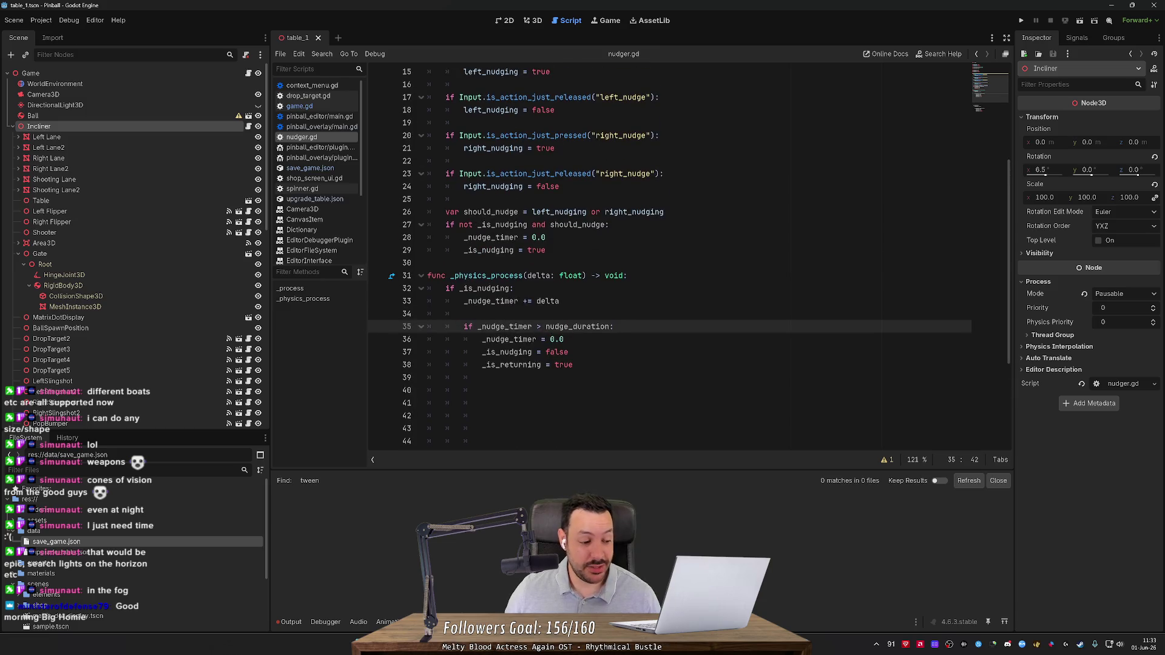
scroll(670, 255, up, 4)
scroll(670, 255, down, 4)
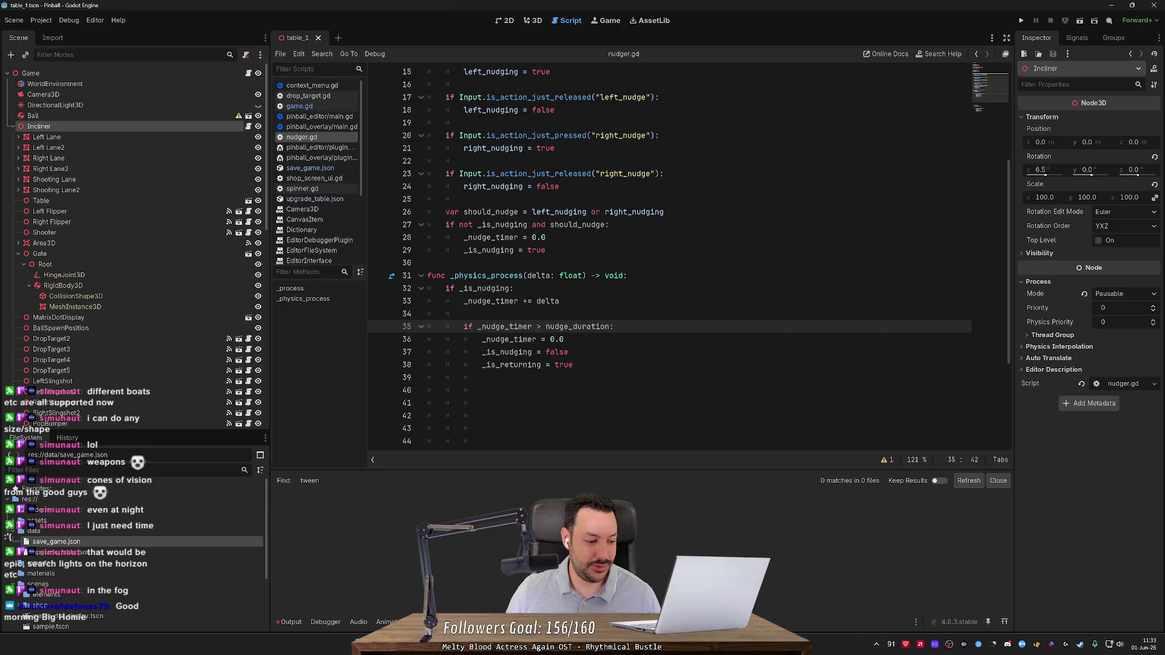
scroll(668, 261, down, 2)
click(482, 327)
click(465, 314)
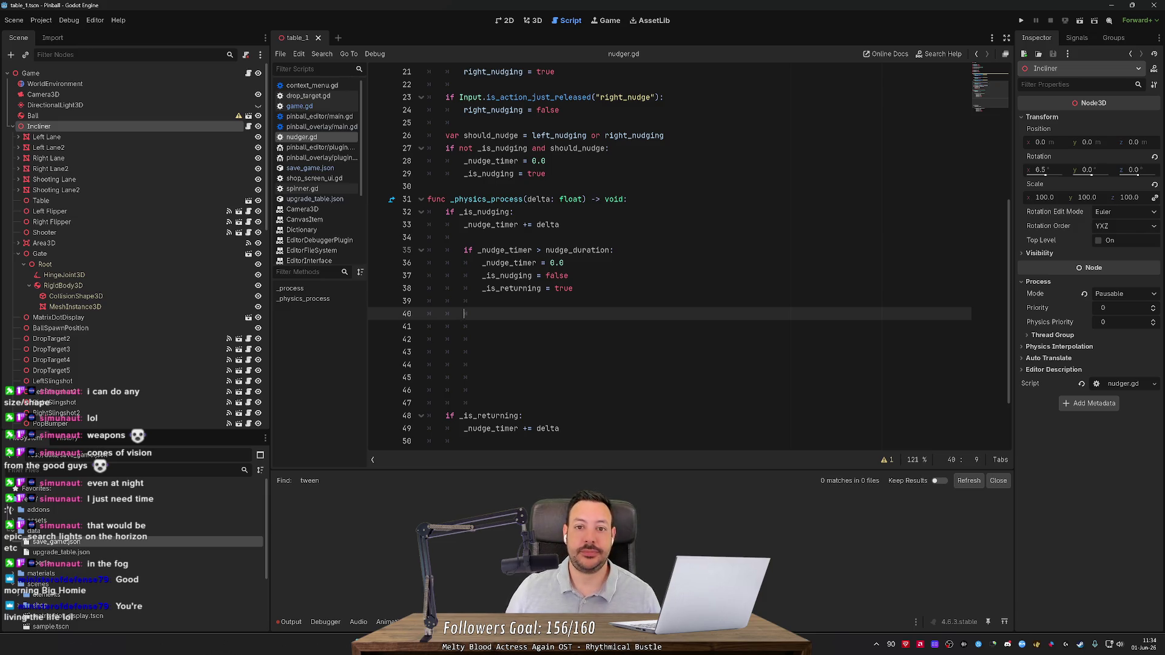
click(533, 21)
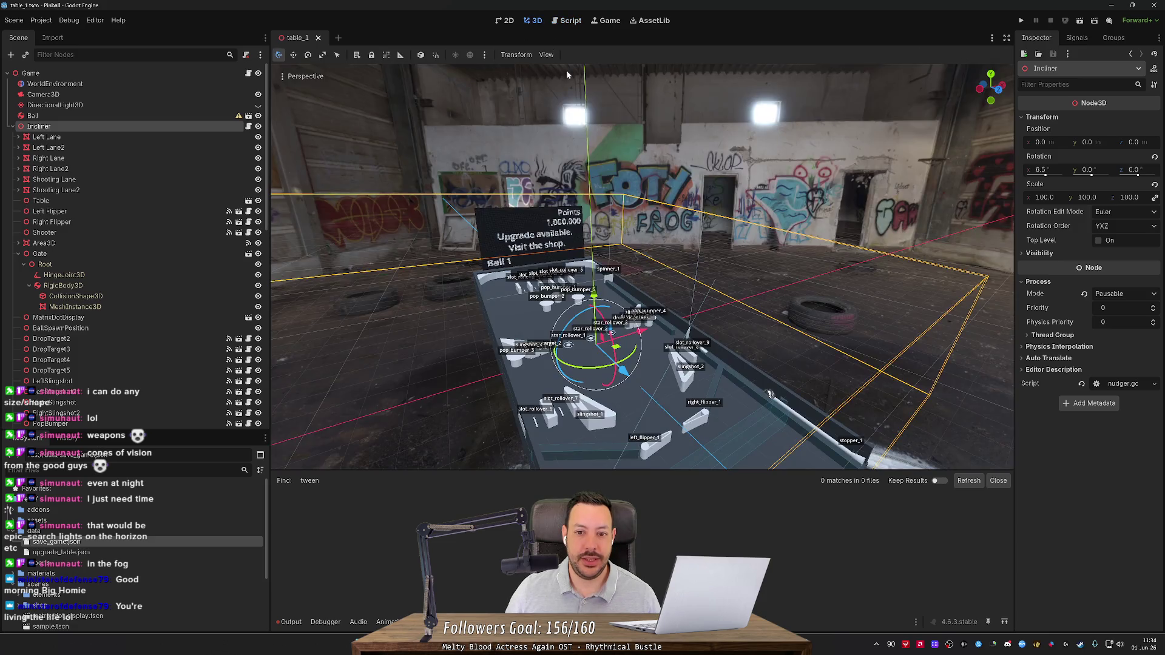
scroll(540, 198, up, 5)
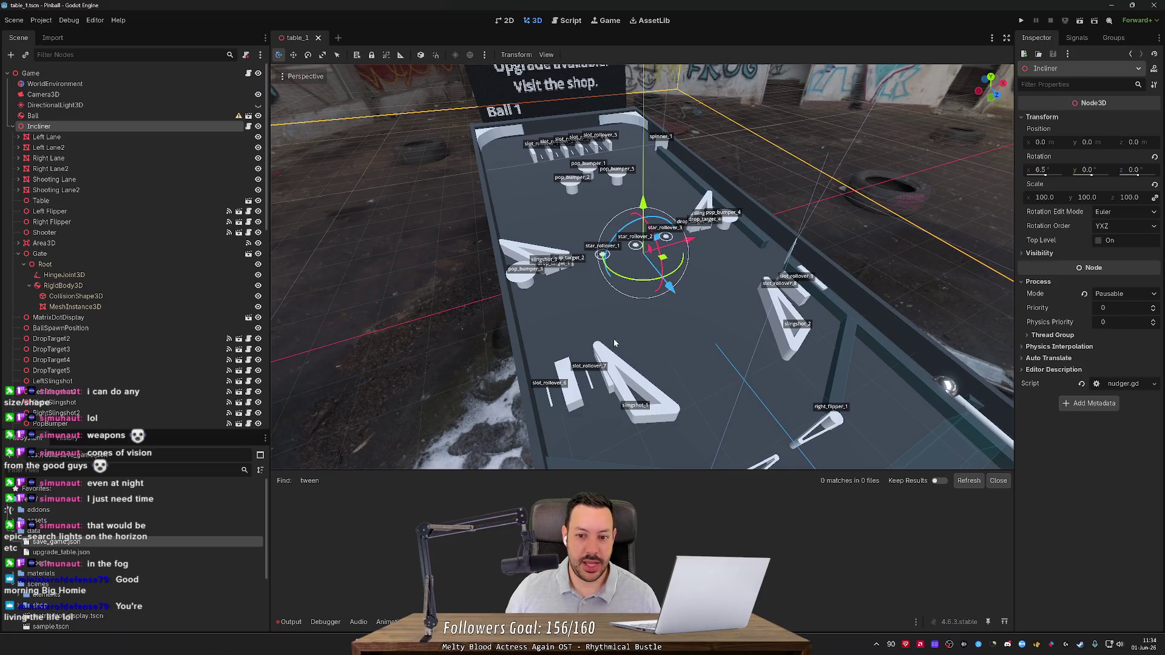
drag(632, 345, 571, 334)
scroll(641, 267, up, 5)
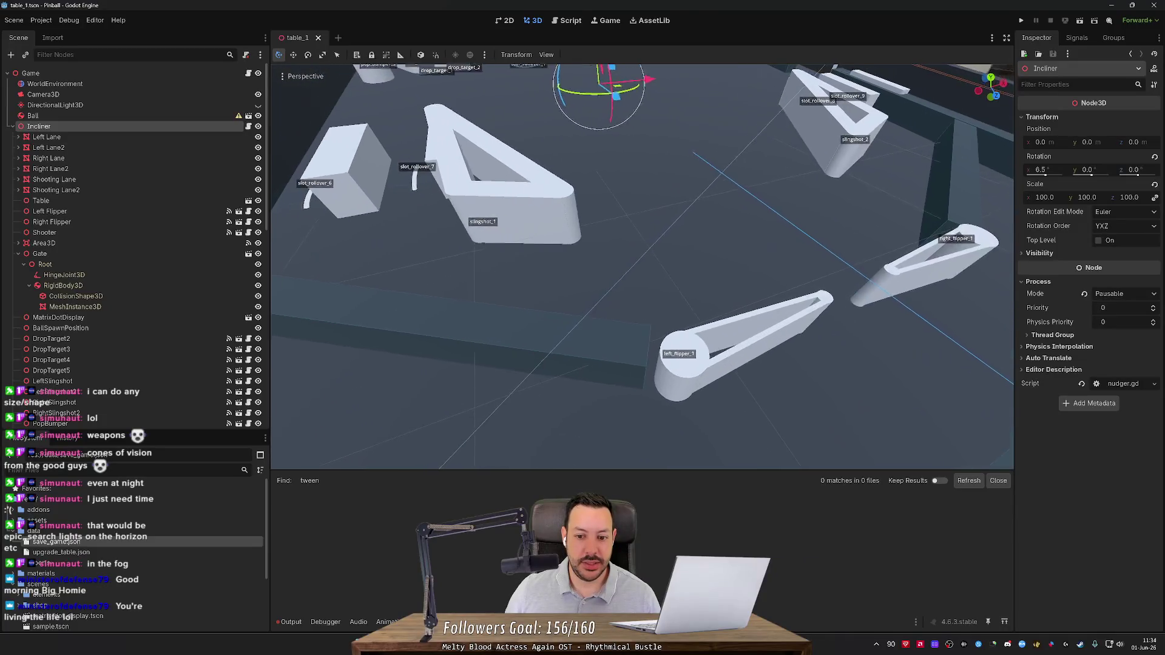
scroll(735, 356, down, 3)
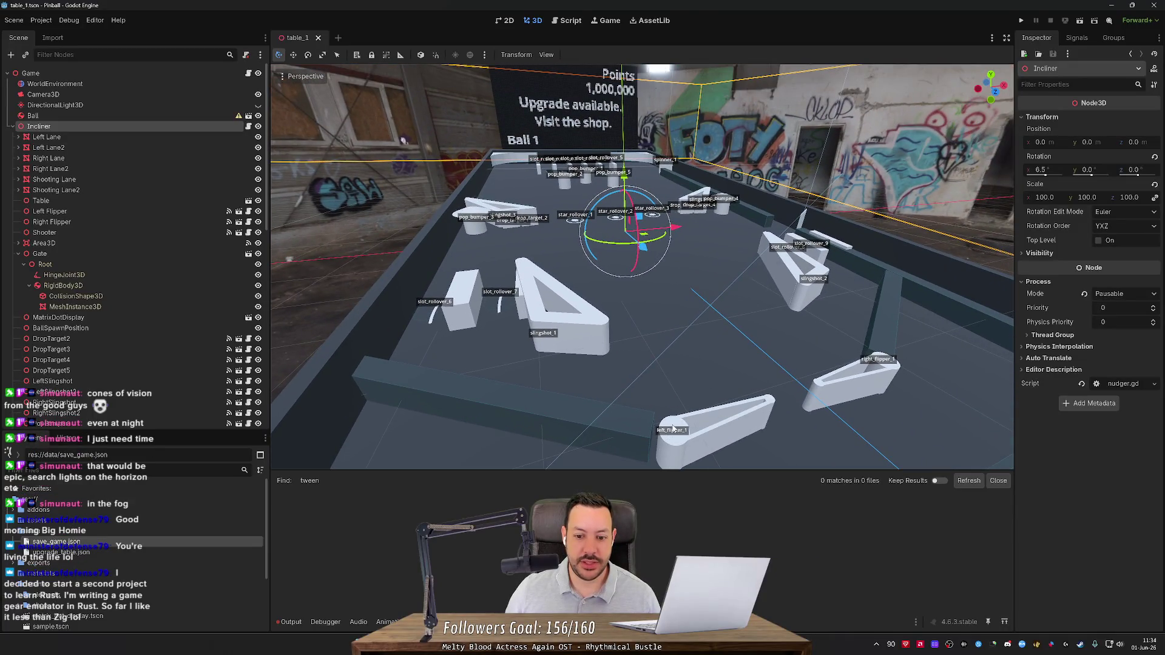
drag(825, 303, 832, 228)
scroll(833, 228, down, 2)
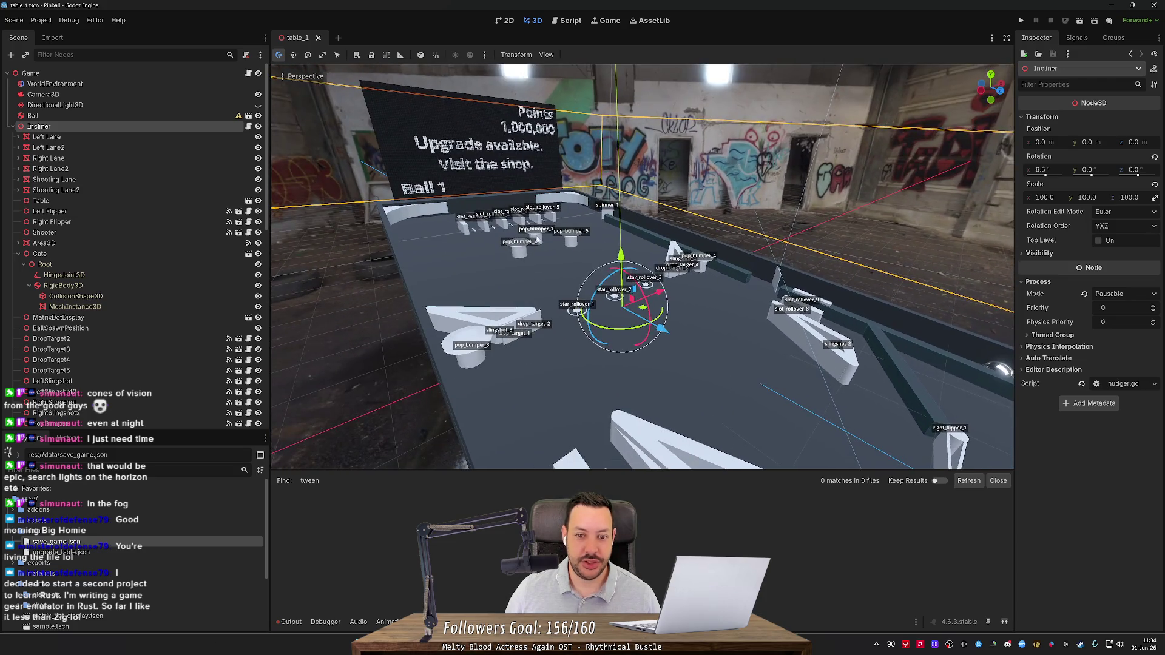
mouse_move(733, 261)
mouse_down()
mouse_move(710, 262)
mouse_move(733, 261)
mouse_up()
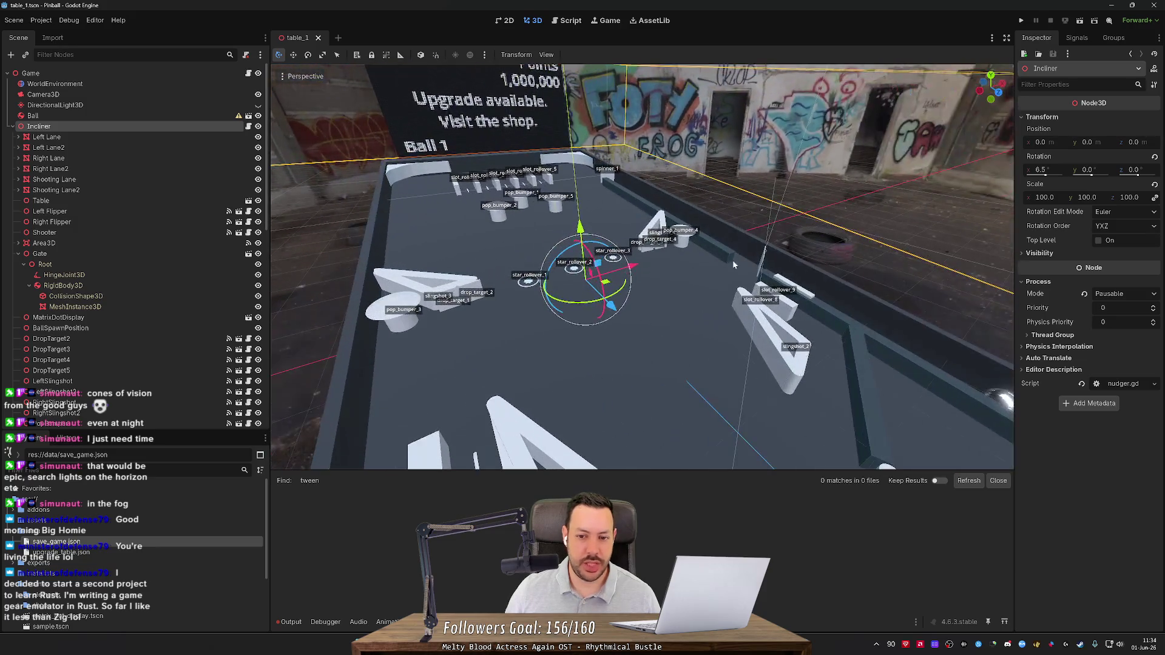
scroll(696, 278, down, 2)
scroll(697, 278, down, 2)
Run Verify Table on the Game node and confirm Output reports no duplicate elements.
right_click(207, 75)
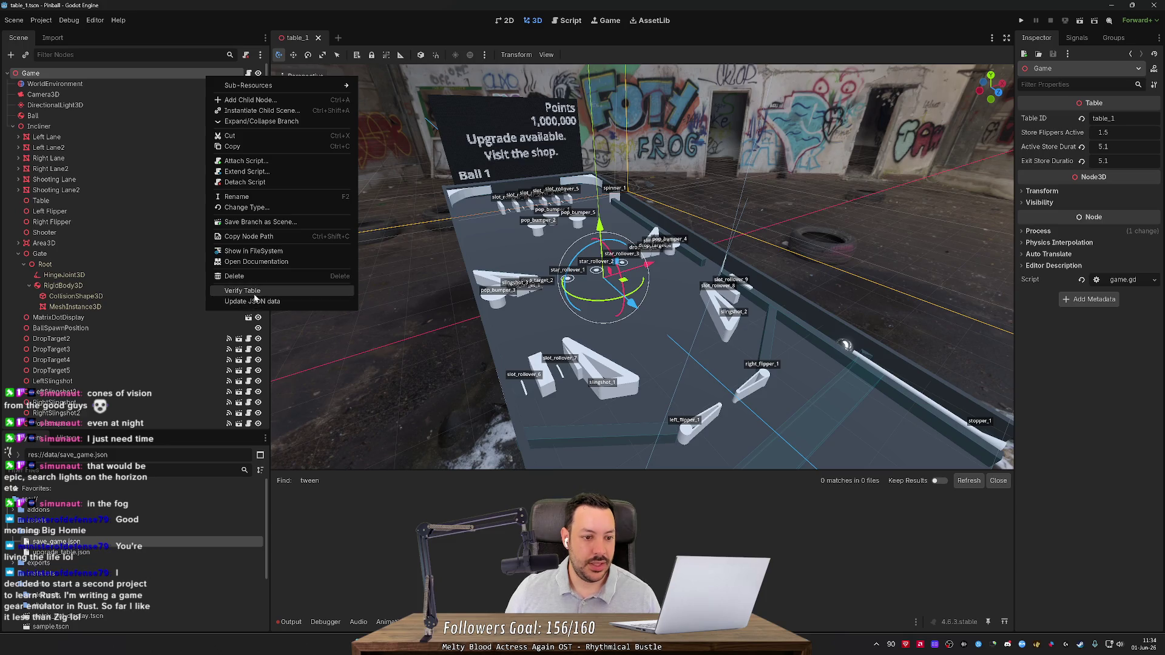
click(255, 293)
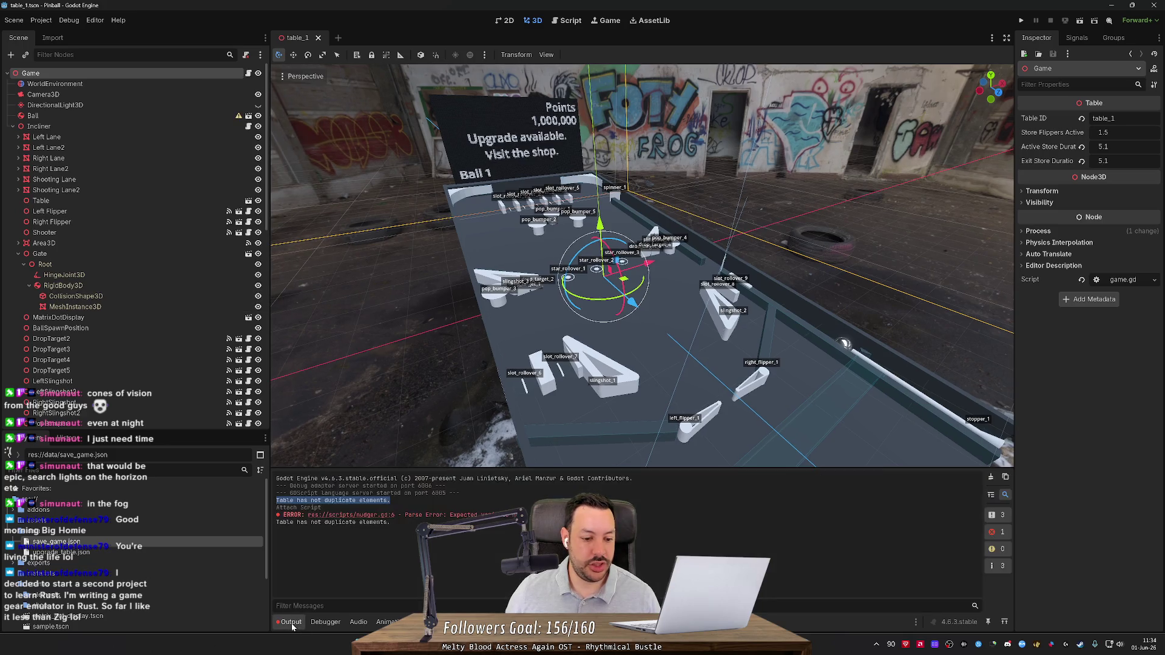
drag(391, 522, 276, 522)
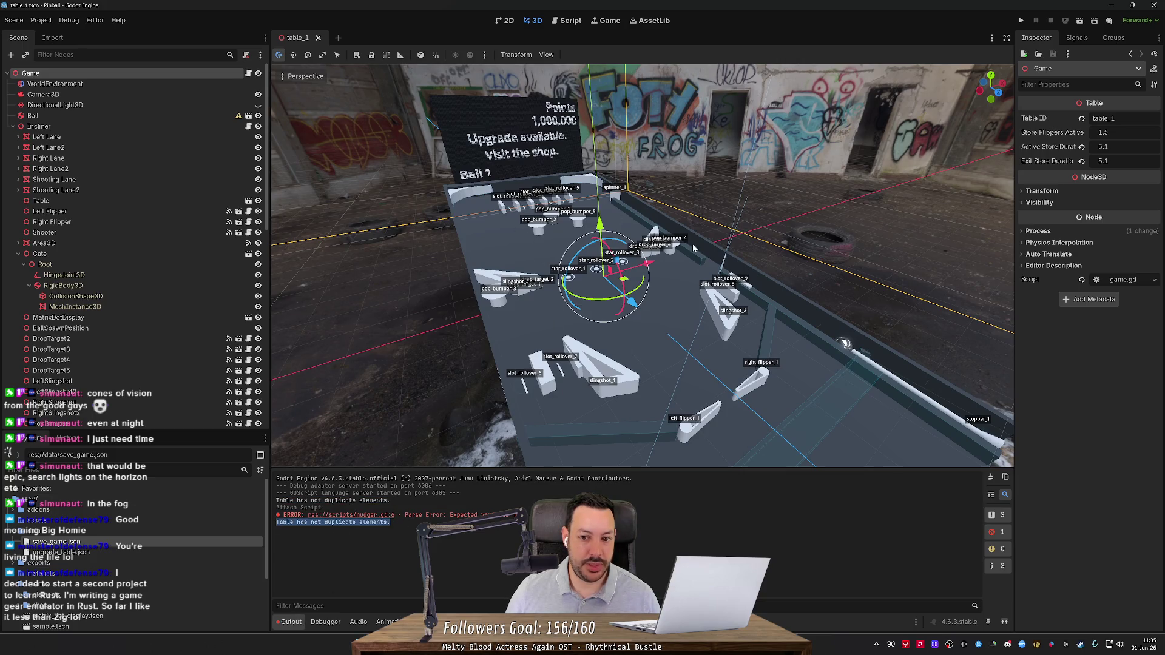
right_click(69, 75)
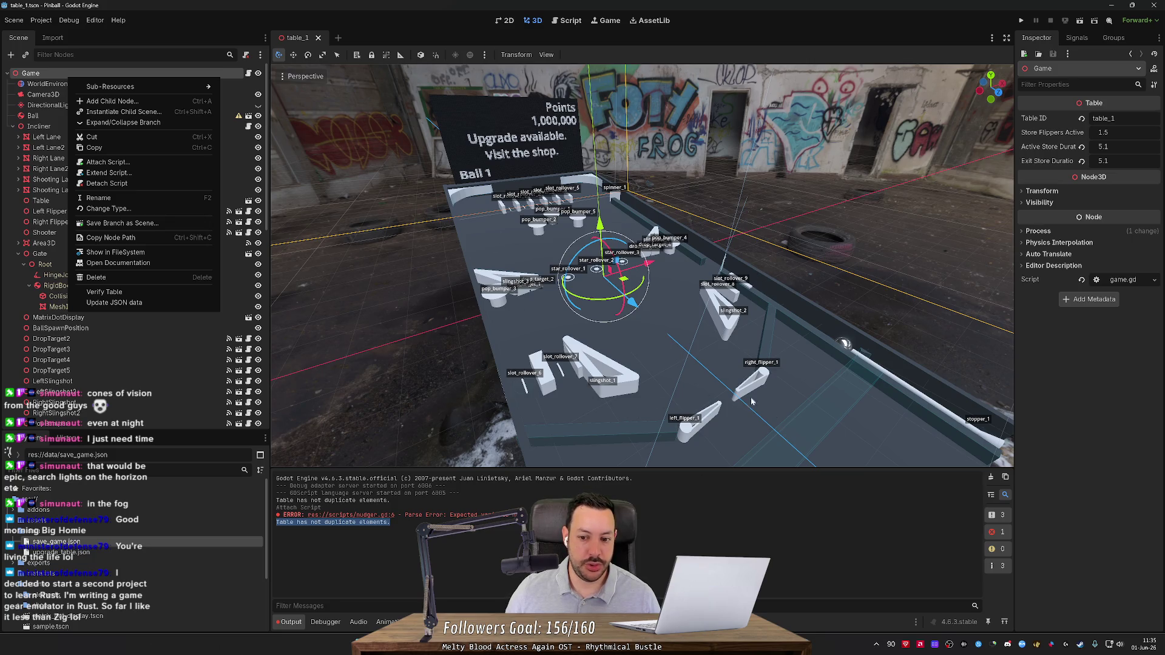
click(761, 309)
key(w)
scroll(751, 319, up, 3)
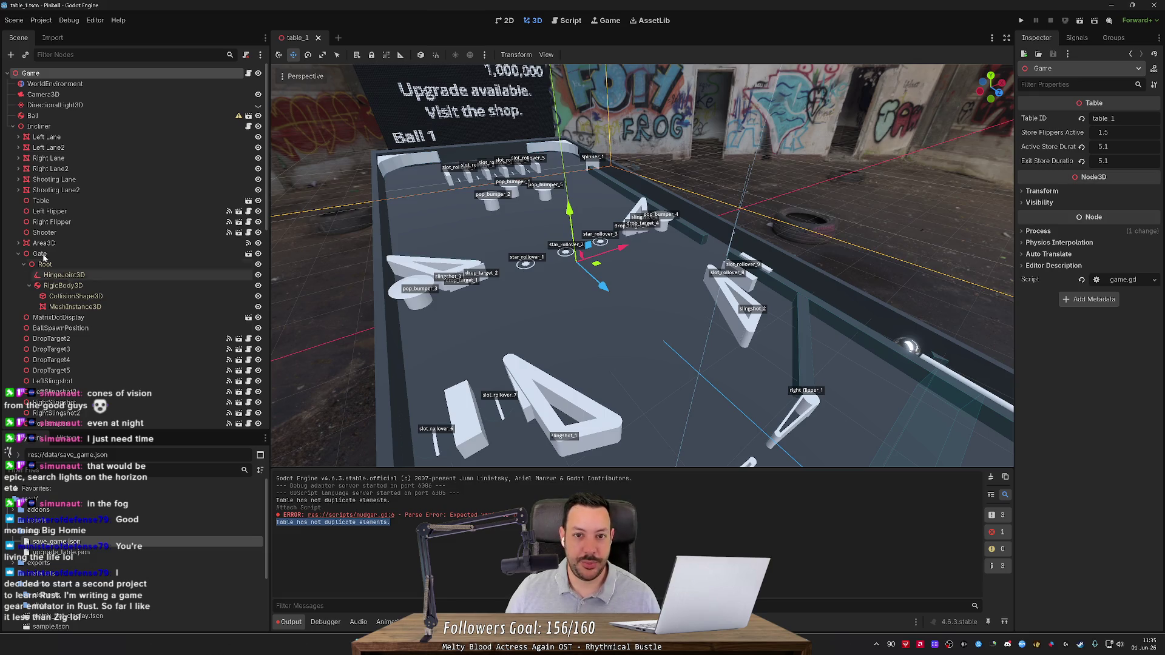
Go back to nudger.gd, then search the web for 'game gear'.
click(573, 22)
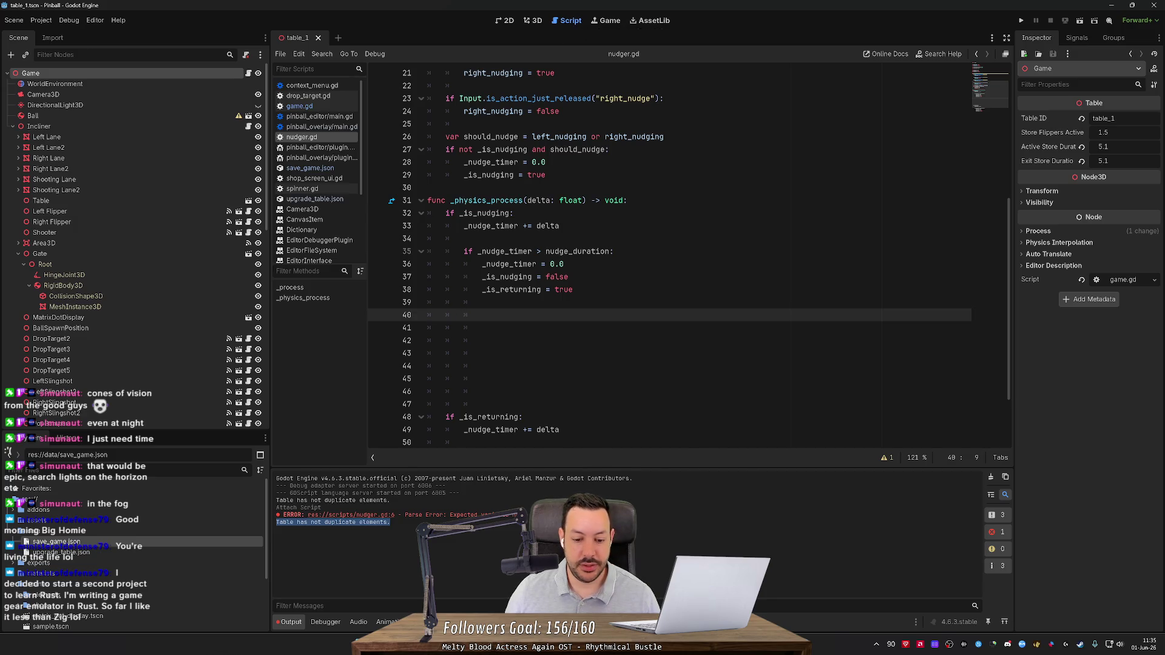
key(alt+Tab)
click(234, 10)
text(game gear)
key(Return)
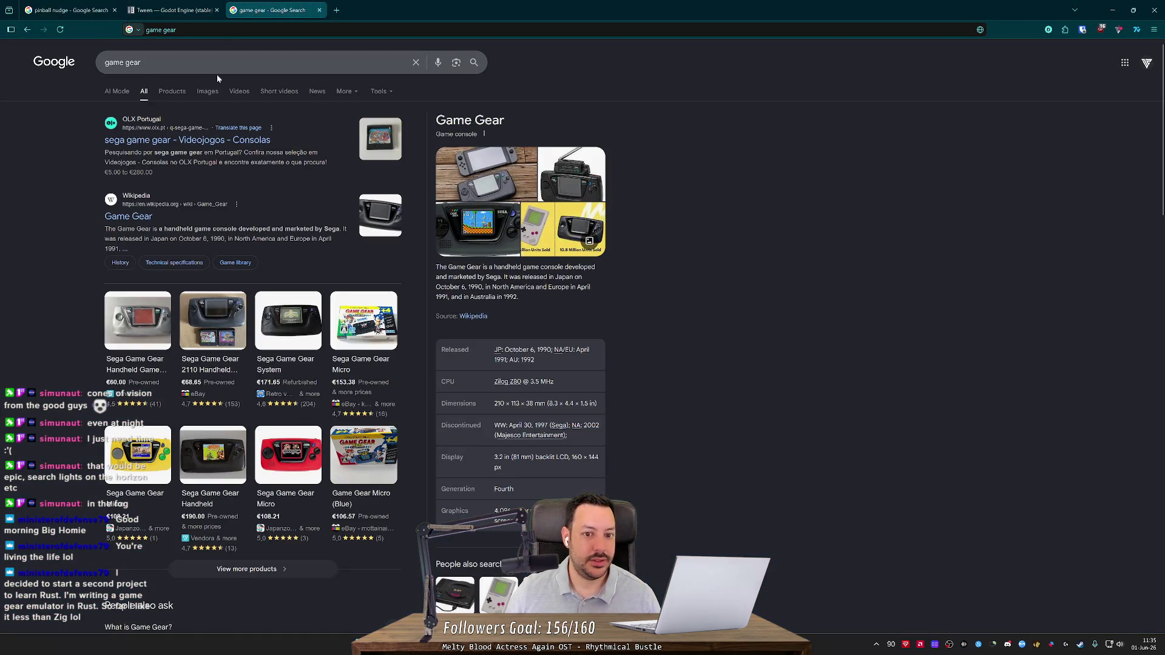
Browse the shopping and image results, previewing the Wikipedia and Game Gear Micro images.
click(171, 92)
click(215, 95)
click(78, 141)
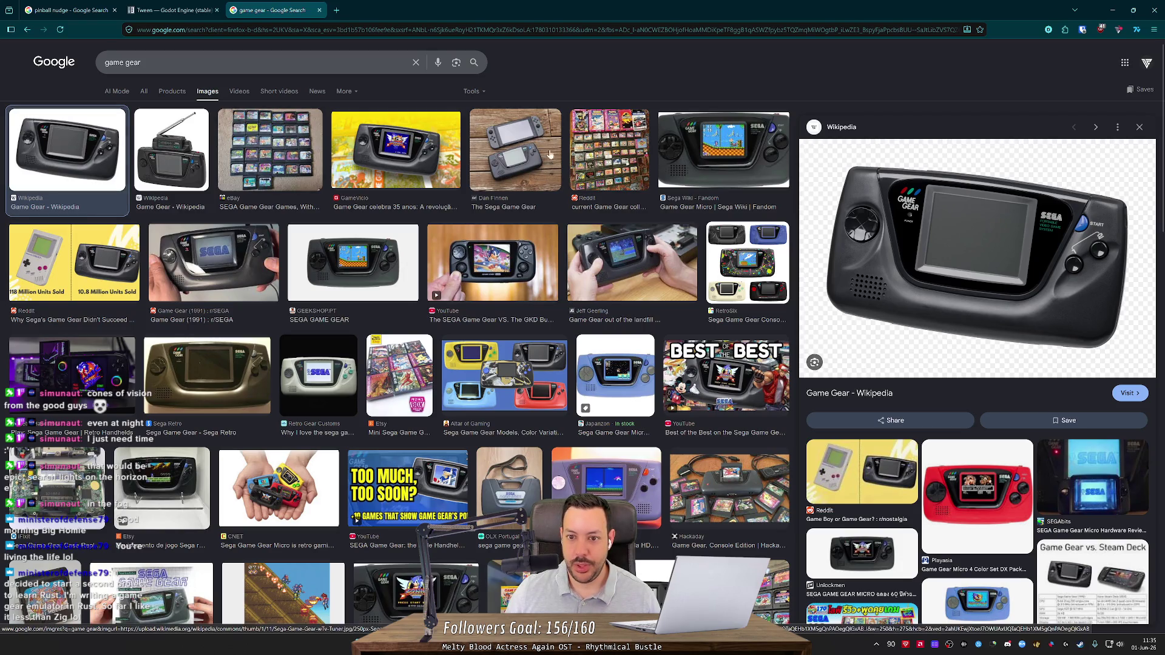
click(720, 143)
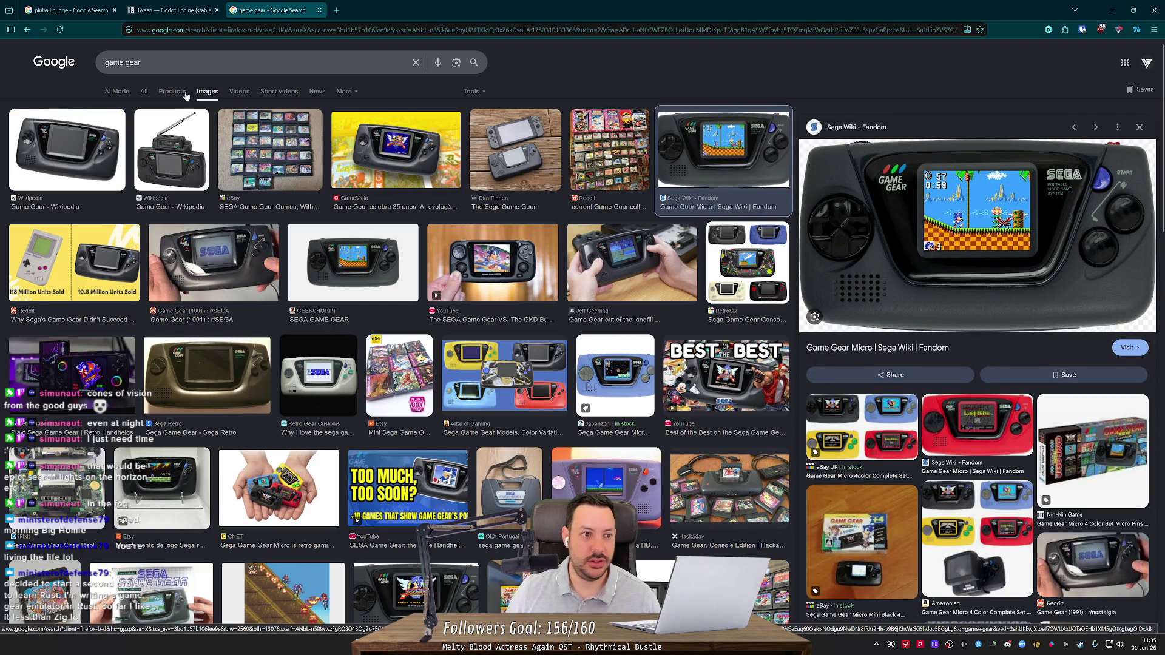
click(143, 91)
Search for 'game gear emulator' and scroll through the results.
click(151, 63)
text(e)
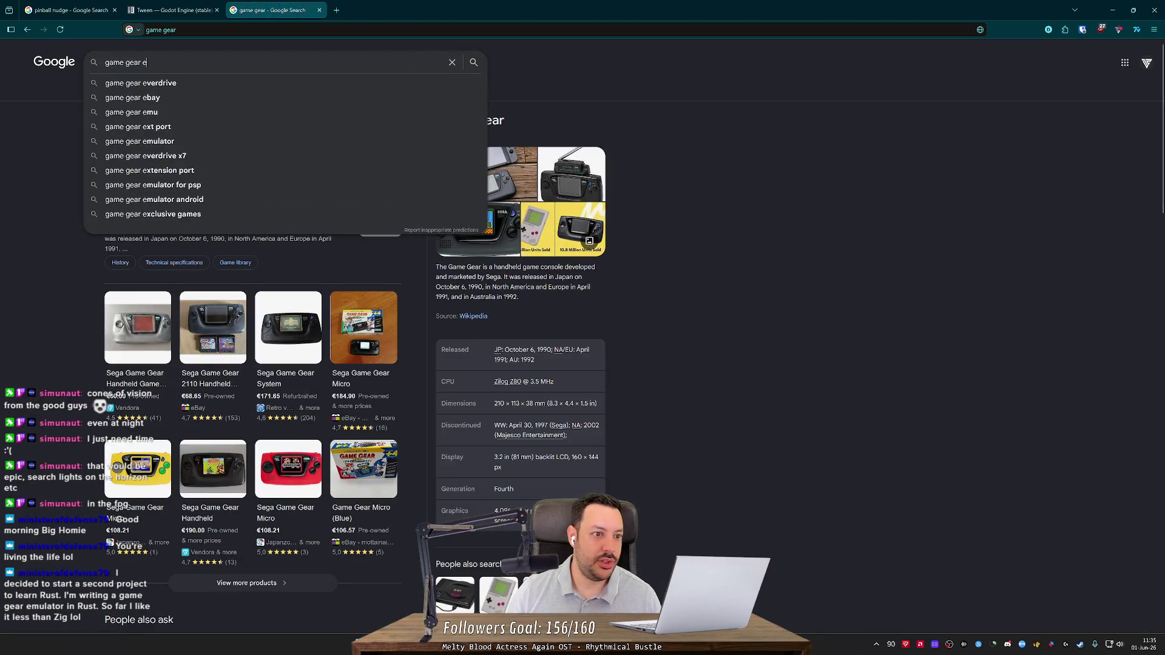
text(mu)
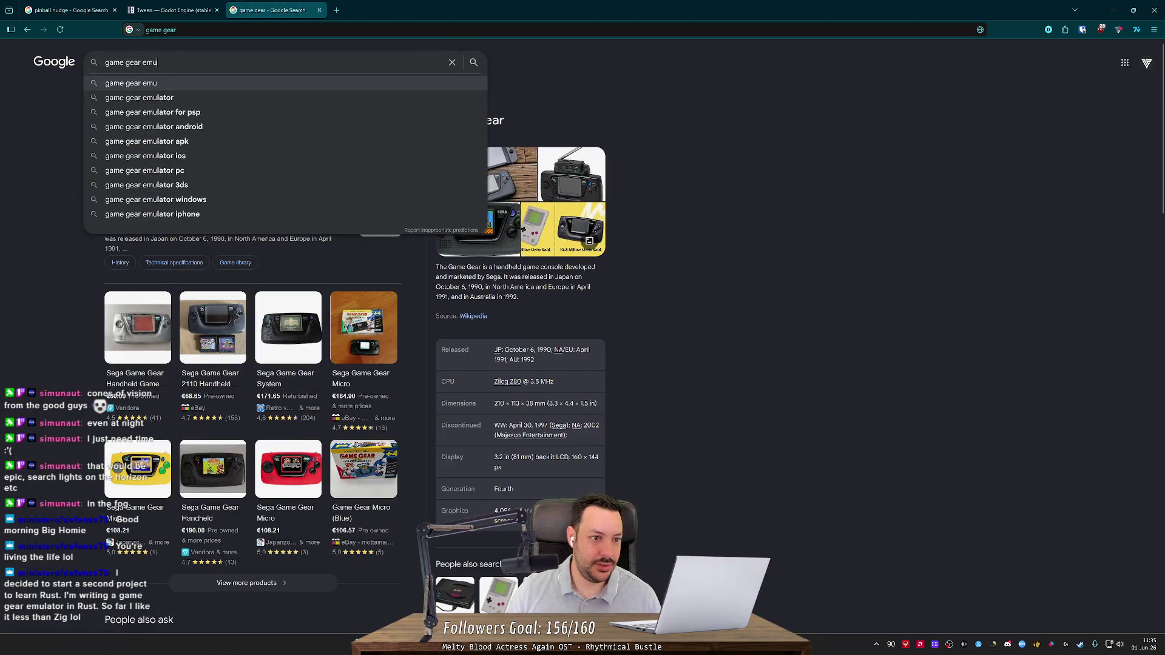
key(Down)
key(Return)
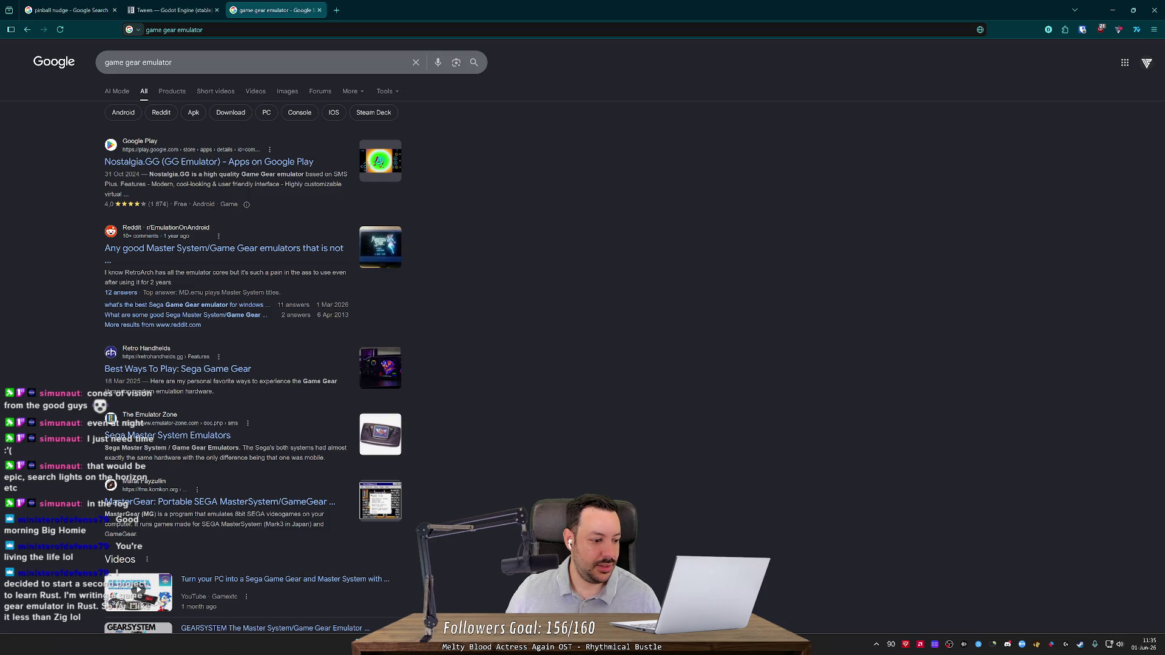
scroll(74, 308, down, 2)
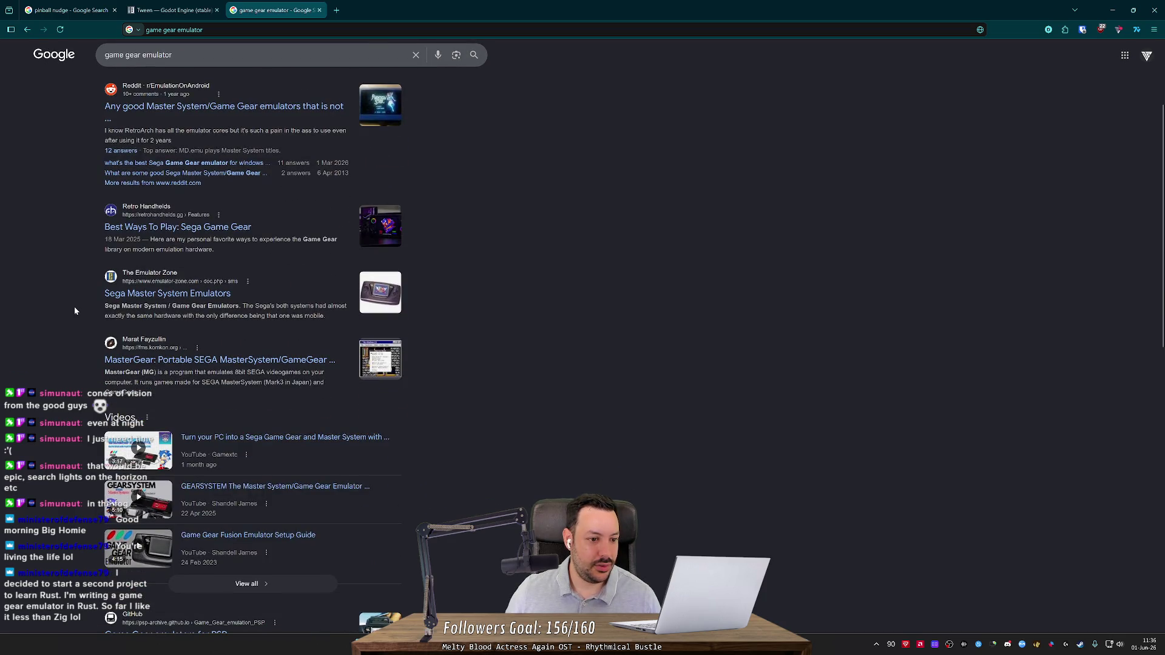
scroll(74, 312, down, 1)
middle_click(74, 312)
scroll(74, 311, up, 5)
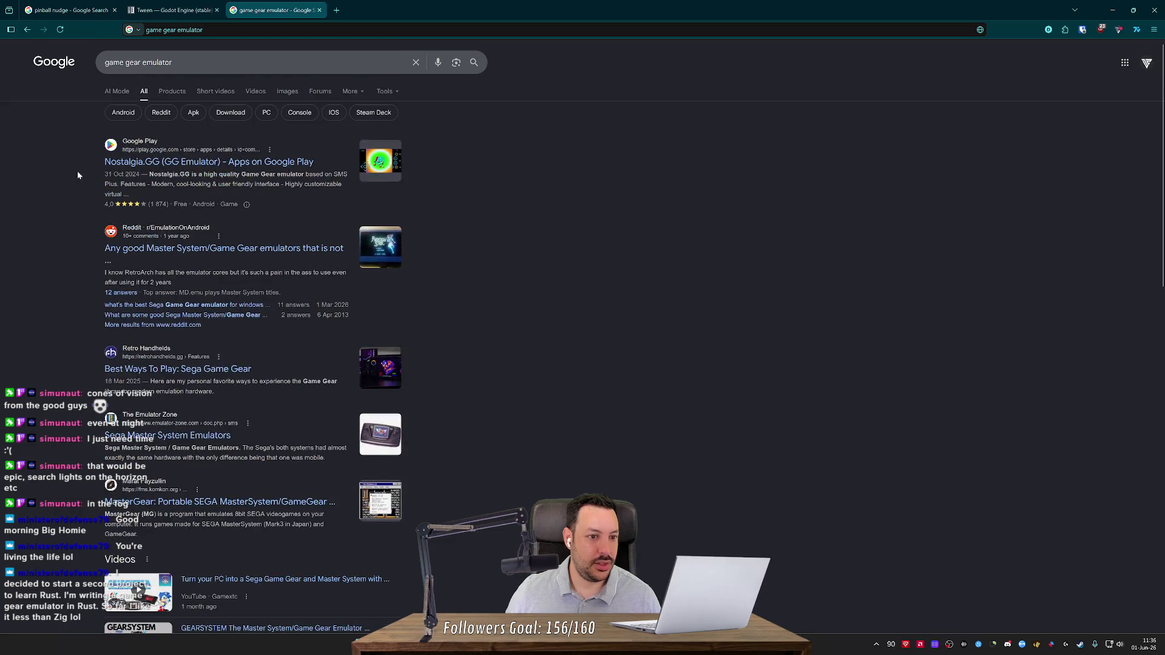
click(182, 62)
Search 'game gear emulator documentation' and open the RetroPie, Gearsystem and MasterGear results in tabs.
text(documentation)
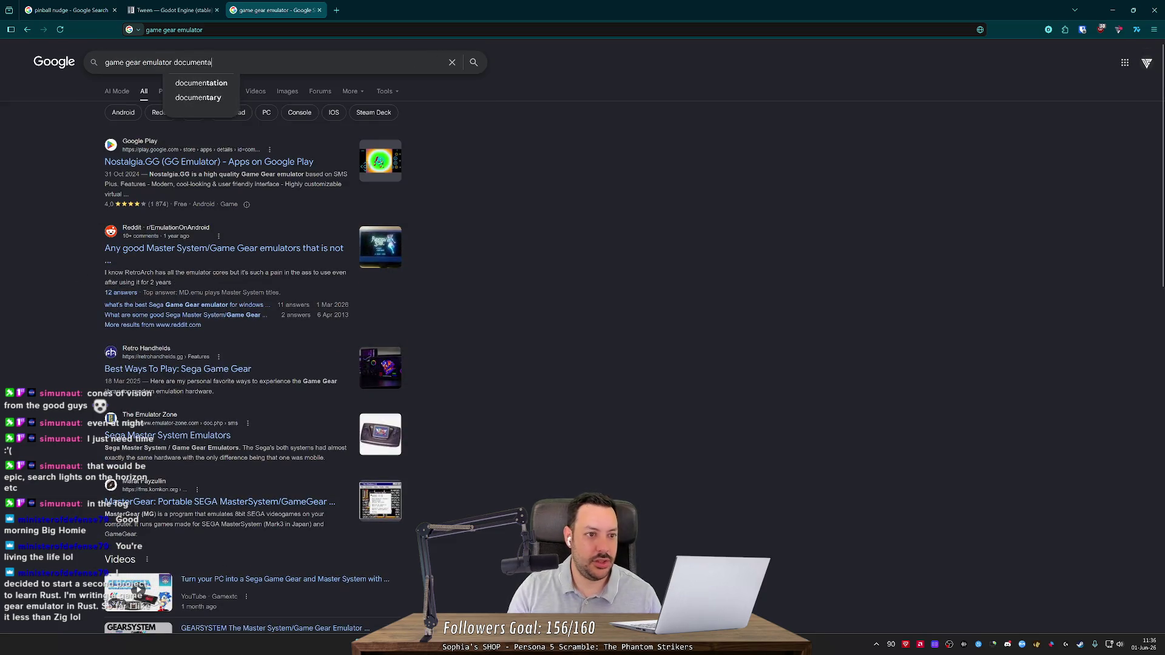
key(Return)
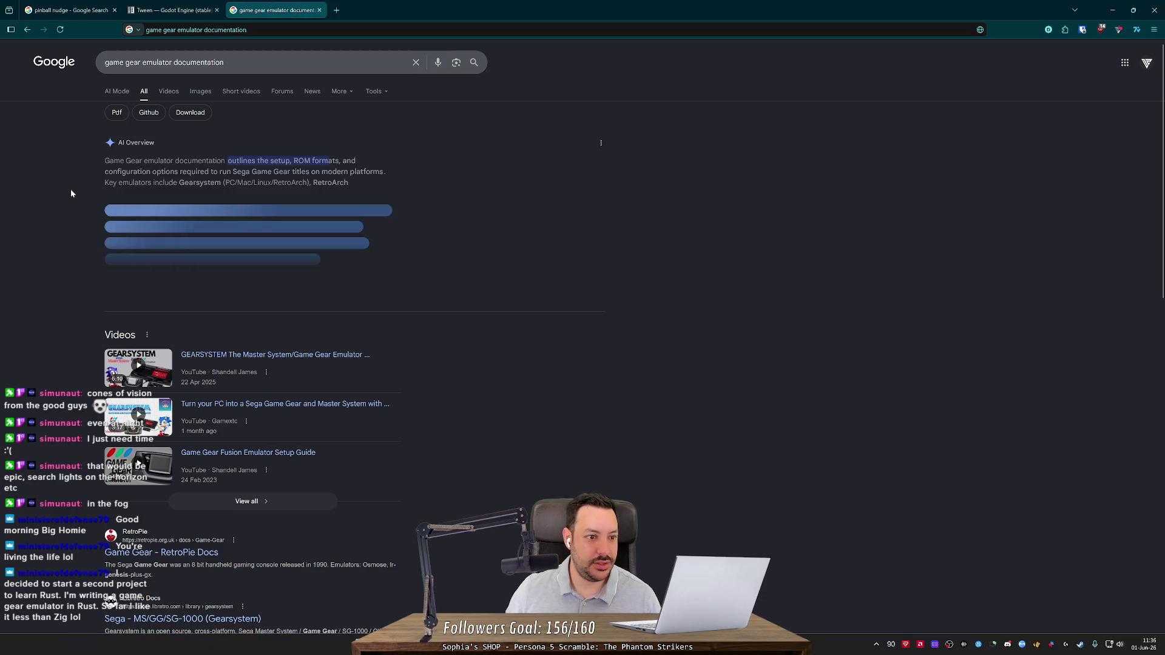
scroll(171, 261, down, 5)
middle_click(173, 268)
middle_click(182, 335)
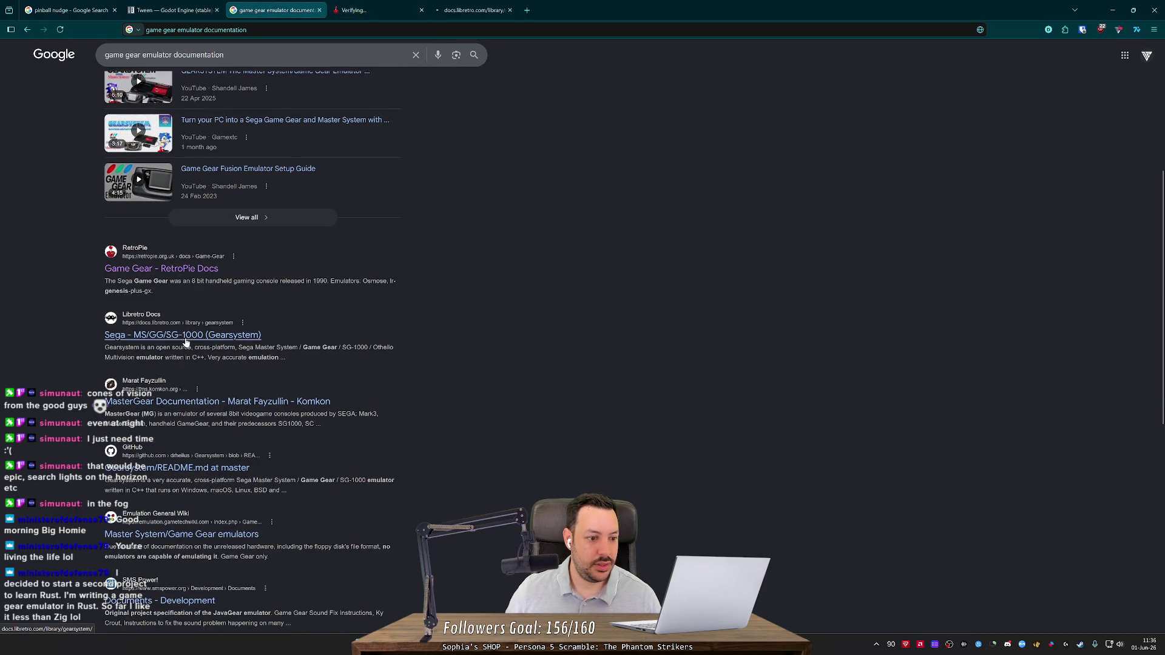
middle_click(261, 404)
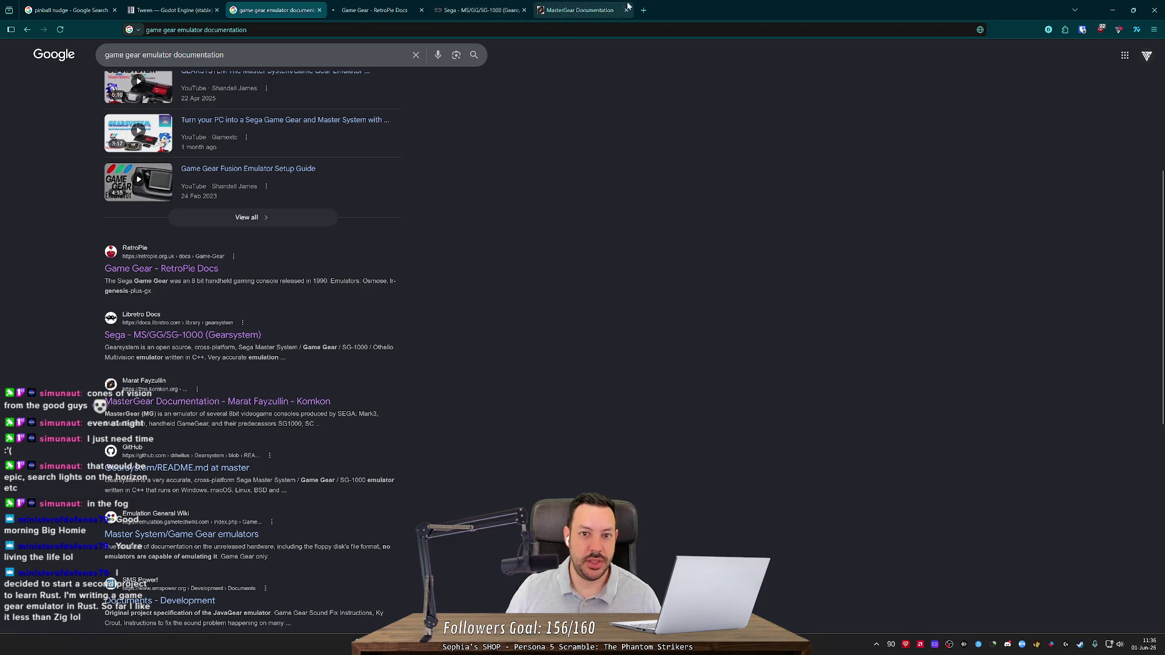
Read the libretro Gearsystem and RetroPie Game Gear pages, accepting the cookie notice.
click(602, 9)
click(479, 10)
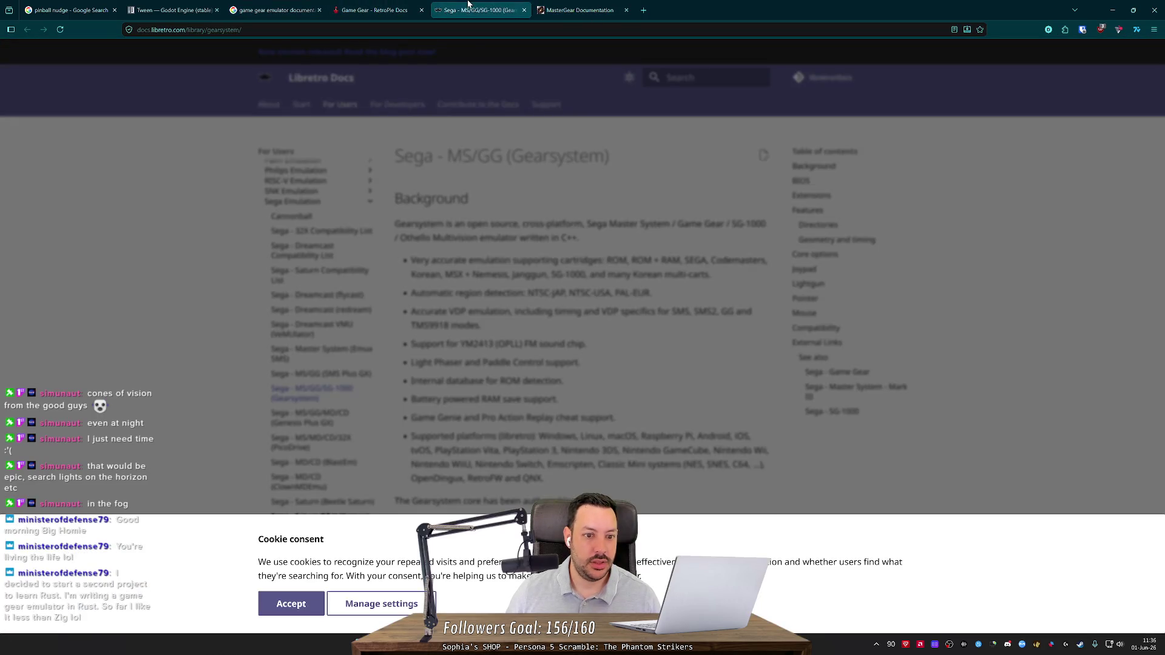
click(300, 607)
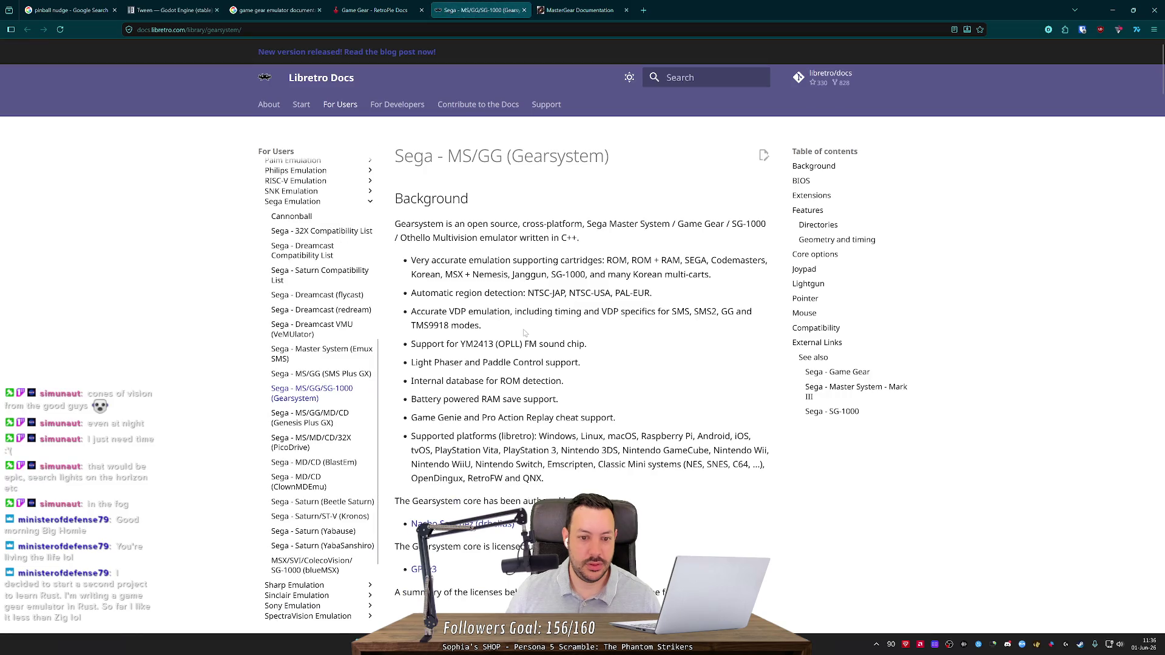
scroll(489, 259, down, 4)
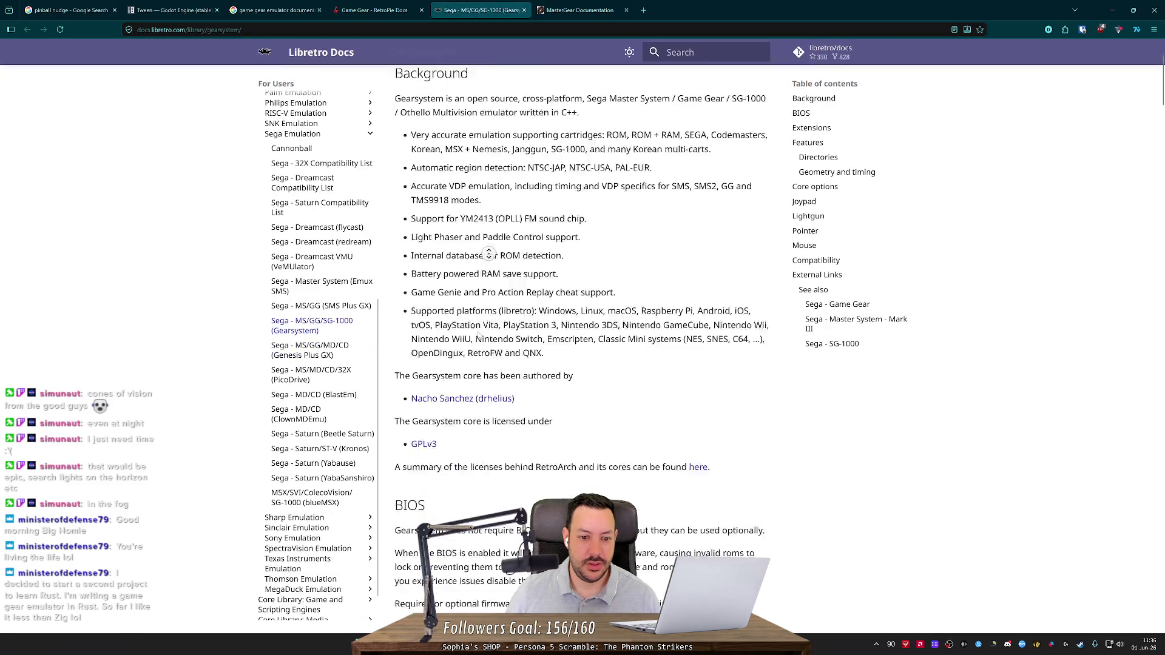
click(377, 6)
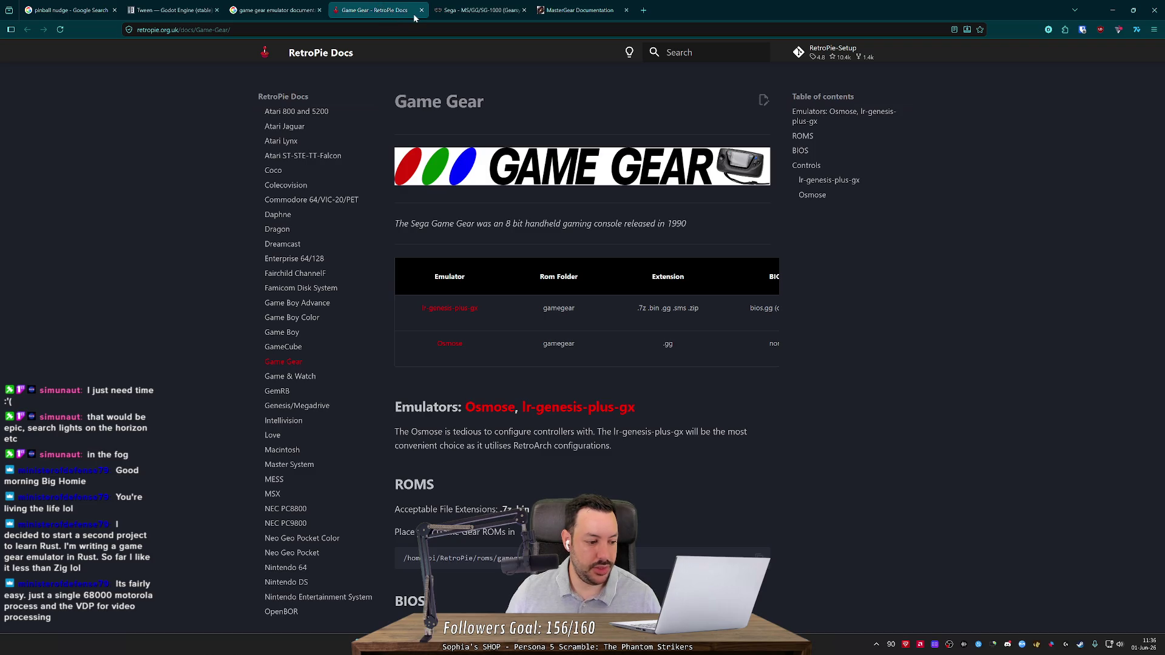
scroll(686, 387, down, 8)
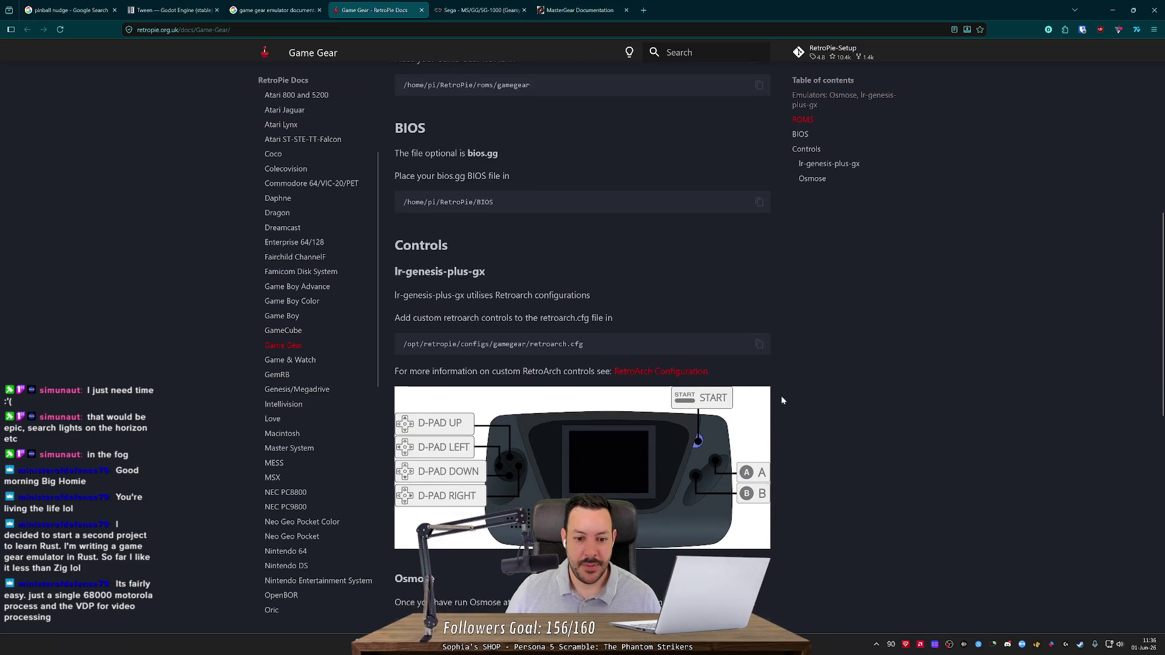
scroll(850, 376, down, 3)
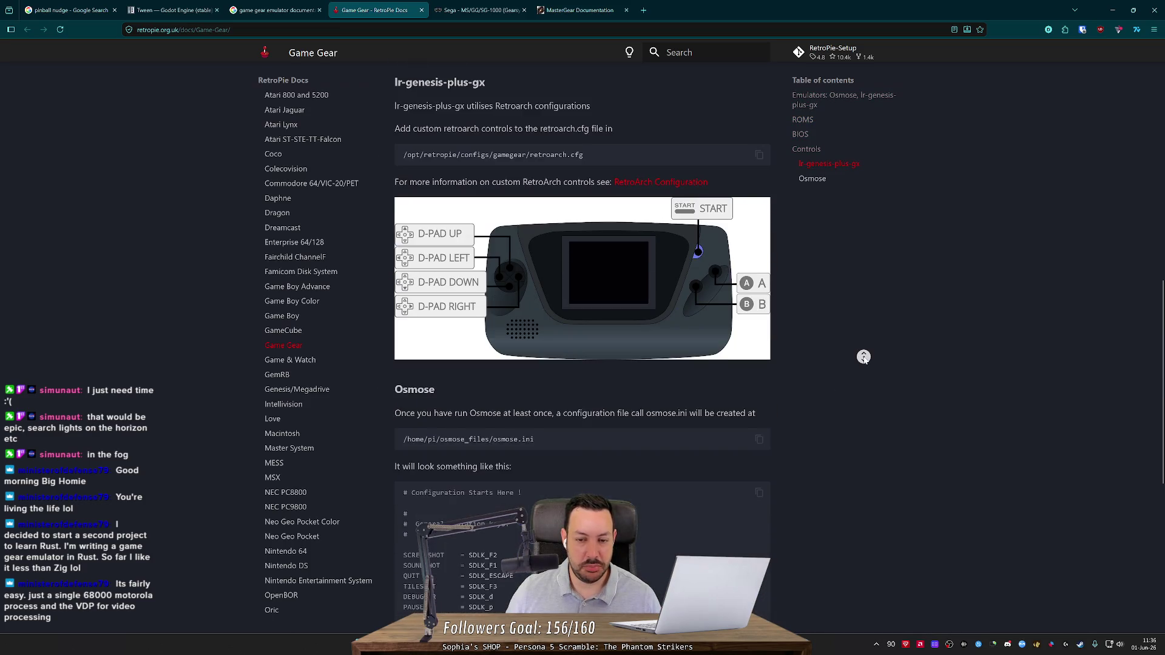
middle_click(862, 361)
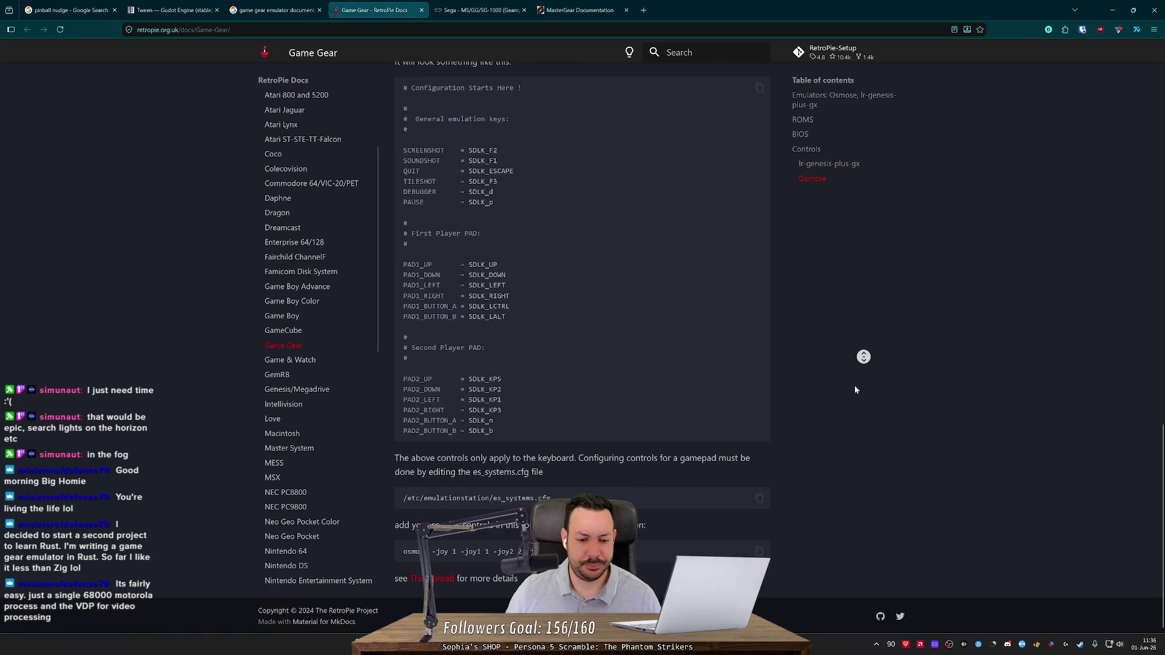
Close the RetroPie and Gearsystem documentation tabs.
click(313, 11)
middle_click(383, 9)
middle_click(391, 6)
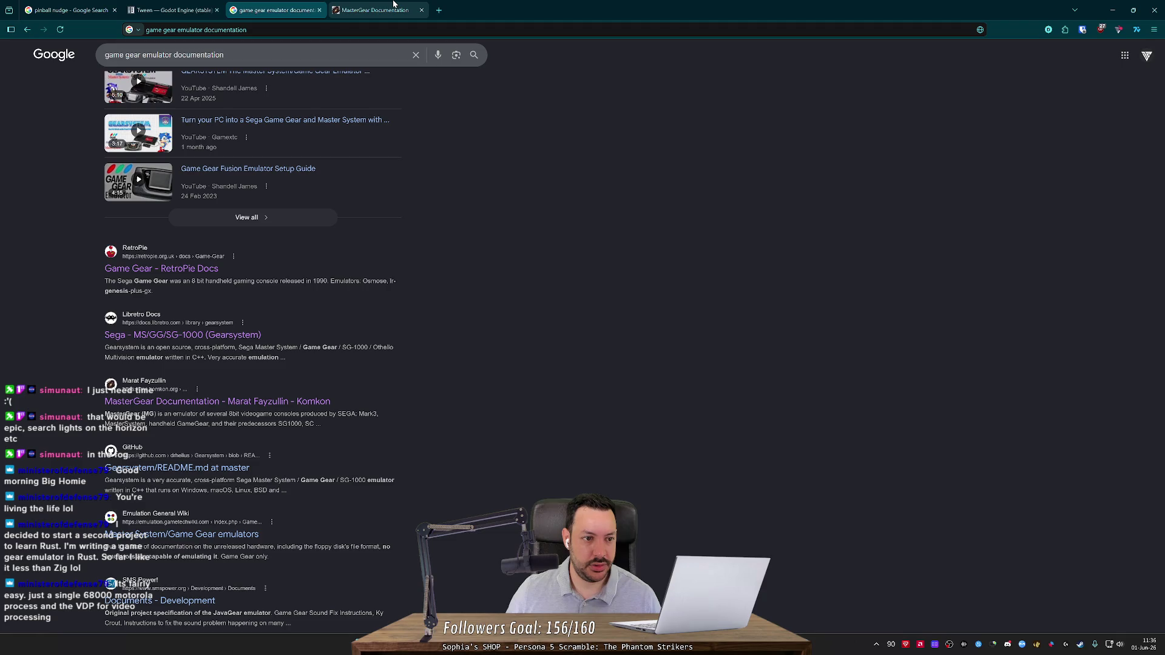
Close the MasterGear documentation tab and return to the documentation search results.
middle_click(393, 6)
scroll(542, 272, up, 5)
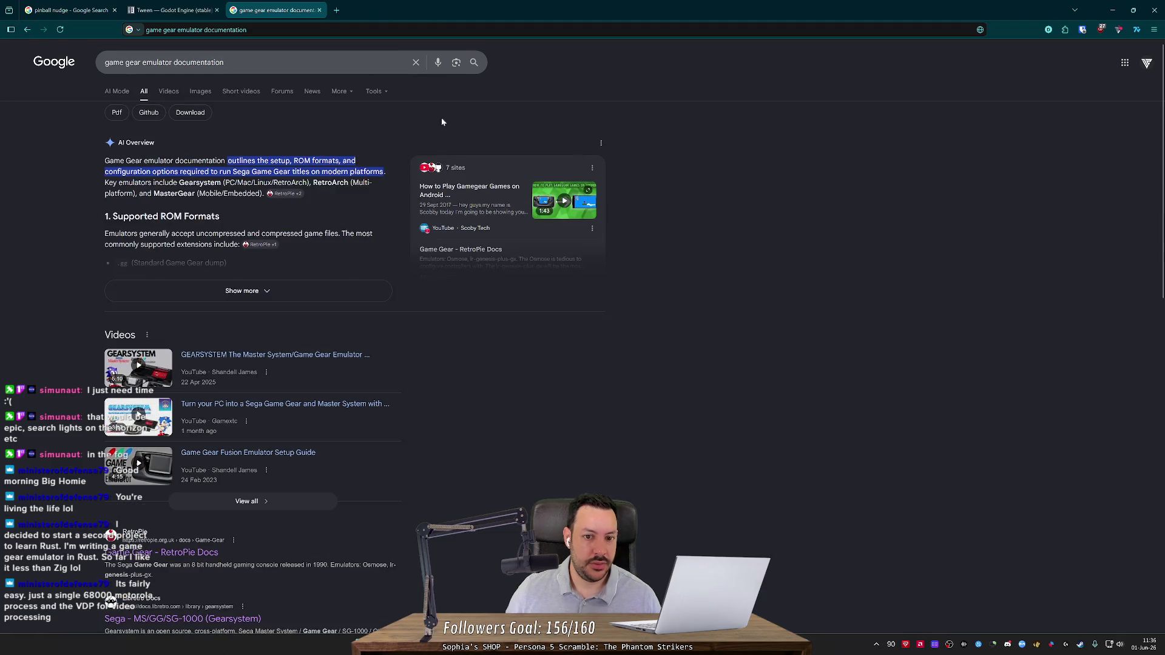
key(alt+Left)
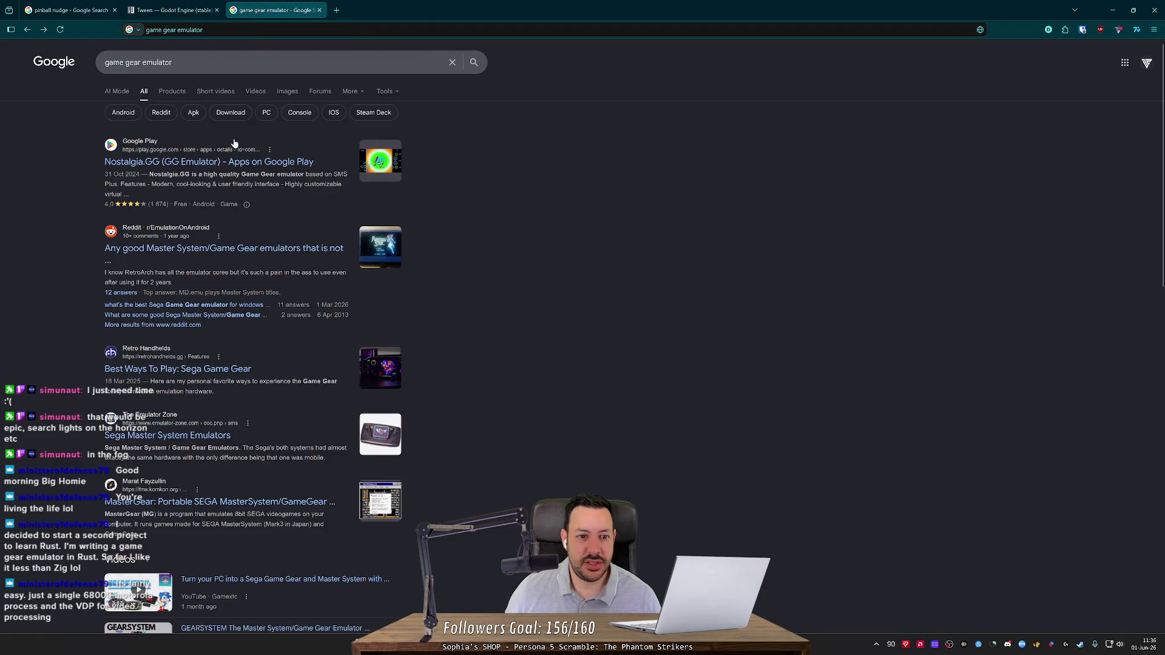
key(alt+Right)
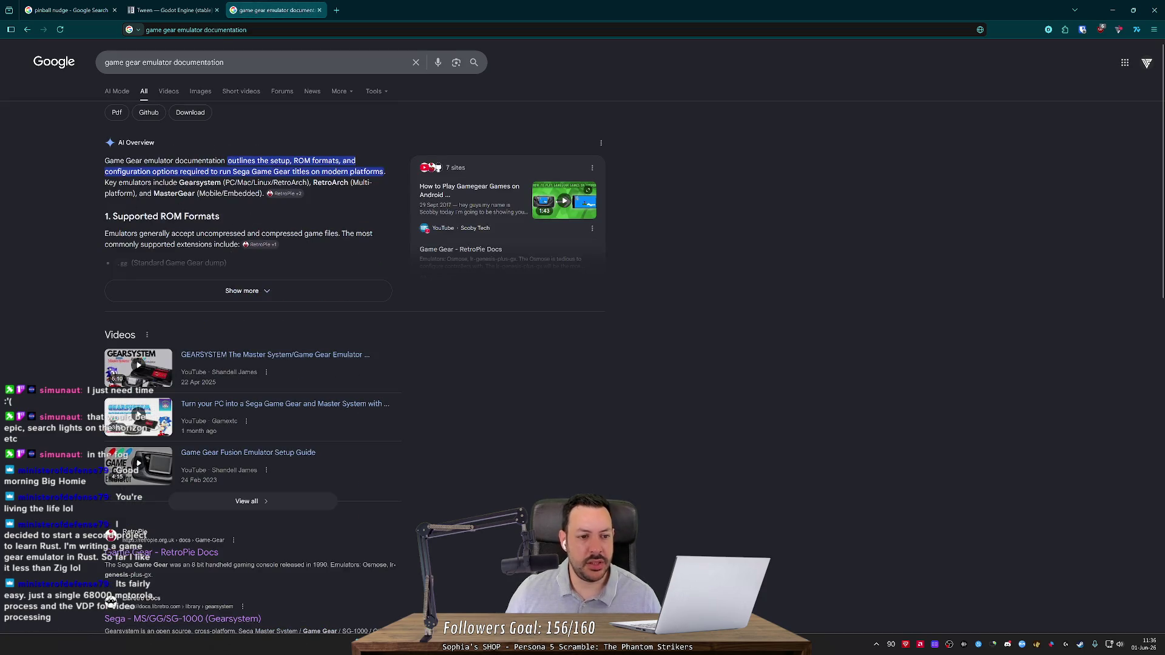
Open the Gearsystem debugger screenshot from the Images results in a new tab.
click(200, 91)
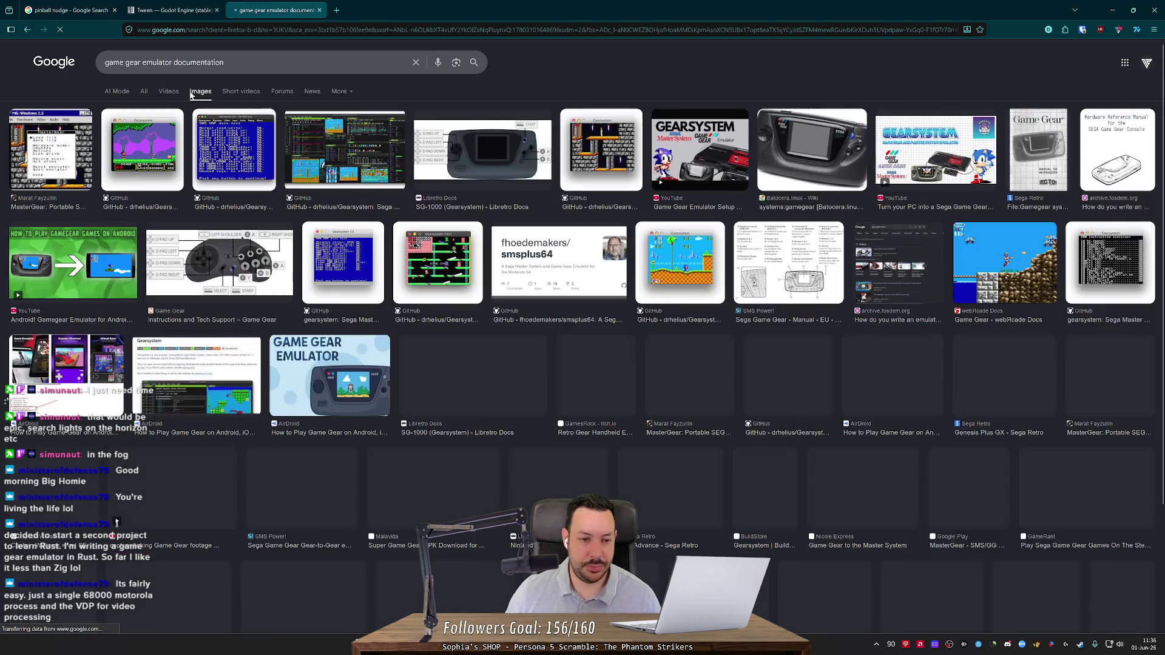
click(363, 158)
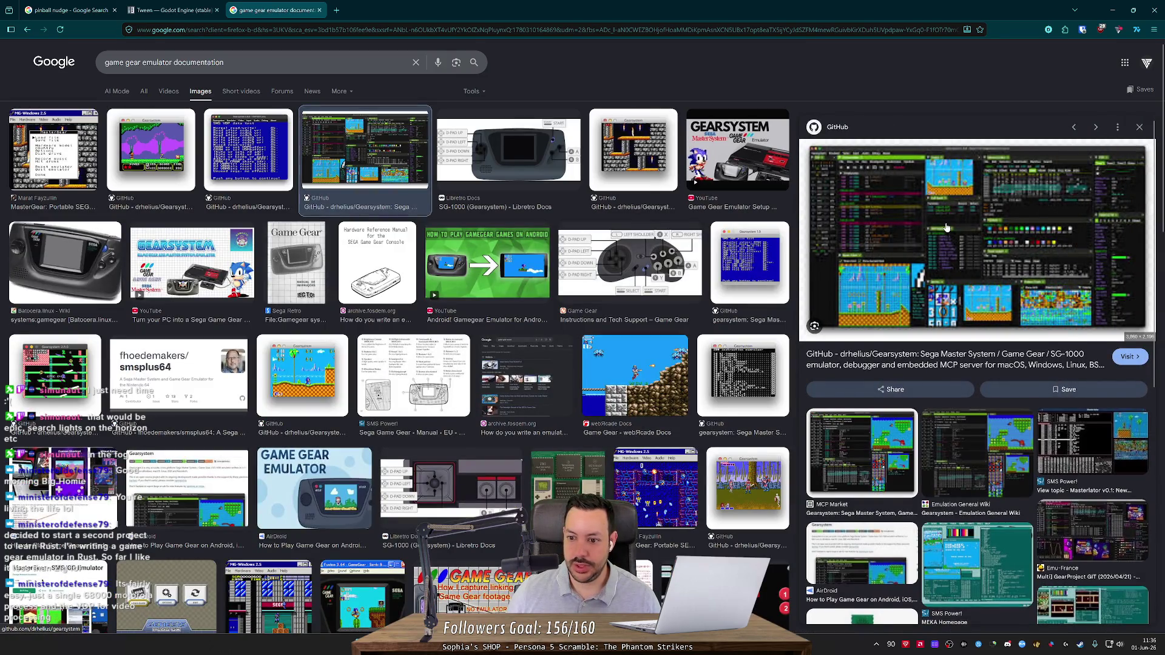
right_click(936, 245)
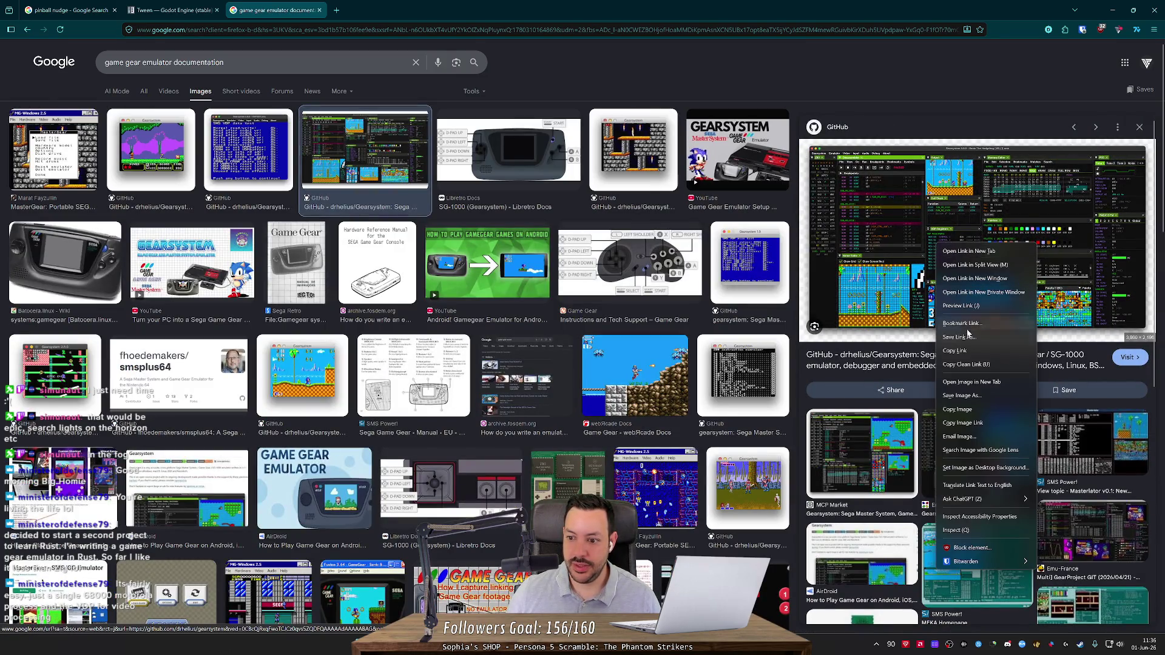
click(971, 382)
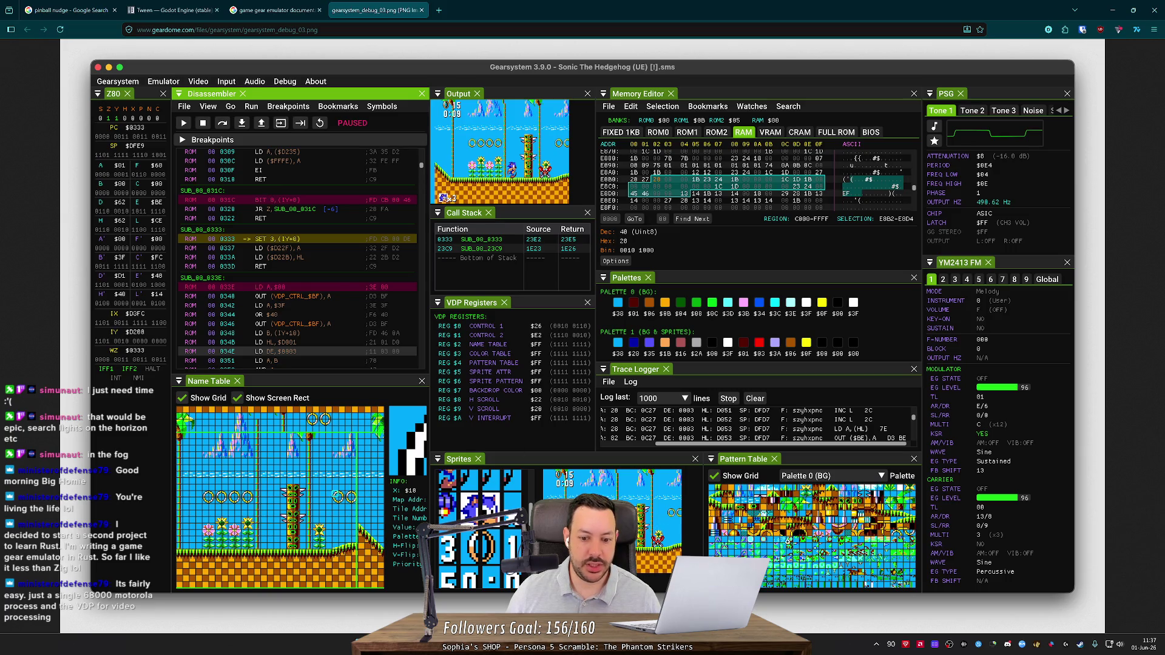
Toggle gearsystem_debug_03.png between full size and fit-to-window, then close its tab.
click(721, 499)
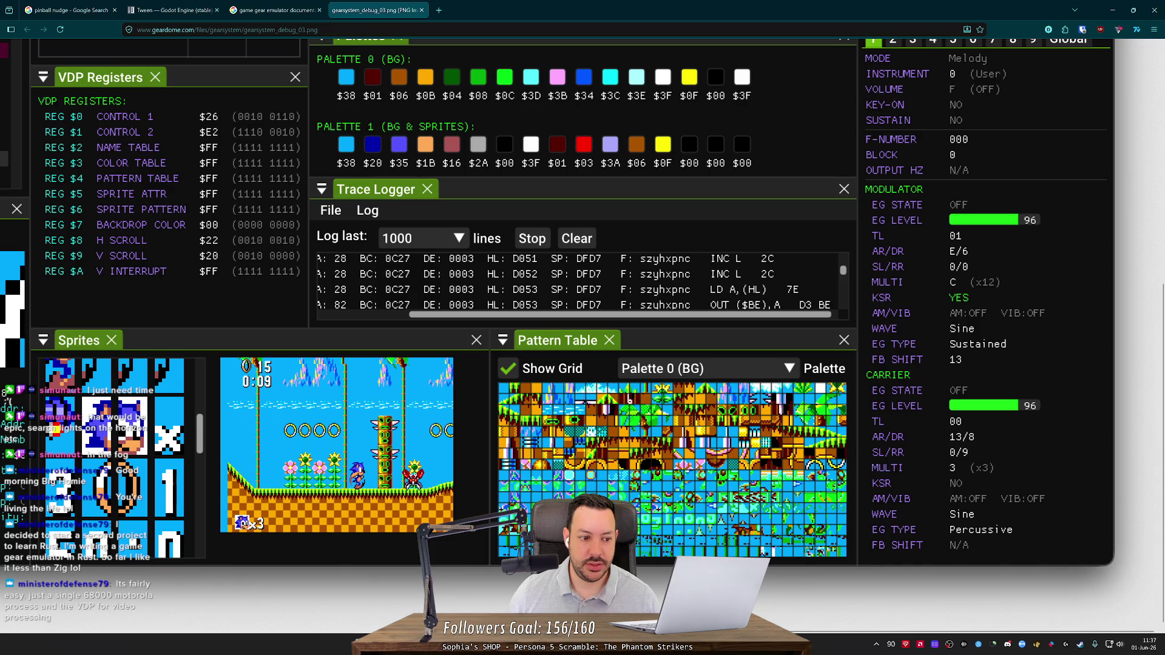
click(670, 445)
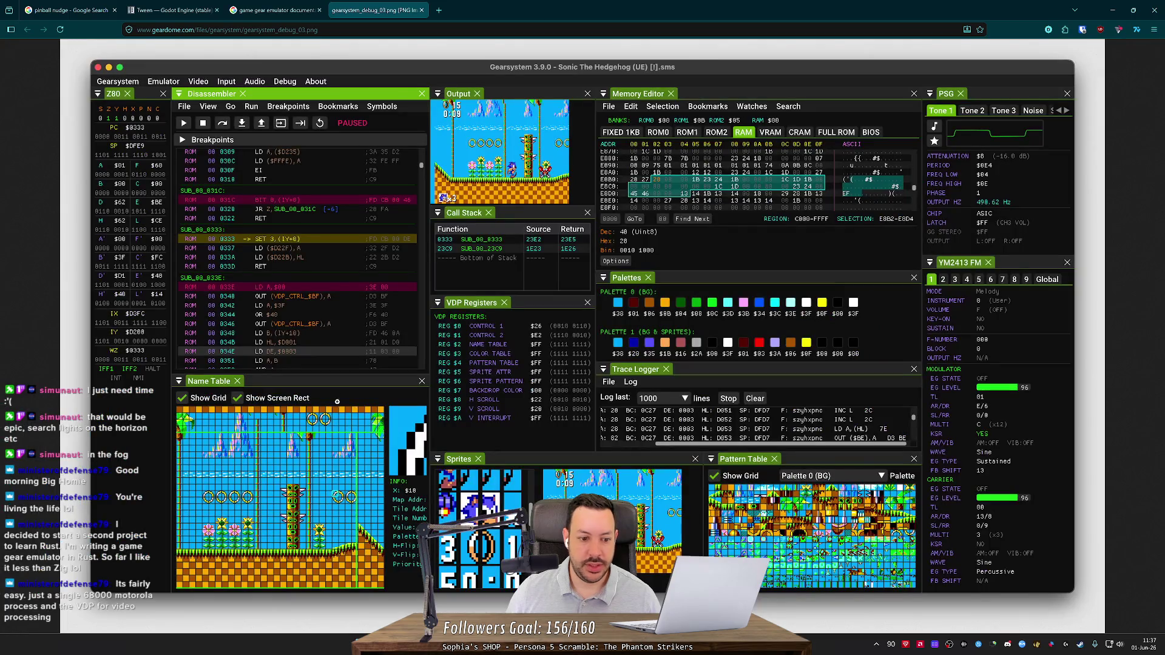
click(130, 426)
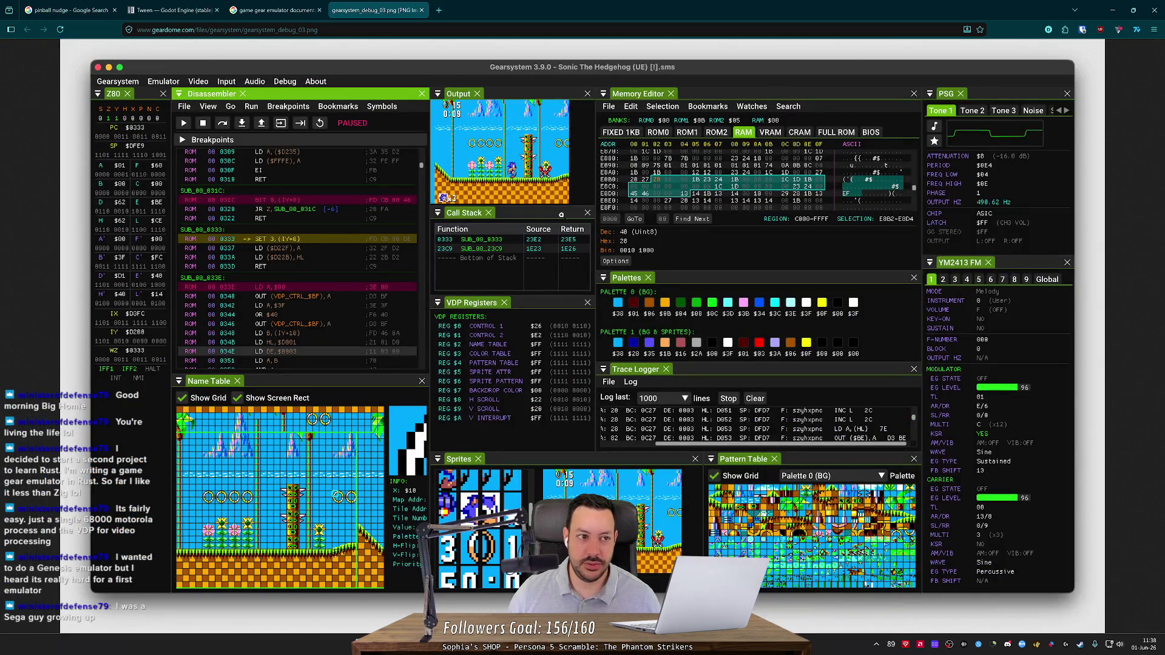
middle_click(388, 4)
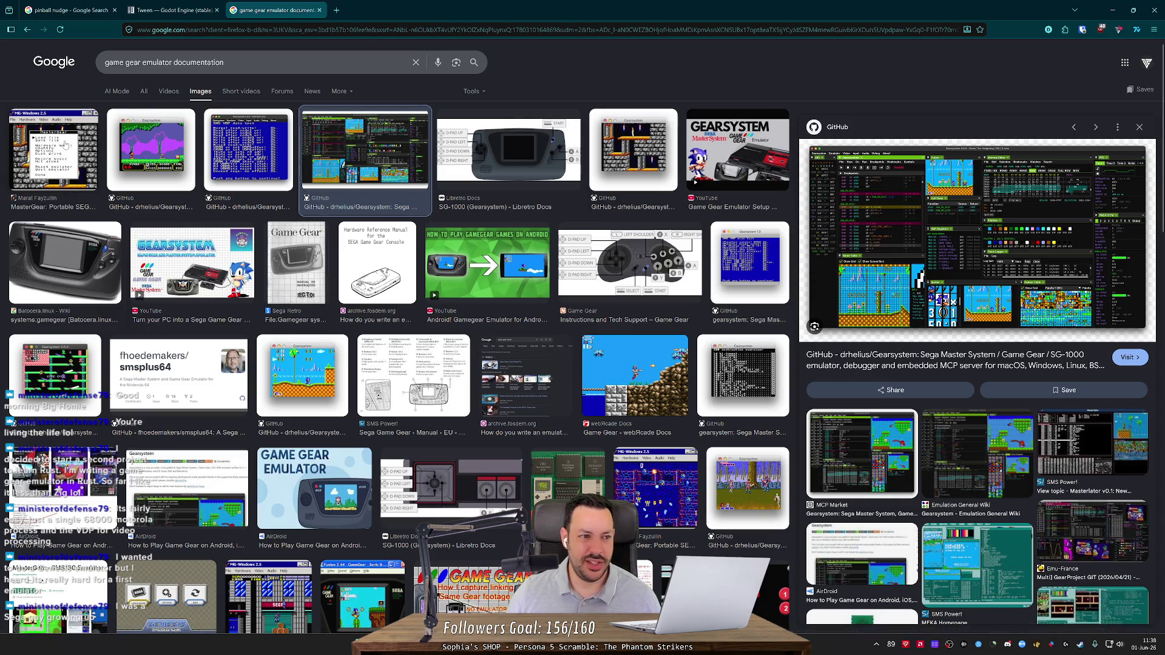
Preview the MasterGear, Gearsystem, VDP data test and GEARSYSTEM setup guide images in turn.
click(81, 149)
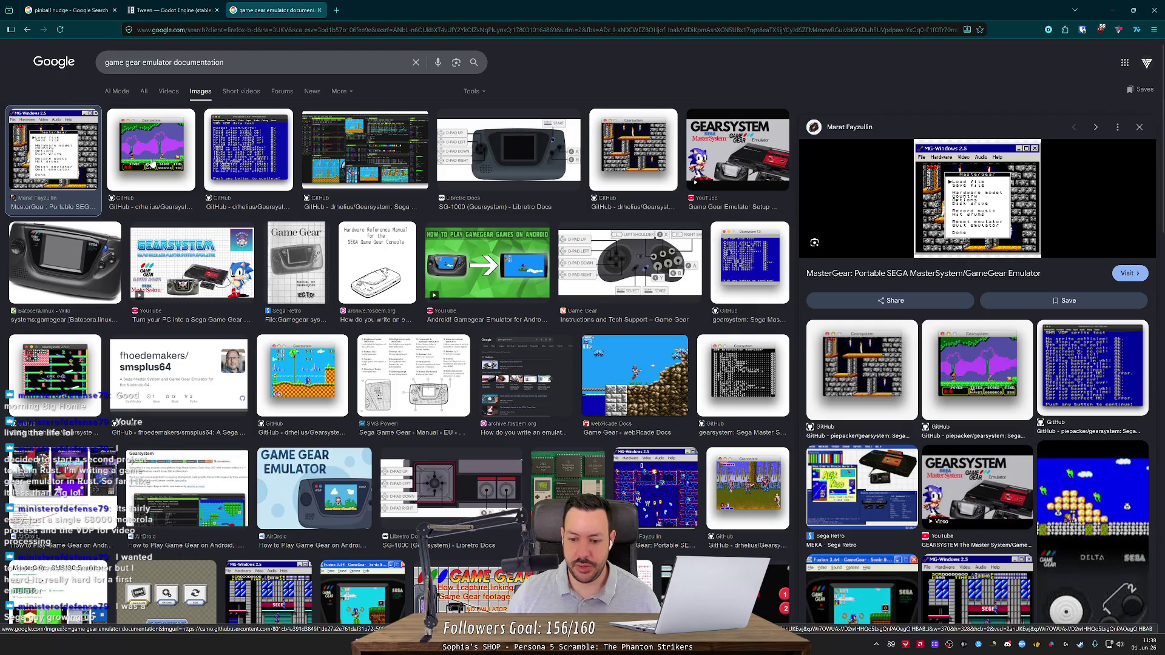
click(153, 164)
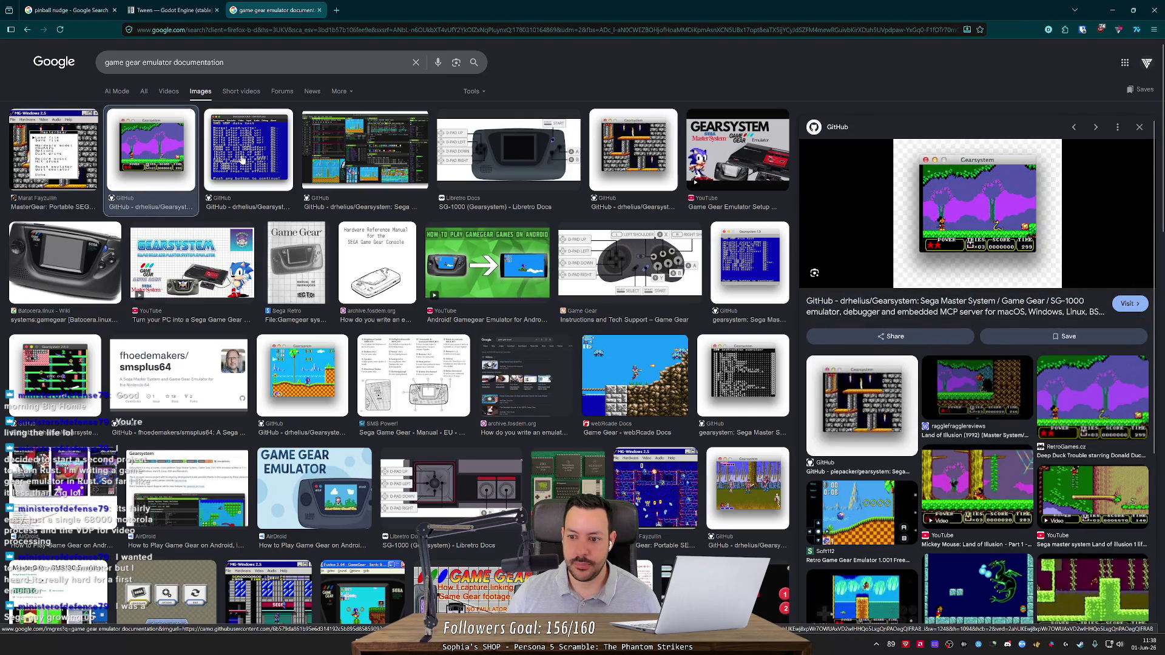
click(242, 159)
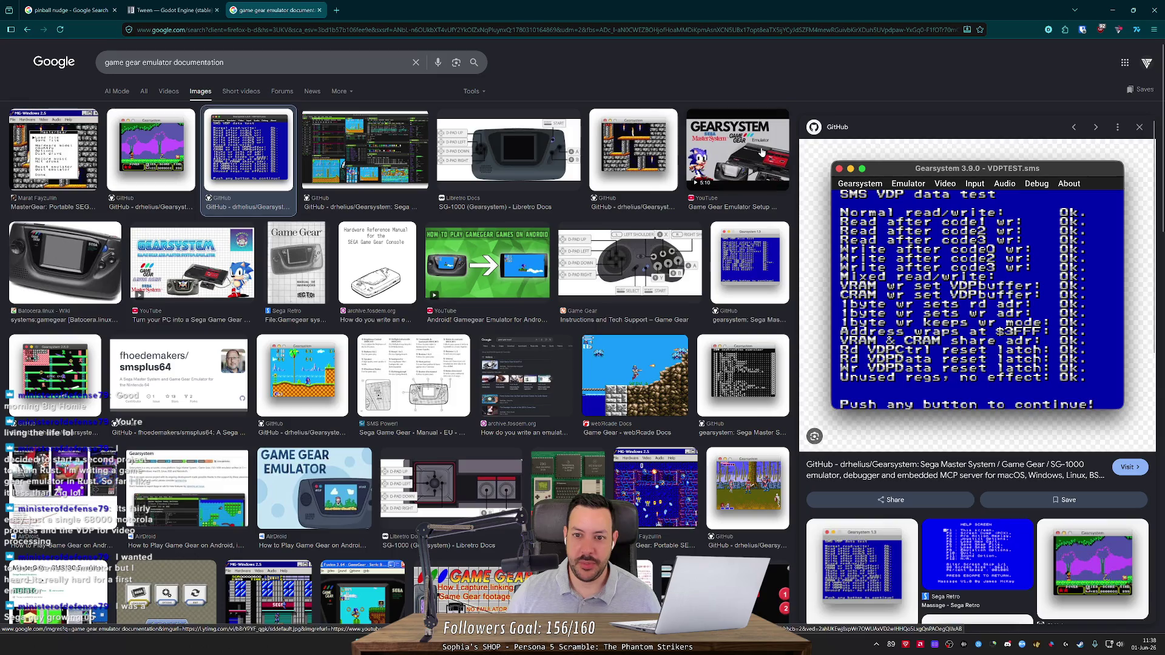
click(763, 152)
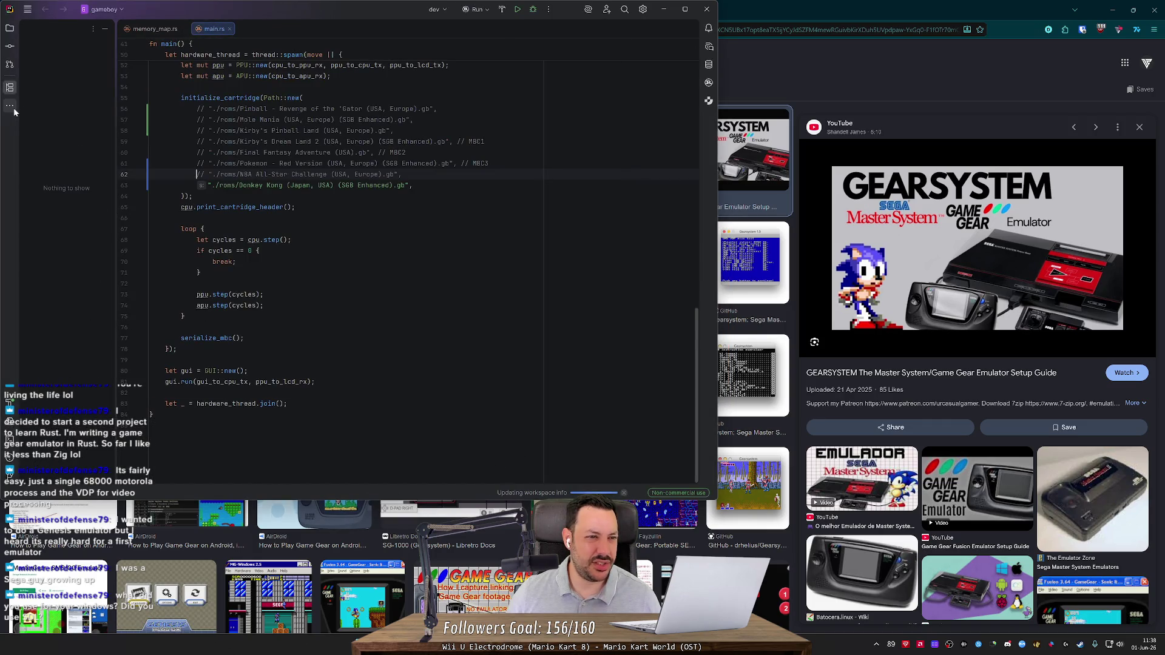
Inspect the winit and softbuffer dependencies in Cargo.toml, then run the gameboy emulator.
click(13, 30)
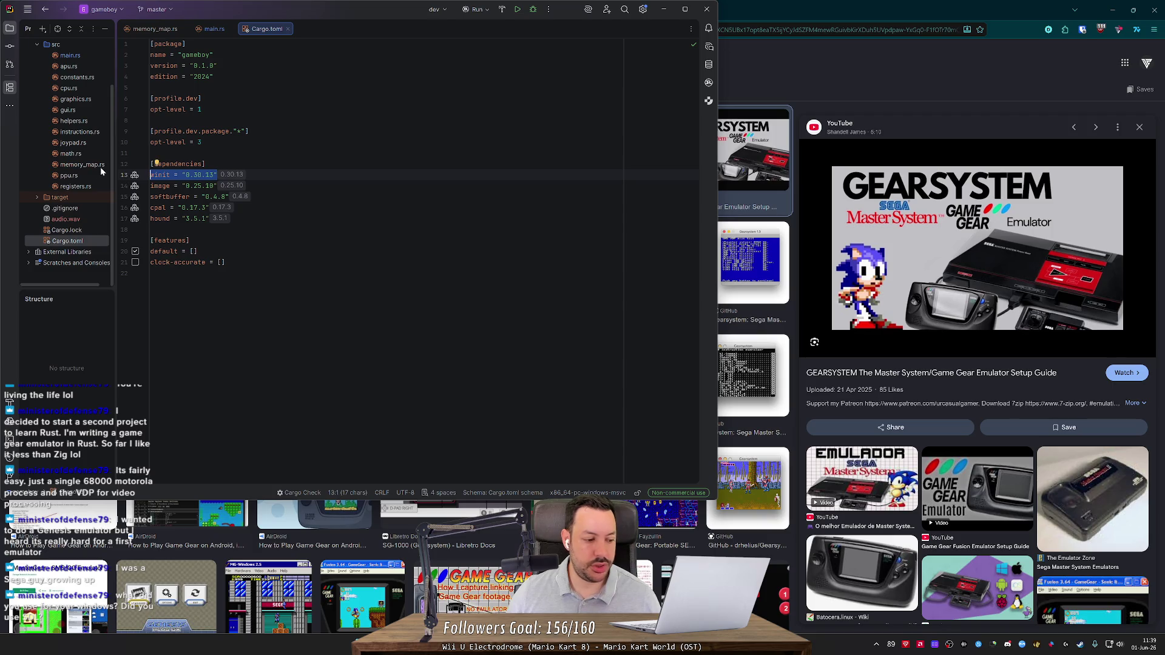
double_click(160, 175)
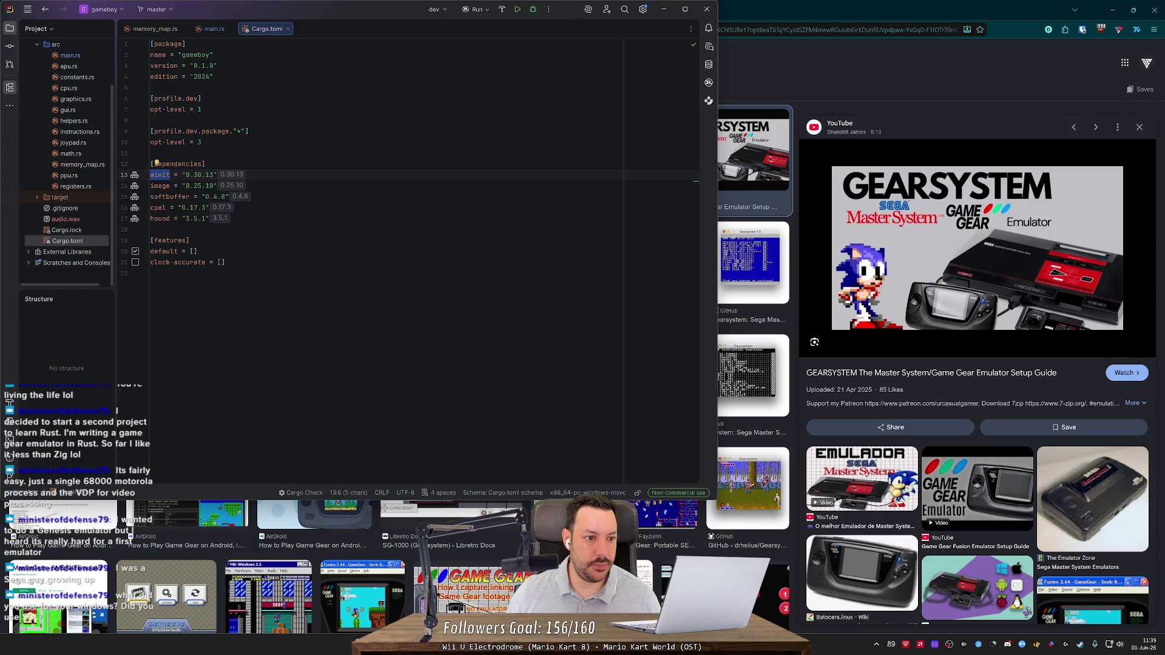
mouse_move(164, 177)
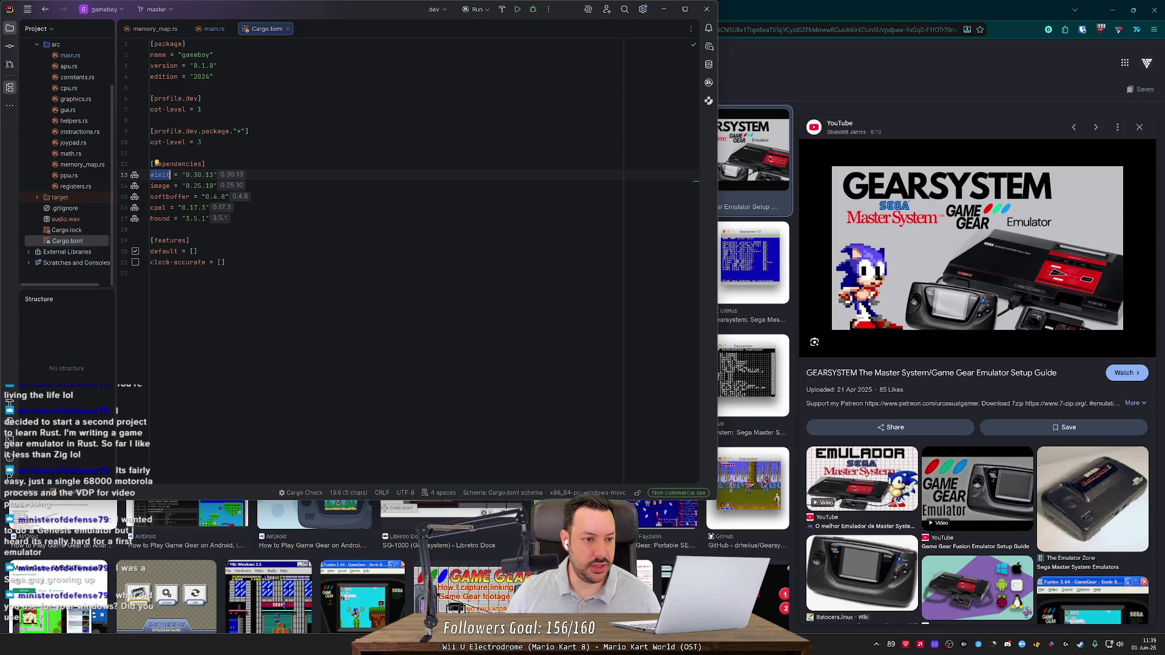
double_click(182, 196)
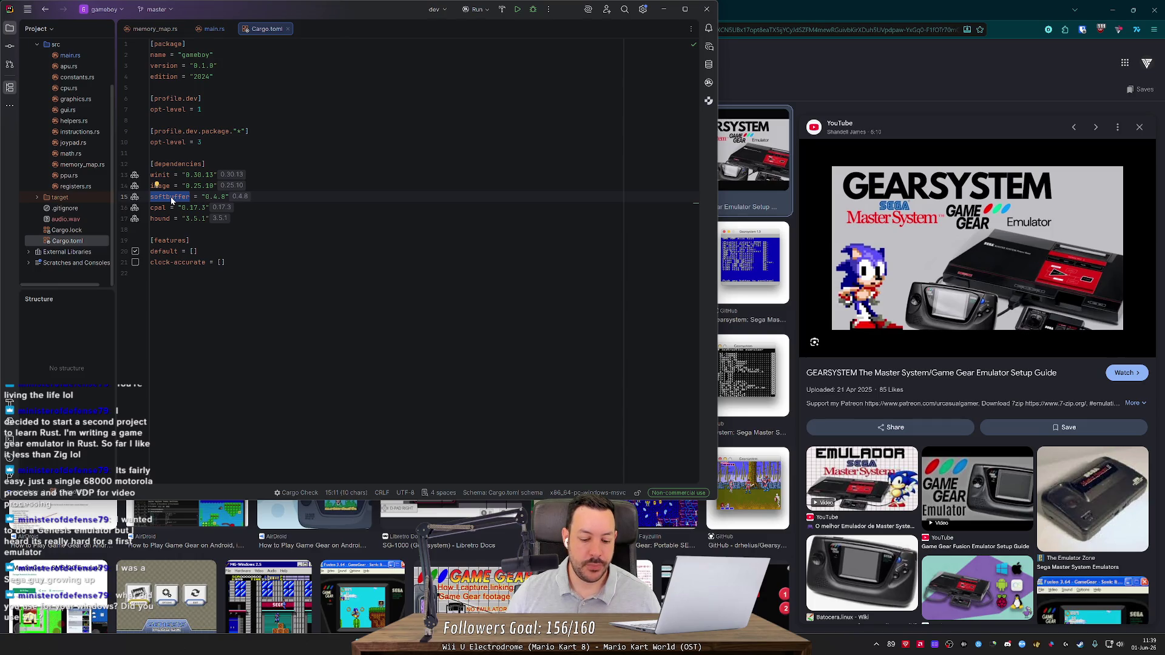
mouse_move(172, 202)
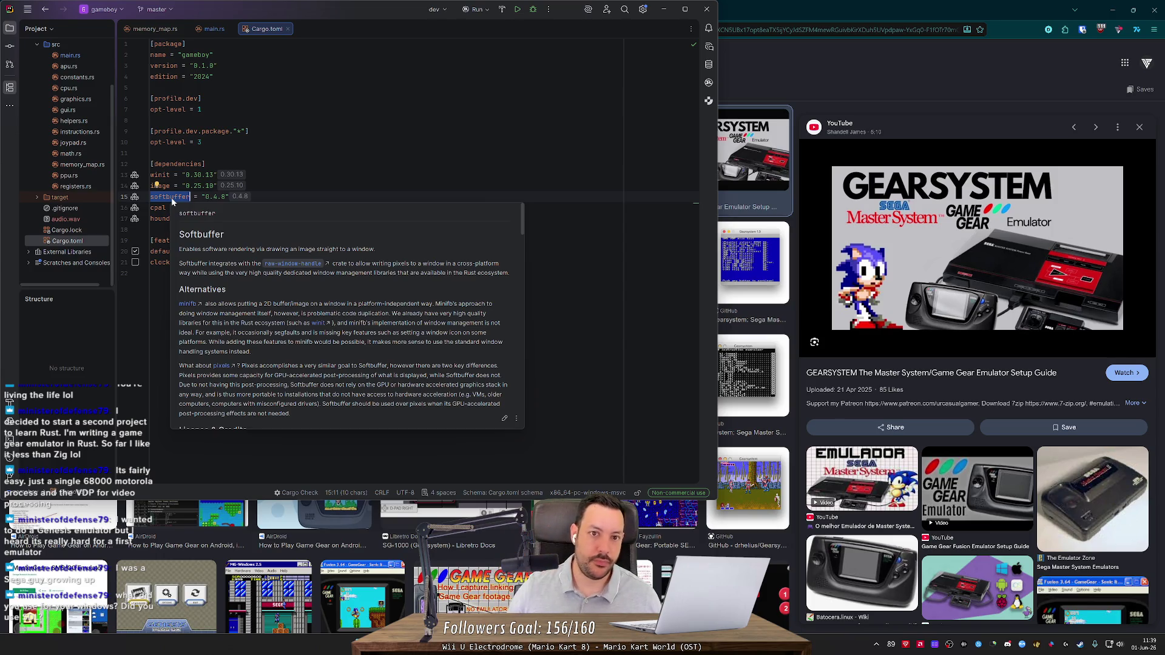
click(517, 9)
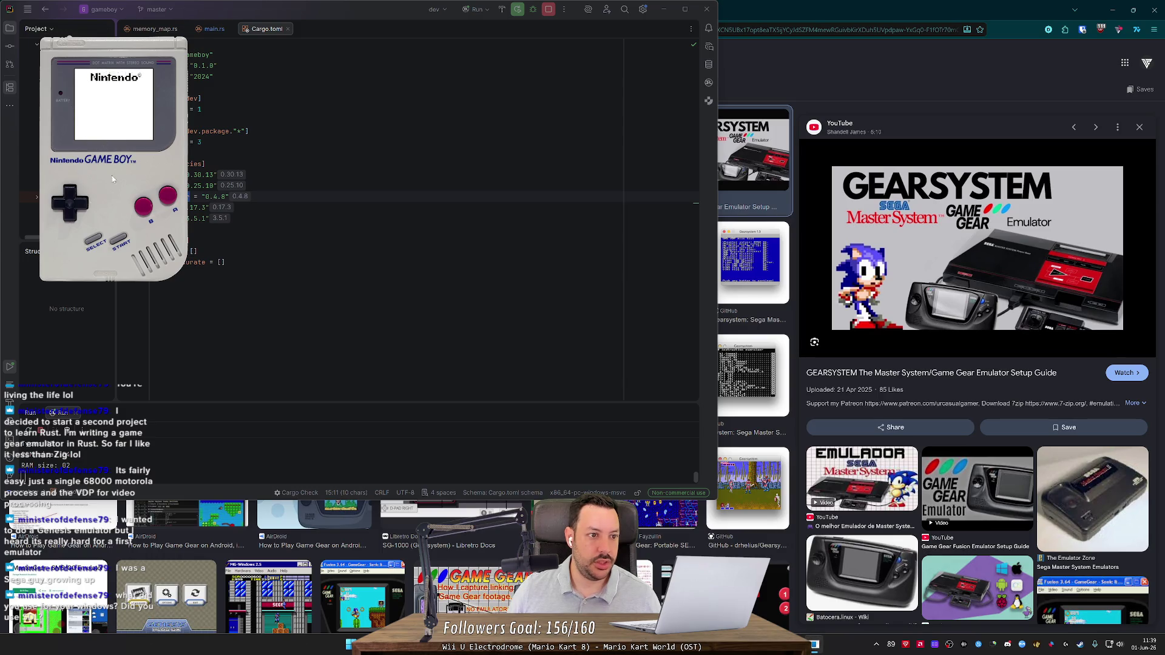
Stop the emulator, relaunch it once, and stop it again.
click(550, 10)
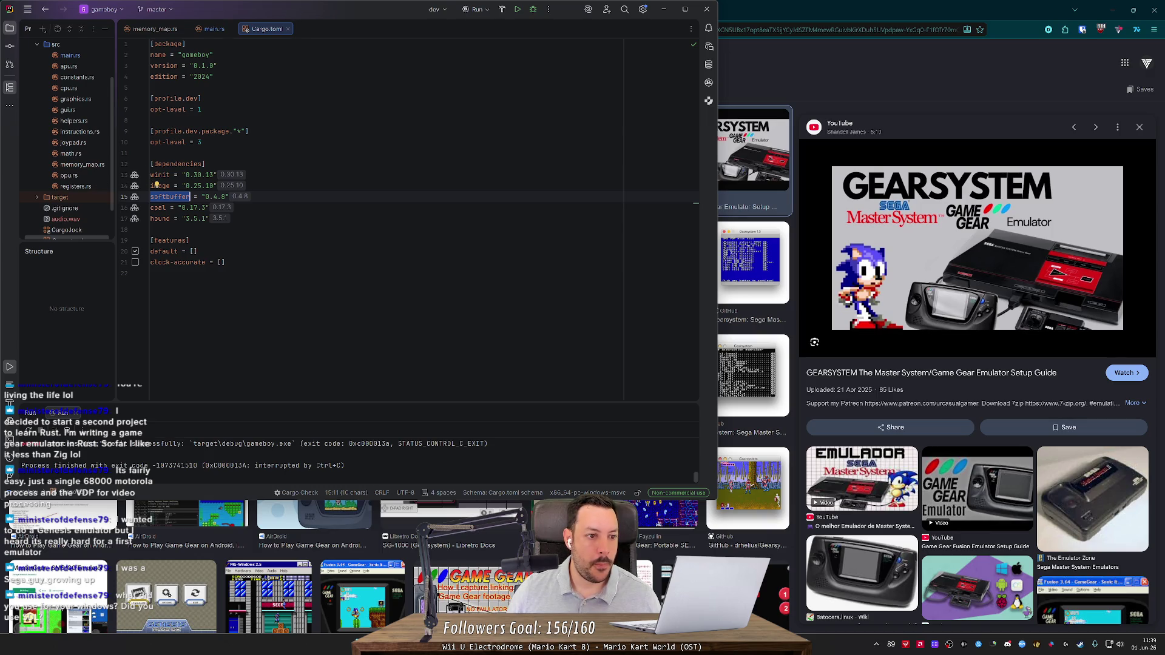
double_click(161, 186)
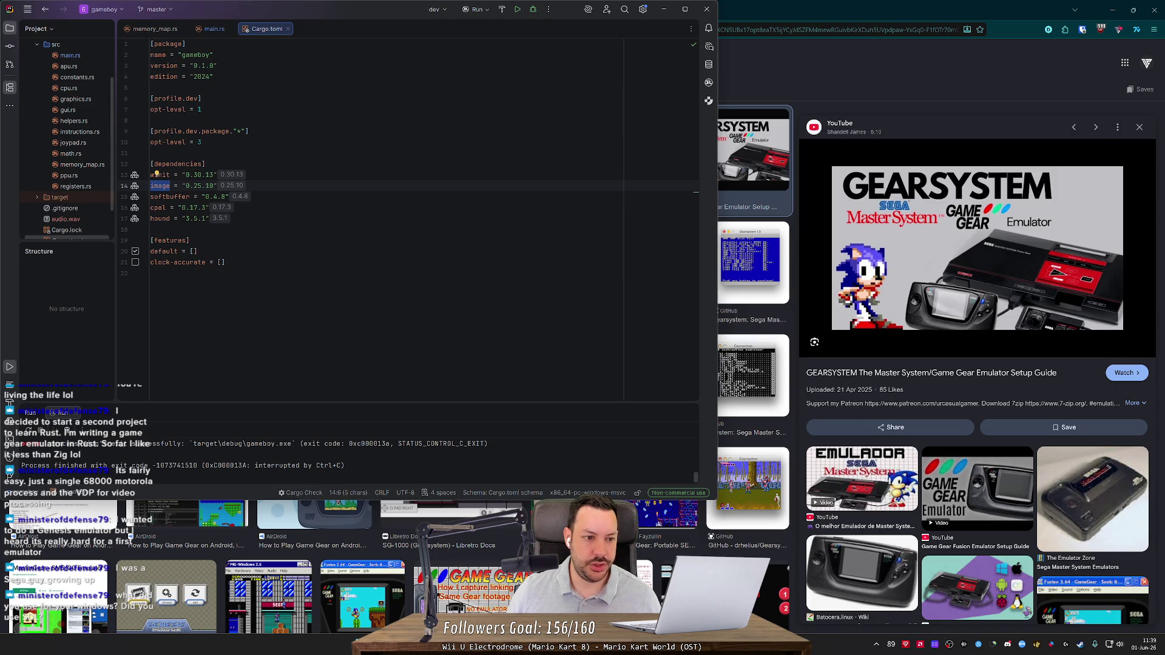
click(517, 9)
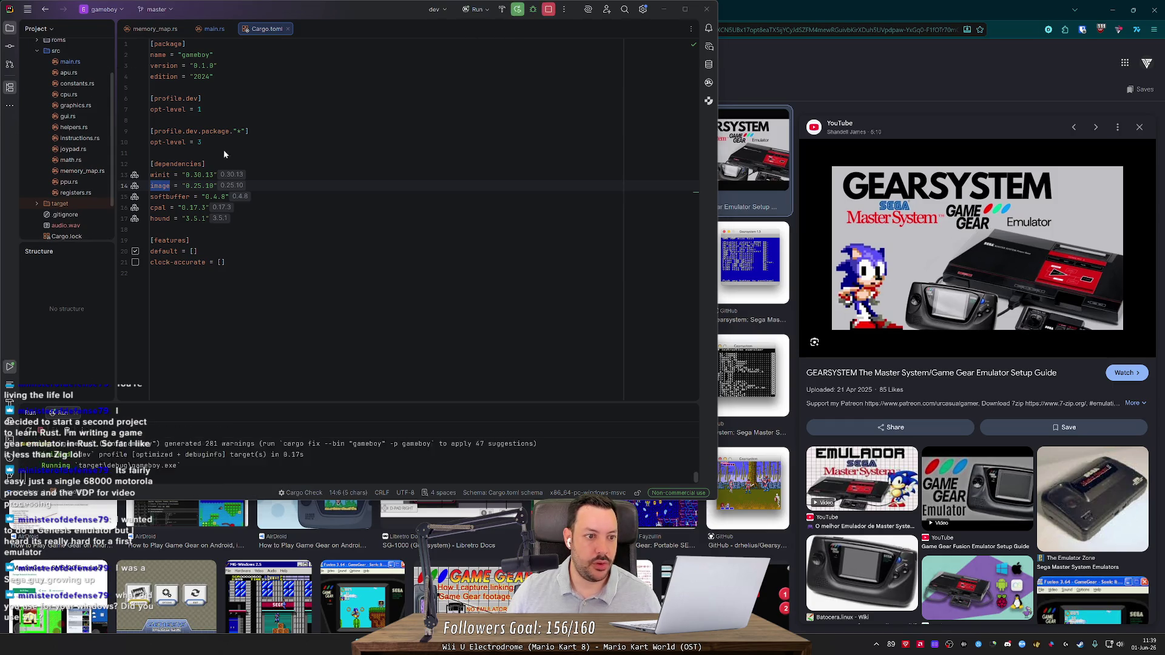
click(548, 9)
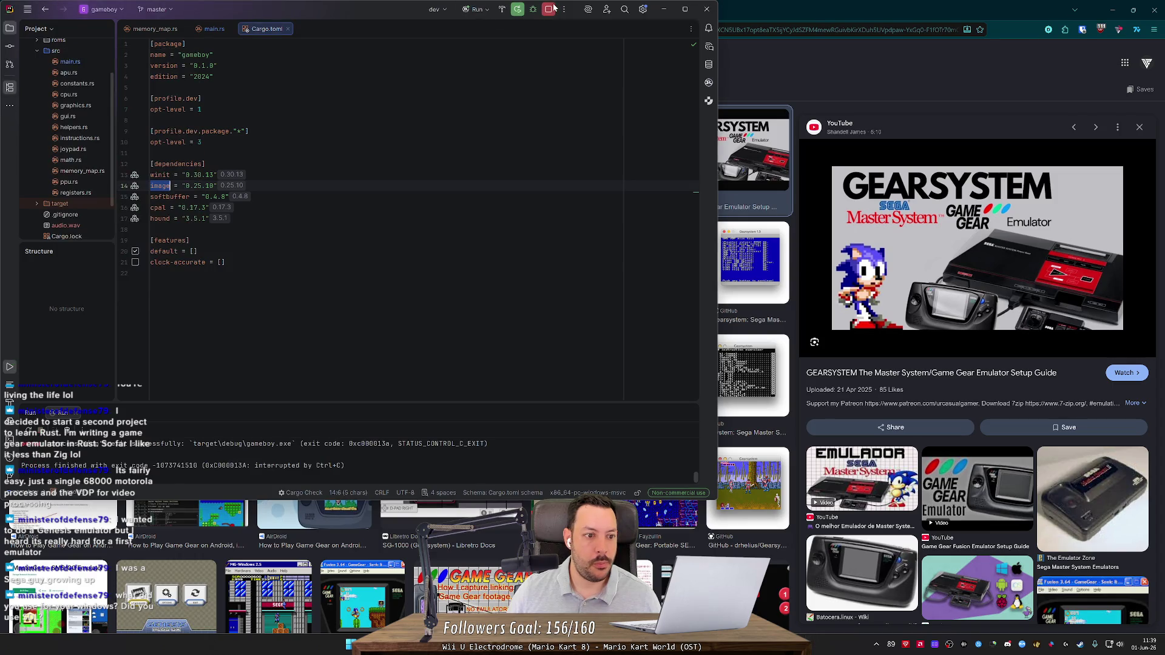
Check the cpal, softbuffer and hound dependency entries in Cargo.toml.
click(158, 208)
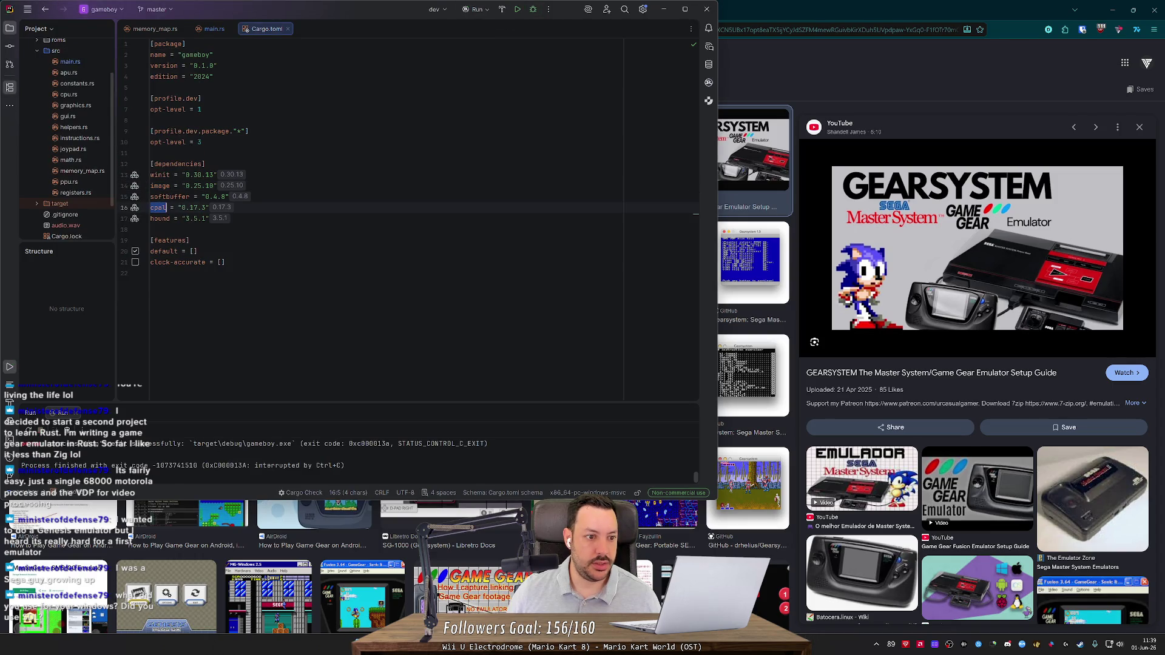
mouse_move(157, 212)
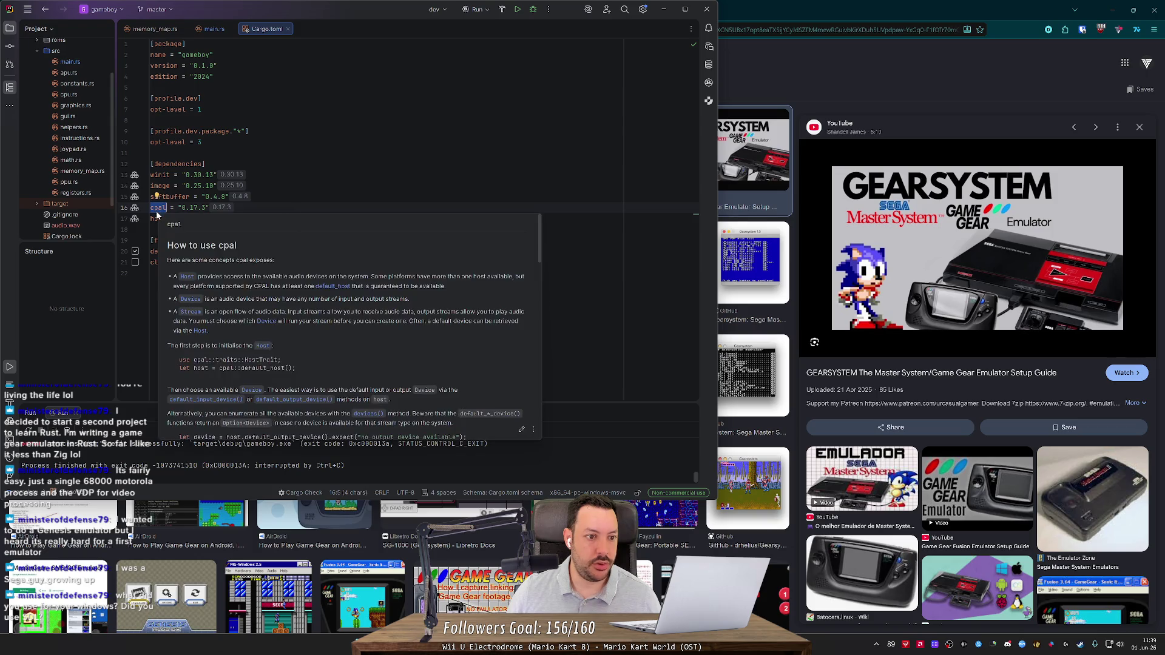
click(205, 196)
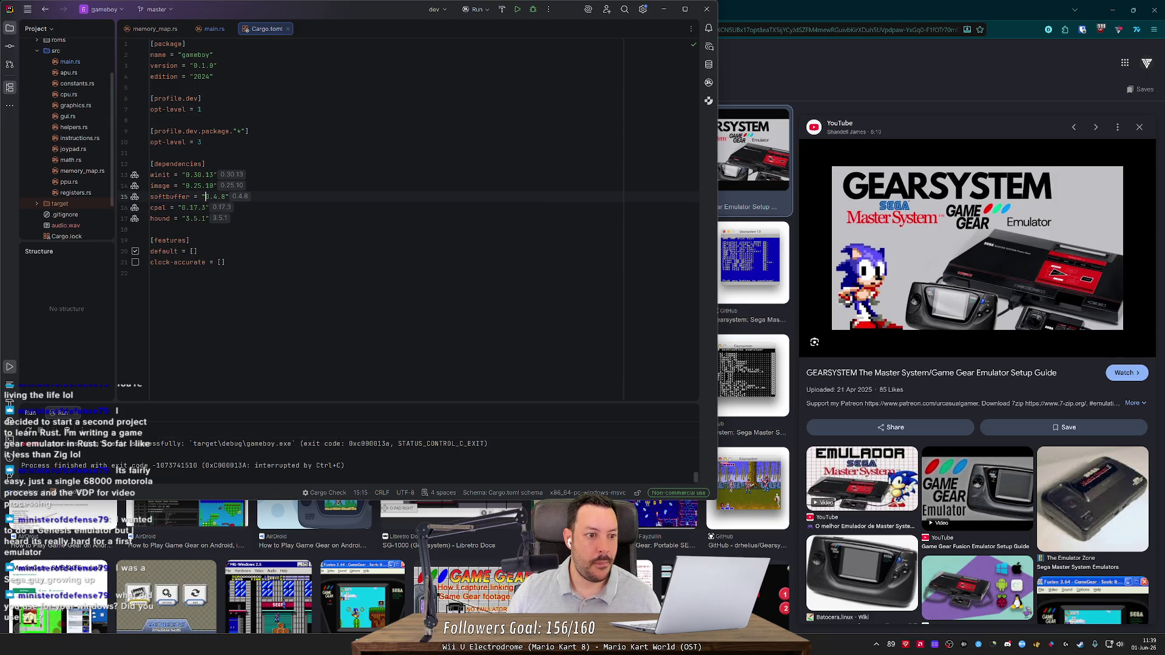
mouse_move(158, 219)
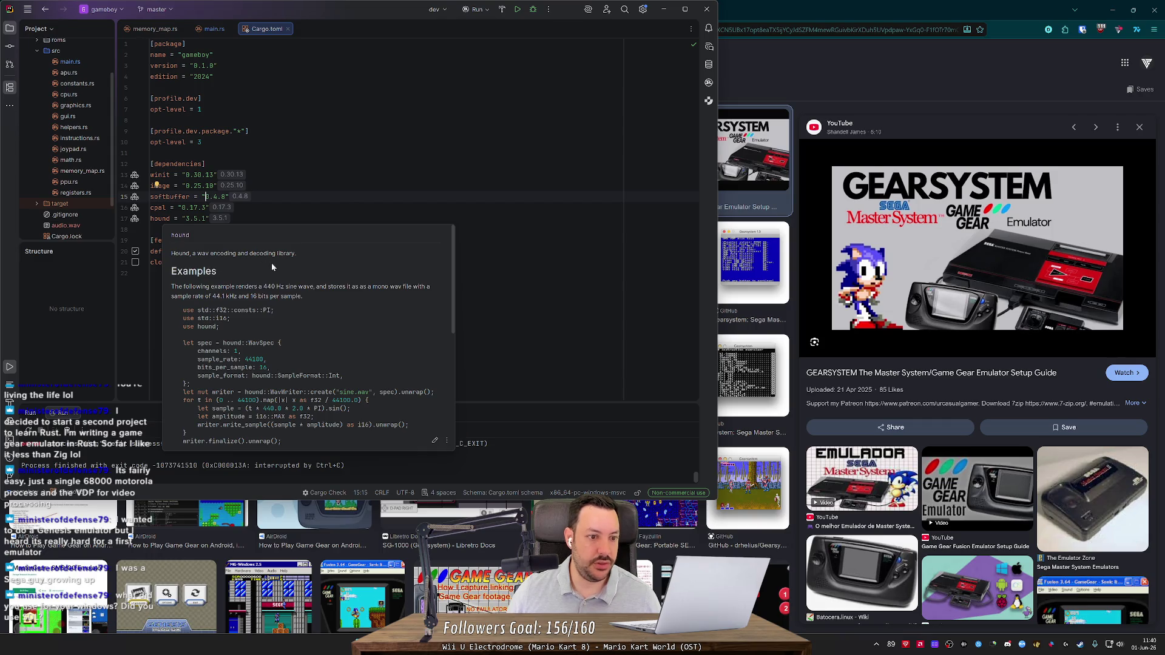
click(194, 218)
double_click(160, 218)
drag(209, 219, 154, 222)
key(Escape)
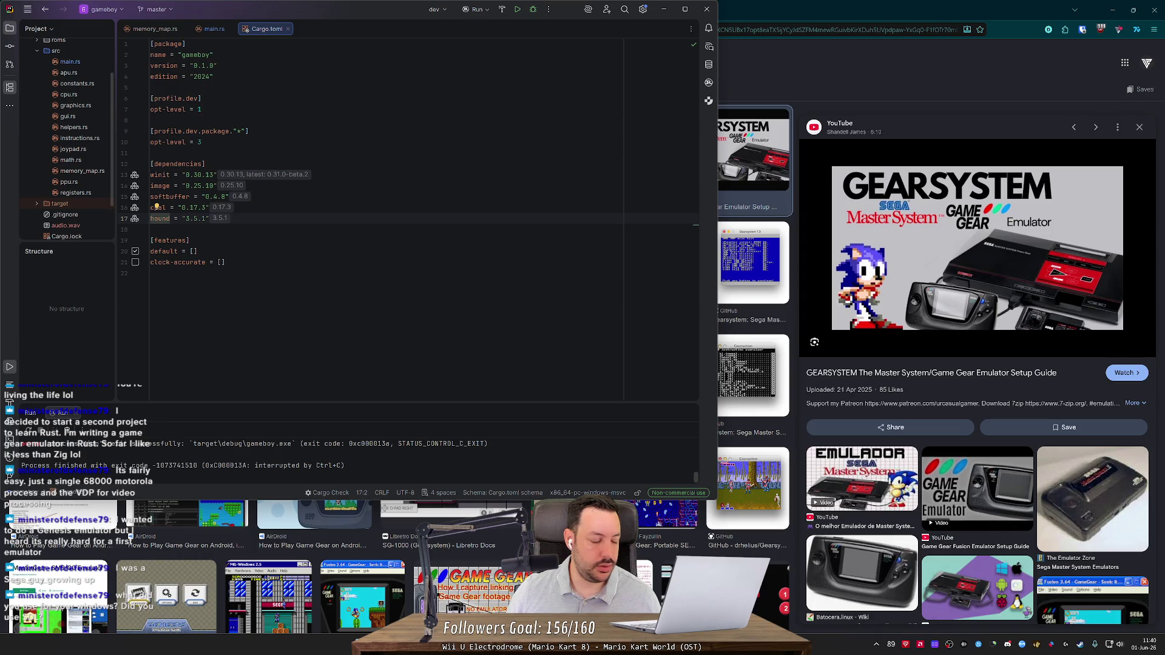
key(super)
key(Escape)
triple_click(234, 222)
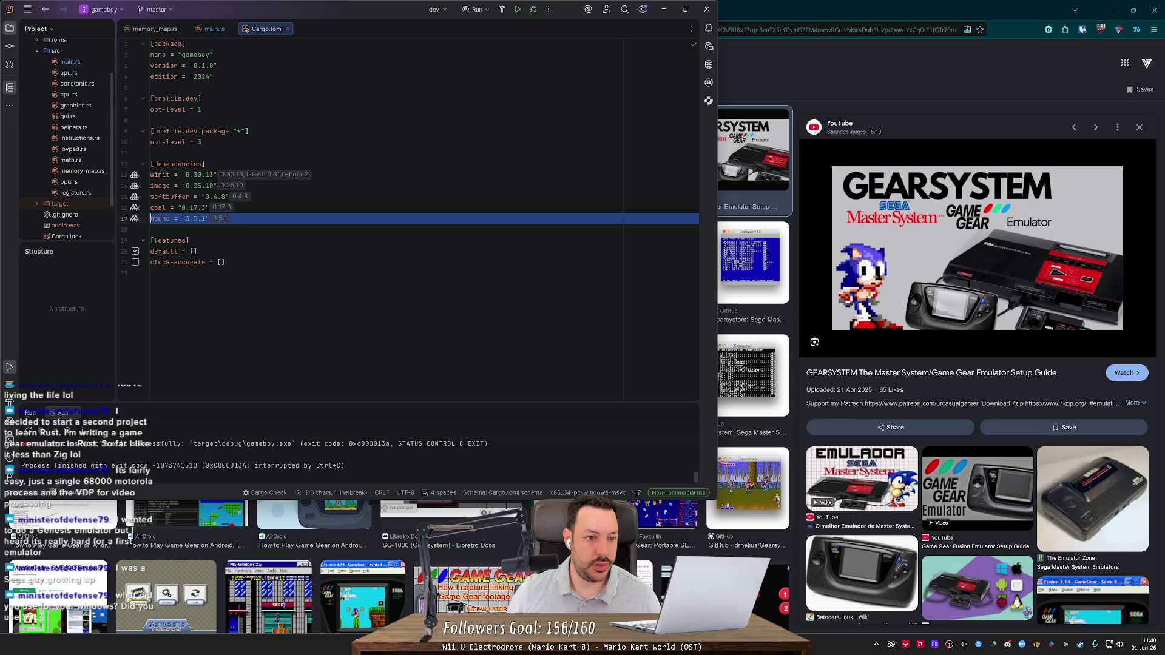
key(Down)
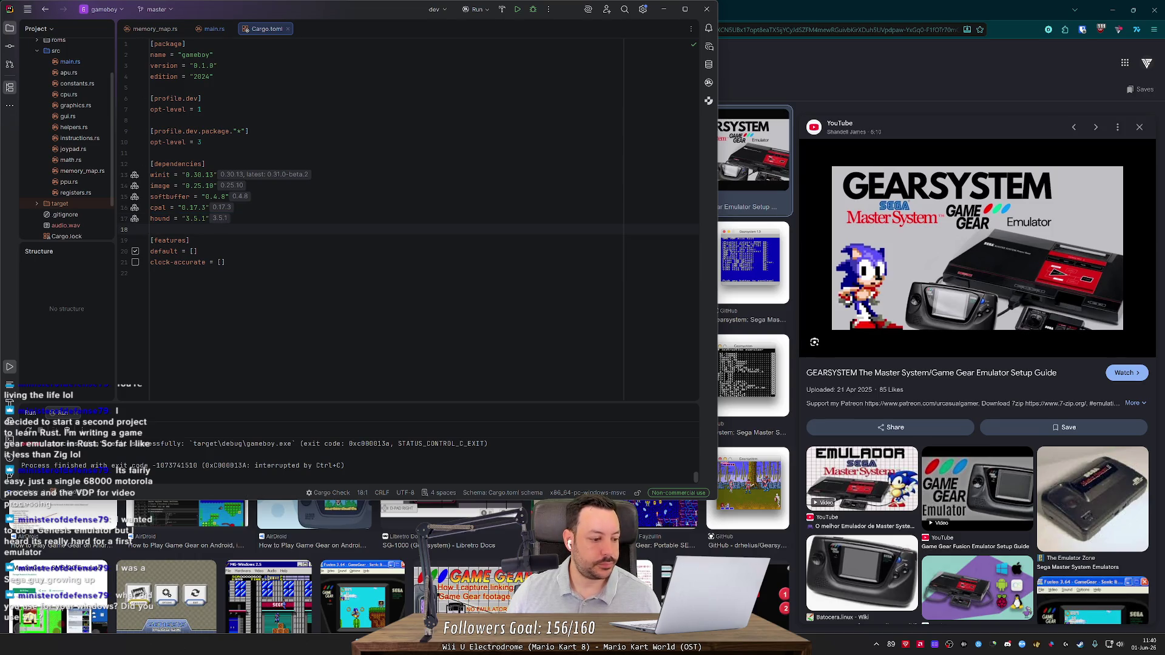
drag(103, 230, 103, 176)
mouse_move(104, 229)
mouse_down()
mouse_move(103, 213)
mouse_move(79, 220)
mouse_up()
key(BackSpace)
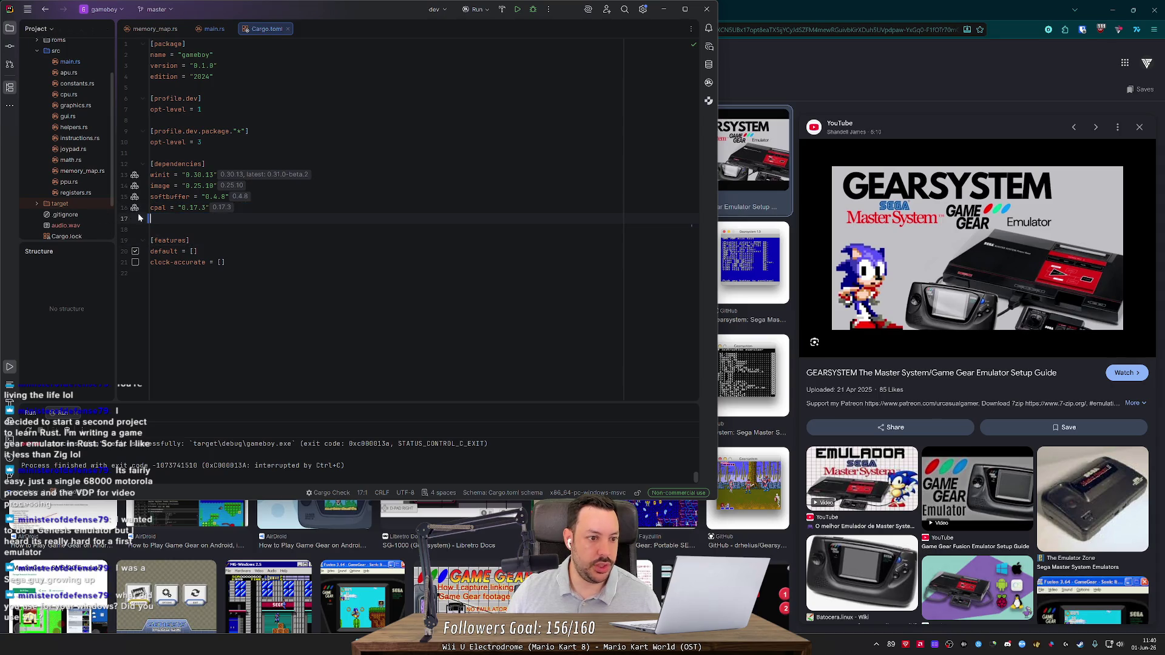
key(shift+Up)
key(shift+Up)
key(shift+Up)
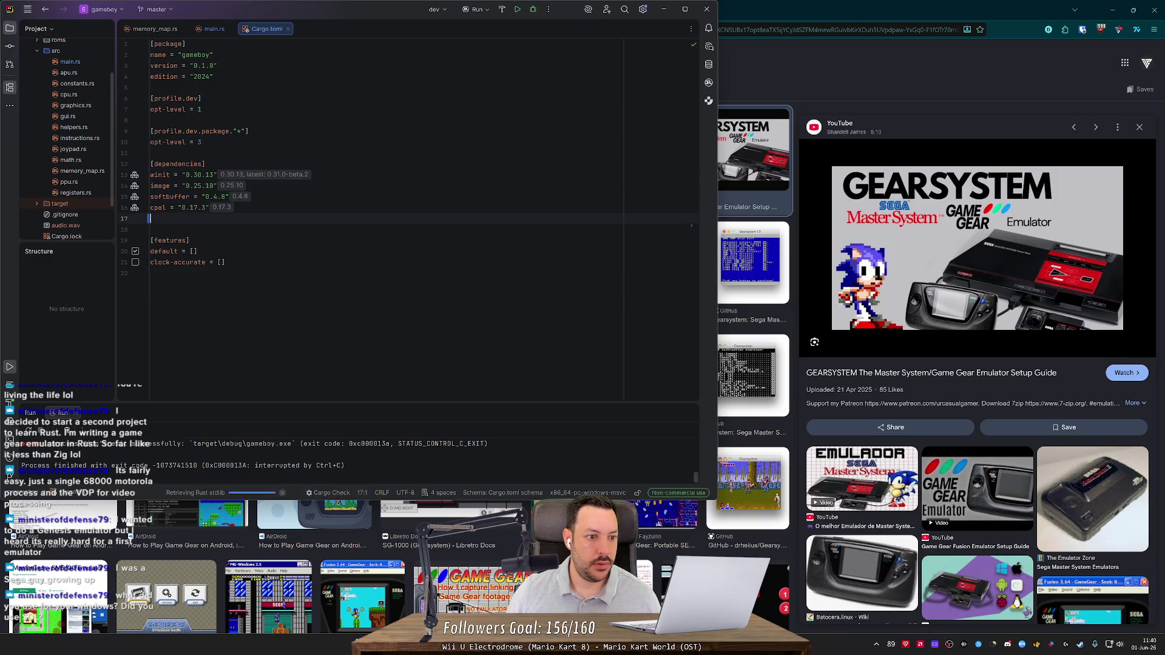
key(ctrl+z)
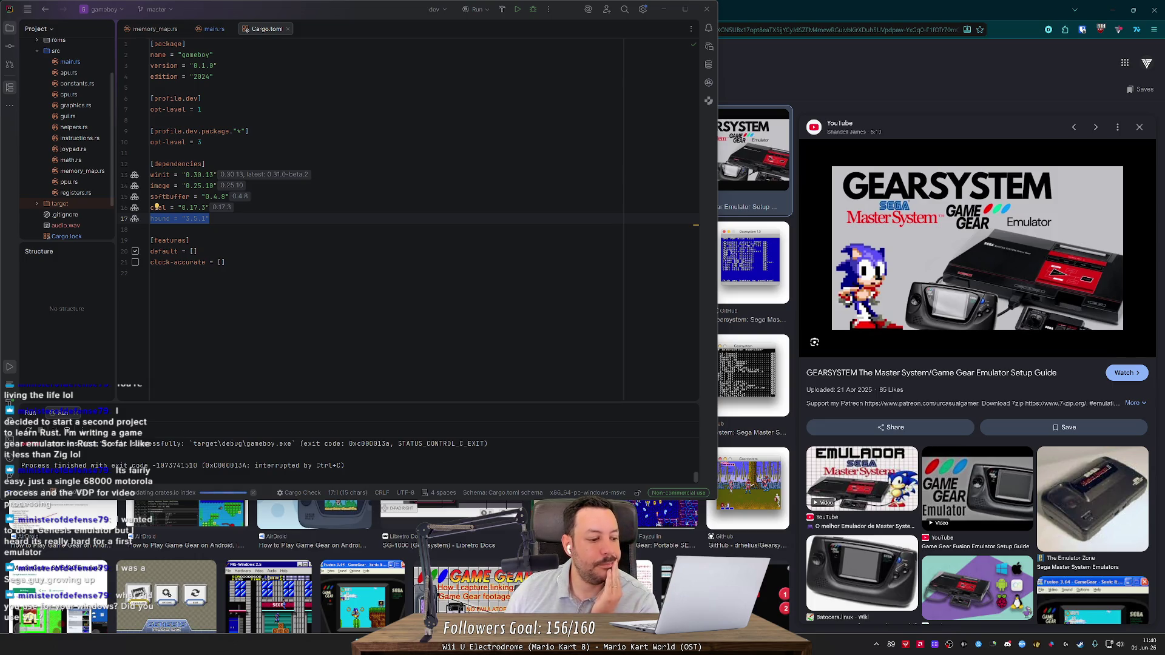
key(Down)
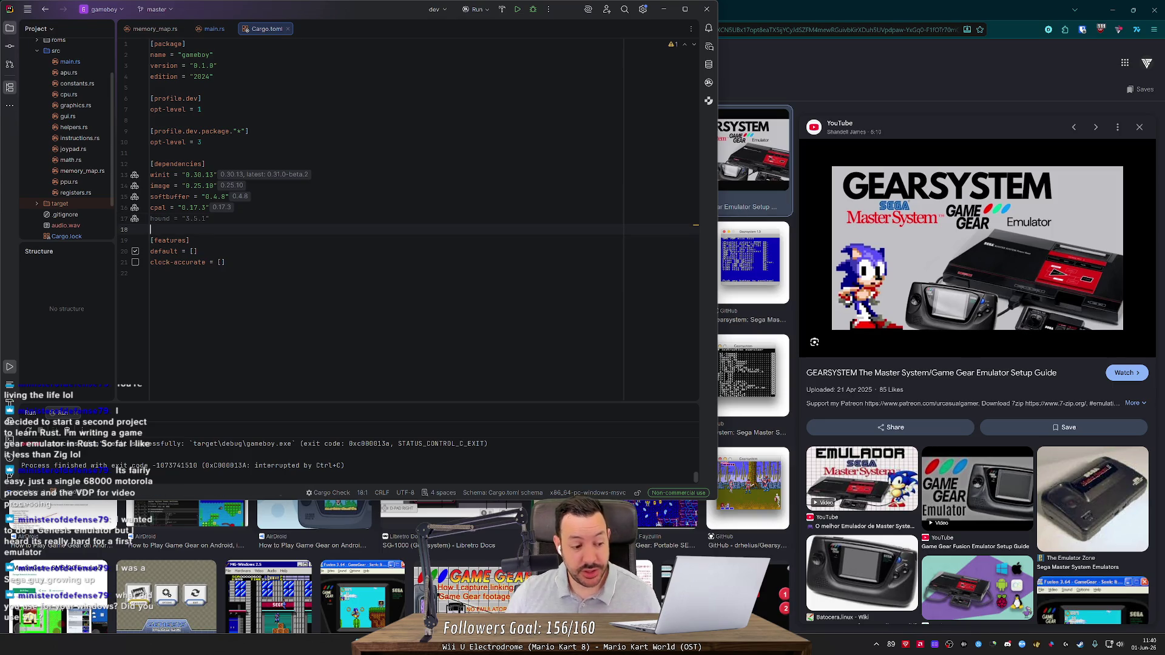
drag(231, 218, 128, 177)
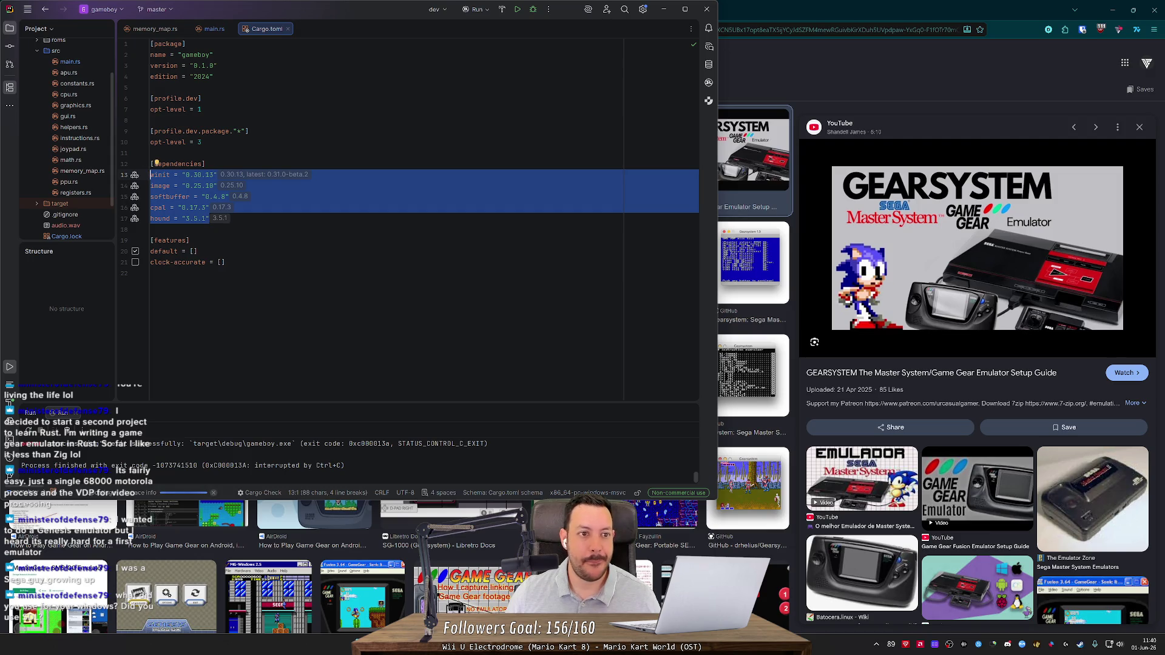
key(Right)
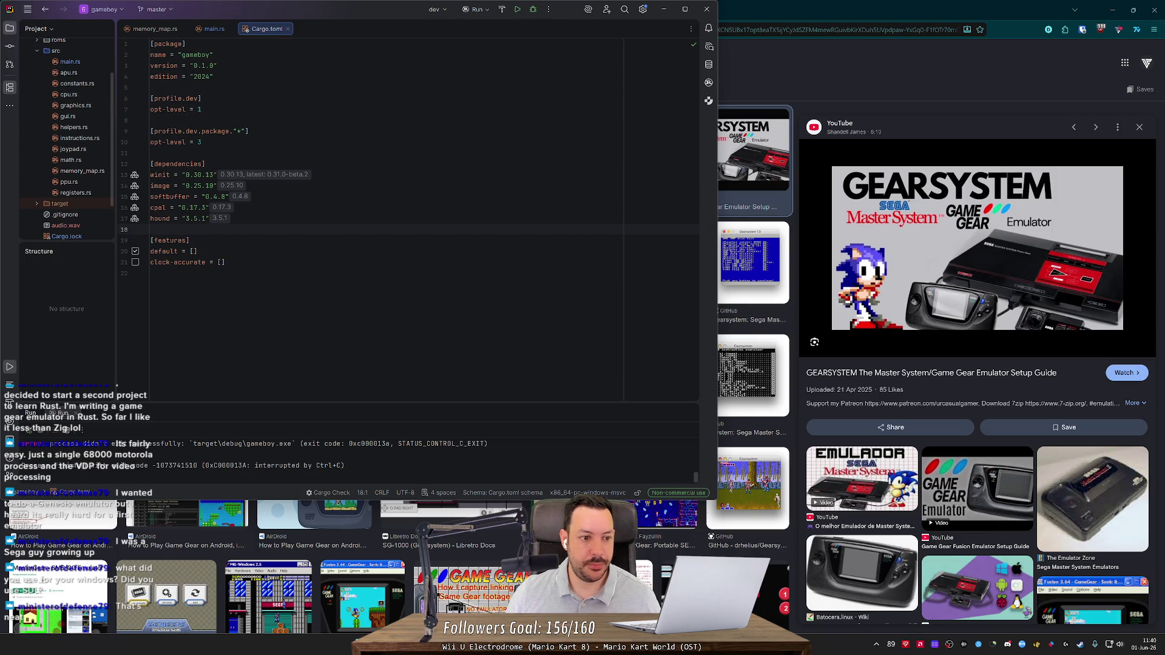
click(664, 9)
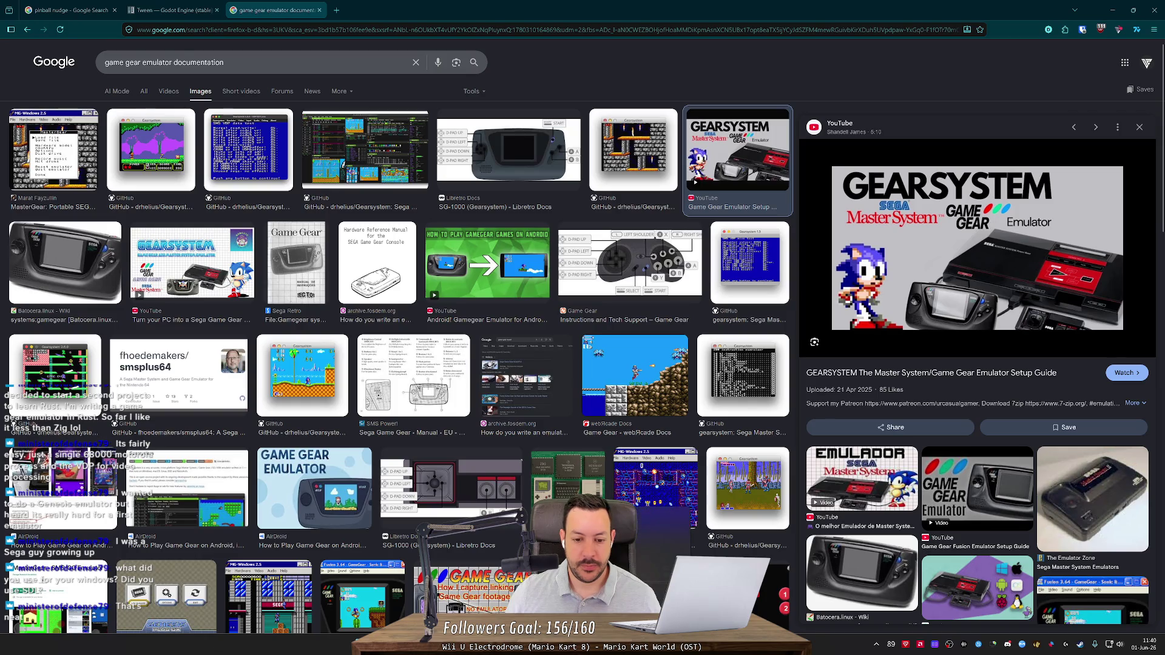
Quit the image-search browser with Alt+F4 and minimize the Godot docs window.
key(alt+F4)
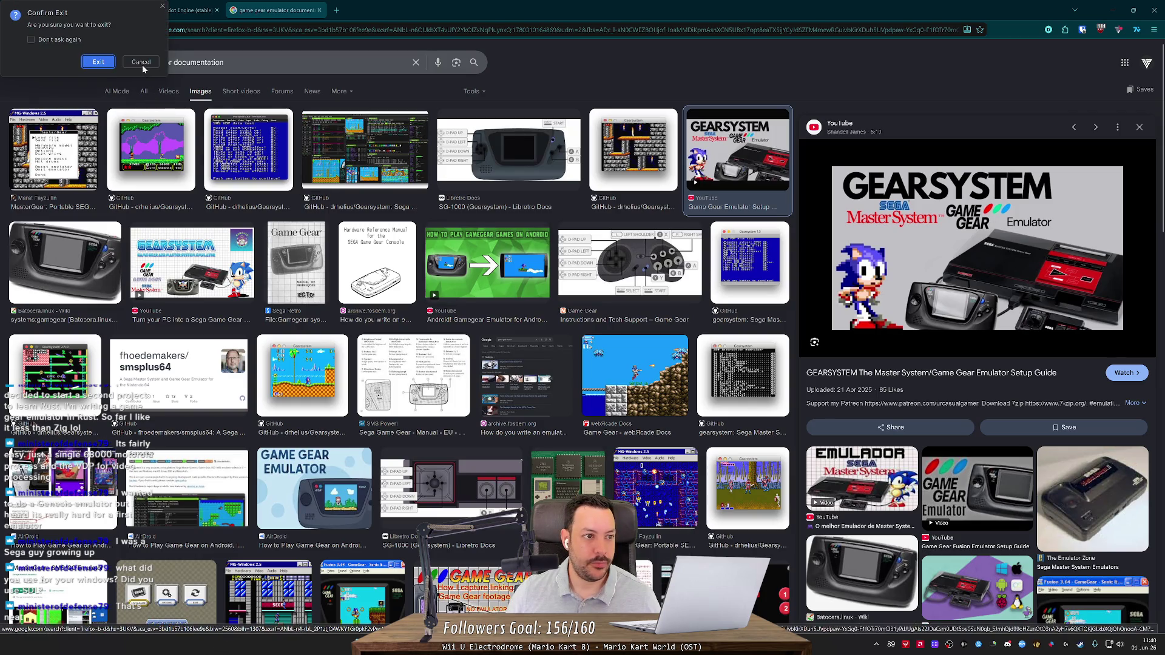
click(94, 63)
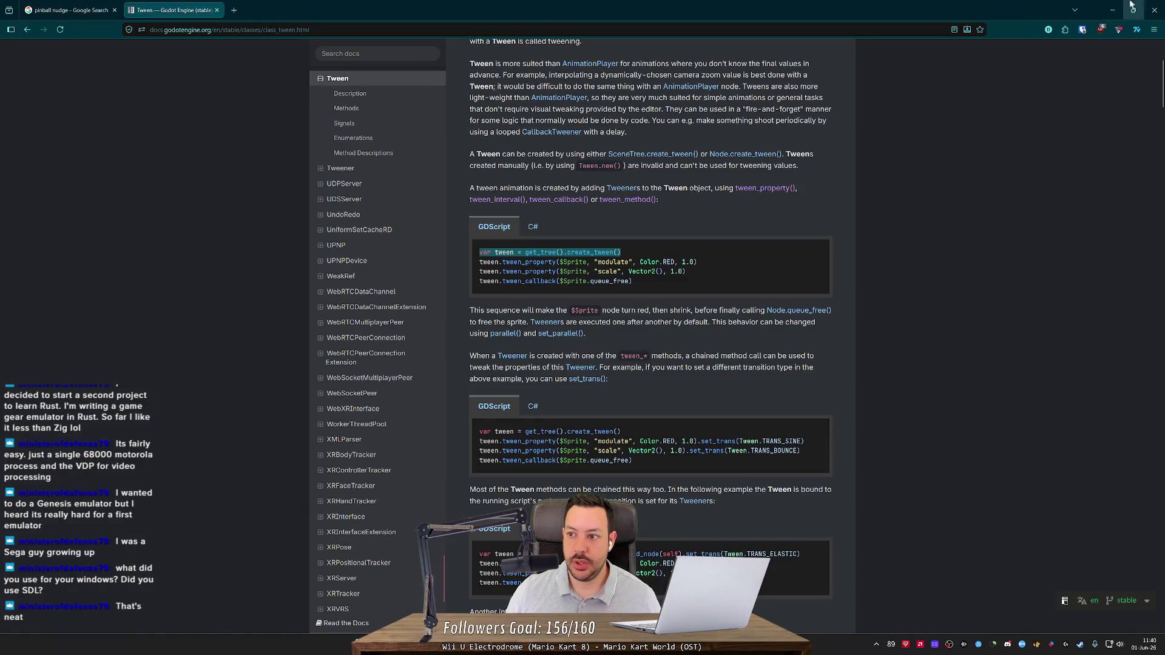
click(1113, 7)
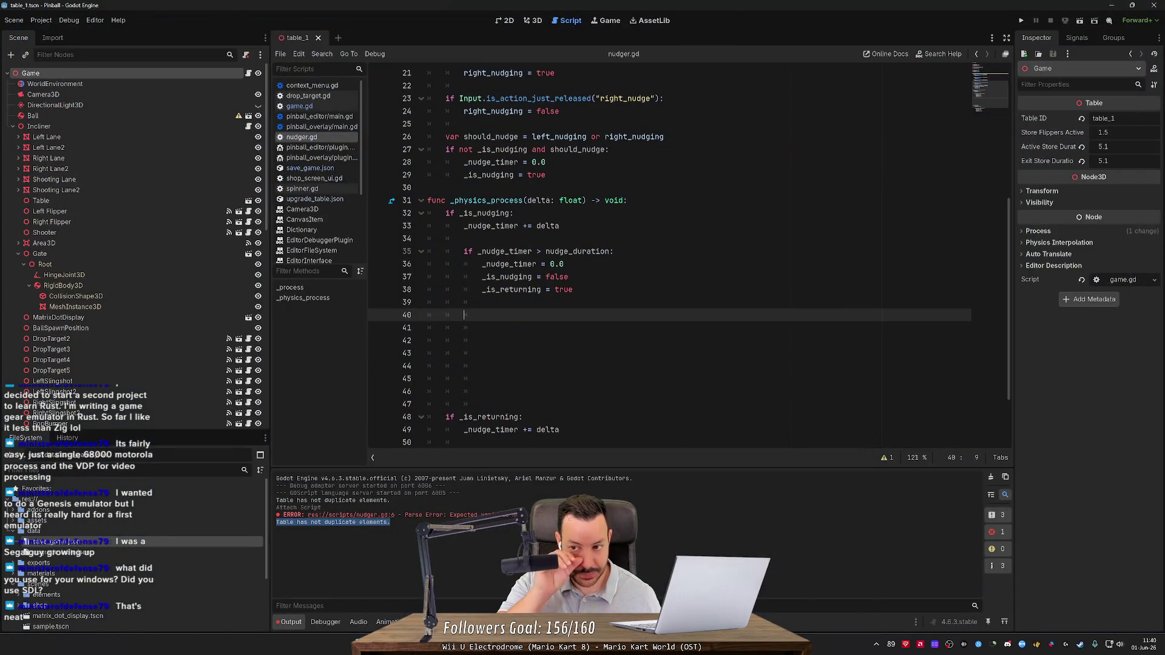
Switch to the 3D view and orbit to an angled side view of the table.
click(532, 20)
drag(642, 266, 547, 270)
drag(546, 161, 547, 203)
mouse_move(709, 457)
mouse_down()
mouse_move(1013, 146)
mouse_move(534, 113)
mouse_move(320, 176)
mouse_move(635, 323)
mouse_move(658, 304)
mouse_up()
Move the Incliner node along Z toward the camera, to position 0.52, 0.0, 6.812.
click(635, 323)
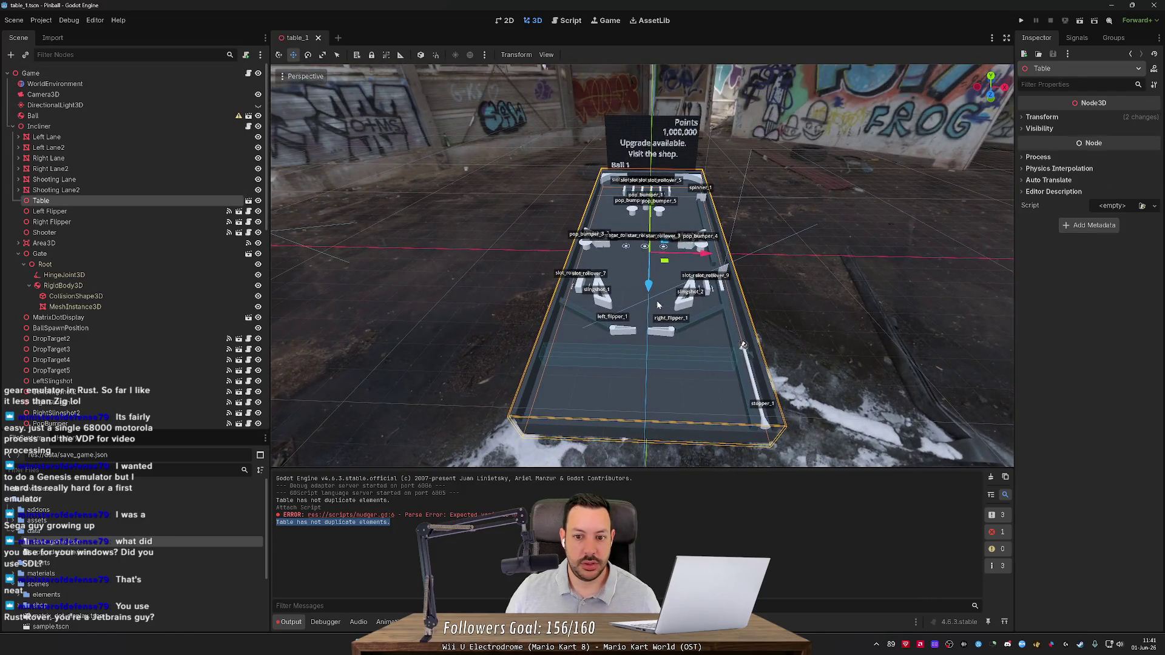
click(123, 126)
drag(712, 257, 712, 252)
drag(649, 286, 645, 315)
scroll(739, 272, up, 1)
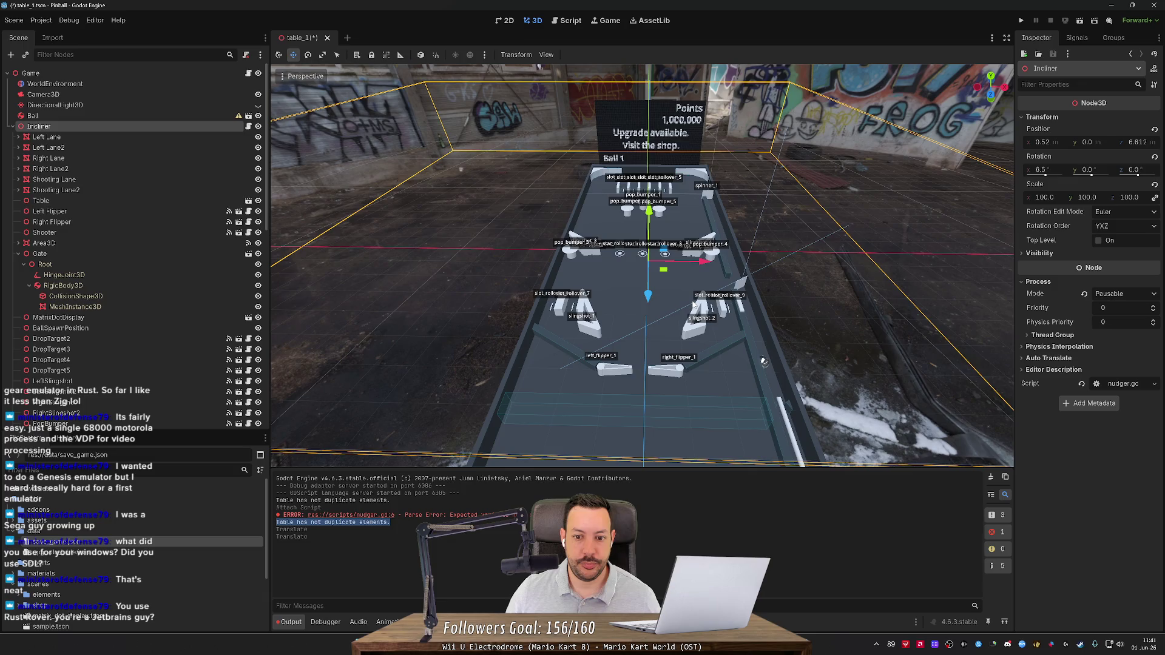
Undo the Incliner move and the attached script change.
key(ctrl+z)
drag(694, 305, 693, 340)
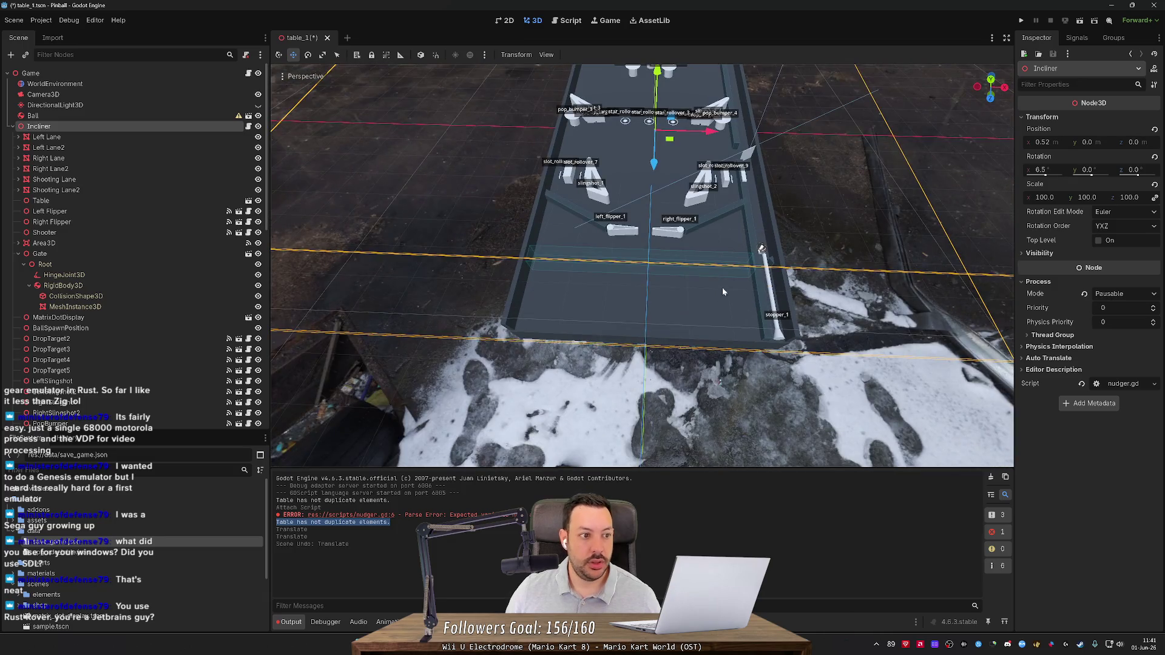
key(ctrl+z)
key(ctrl+z)
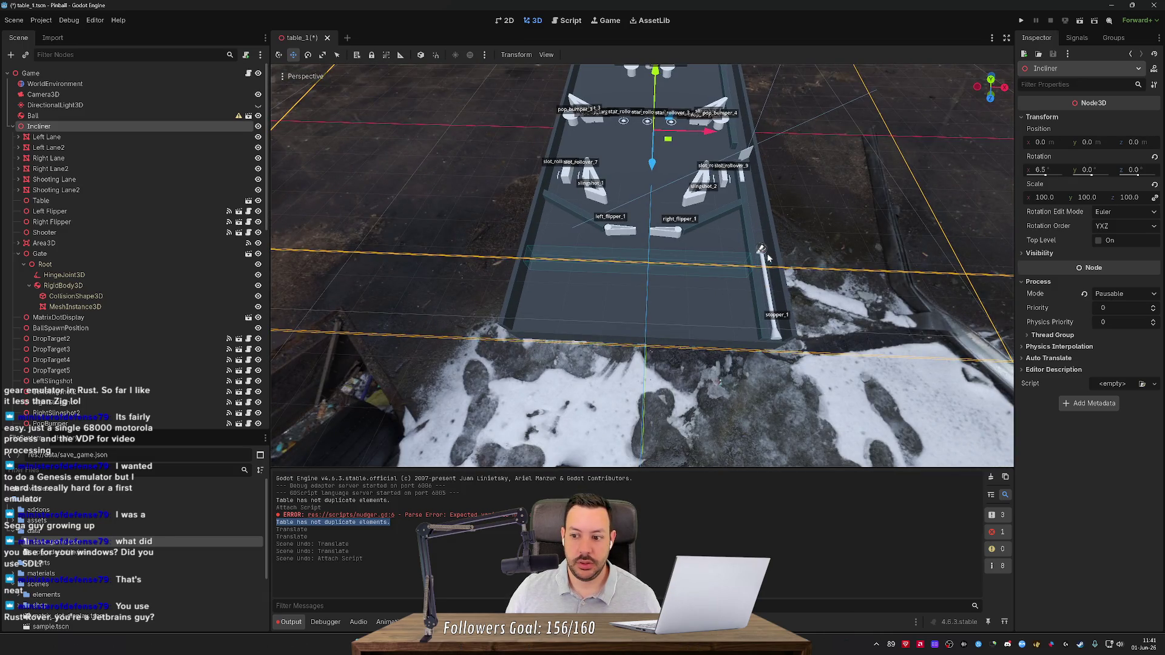
drag(768, 257, 737, 242)
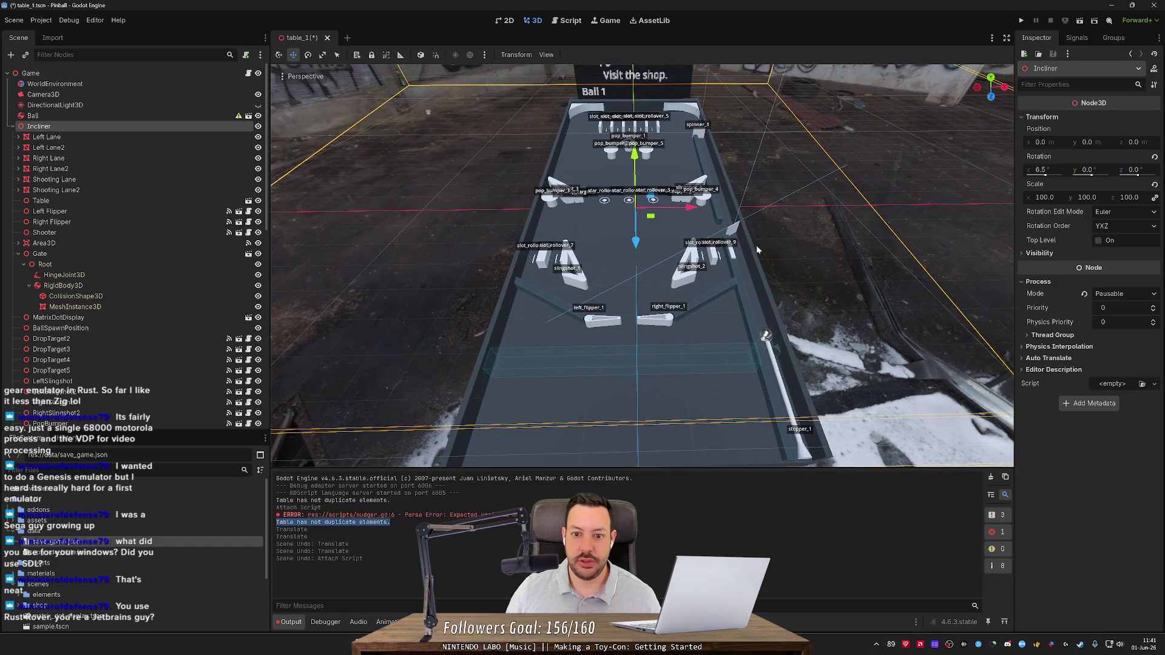
Rotate the Incliner about -6.5 degrees, then undo that rotation.
key(e)
click(658, 228)
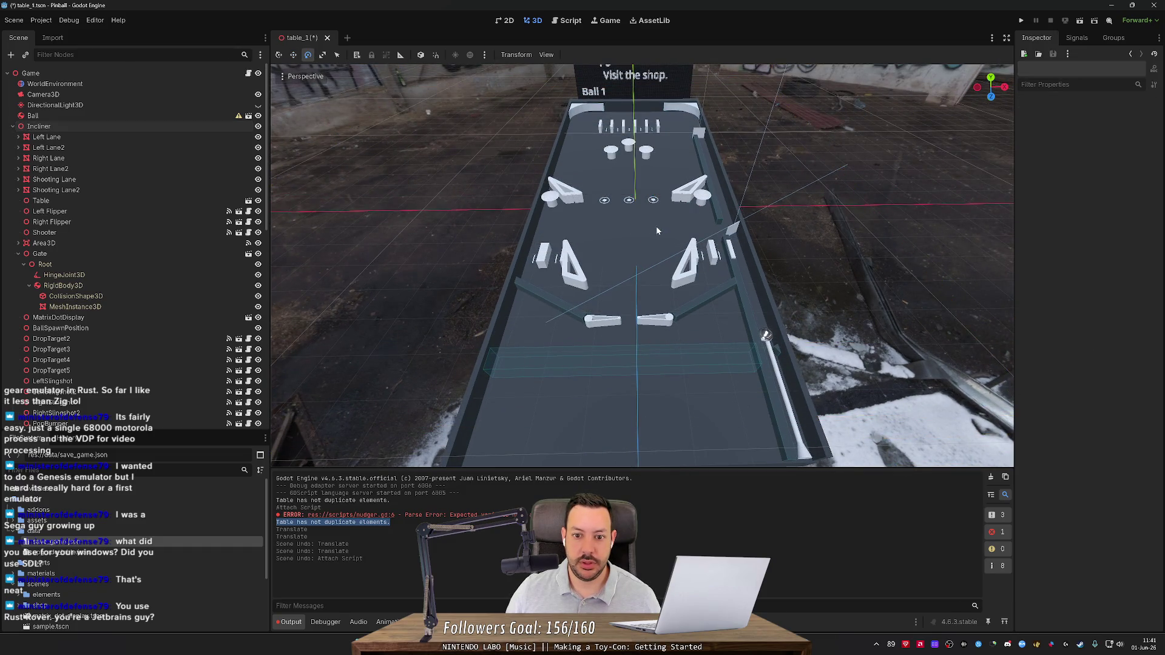
click(39, 126)
drag(658, 229, 669, 235)
key(ctrl+z)
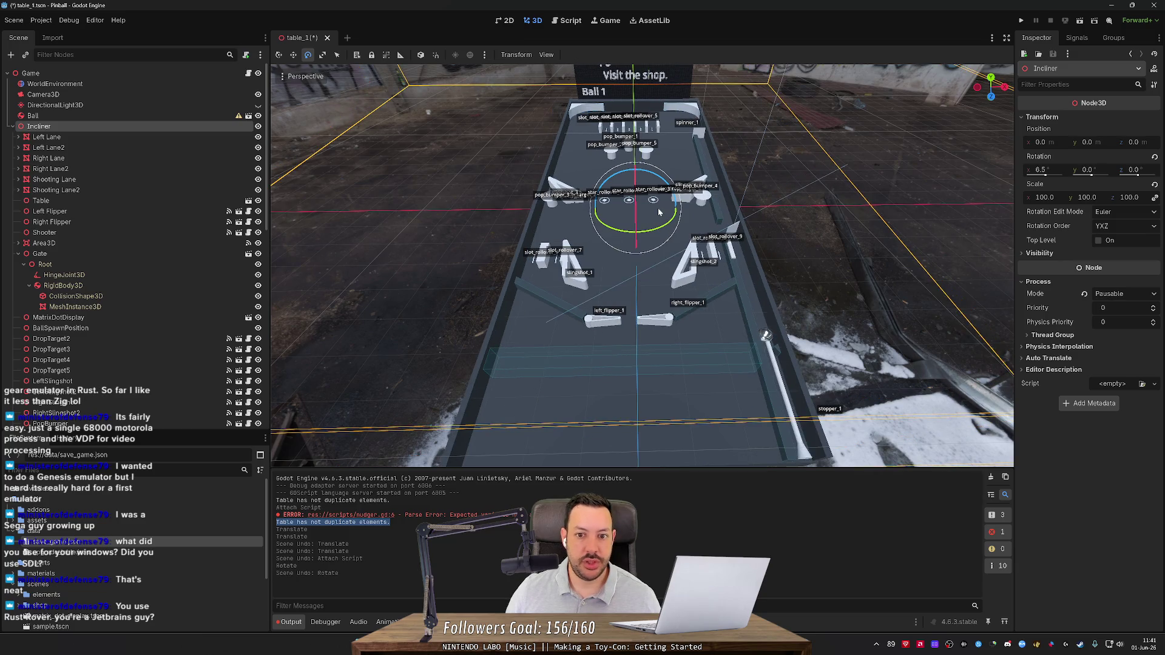
Reselect the Incliner node with the Move tool active.
click(923, 166)
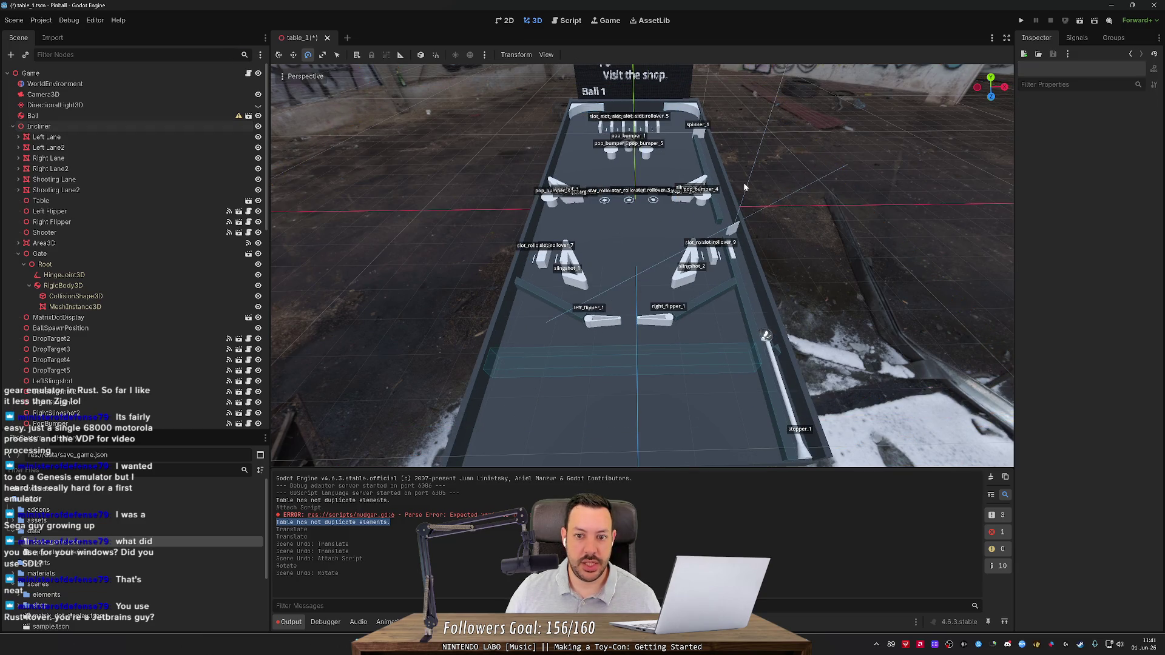
click(117, 127)
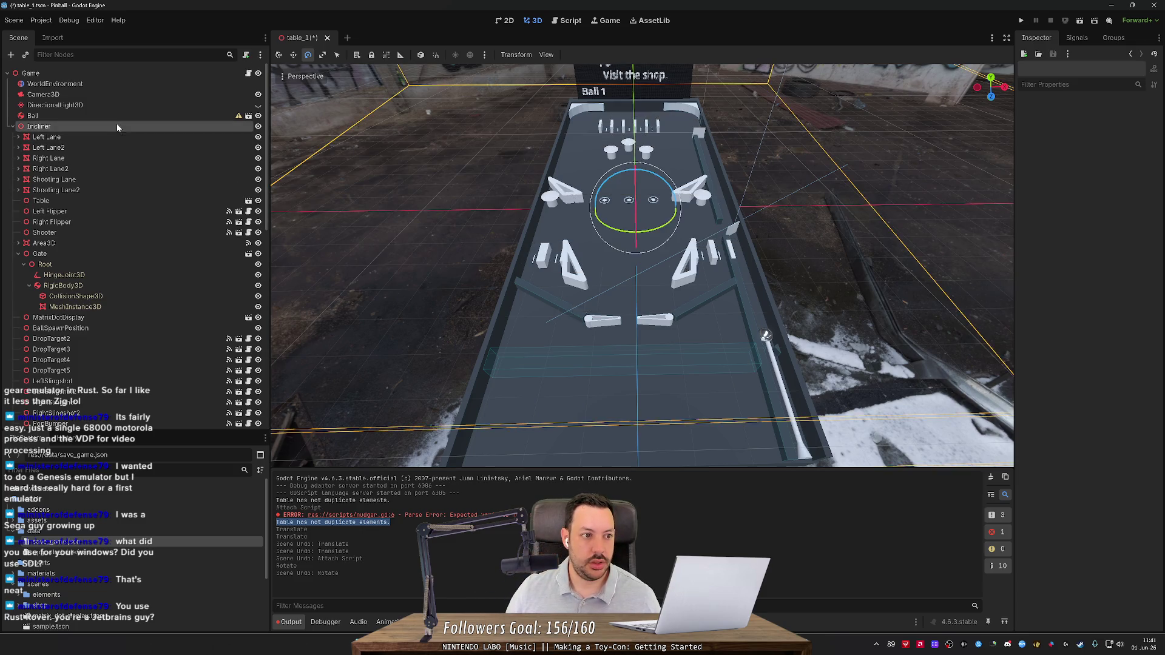
scroll(880, 188, down, 3)
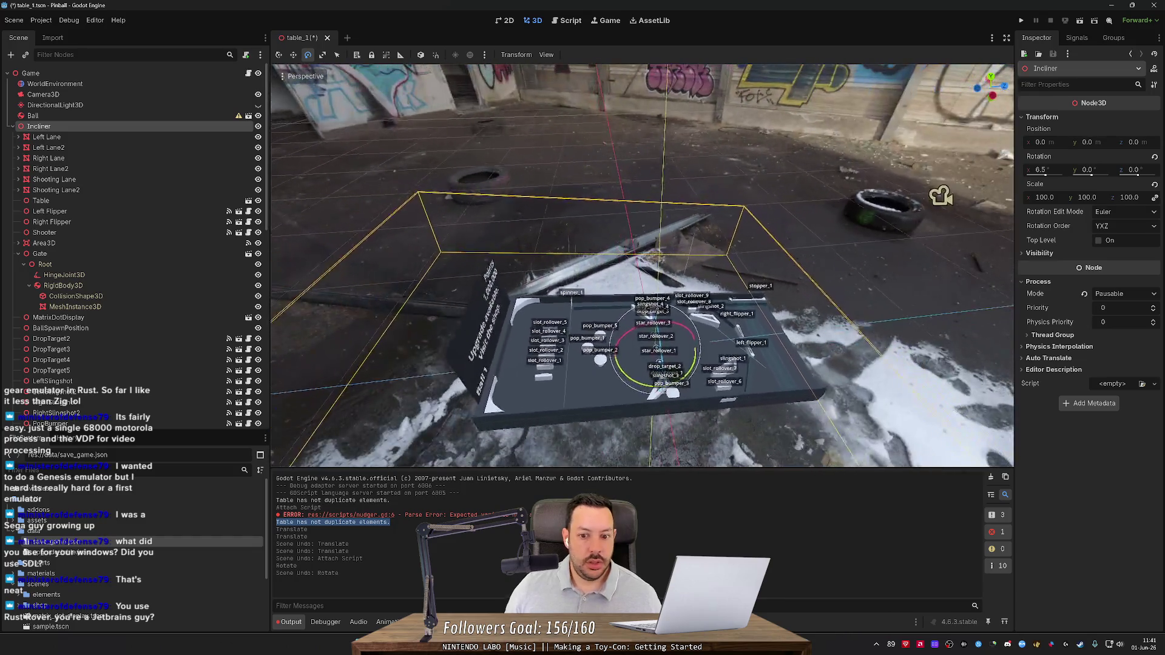
key(w)
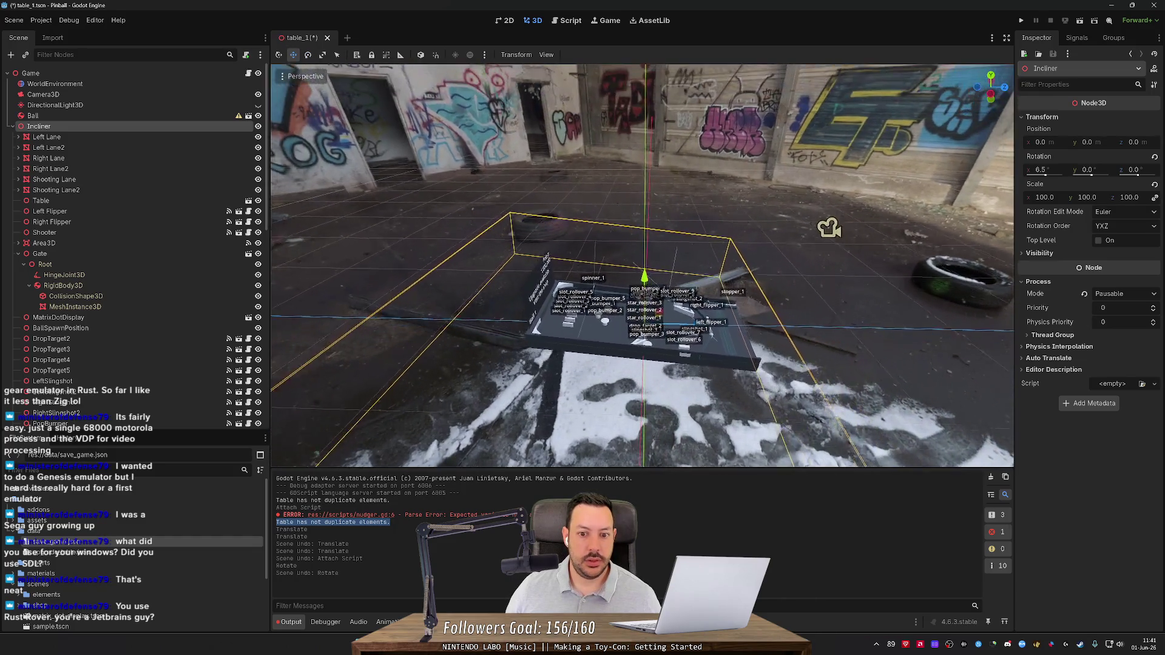
click(159, 137)
click(160, 126)
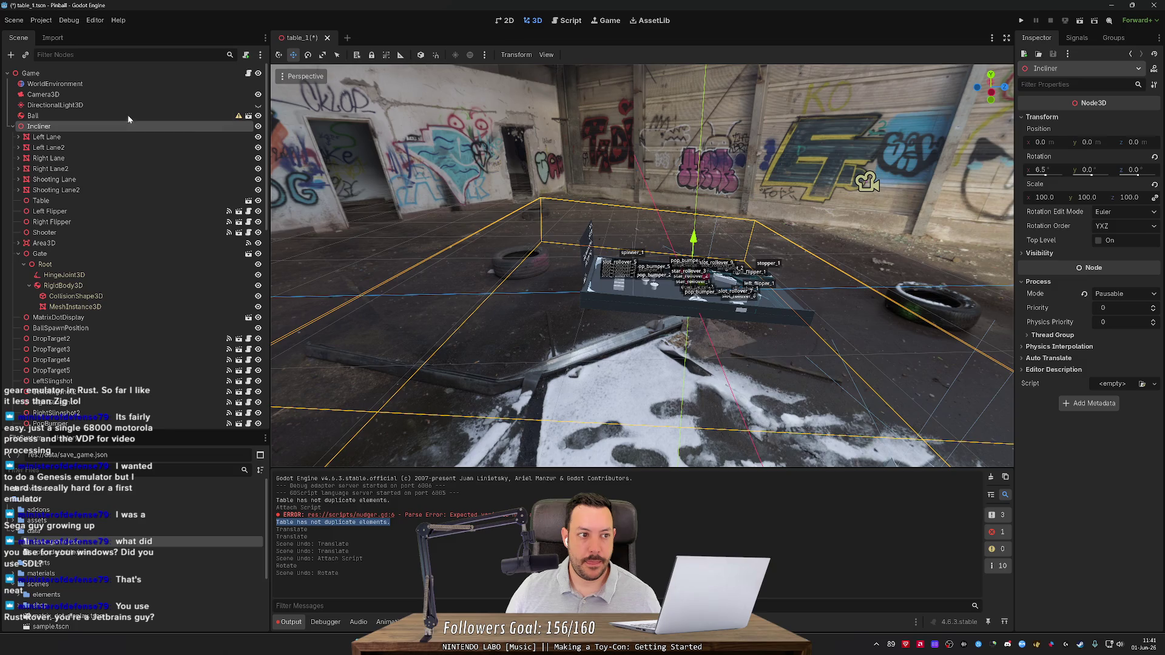
Add a Node3D child under the Game node.
right_click(103, 73)
mouse_move(155, 88)
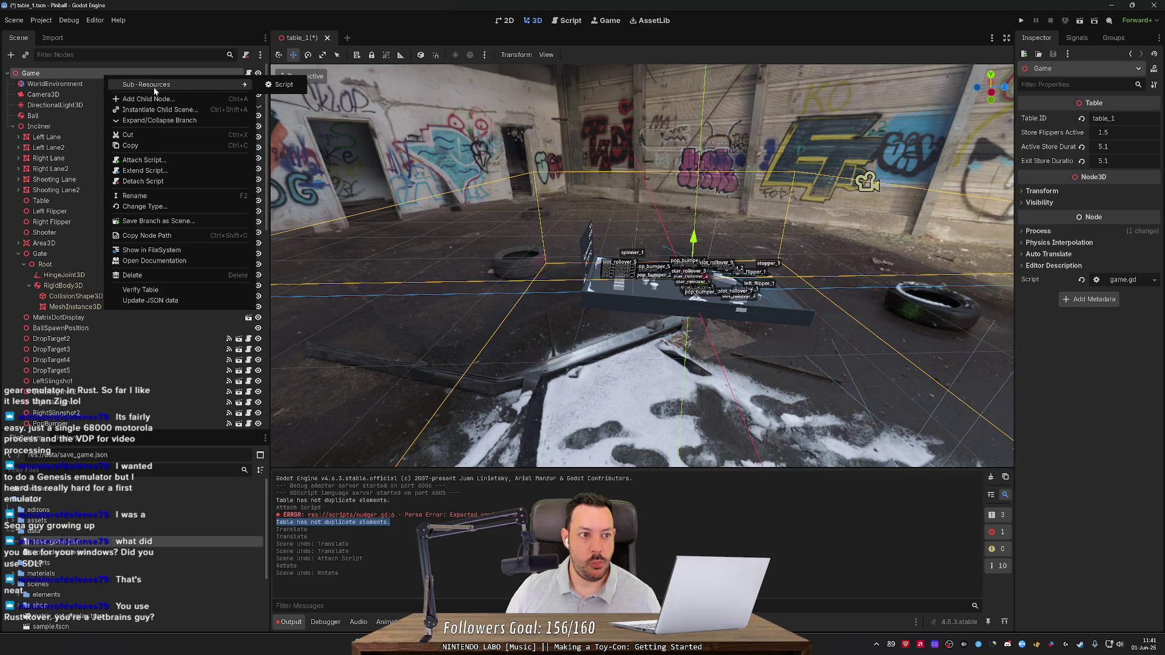
click(155, 97)
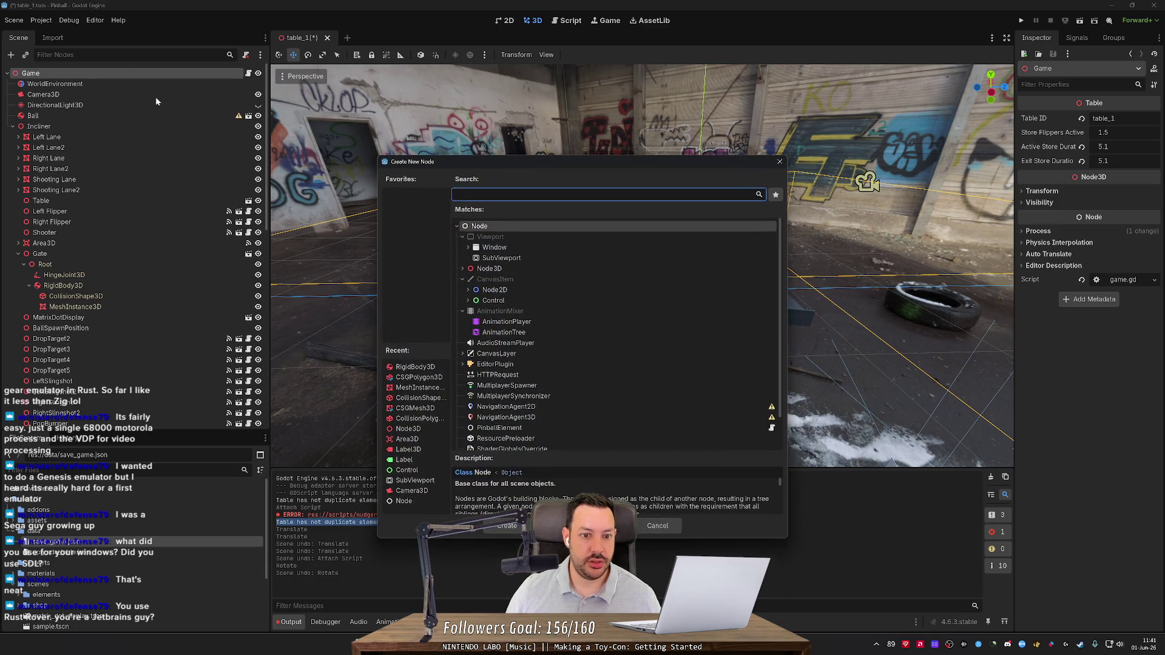
click(494, 279)
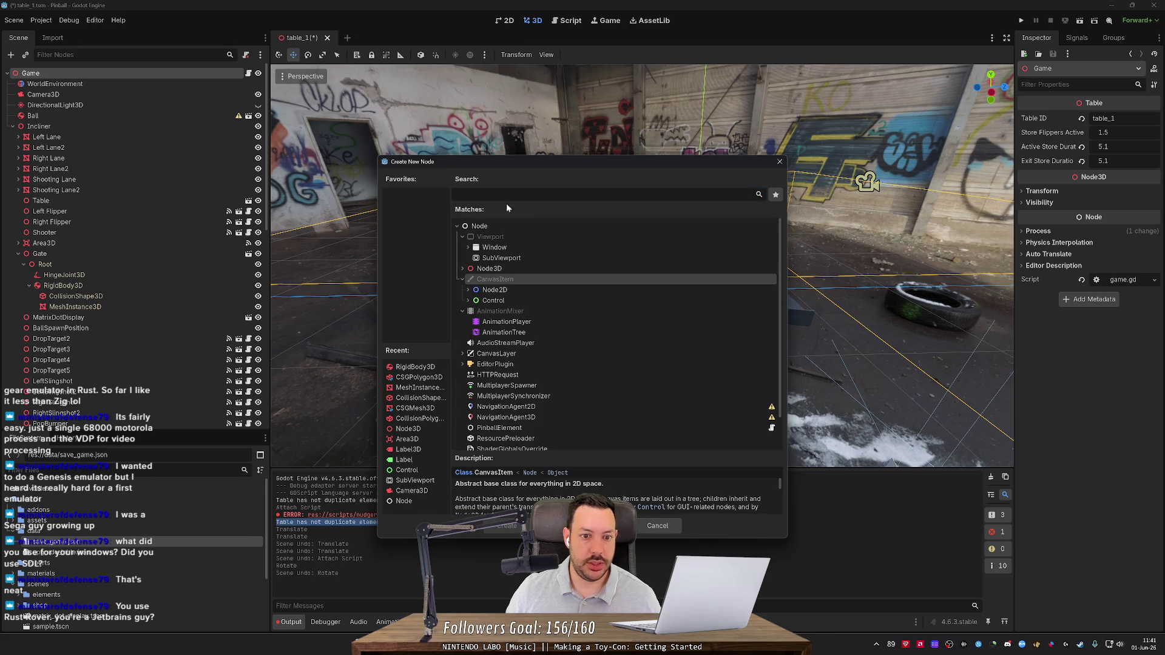
click(490, 269)
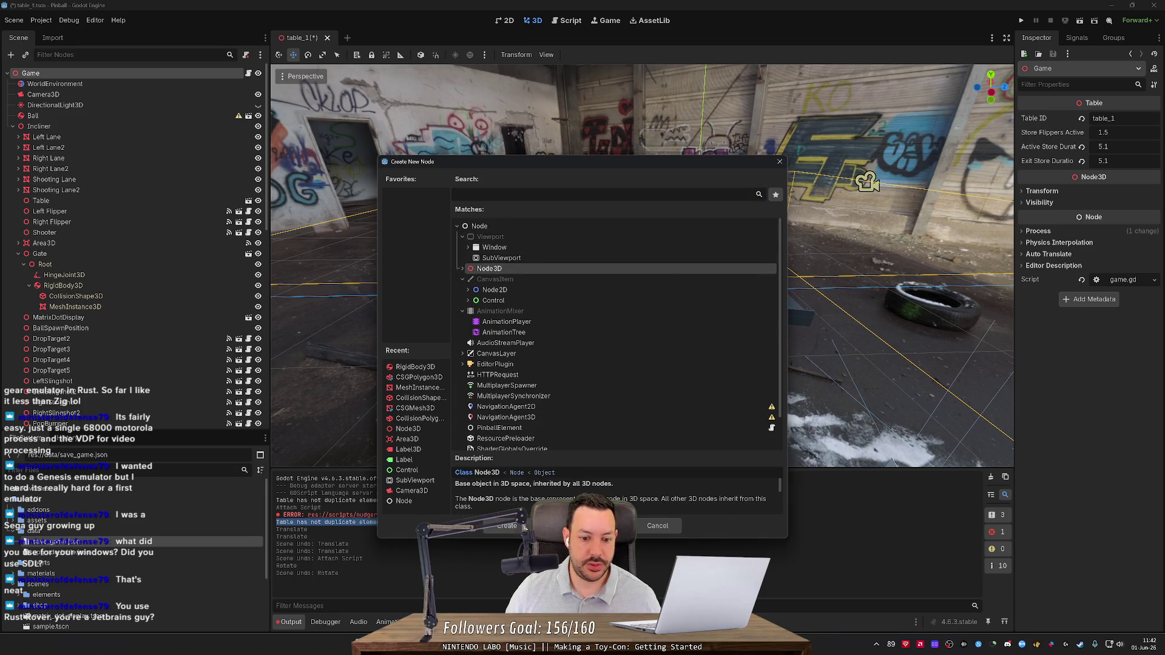
click(507, 526)
Rename the new Node3D to TablePivot and collapse the Incliner branch.
key(F2)
text(TablePiv)
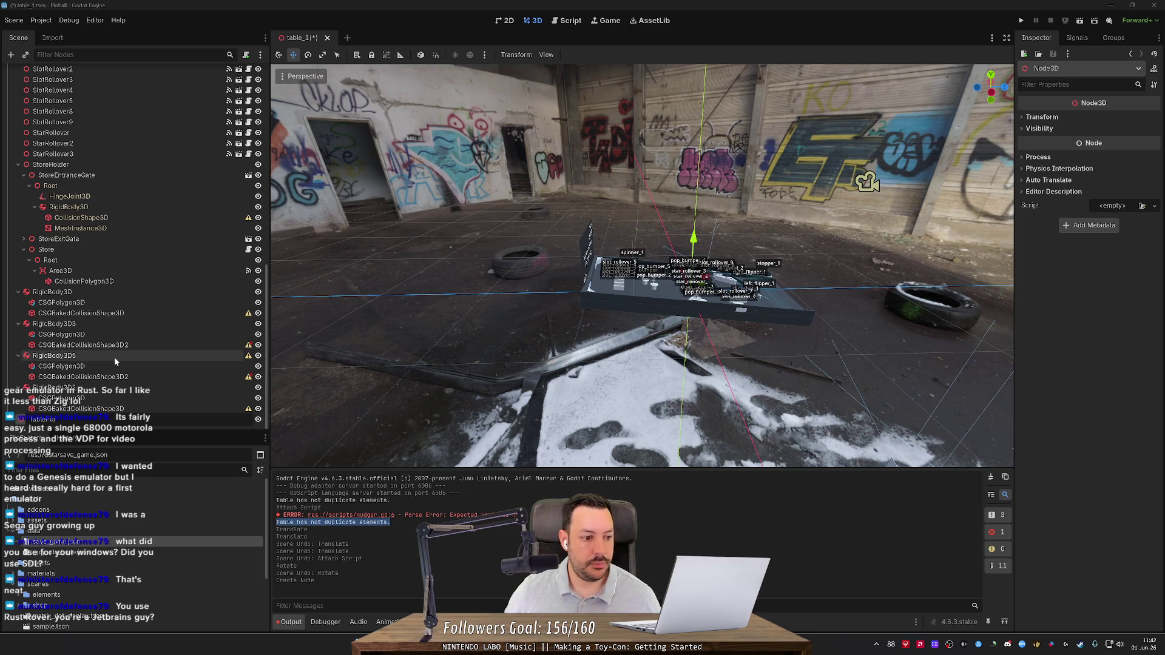
text(t)
key(Return)
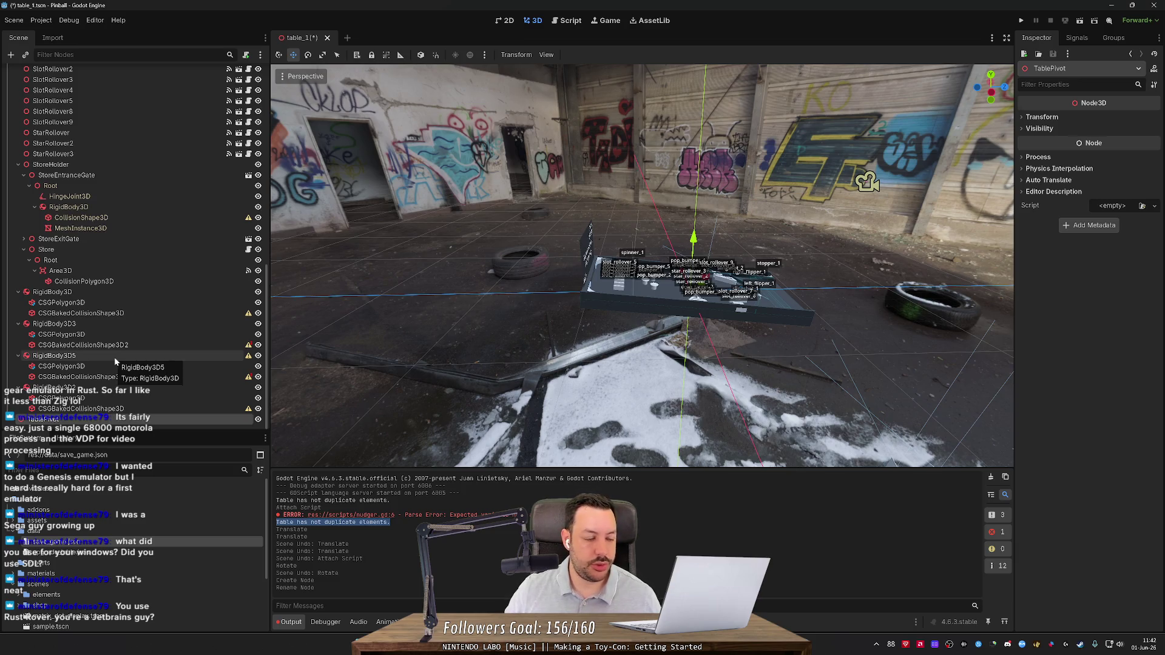
scroll(54, 225, up, 10)
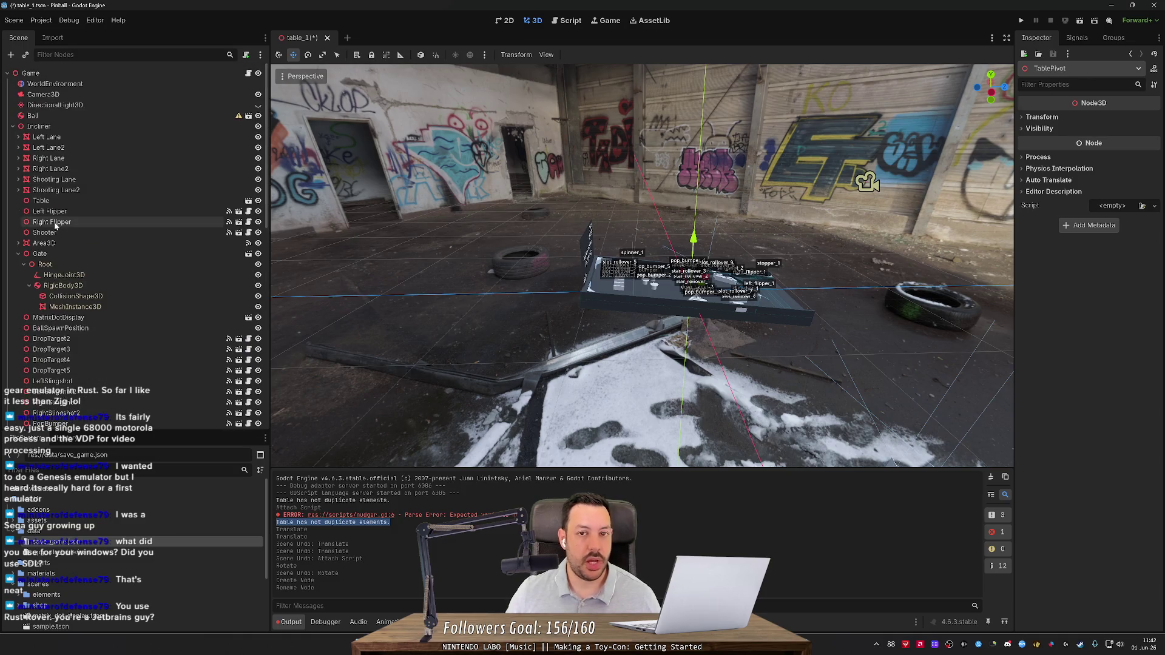
click(12, 126)
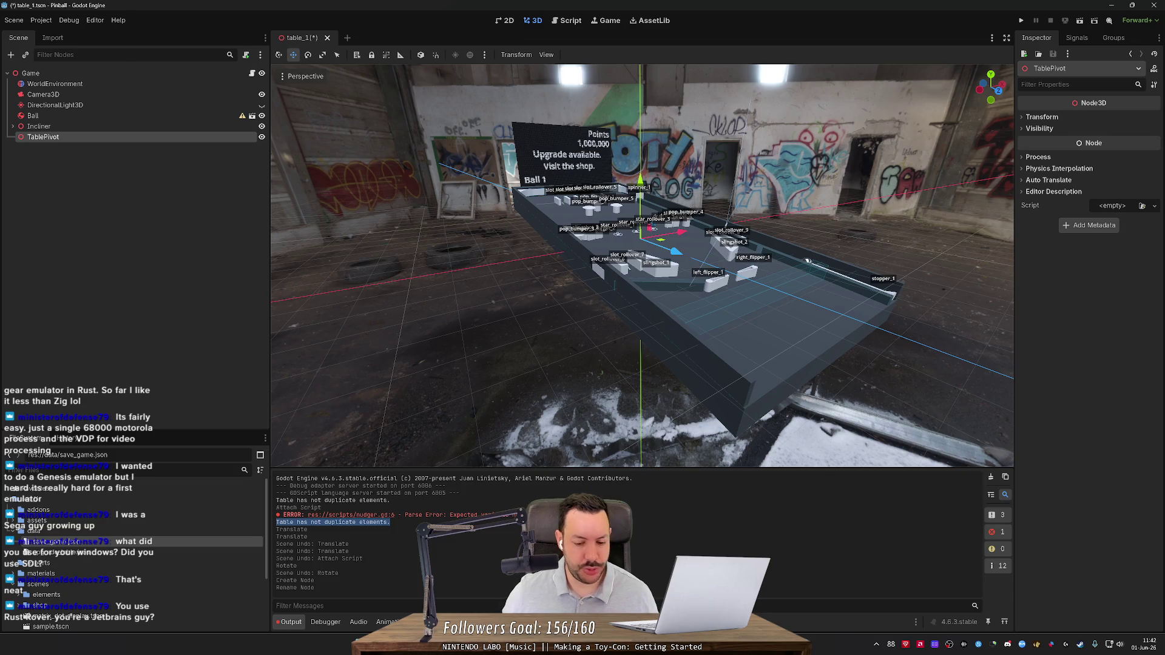
Switch from Godot to Visual Studio Code.
key(alt+Tab)
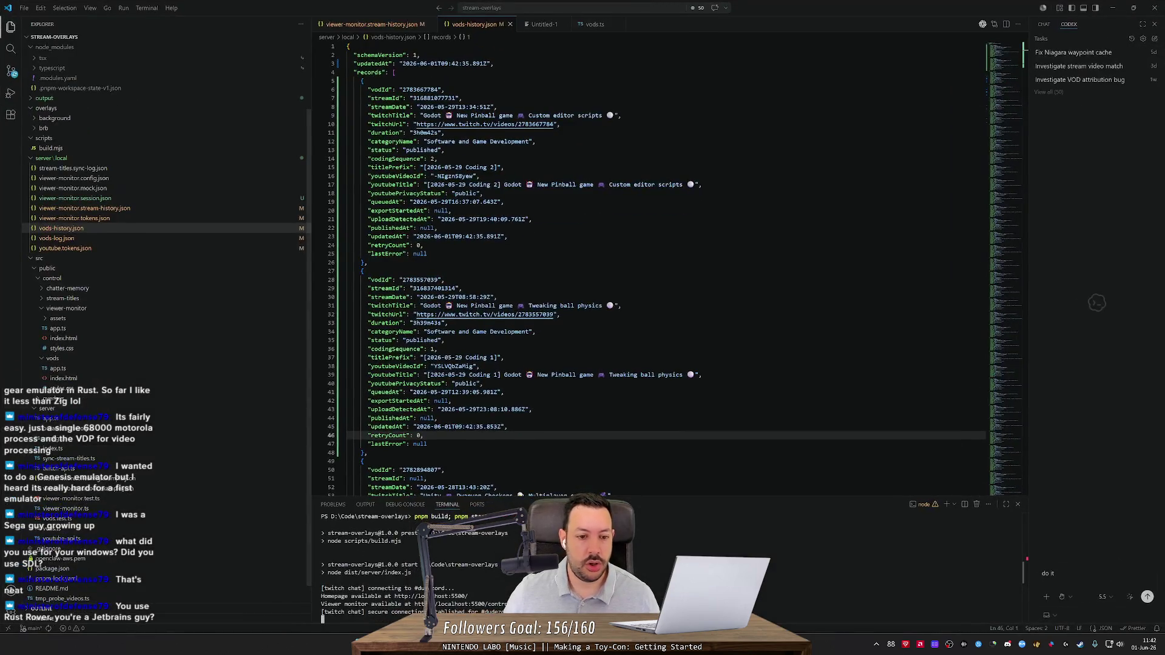
Minimize VS Code to return to Godot and shift the viewpoint sideways with D.
click(1111, 9)
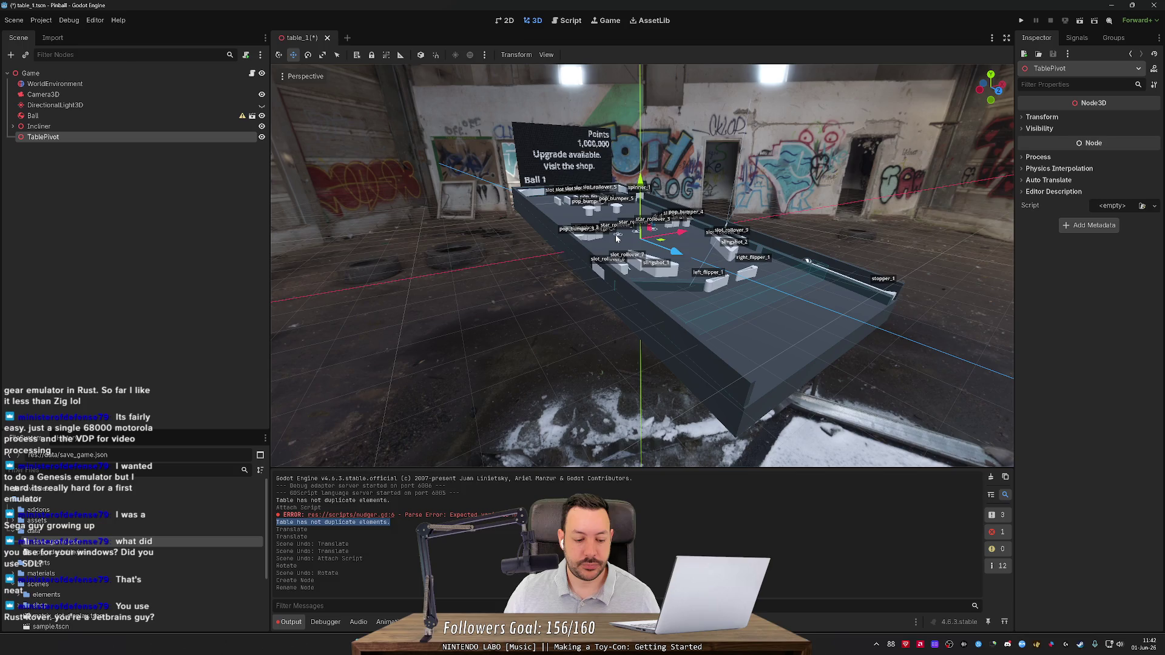
key(d)
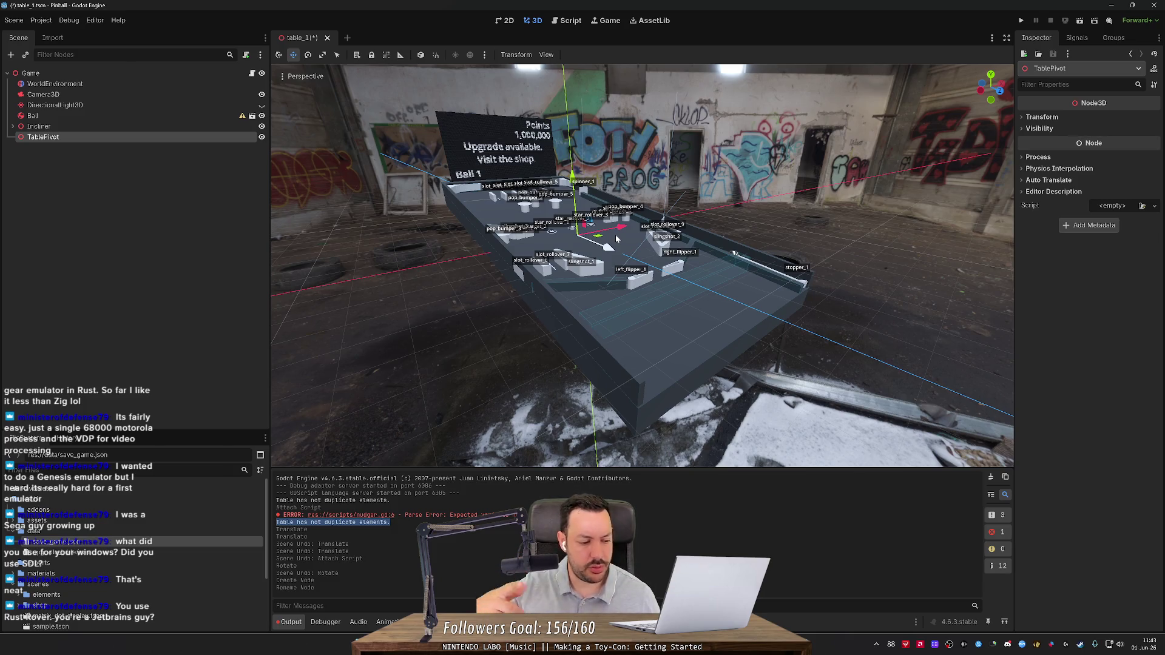
key(w)
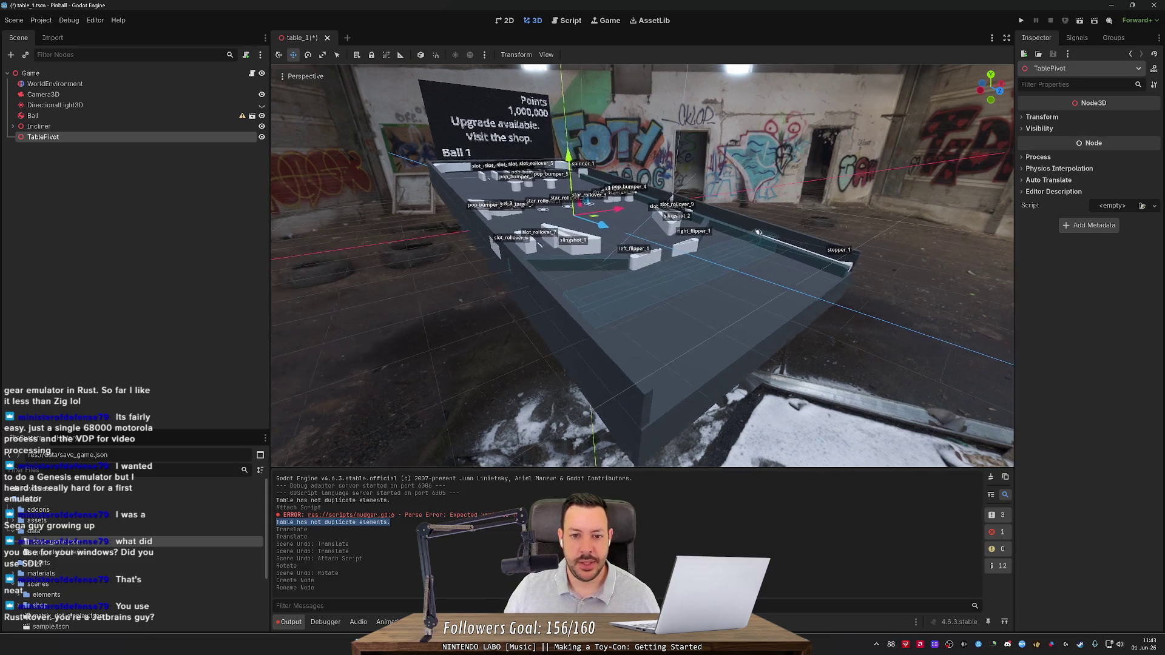
key(w)
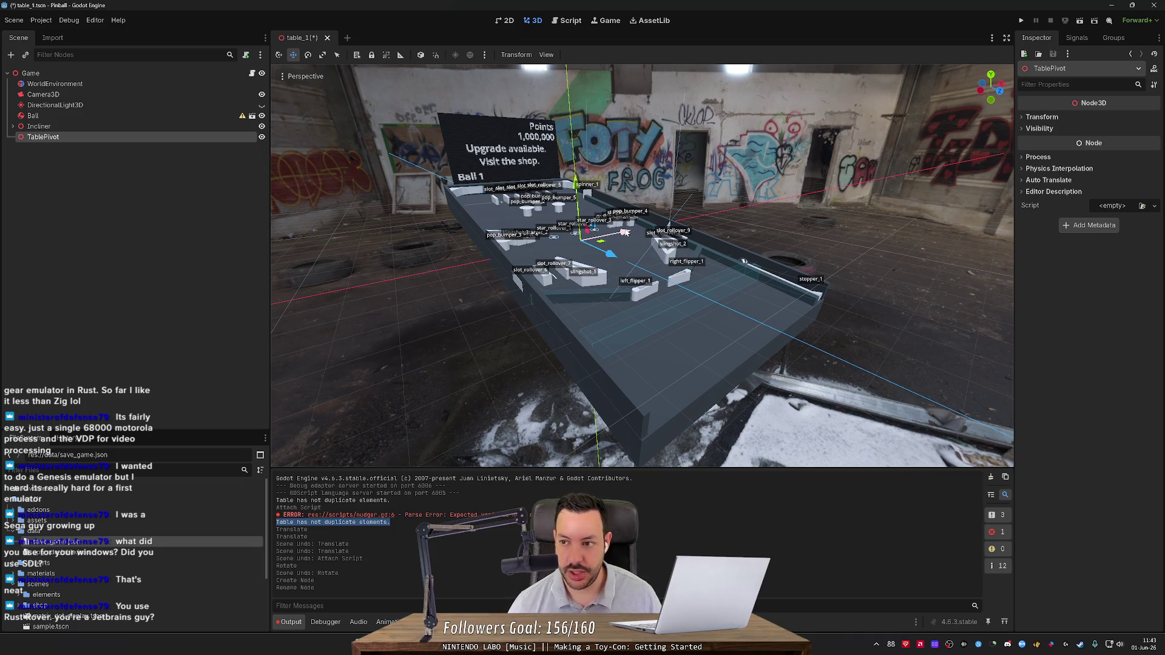
key(w)
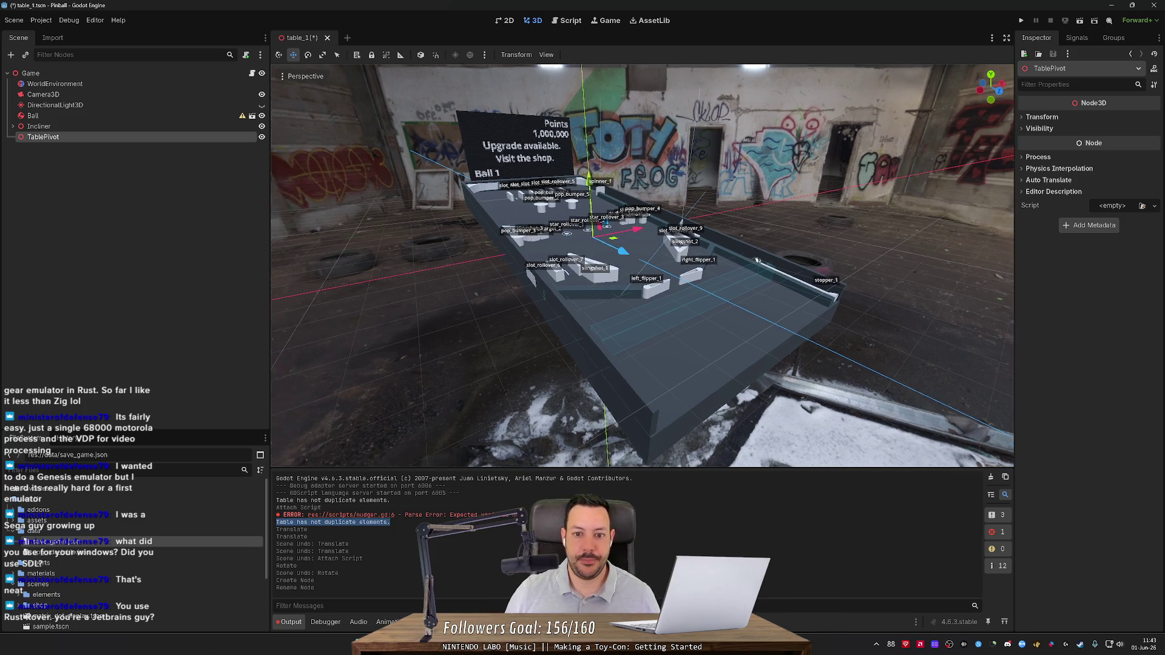
key(s)
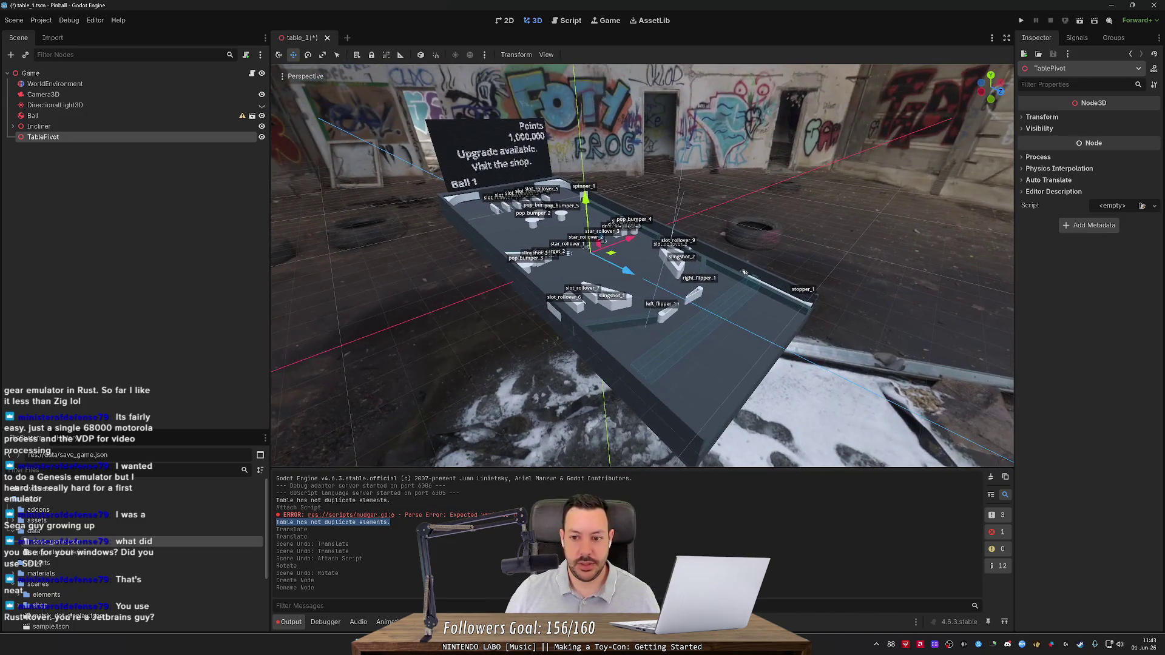
key(w)
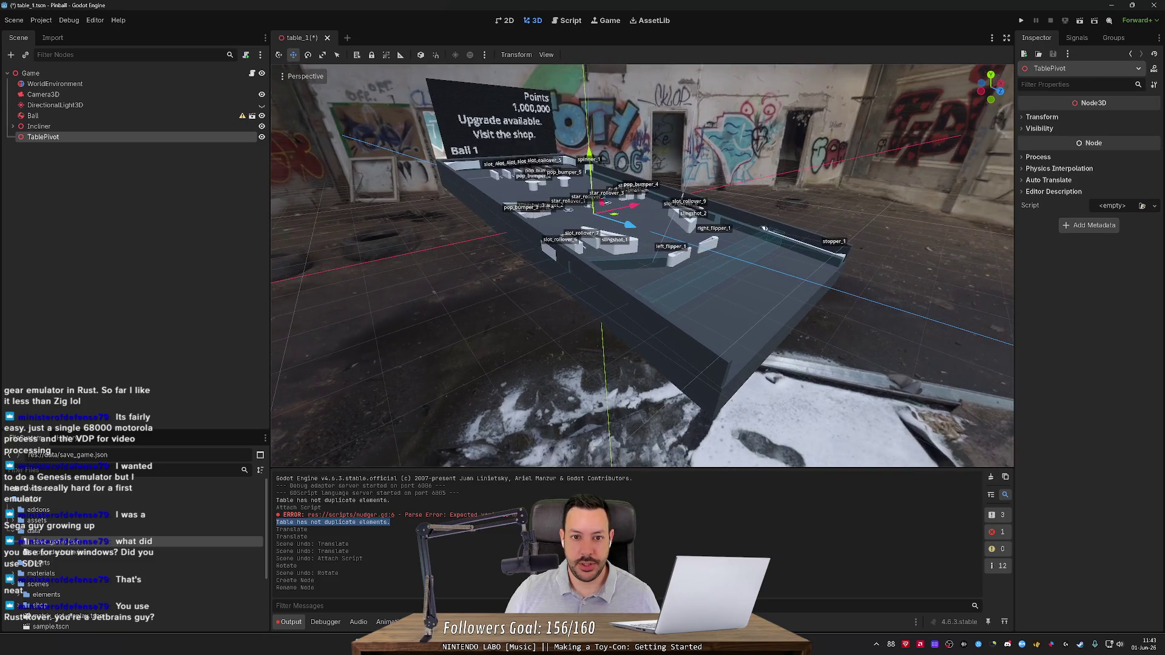
key(s)
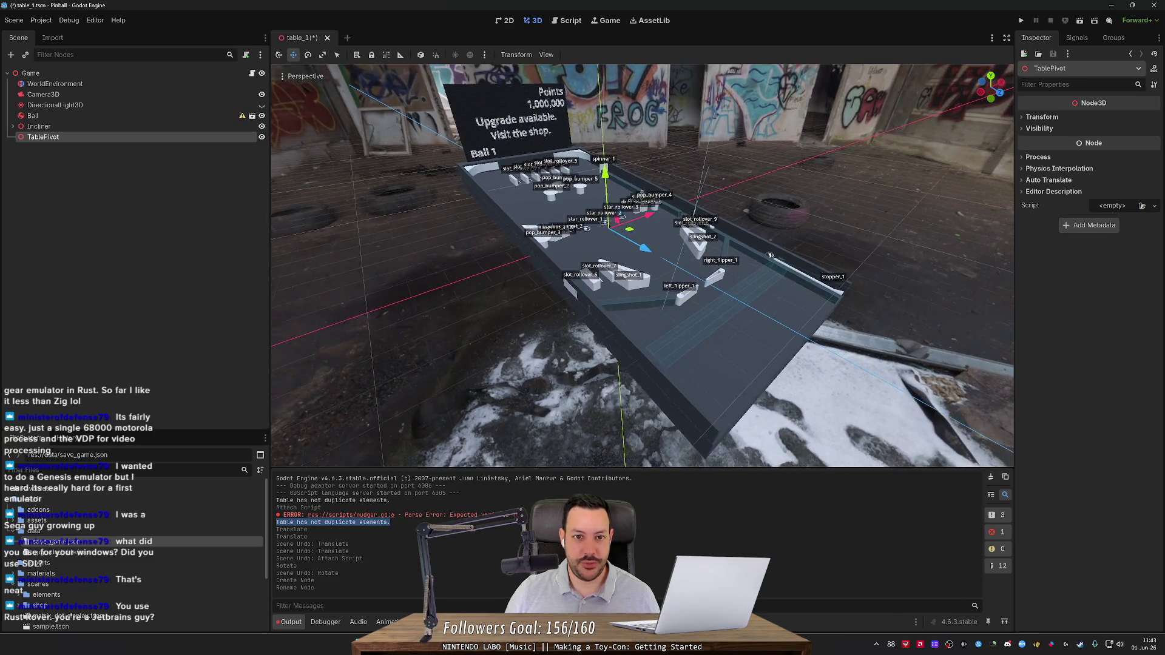
key(e)
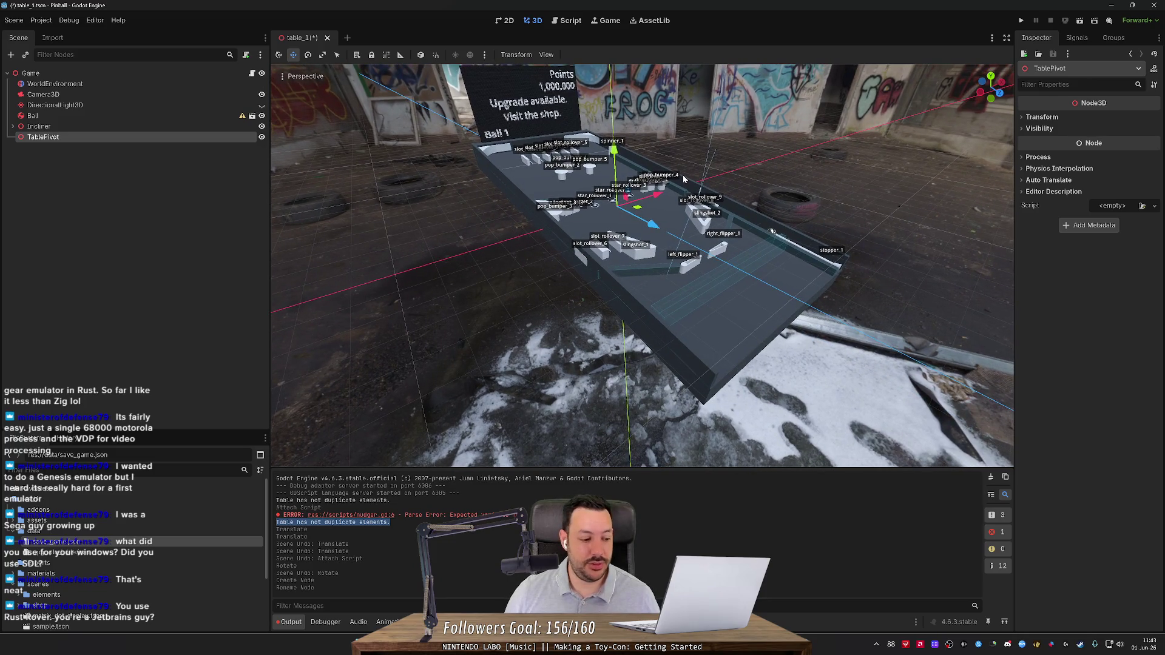
key(e)
key(e)
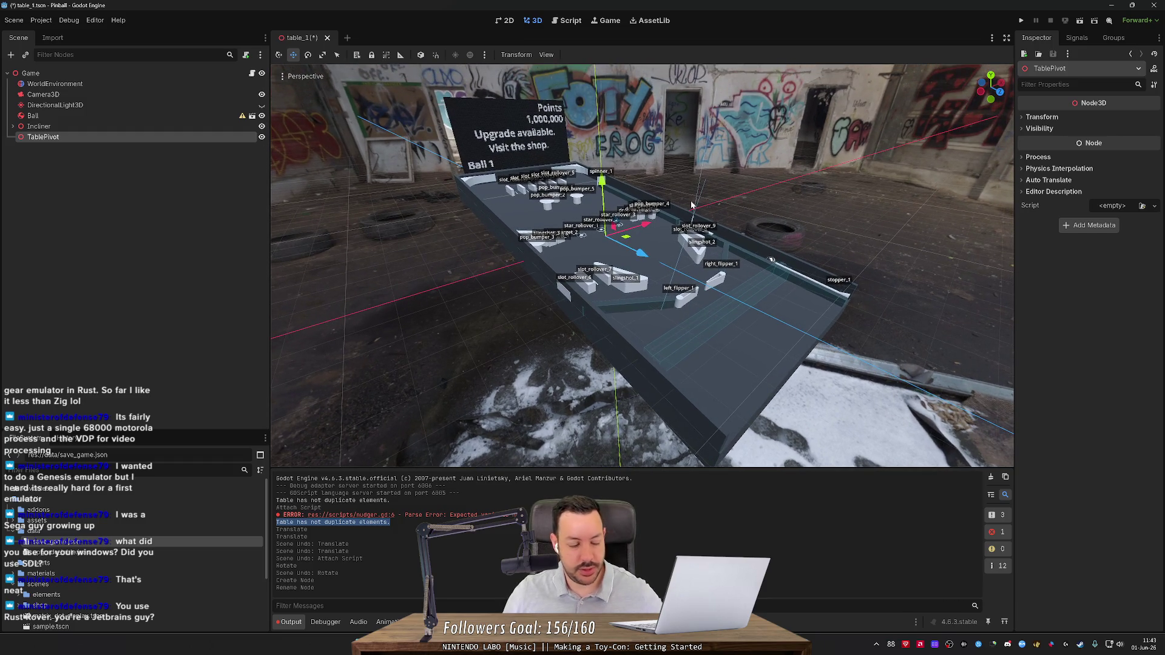
key(q)
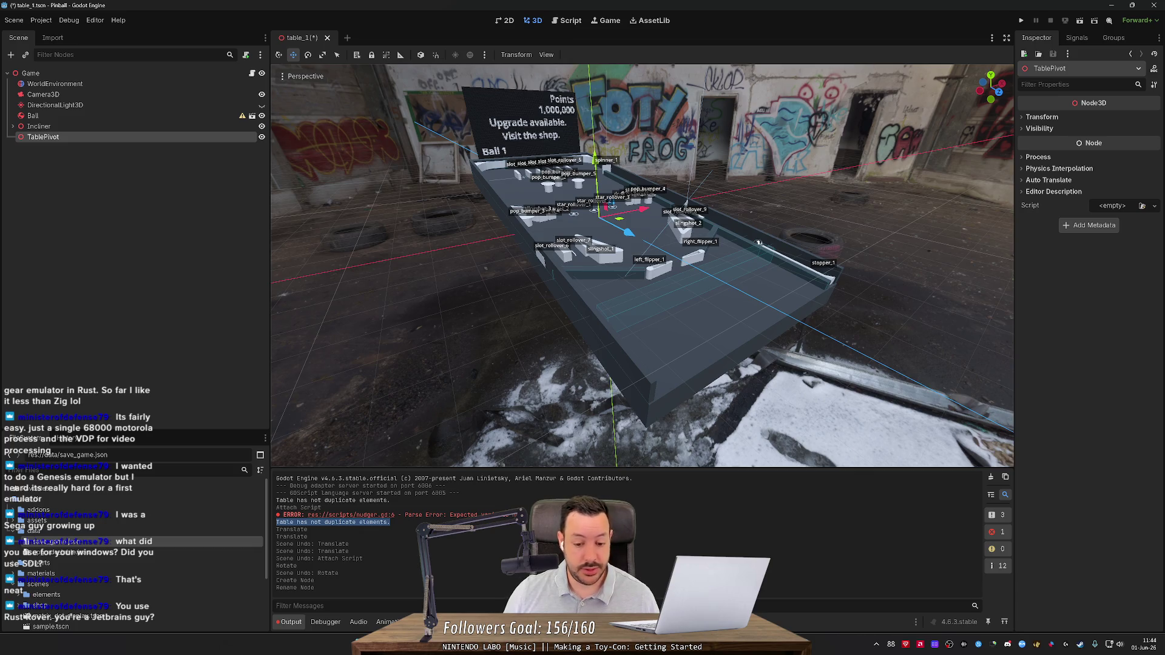
Close the RustRover gameboy project window and confirm the exit.
scroll(642, 265, down, 3)
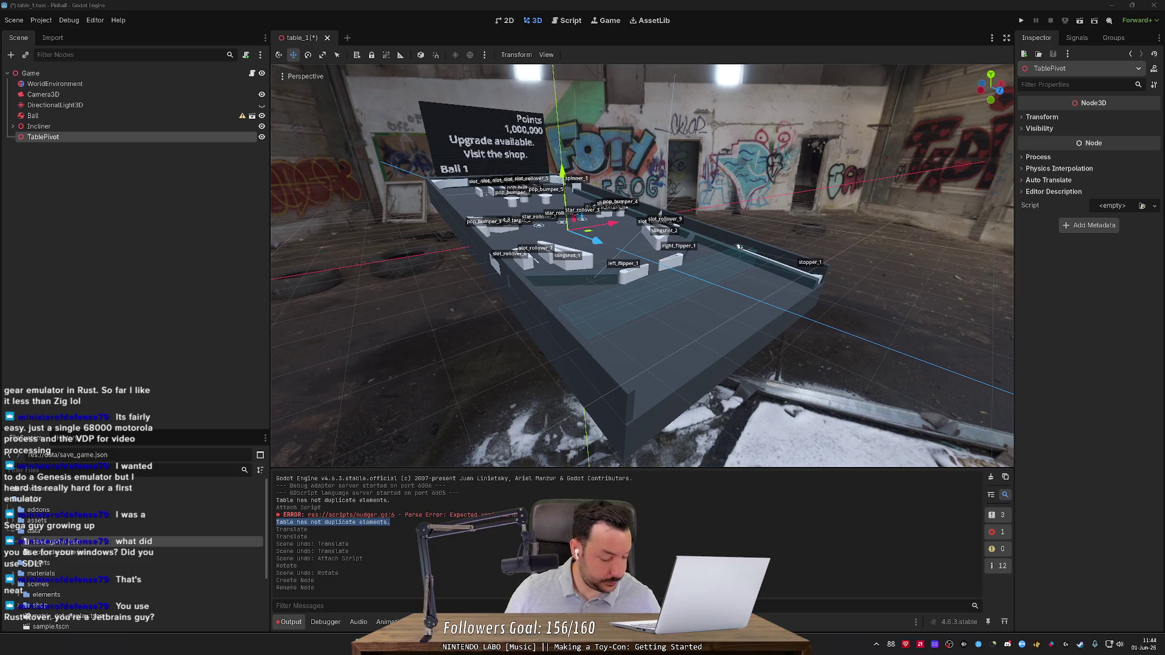
key(alt+Tab)
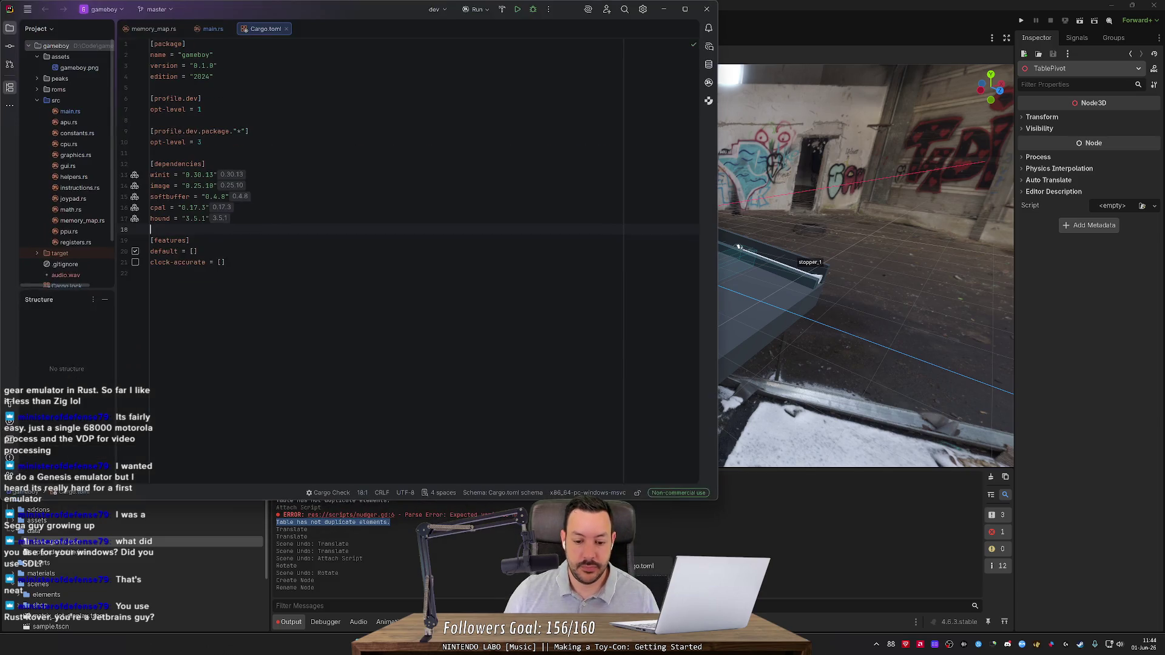
click(706, 9)
click(372, 275)
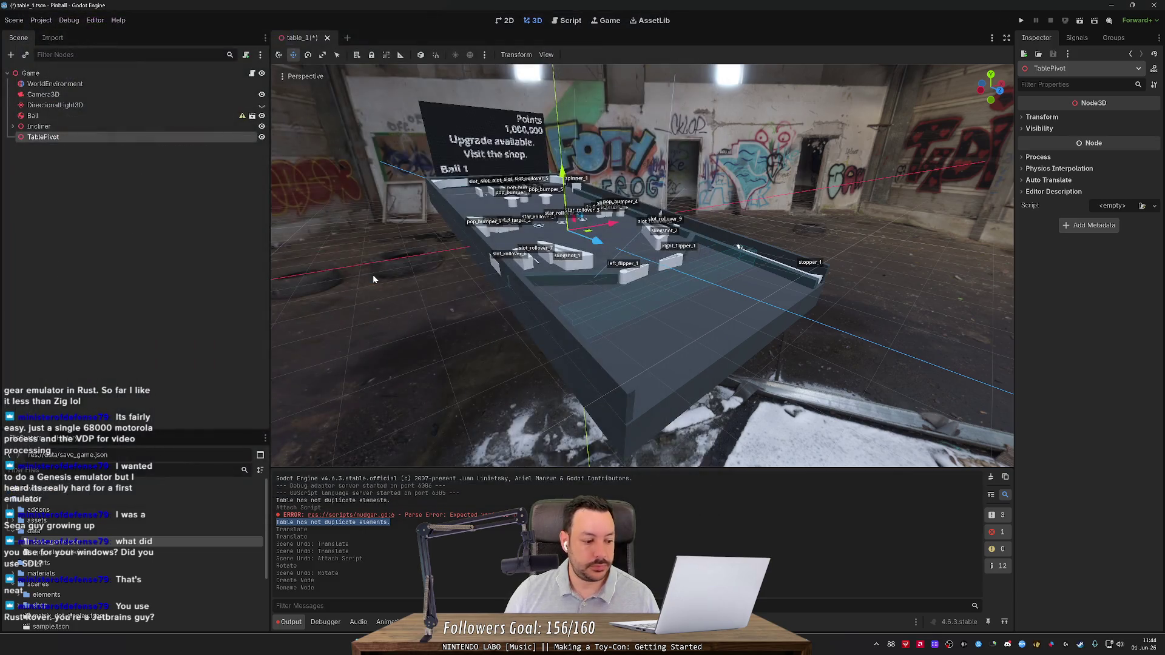
Reorder the Scene tree and reparent the Incliner node under TablePivot.
drag(372, 275, 545, 268)
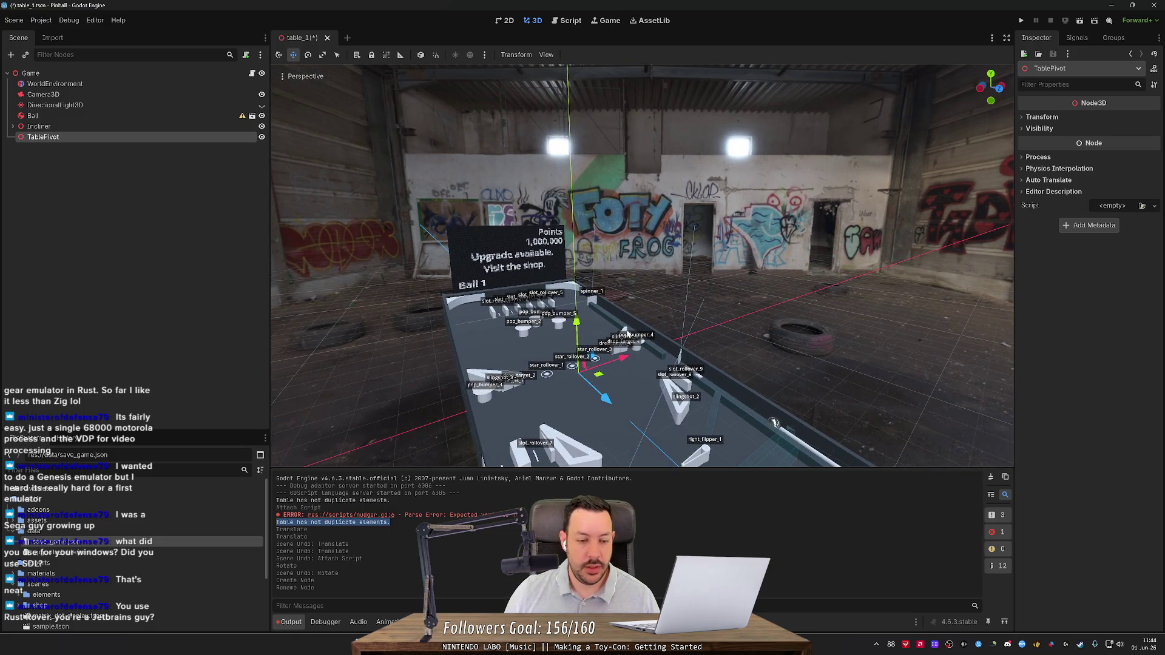
drag(114, 140, 114, 123)
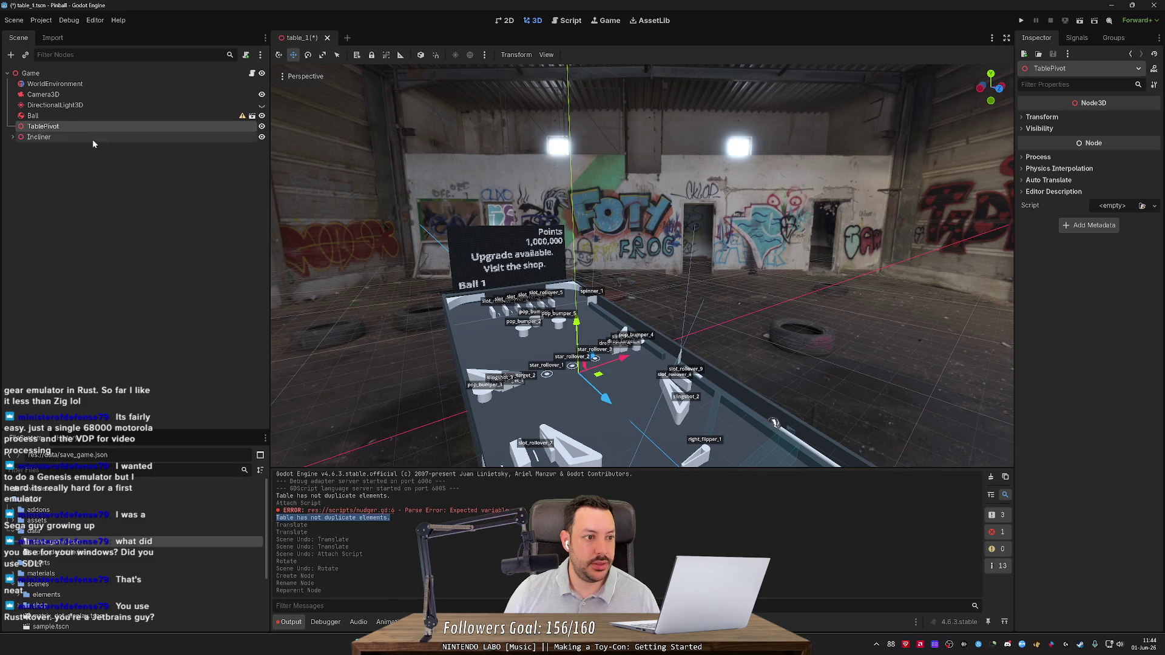
drag(56, 140, 67, 128)
right_click(119, 137)
key(Escape)
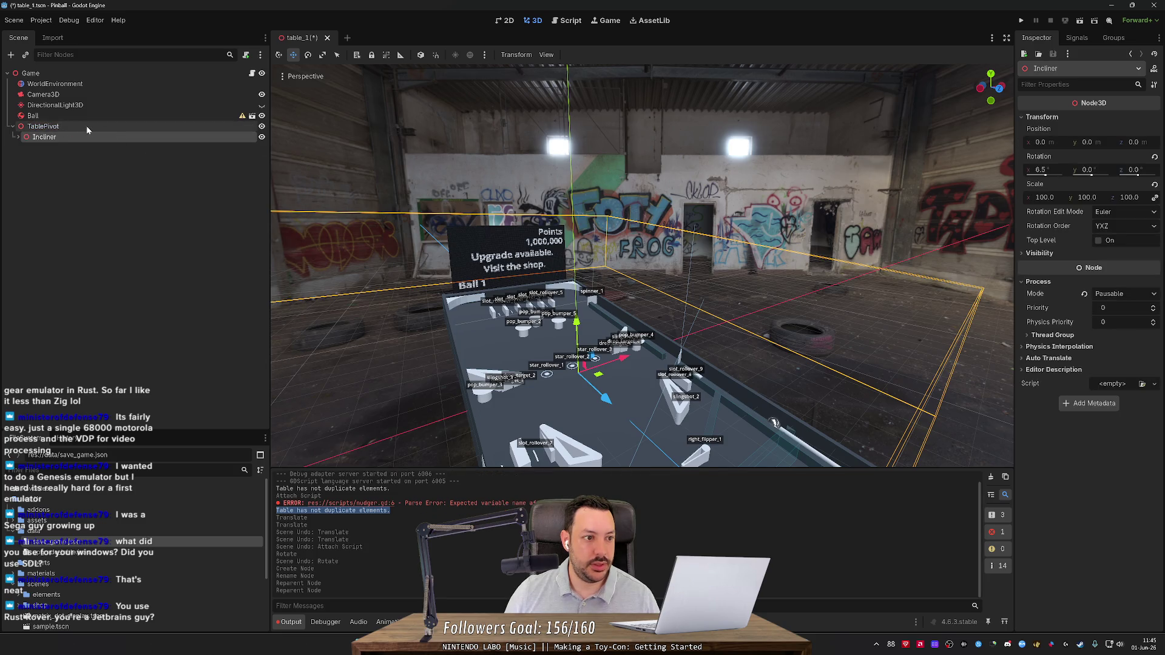
Frame the Incliner and drag it along its Z axis to 63.205.
mouse_move(479, 285)
mouse_down()
mouse_move(507, 292)
mouse_move(498, 243)
mouse_move(510, 213)
mouse_up()
key(f)
mouse_move(662, 299)
mouse_down()
mouse_move(801, 296)
mouse_move(783, 295)
mouse_up()
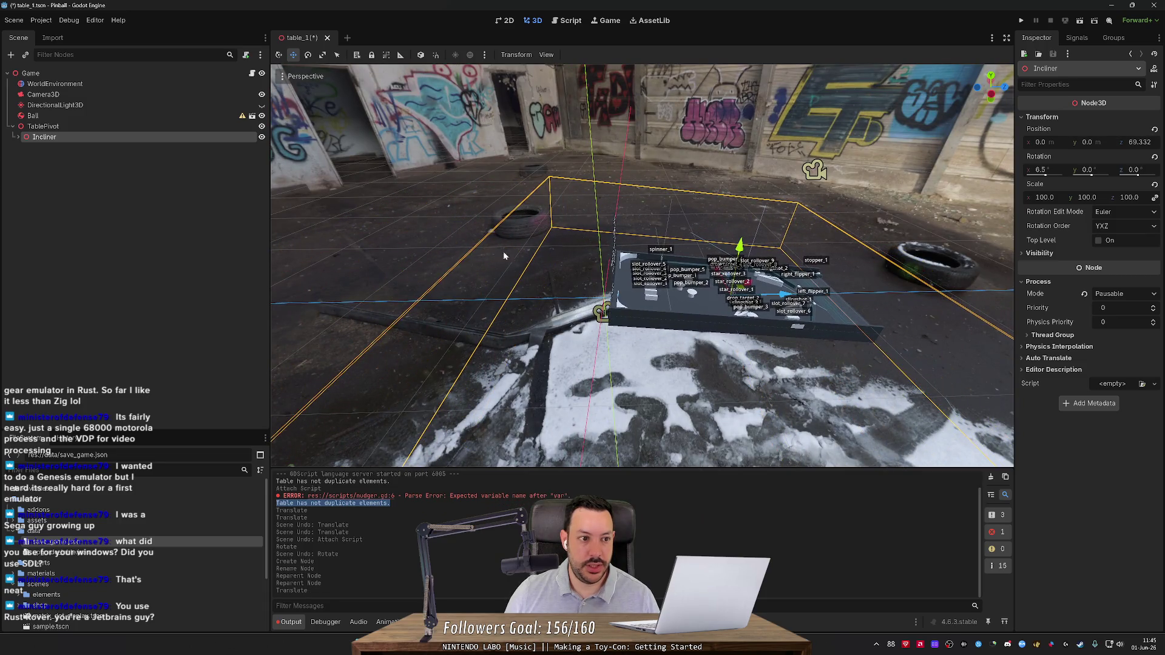
click(101, 125)
key(f)
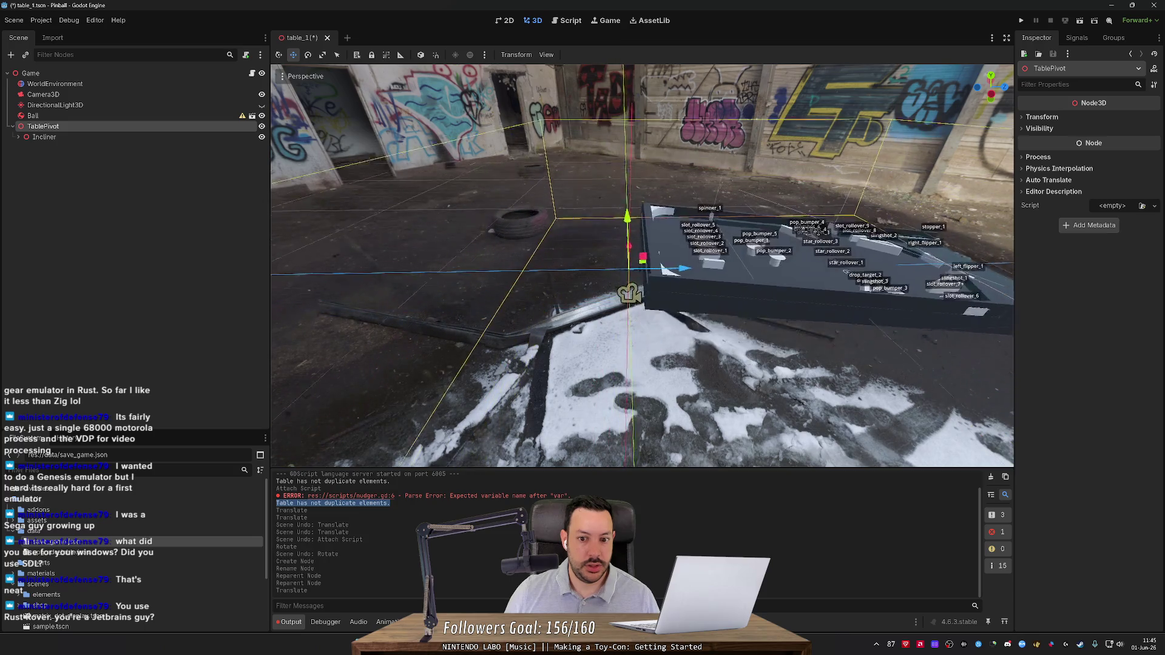
click(171, 137)
drag(890, 315, 871, 316)
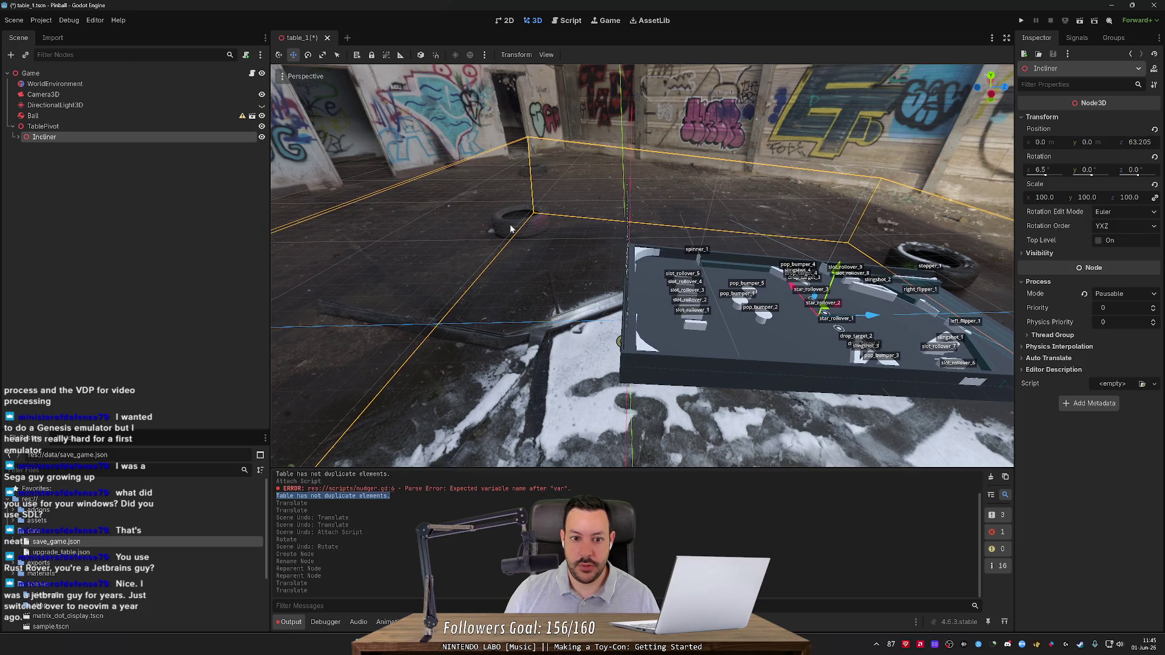
Frame TablePivot and expand its Transform values in the Inspector.
click(101, 126)
key(f)
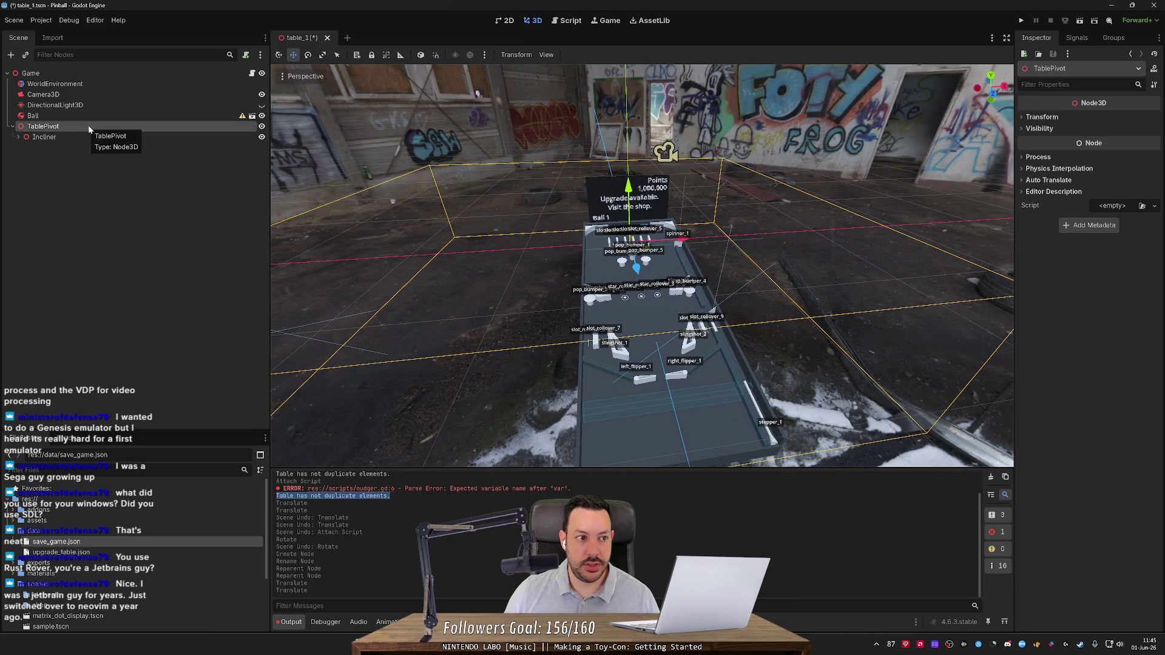
click(1042, 116)
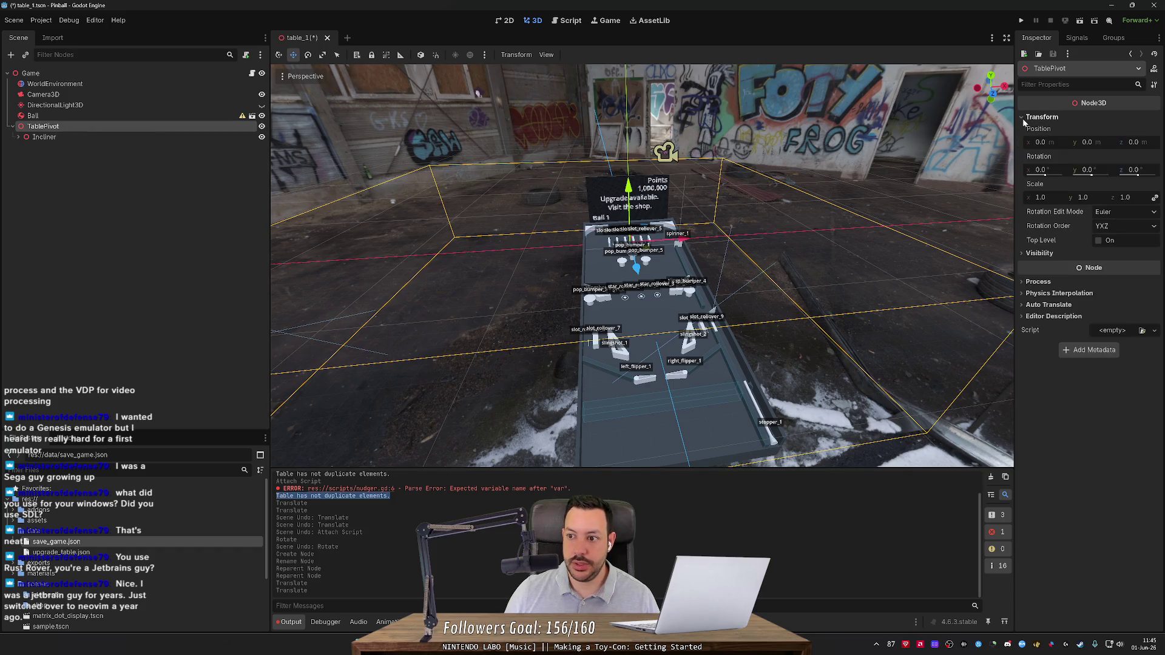
Swing TablePivot's Rotation Y back and forth, leaving it at 0°.
drag(1092, 175, 1091, 181)
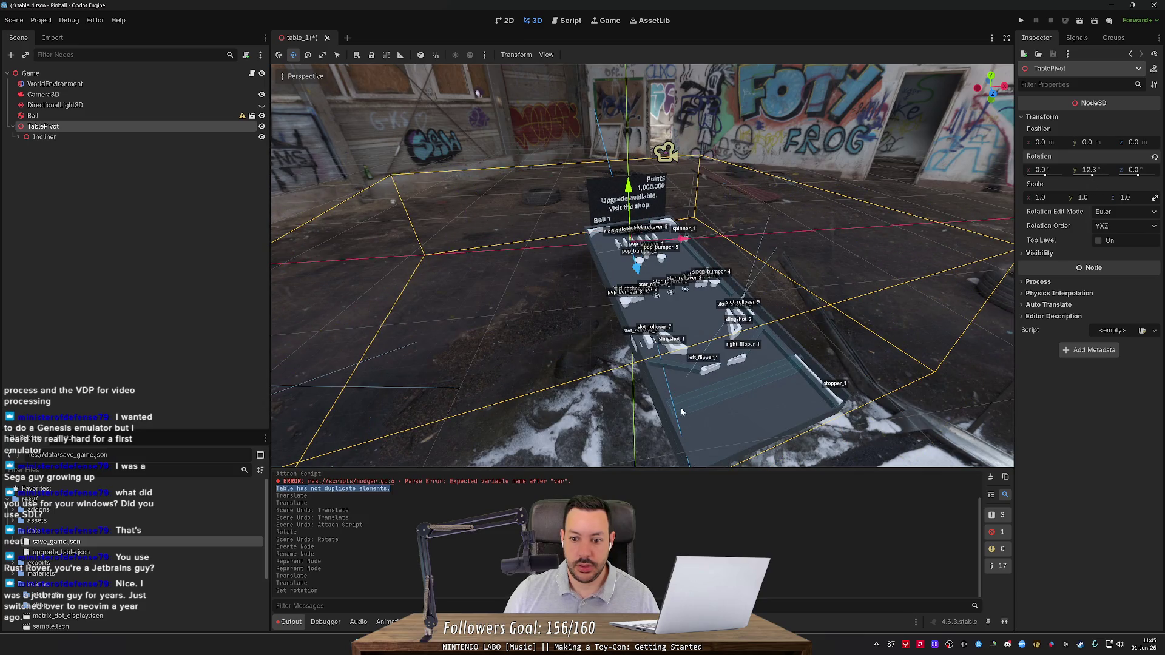
drag(750, 432, 593, 435)
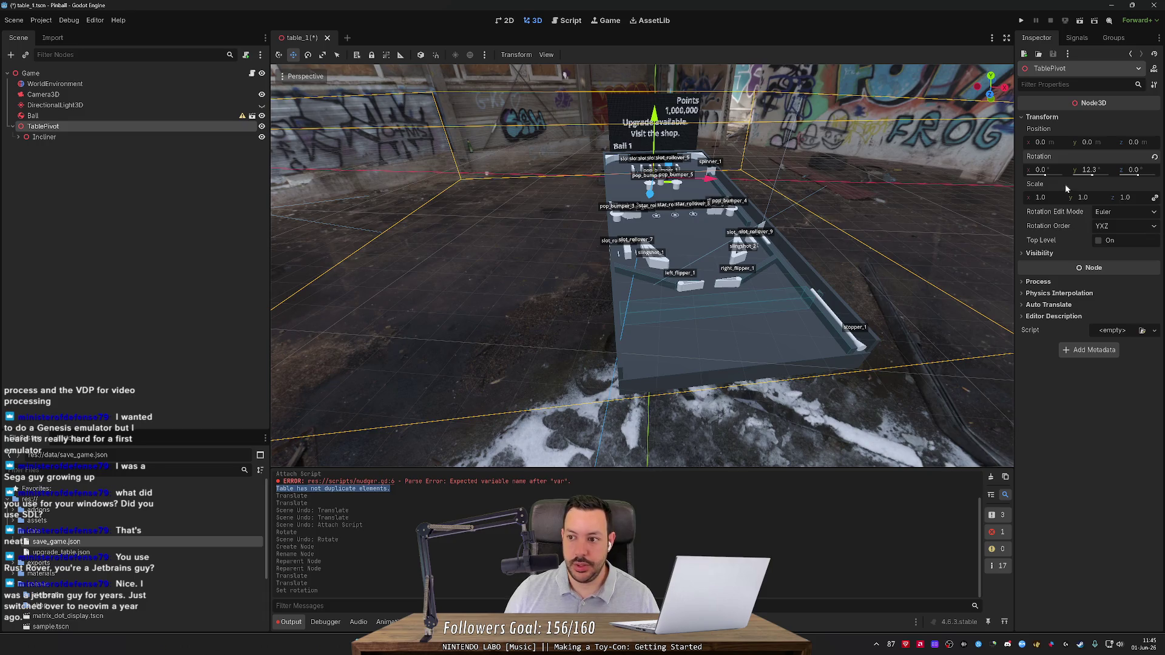
drag(1090, 177, 1092, 176)
Orbit to view the table from above and at an angle, then save table_1.tscn.
drag(861, 203, 862, 203)
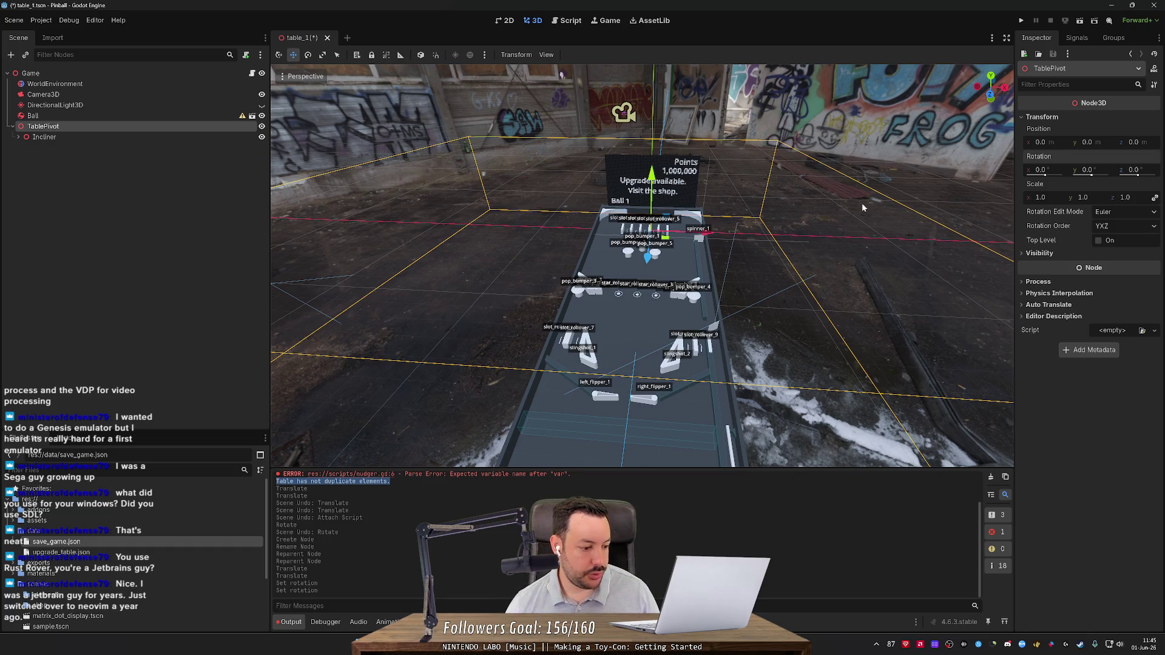
mouse_move(813, 217)
mouse_down()
mouse_move(643, 229)
mouse_move(661, 299)
mouse_move(633, 345)
mouse_move(681, 299)
mouse_move(664, 273)
mouse_up()
key(ctrl+s)
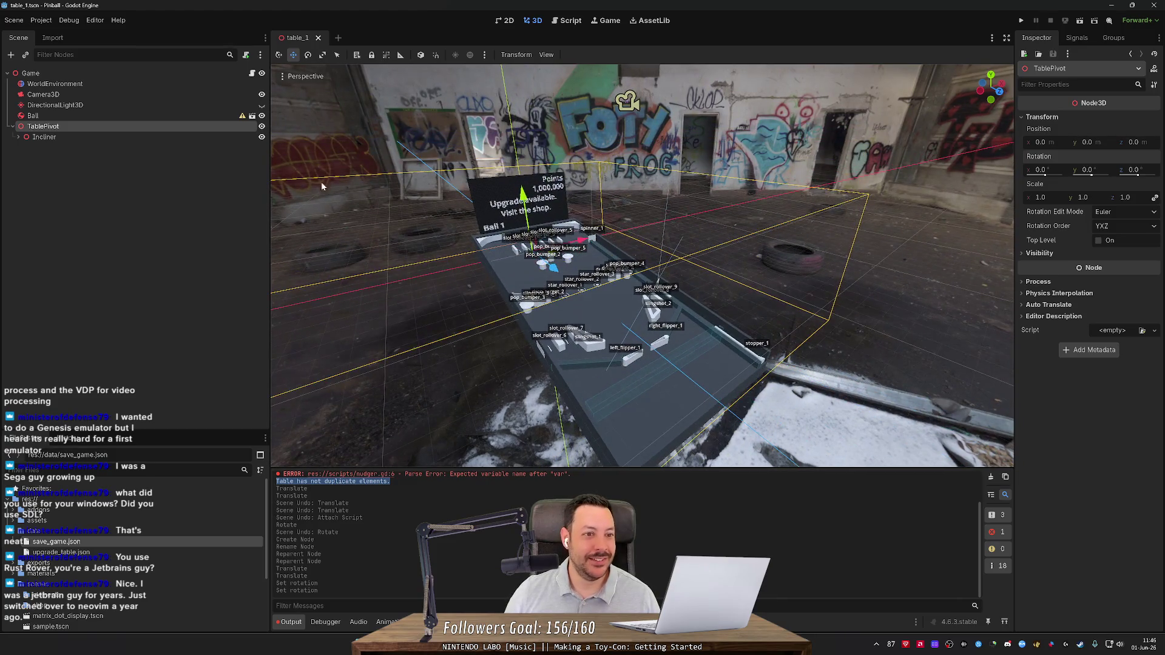
Select Incliner and expand its child list in the Scene tree.
click(162, 136)
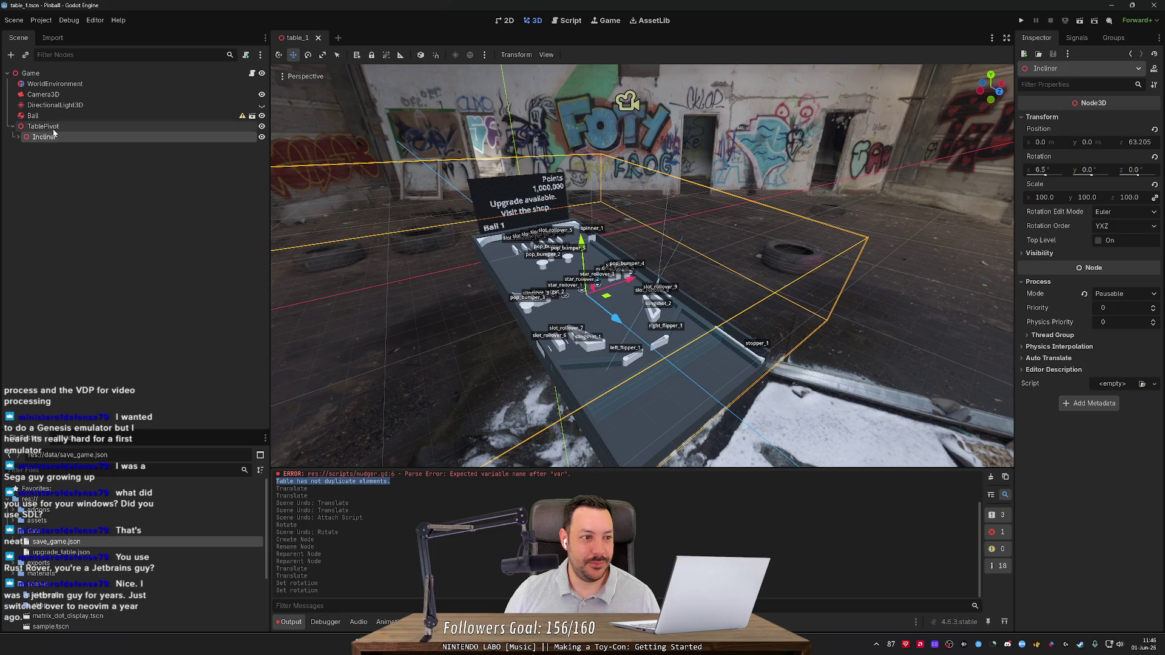
click(17, 137)
click(17, 137)
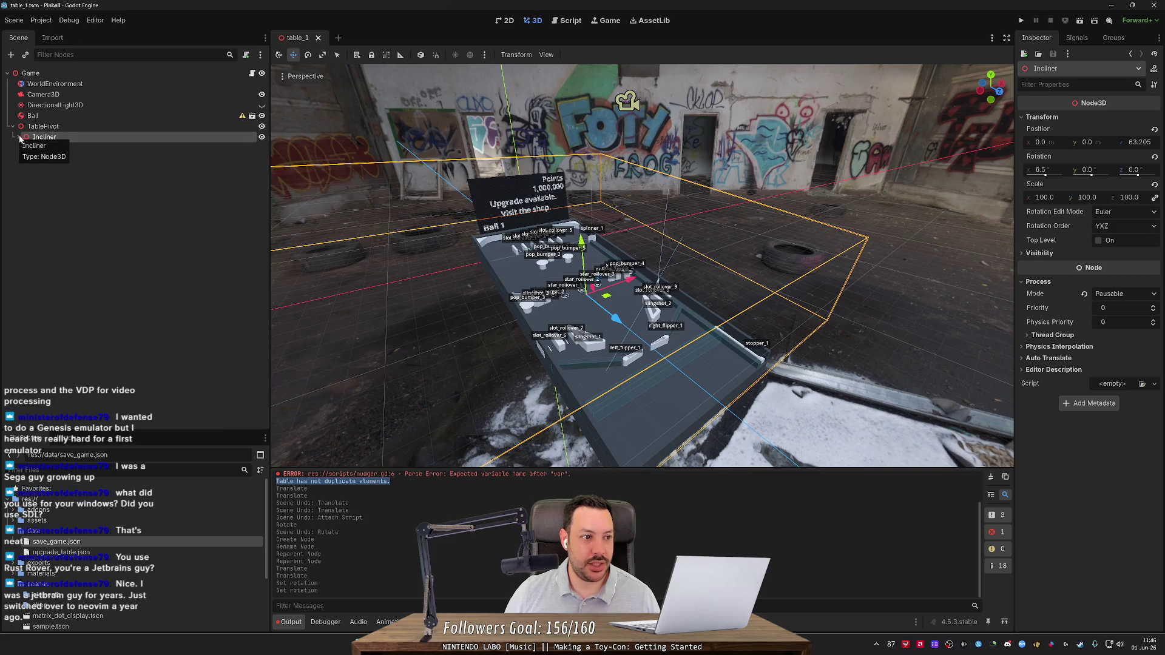
click(19, 137)
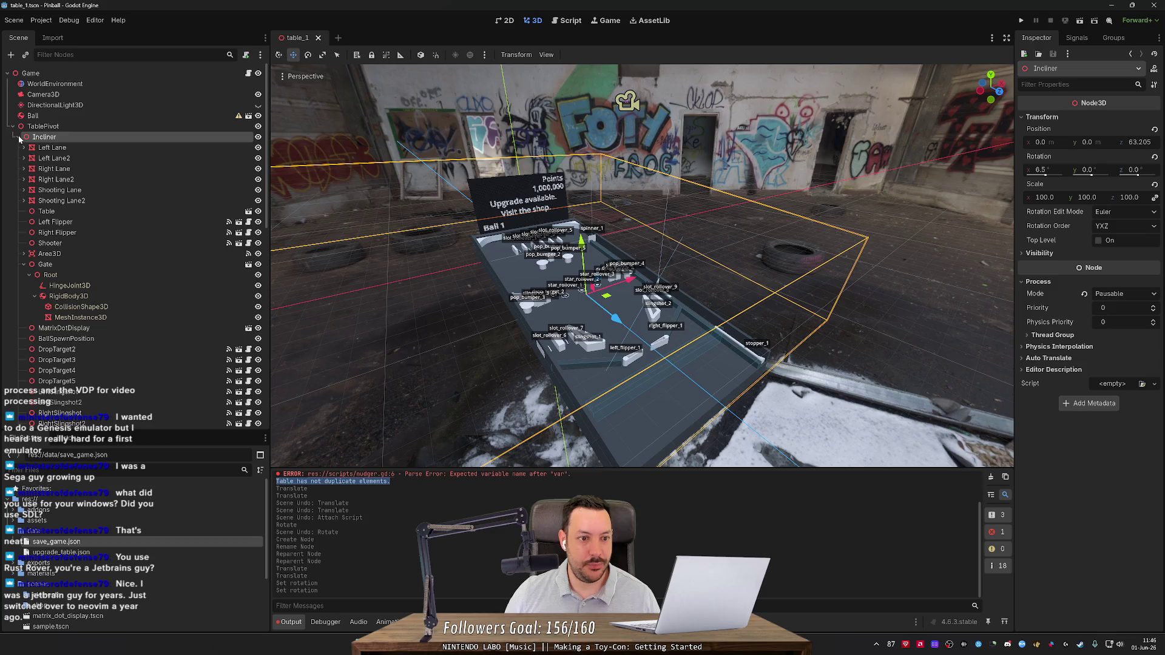
click(19, 138)
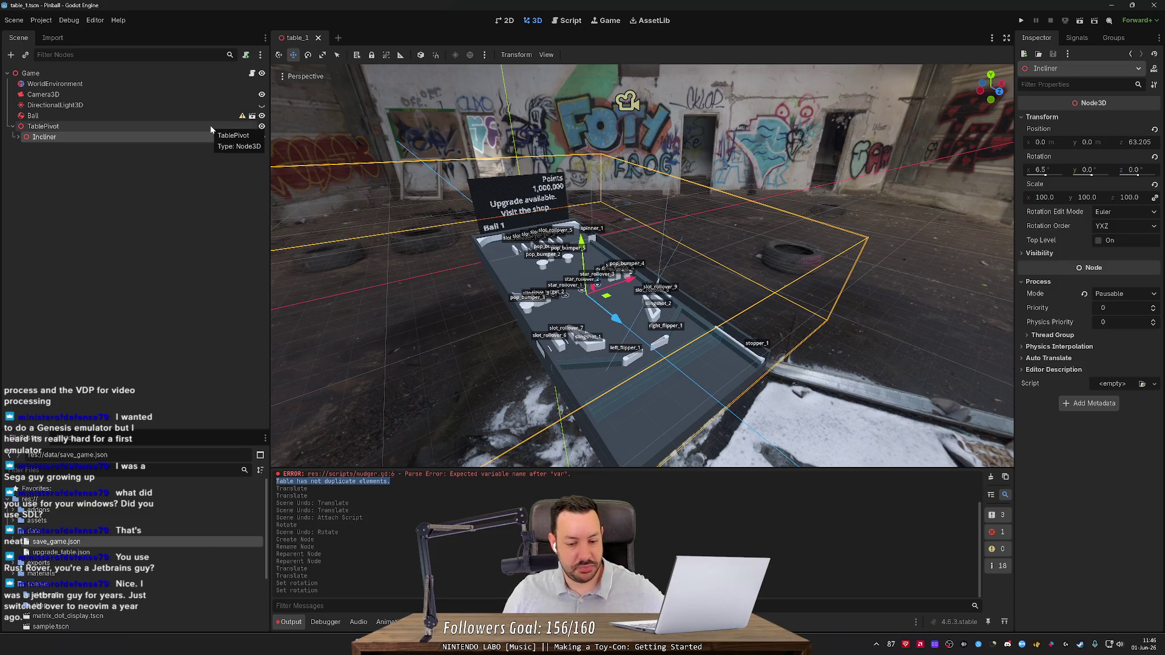
click(19, 137)
Frame the Incliner, zoom in for a top-down look, and collapse the TablePivot branch.
key(f)
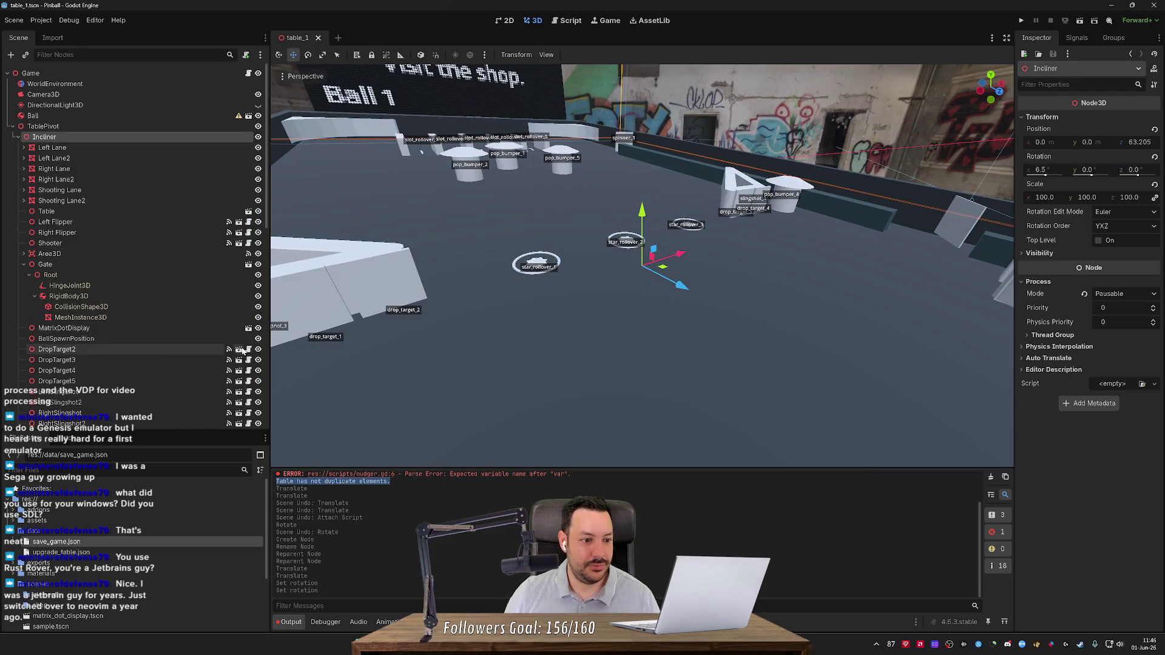
scroll(504, 300, down, 6)
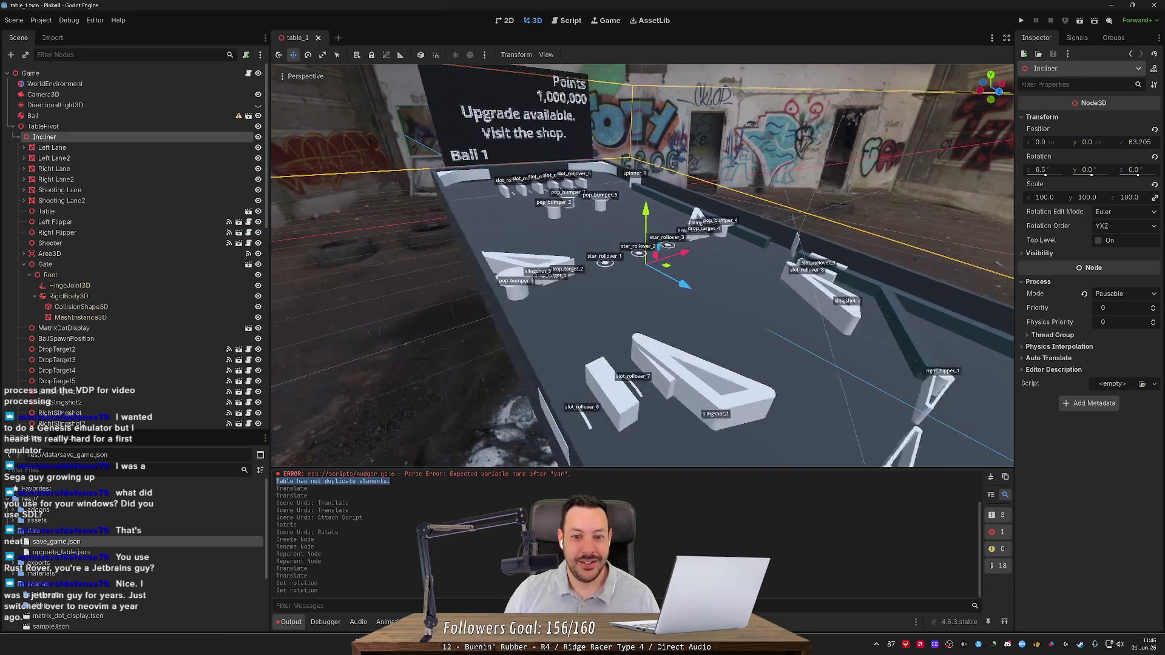
drag(504, 299, 501, 299)
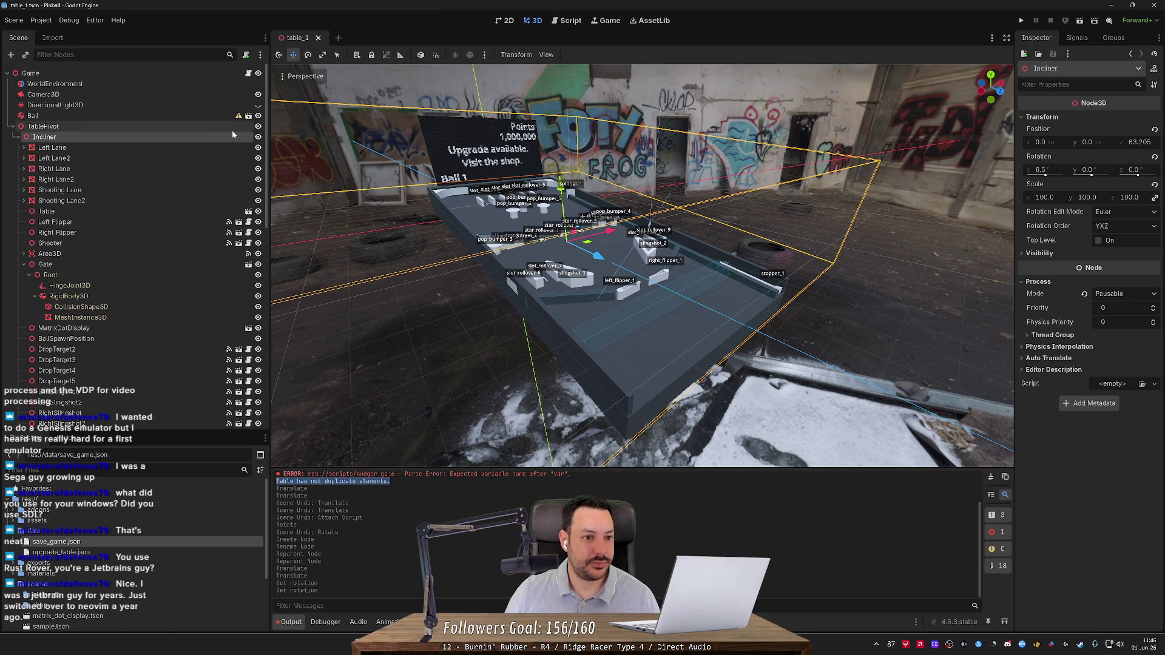
click(13, 126)
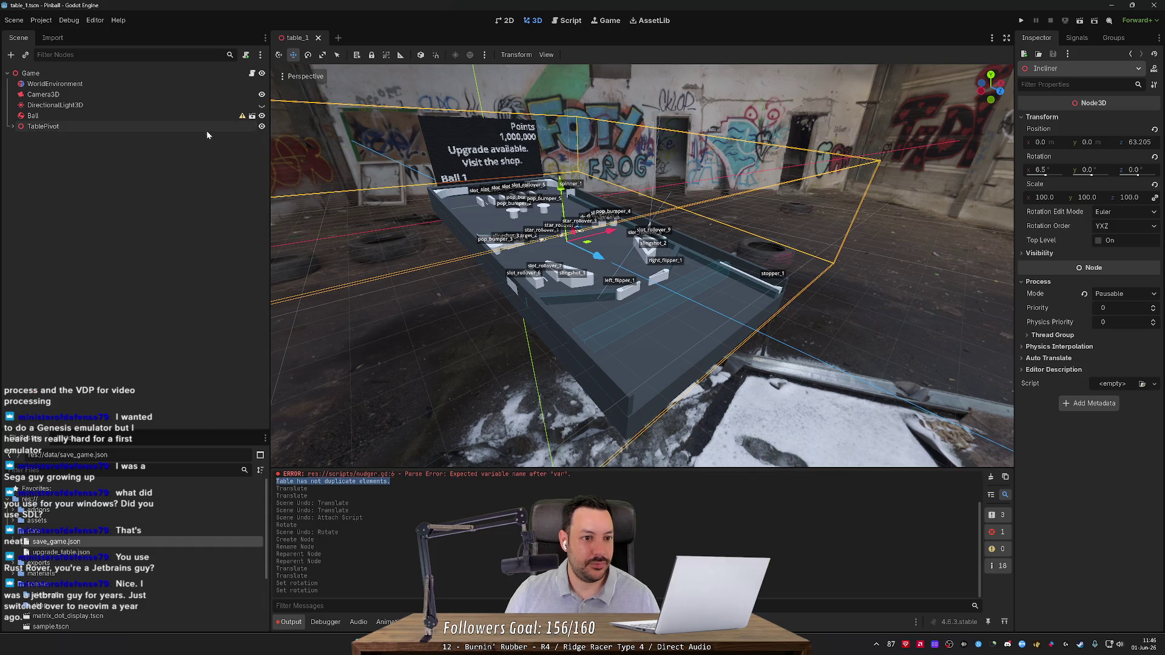
Attach nudger.gd from the scripts folder to the TablePivot node.
right_click(227, 126)
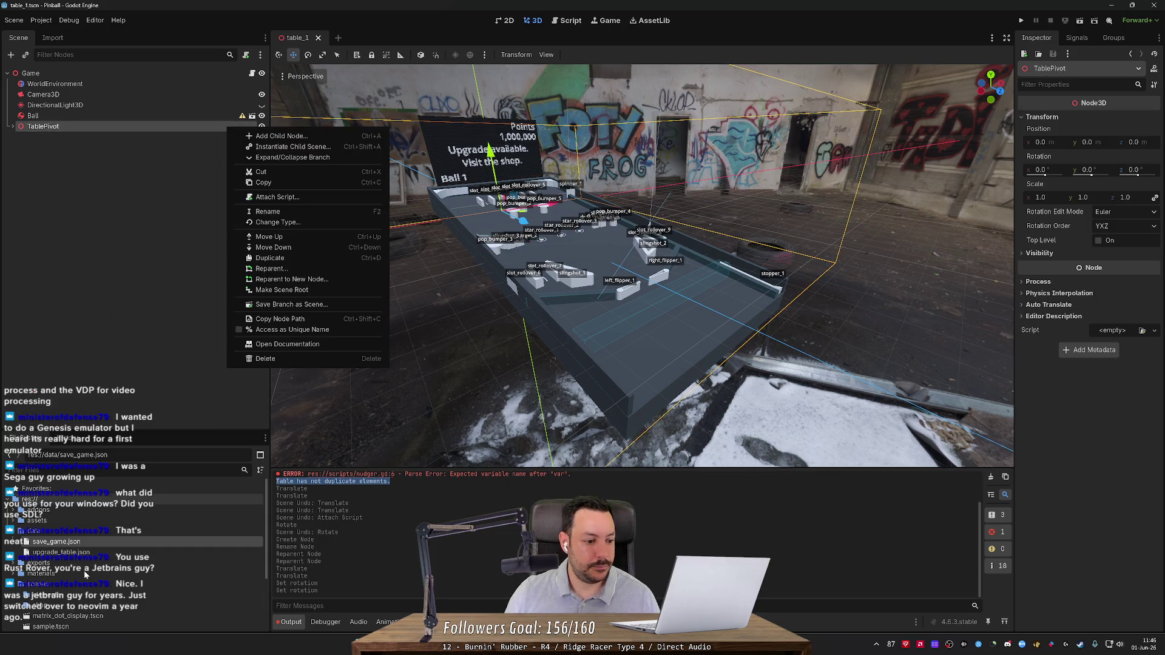
scroll(84, 570, down, 3)
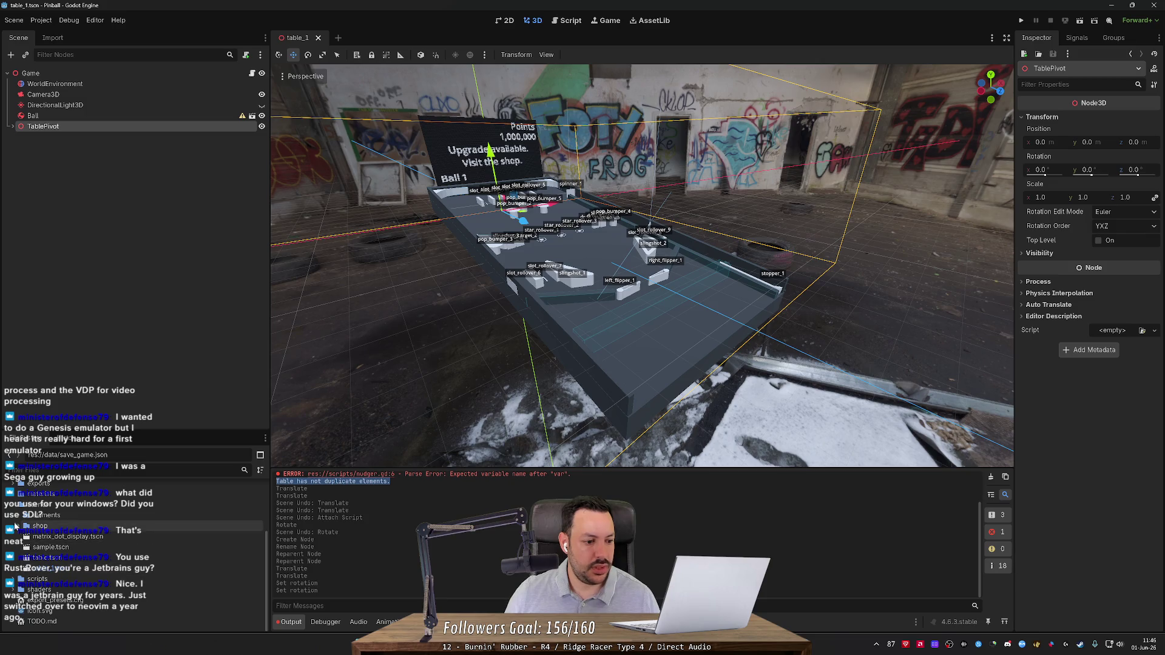
click(13, 579)
scroll(60, 586, down, 2)
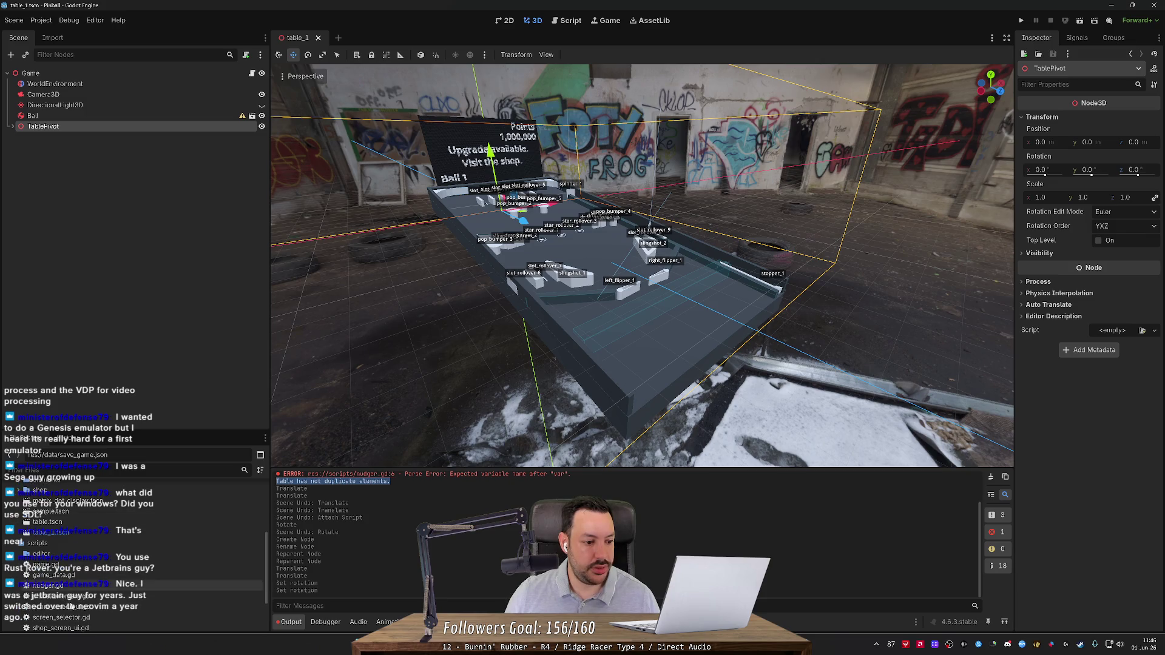
mouse_move(48, 586)
mouse_down()
mouse_move(201, 125)
mouse_move(216, 125)
mouse_up()
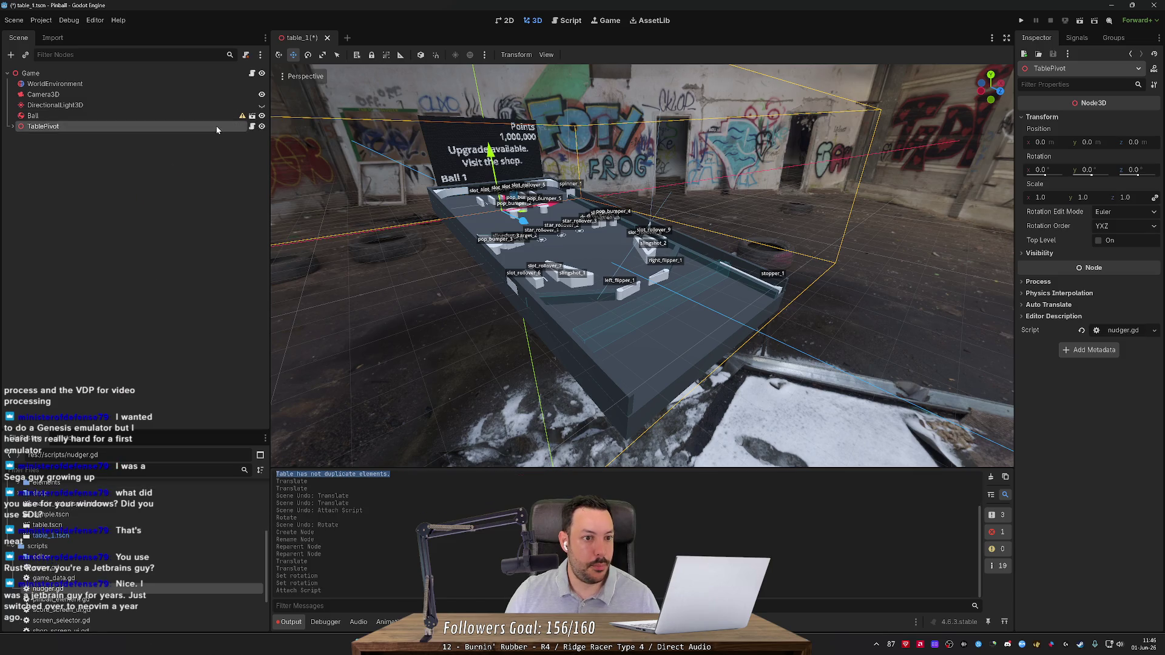
Expand TablePivot, save the scene, and open nudger.gd in the Script editor.
key(Right)
key(ctrl+s)
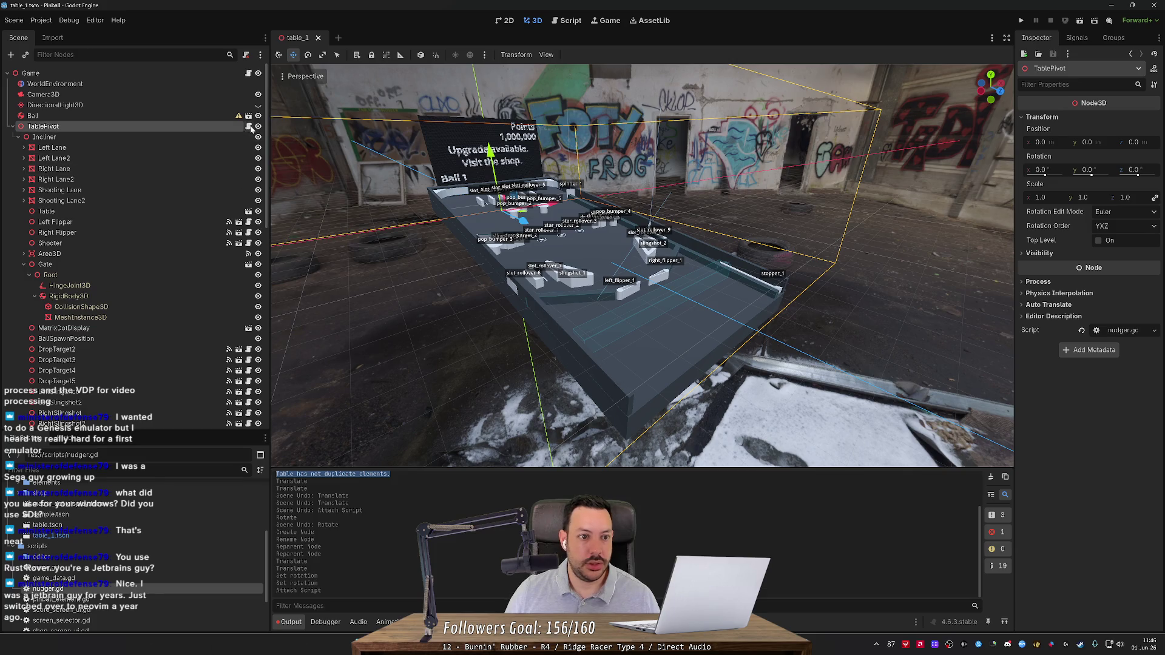
click(249, 126)
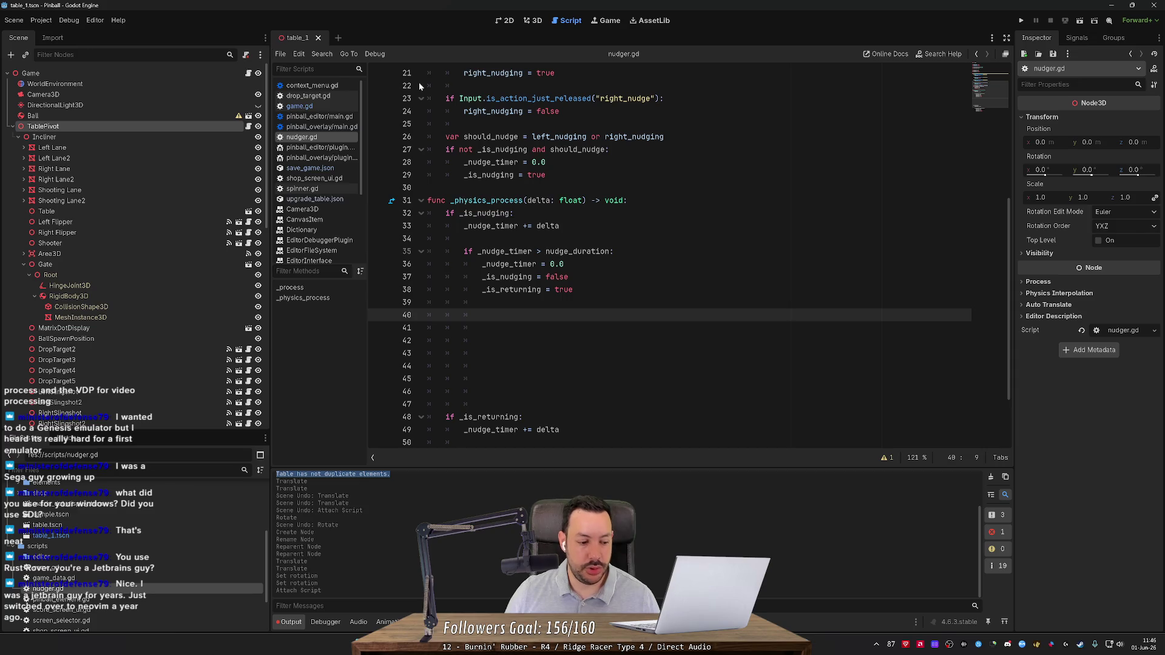
Switch between the 3D scene and the nudger.gd script to look it over.
click(541, 23)
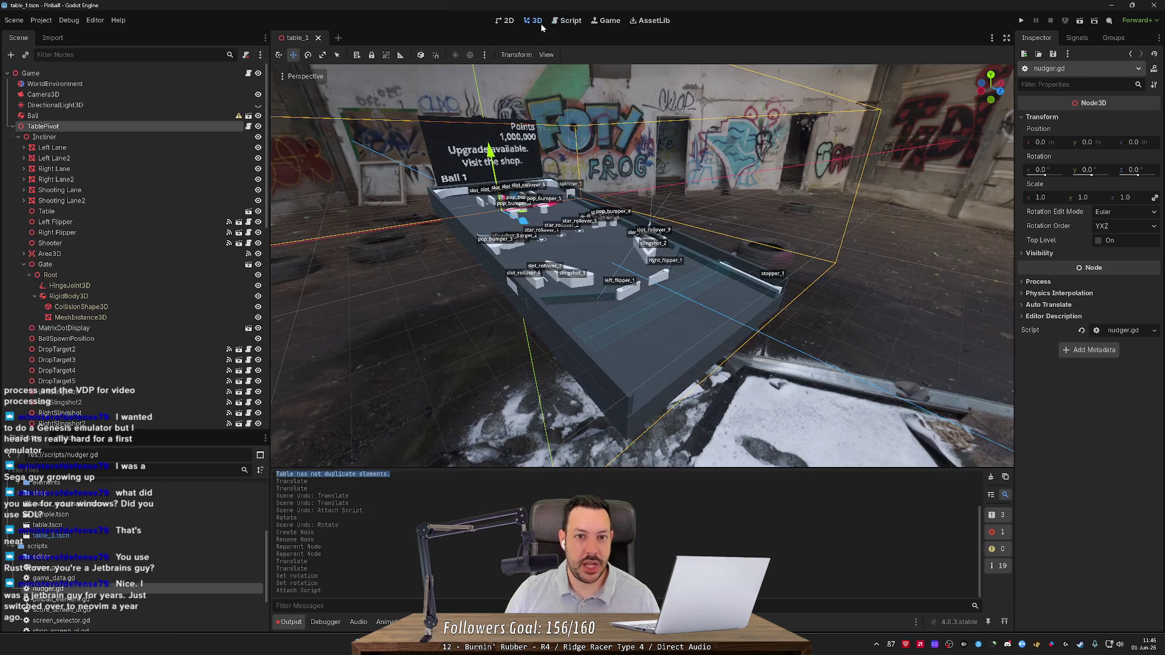
scroll(542, 111, down, 3)
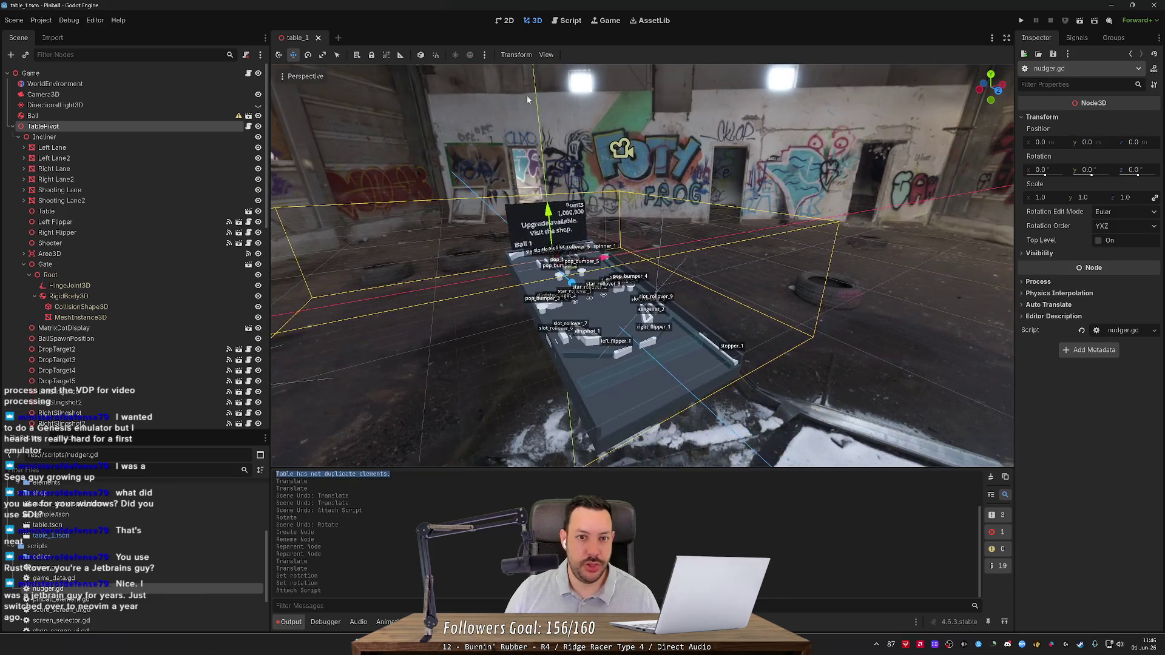
scroll(582, 177, up, 3)
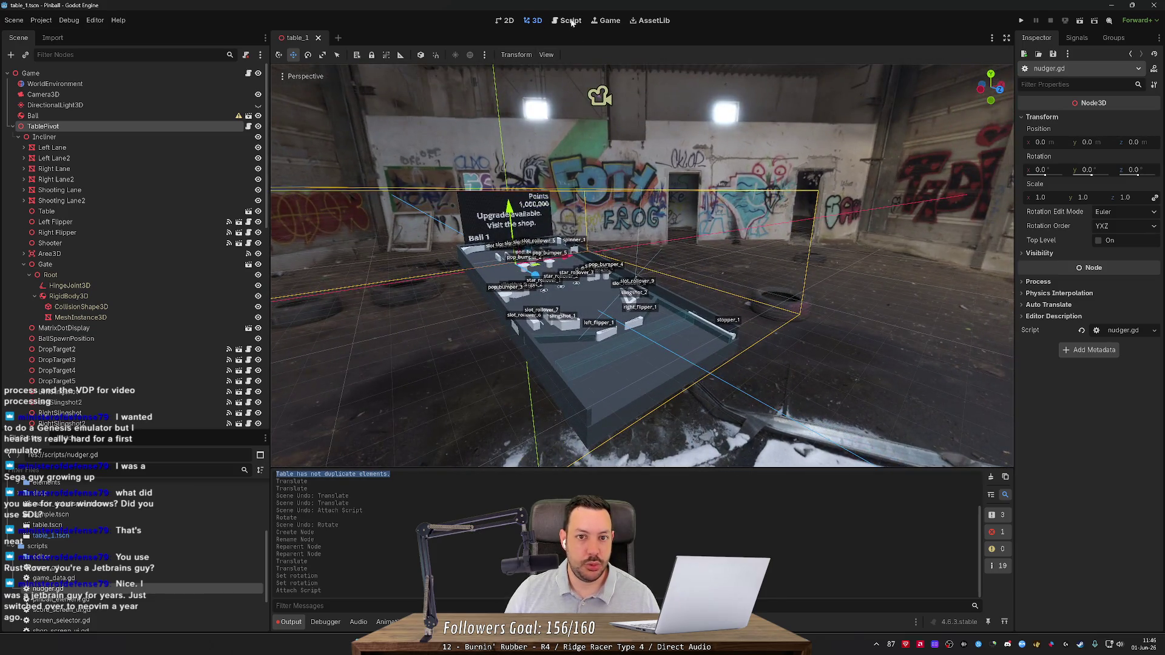
click(569, 21)
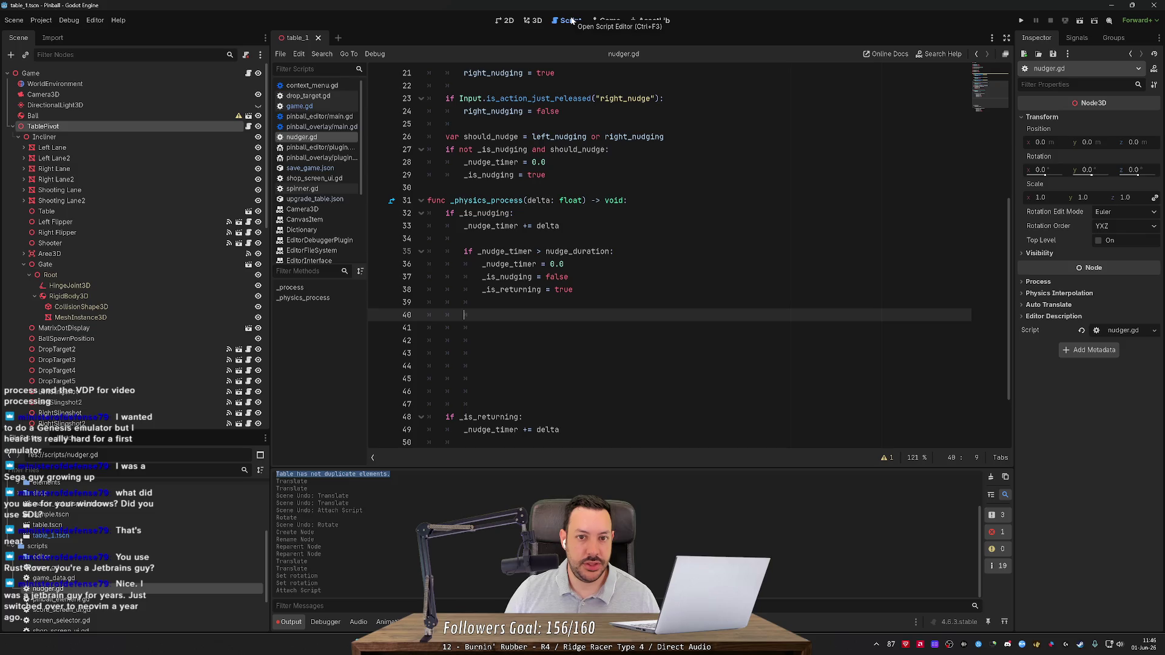
mouse_move(325, 38)
mouse_down()
mouse_move(898, 199)
mouse_move(1018, 218)
mouse_move(387, 40)
mouse_move(291, 38)
mouse_up()
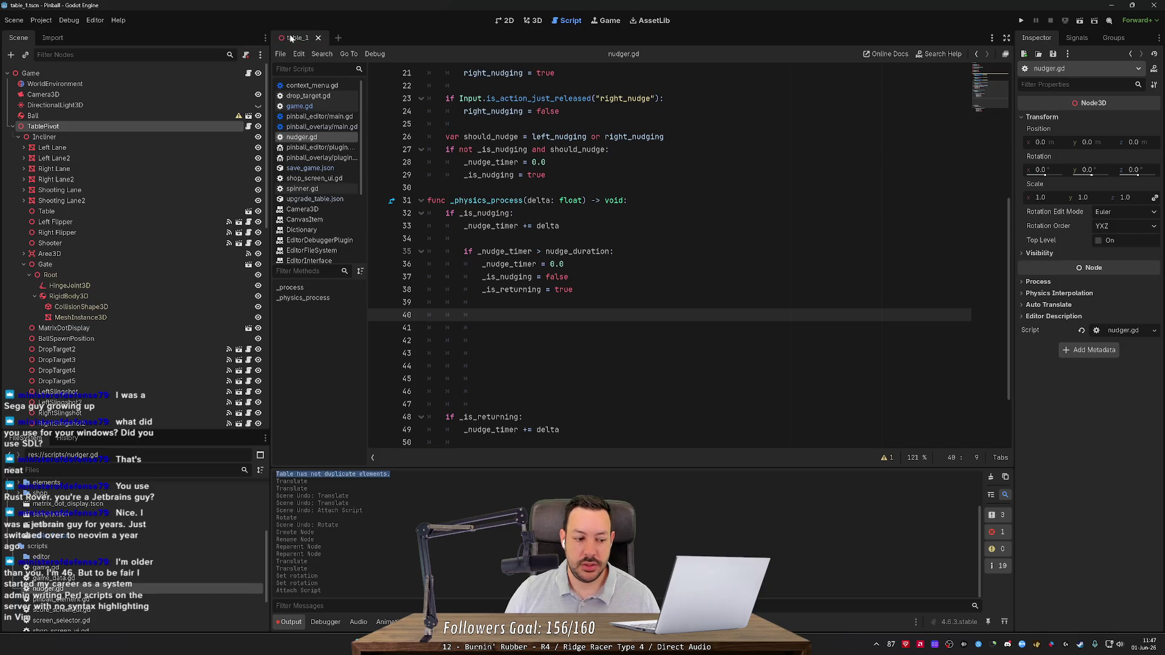
Back in the 3D view, deselect and orbit to look straight down the table.
click(536, 22)
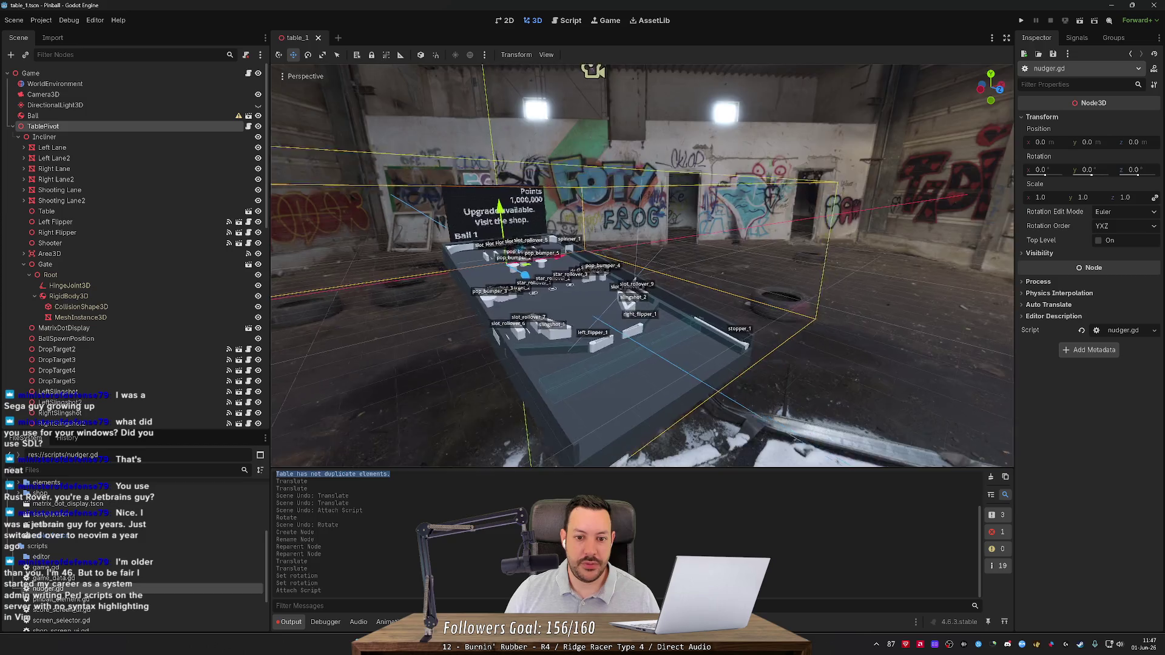
scroll(641, 265, up, 5)
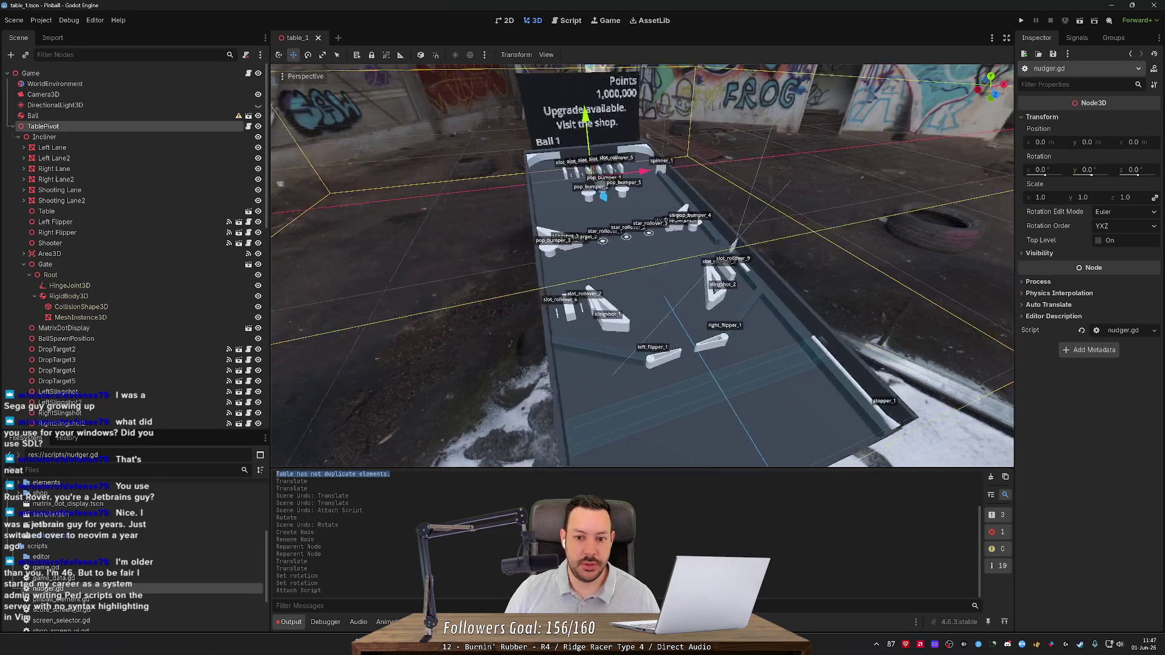
click(399, 167)
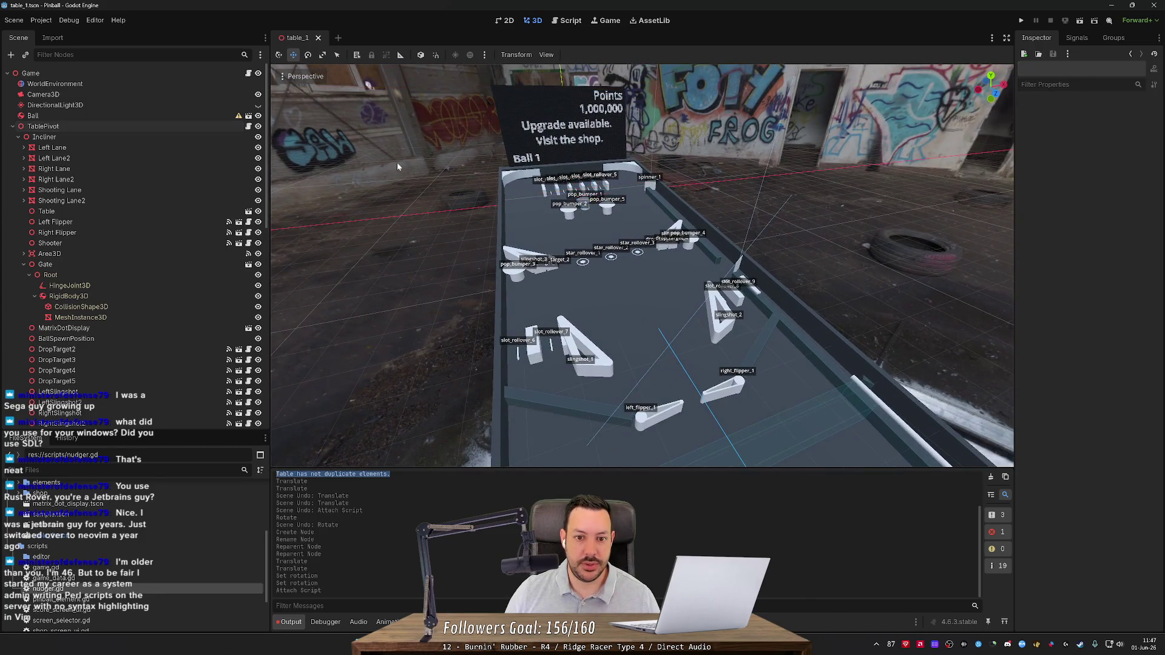
drag(399, 167, 547, 107)
scroll(642, 265, down, 2)
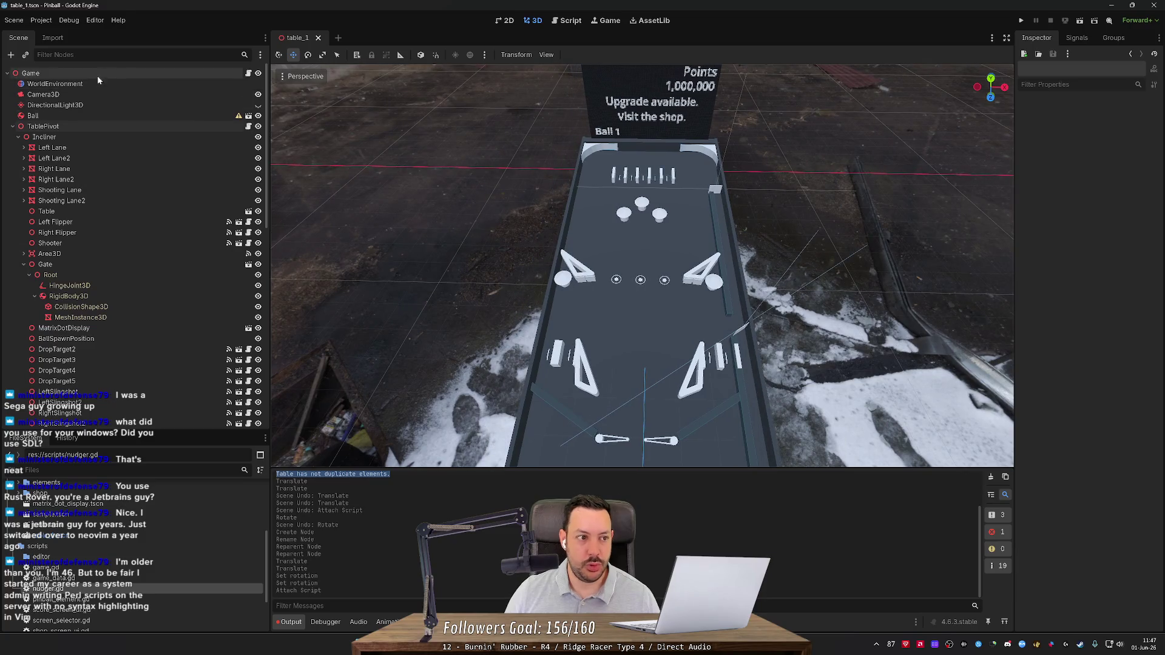
Move Camera3D sideways along X toward the tire and launch the game.
double_click(43, 94)
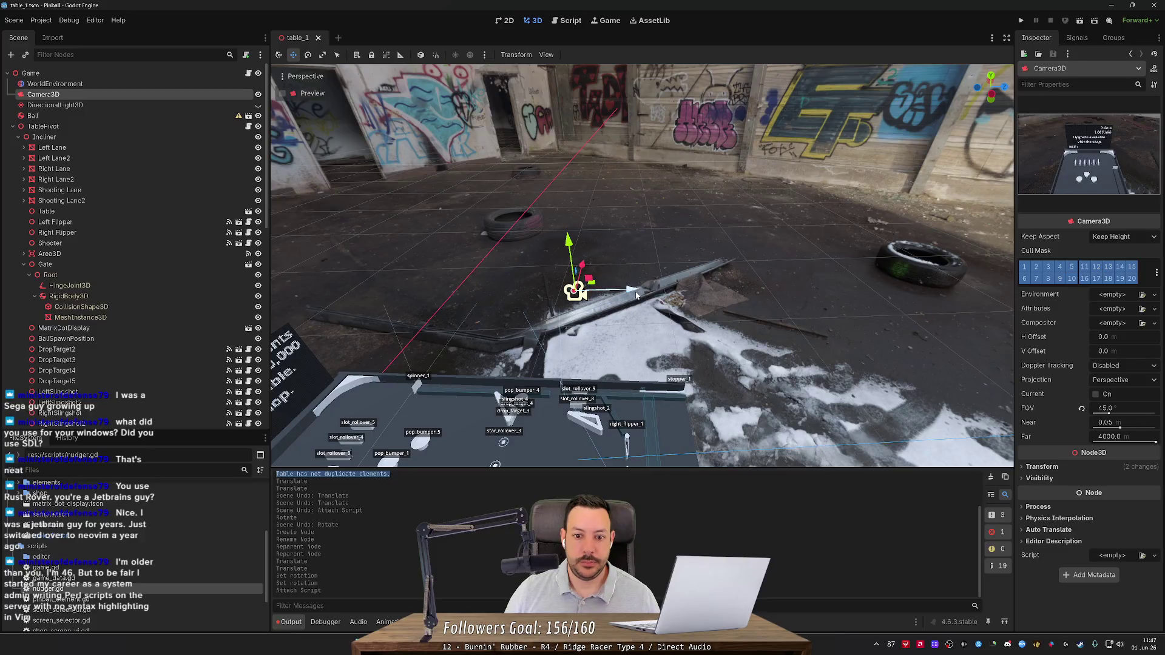
mouse_move(610, 296)
mouse_down()
mouse_move(989, 311)
mouse_move(835, 311)
mouse_move(924, 317)
mouse_up()
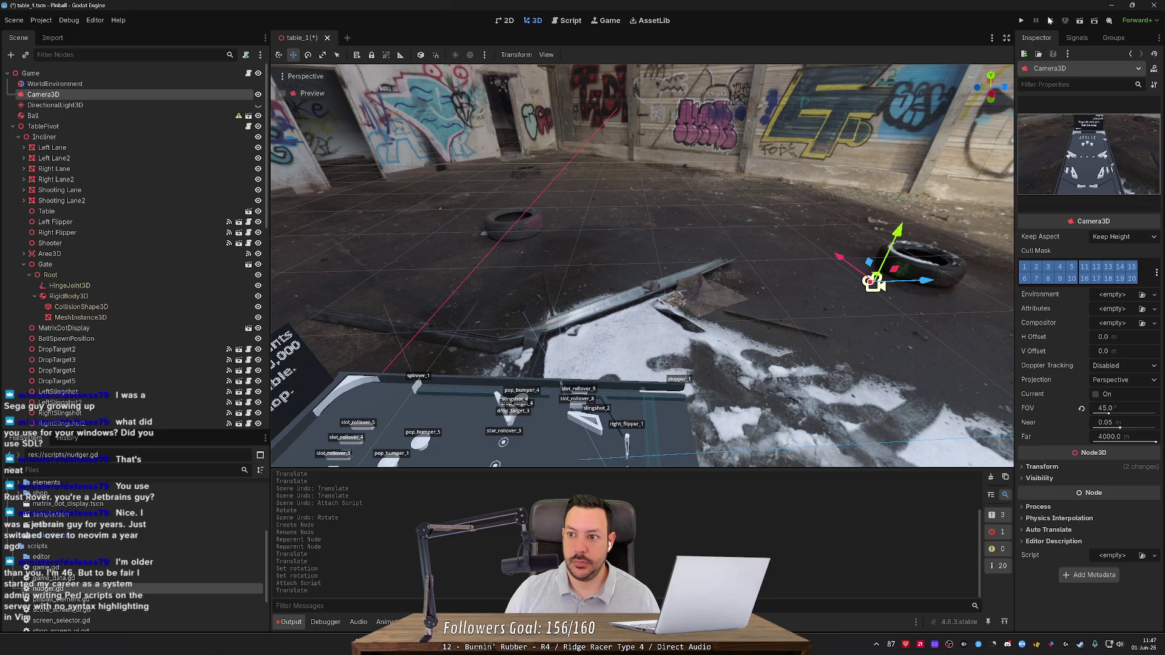
click(1021, 20)
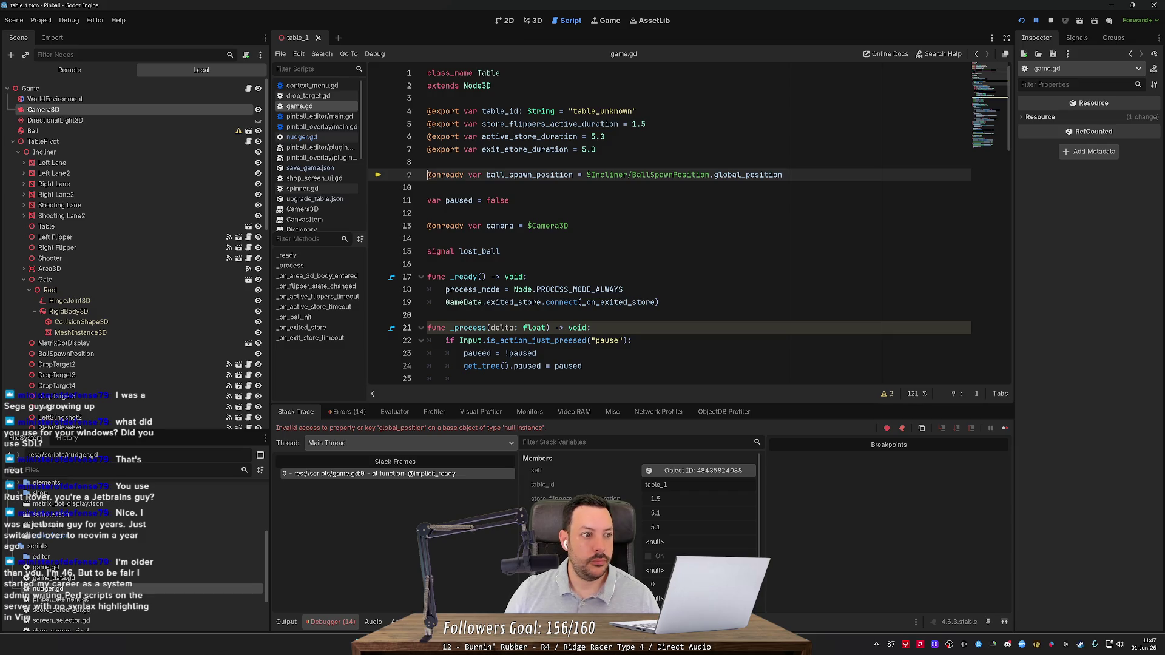
Prefix the node path on line 9 of game.gd with TablePivot/.
click(591, 175)
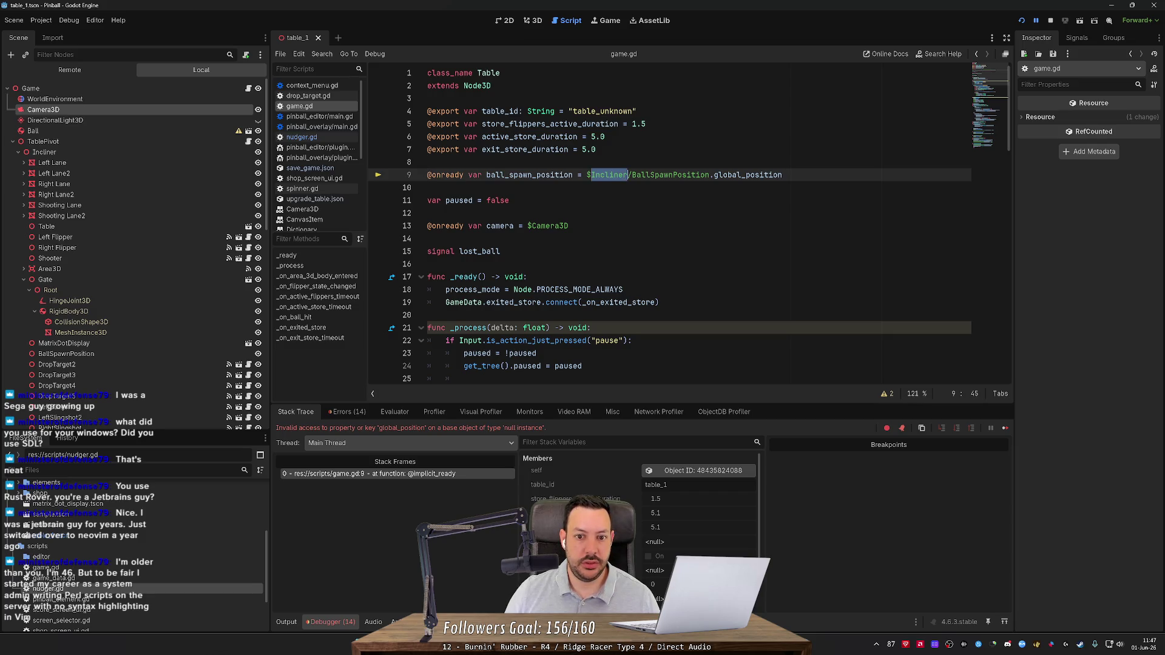
text(TablePiv)
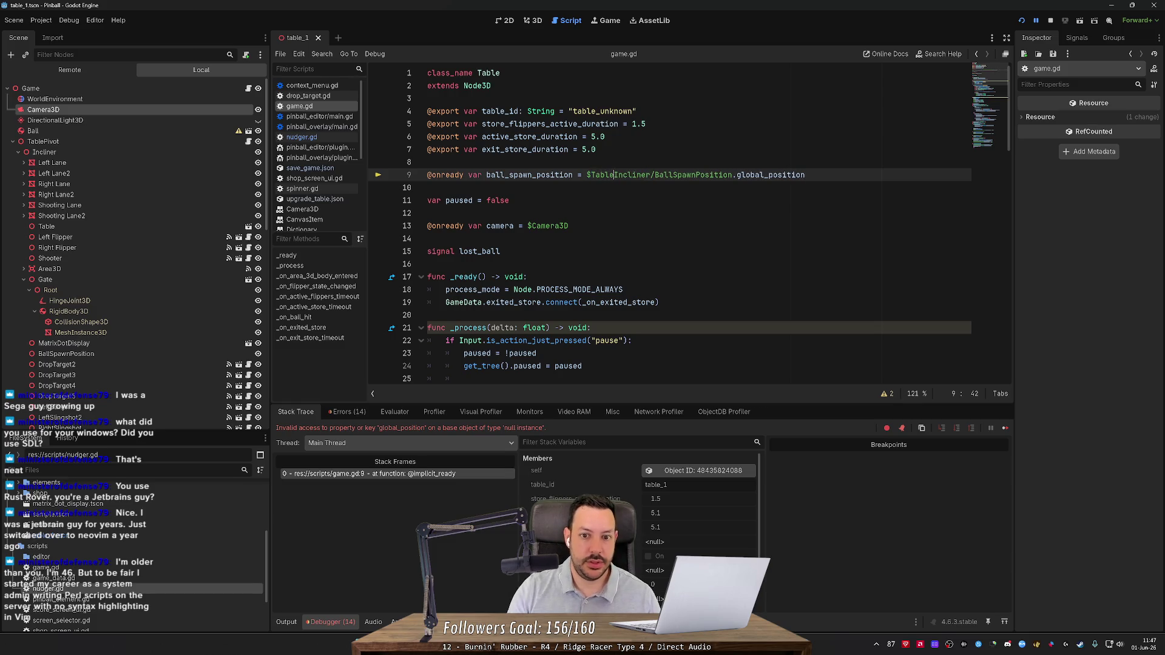
text(ot/)
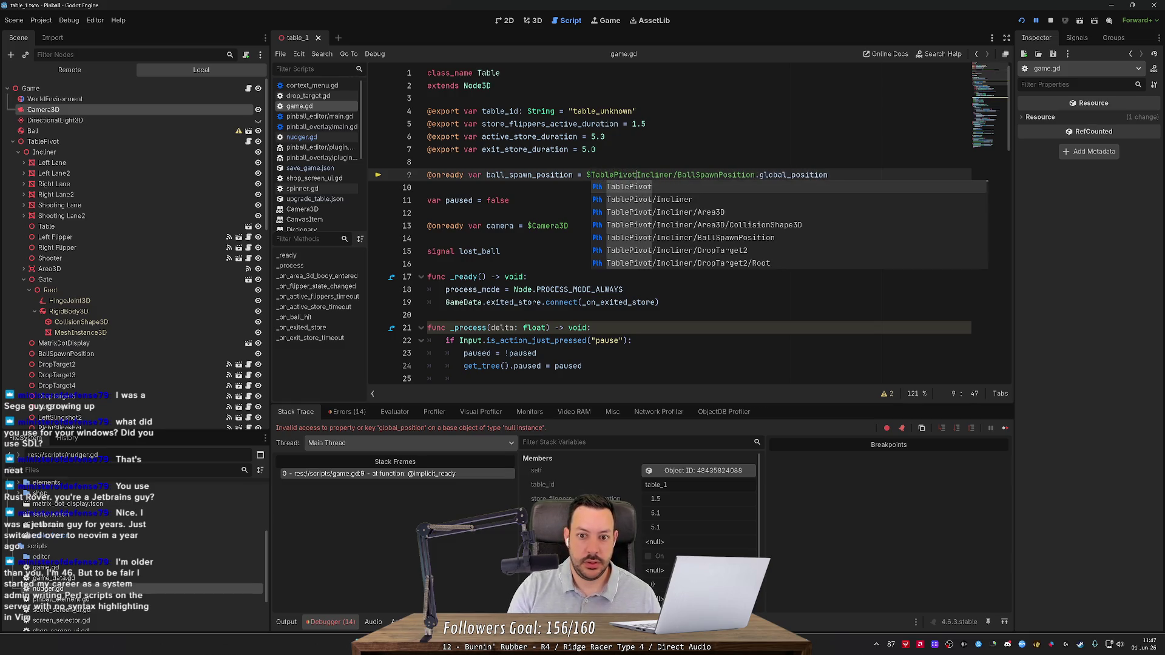
click(588, 175)
drag(586, 175, 641, 175)
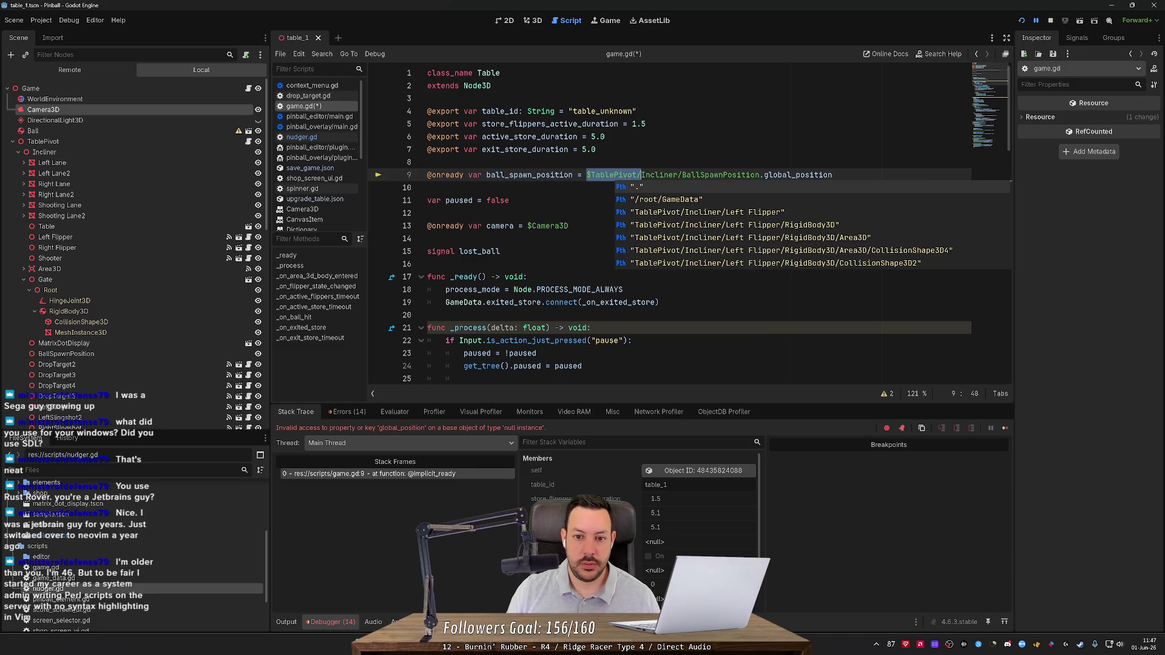
click(547, 162)
Prefix the store gate paths on lines 75, 79, 88 and 91 with TablePivot/, save, and rerun.
scroll(546, 162, down, 6)
scroll(546, 162, down, 12)
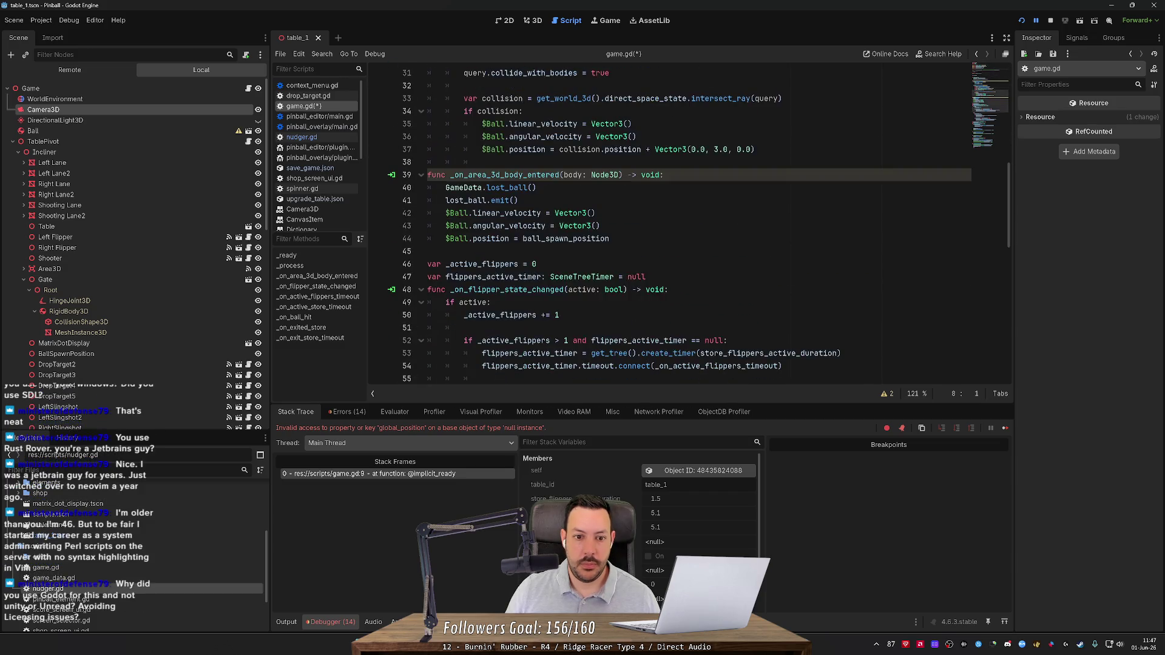
scroll(546, 162, down, 3)
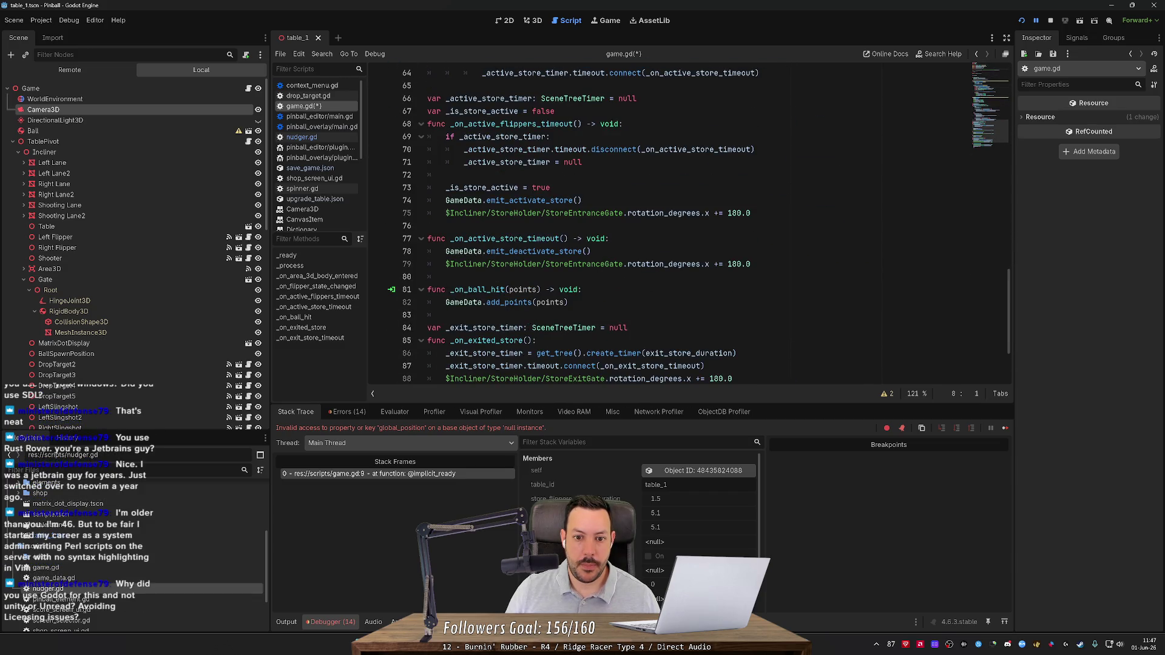
scroll(546, 162, down, 2)
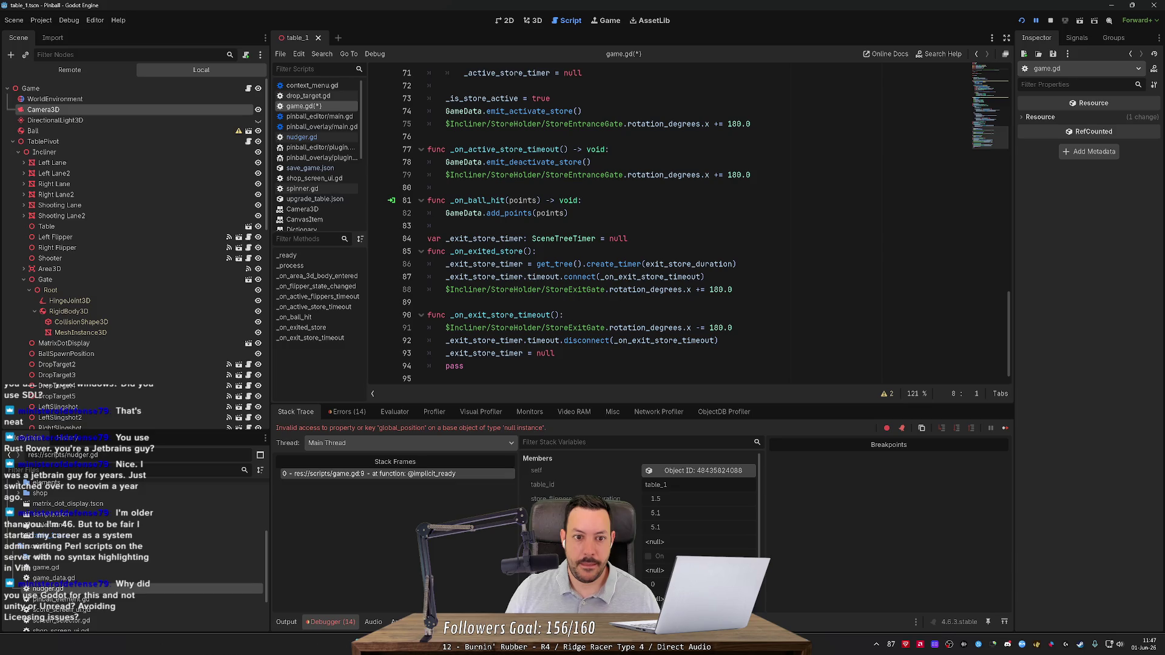
click(447, 124)
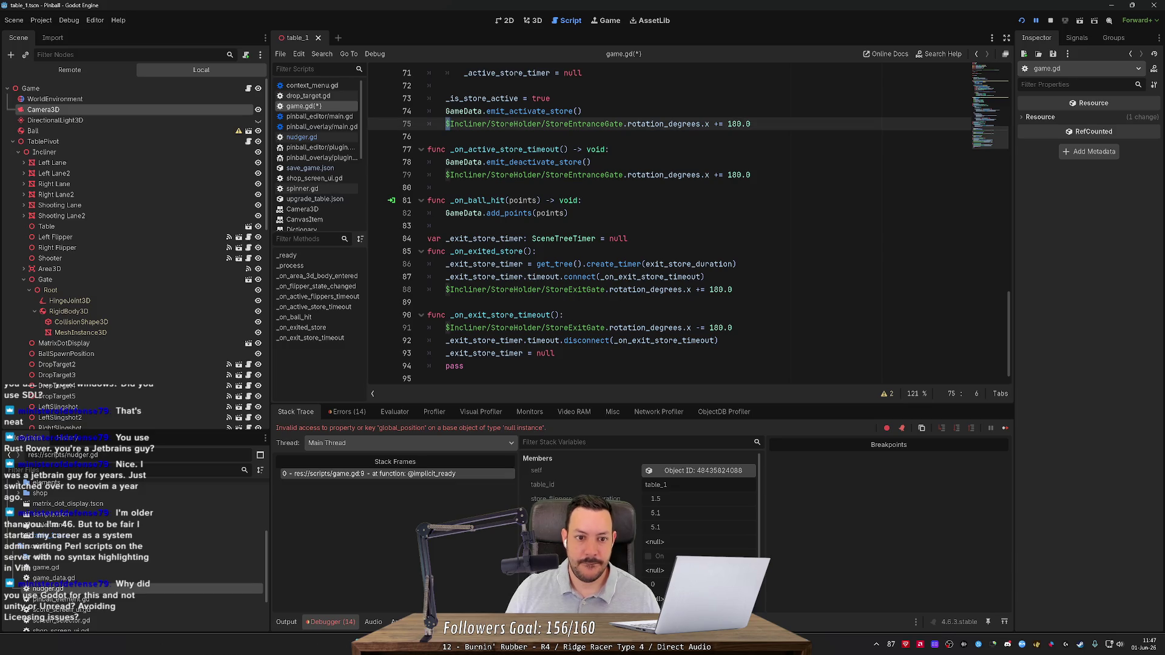
alt+click(450, 175)
alt+click(450, 289)
alt+click(450, 328)
text(TablePivot/)
key(ctrl+s)
scroll(668, 225, up, 7)
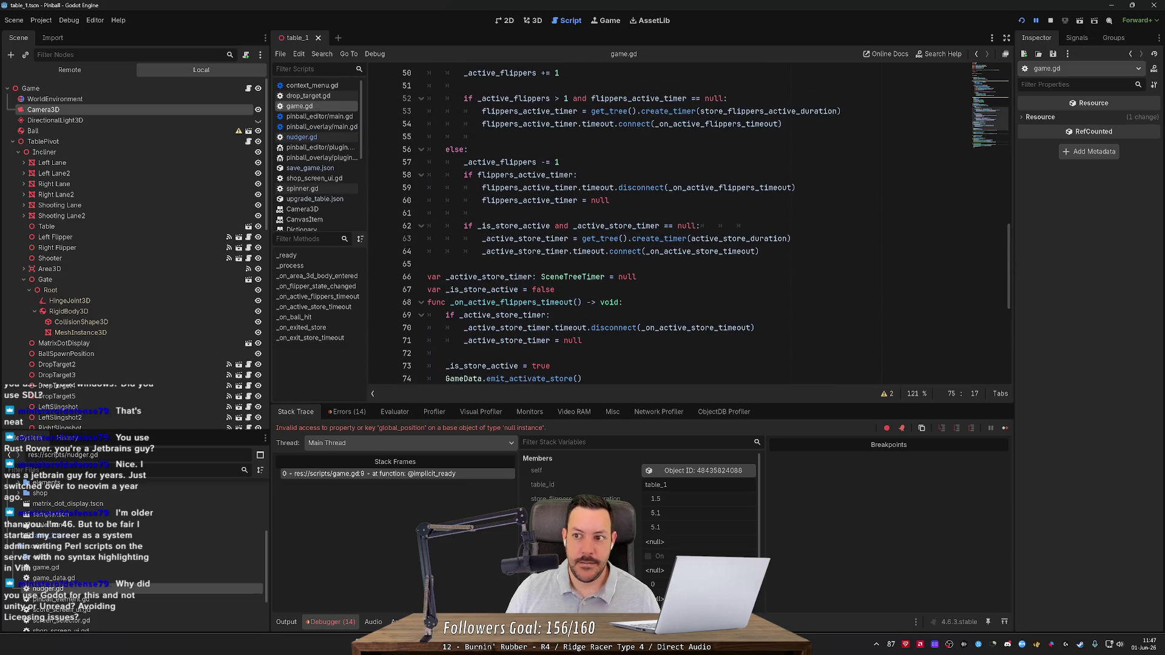
click(1023, 21)
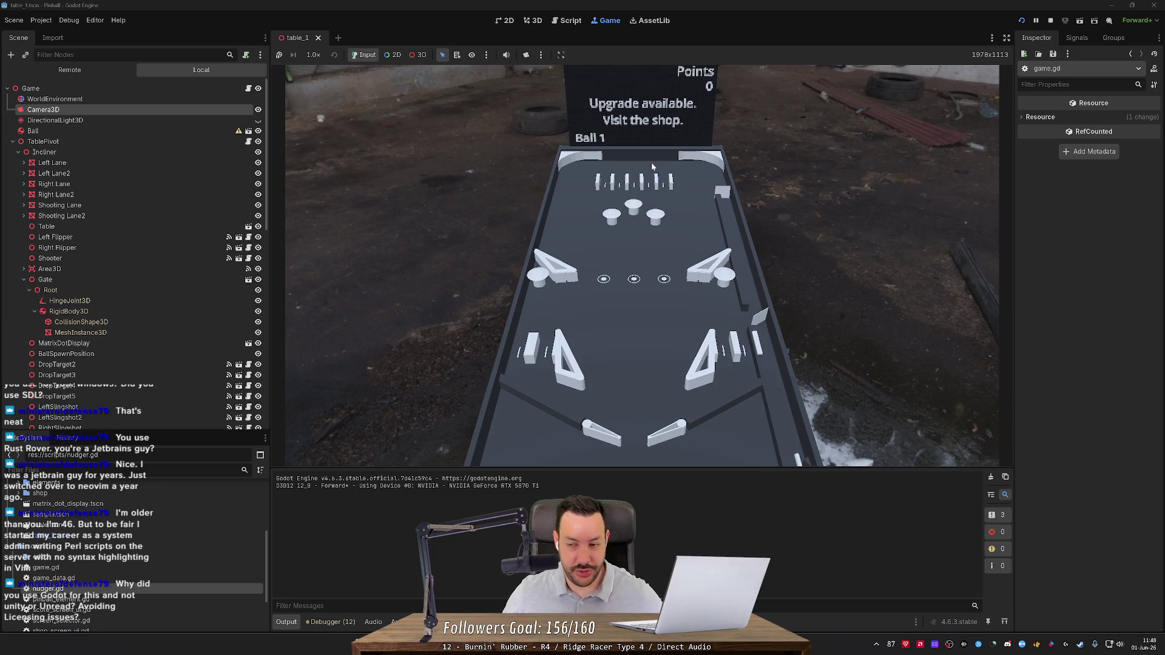
Stop the running game, glance at nudger.gd, and return to the 3D scene.
click(1054, 20)
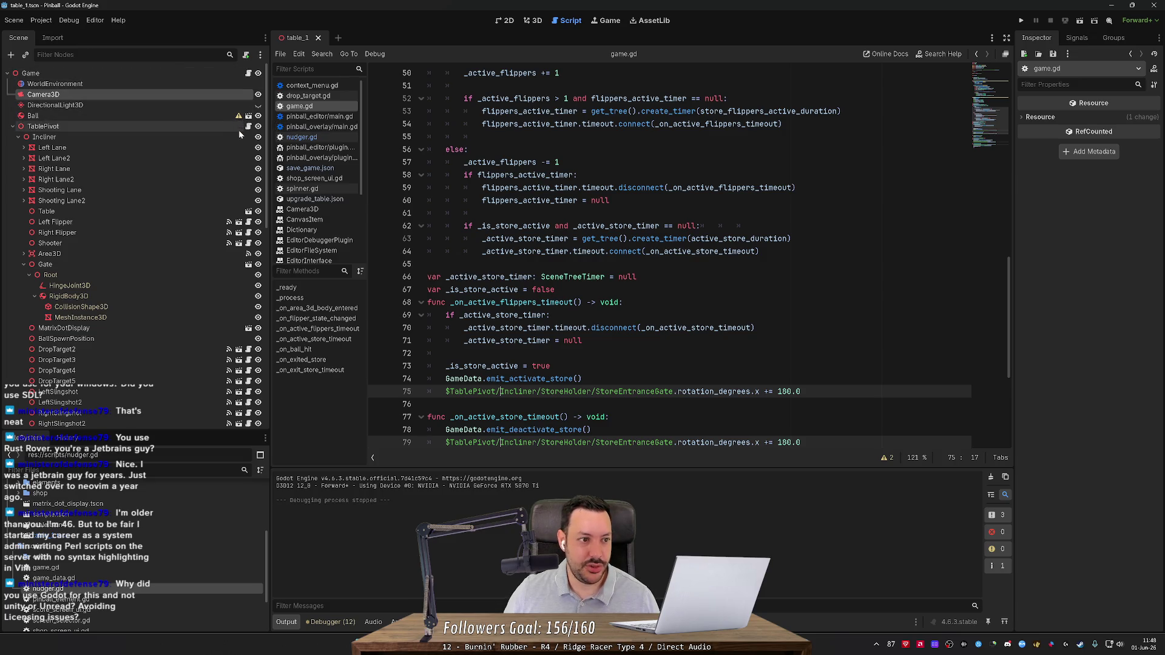
key(alt+Left)
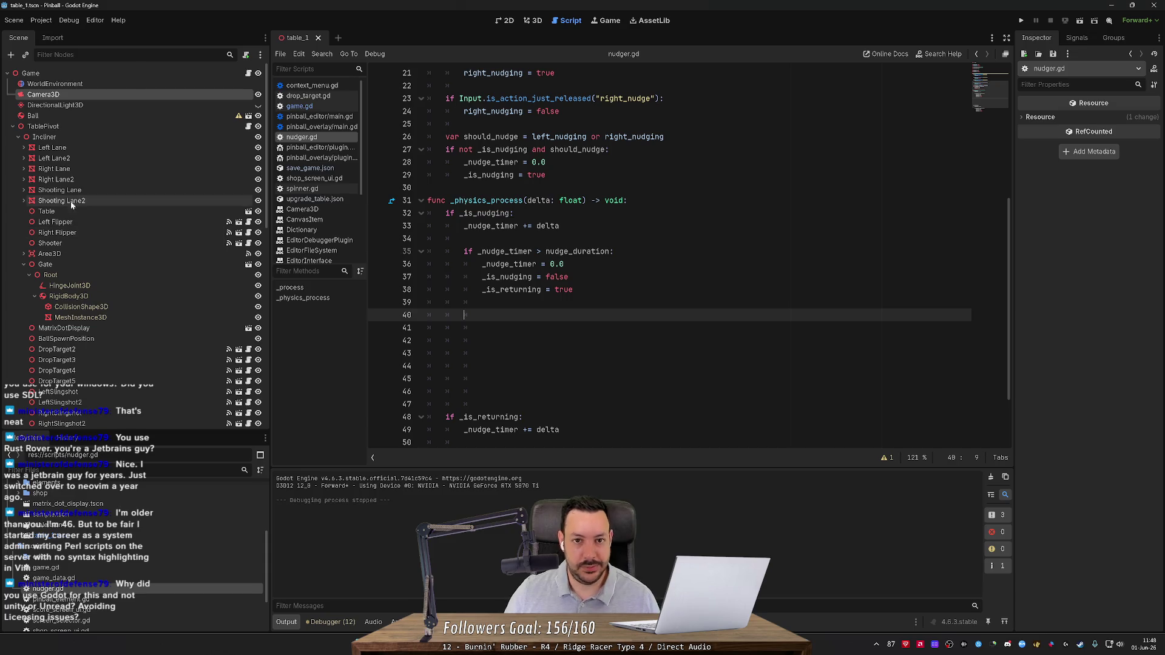
click(534, 21)
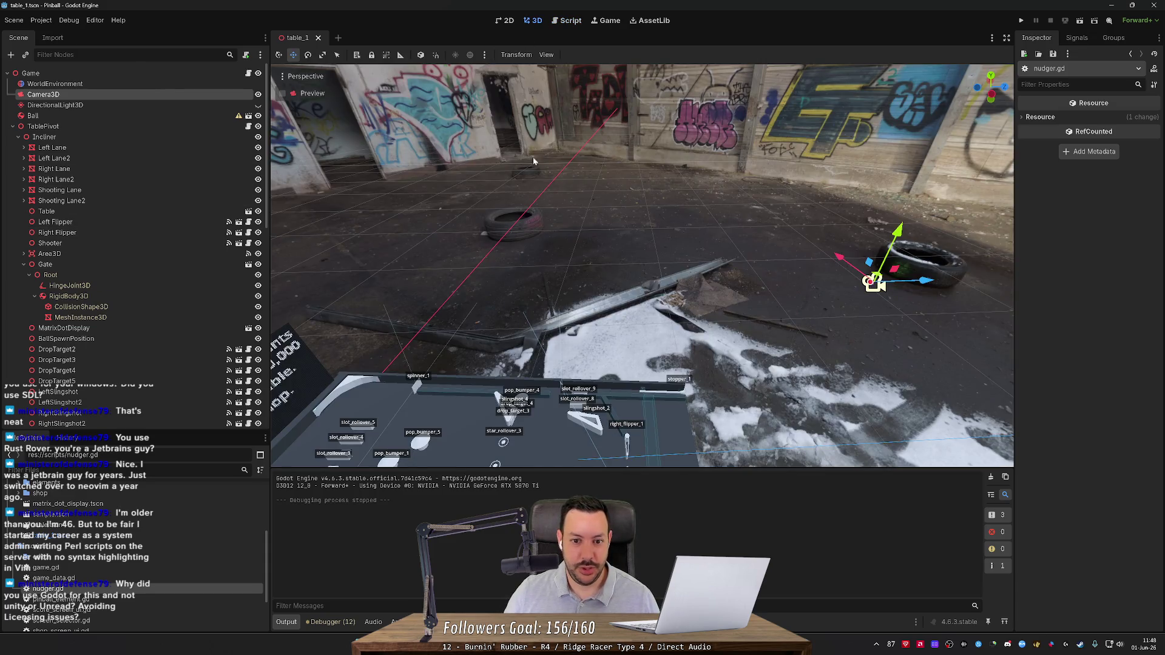
Zoom in and fly up behind the table, drifting closer until its full length shows.
scroll(569, 293, up, 2)
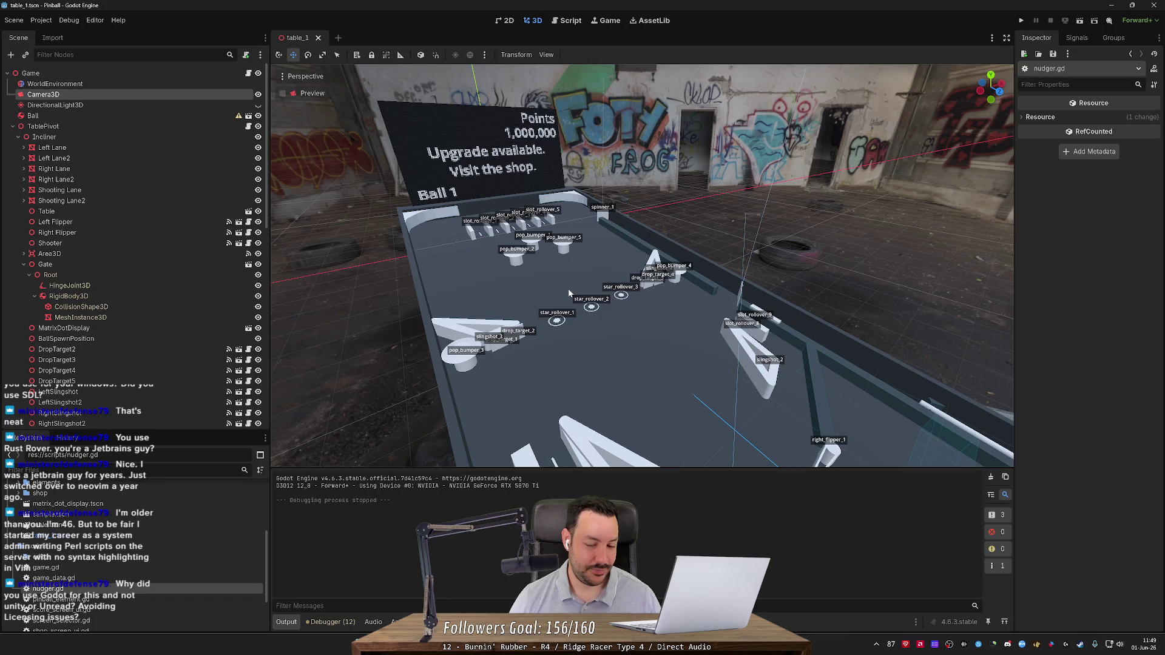
mouse_move(626, 256)
mouse_down()
mouse_move(493, 95)
mouse_move(547, 97)
mouse_up()
scroll(546, 97, up, 3)
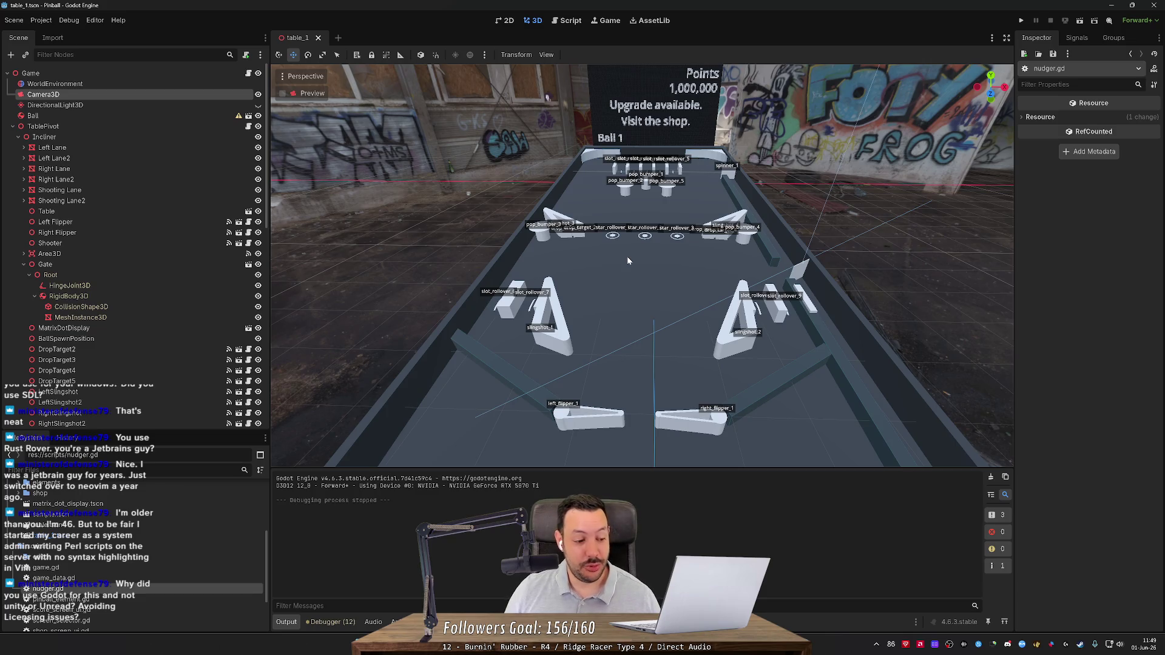
drag(650, 289, 645, 303)
scroll(644, 299, up, 3)
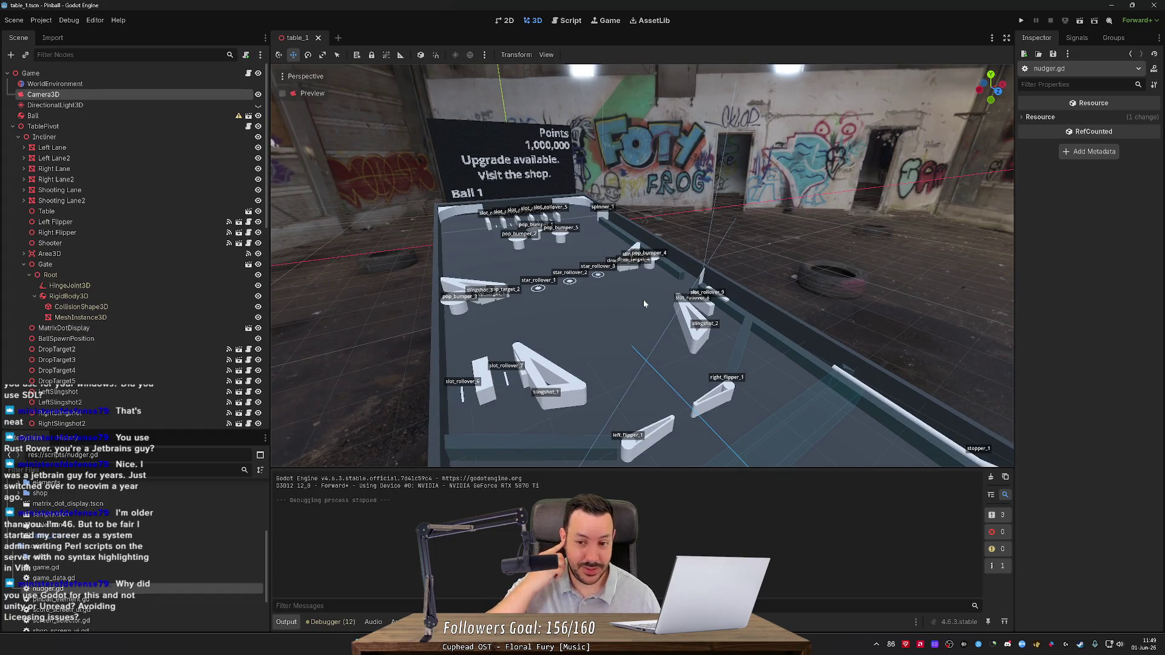
drag(641, 304, 646, 297)
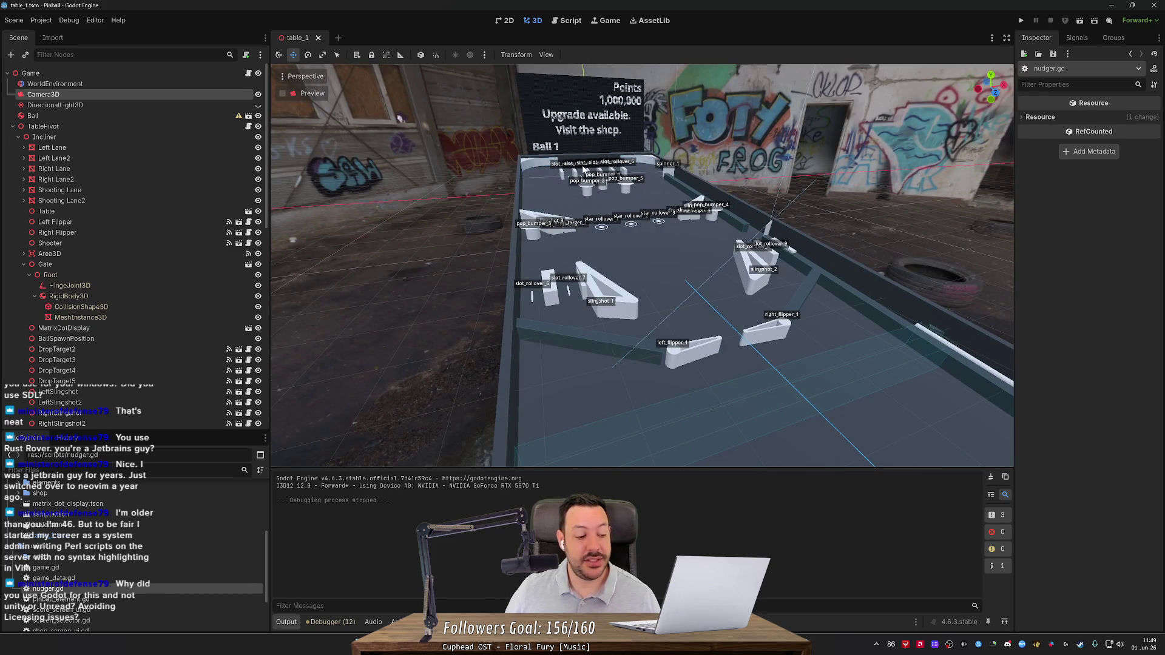
Orbit around the table's lower end, from straight-on to a side view of the playfield.
drag(584, 168, 592, 162)
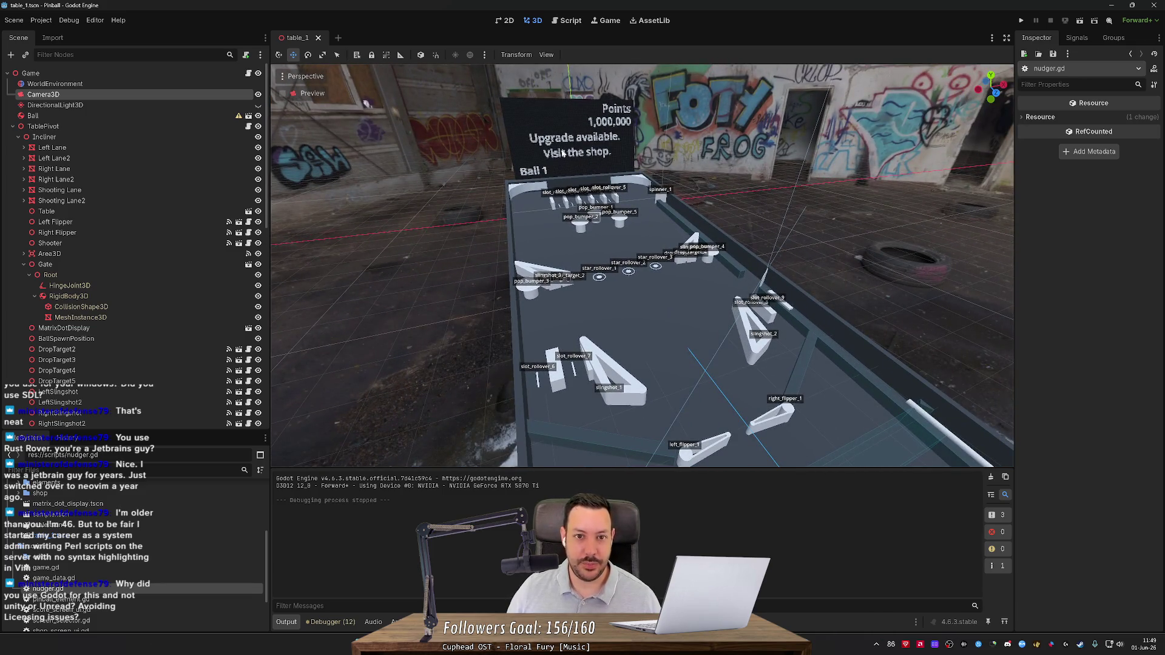
mouse_move(570, 104)
mouse_down()
mouse_move(589, 109)
mouse_move(574, 91)
mouse_up()
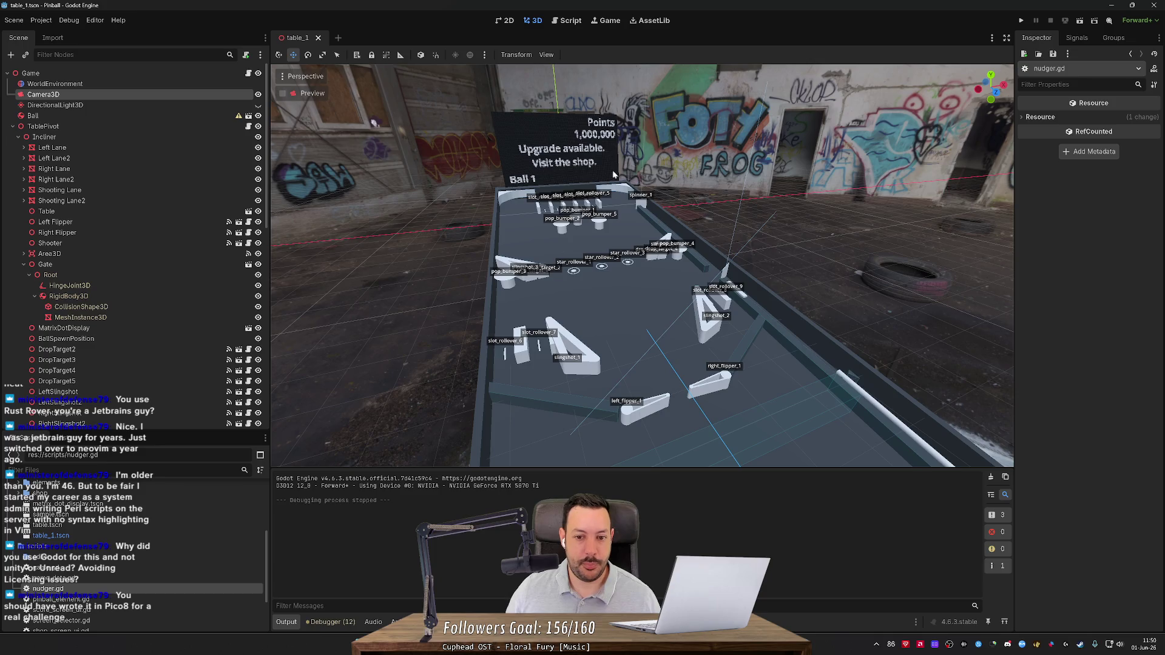
drag(709, 235, 709, 235)
mouse_move(378, 115)
mouse_down()
mouse_move(436, 92)
mouse_move(711, 240)
mouse_up()
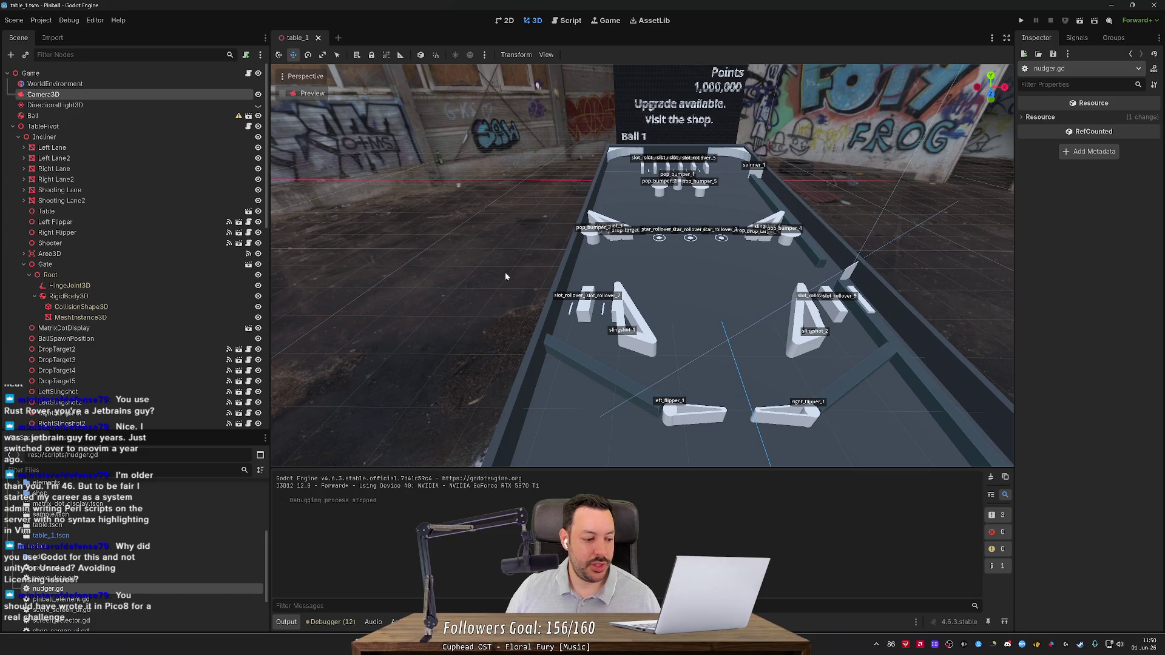
drag(544, 273, 620, 276)
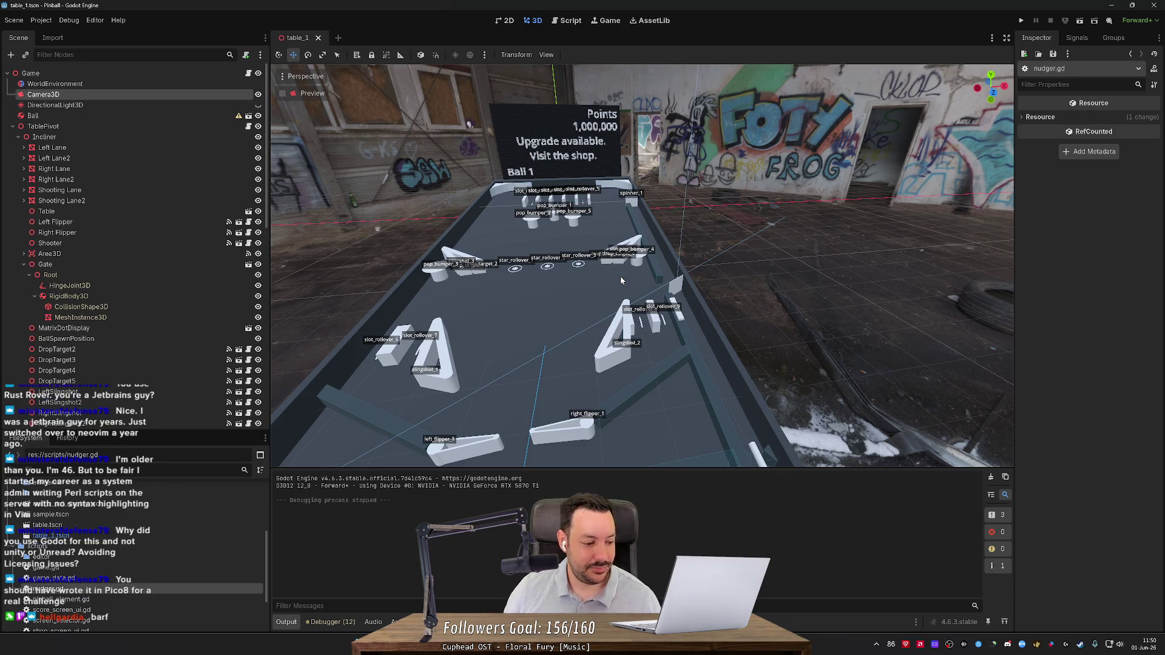
mouse_move(620, 276)
mouse_down()
mouse_move(577, 276)
mouse_move(501, 123)
mouse_move(793, 228)
mouse_up()
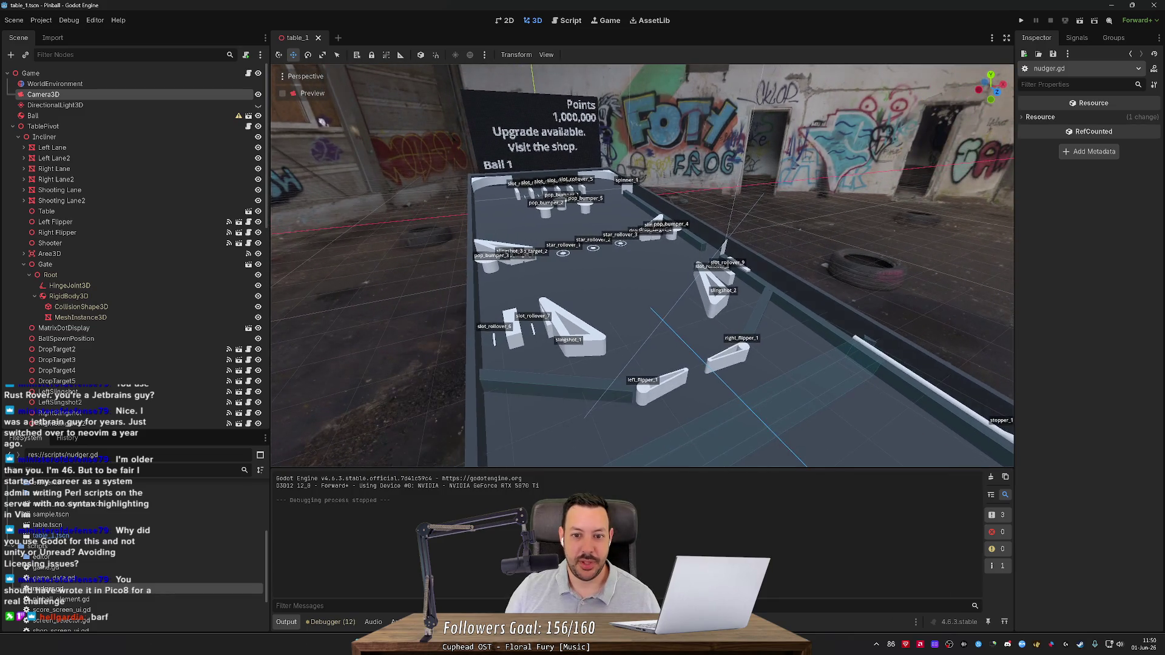
Re-angle the table view and briefly visit the script editor before returning to 3D.
click(795, 228)
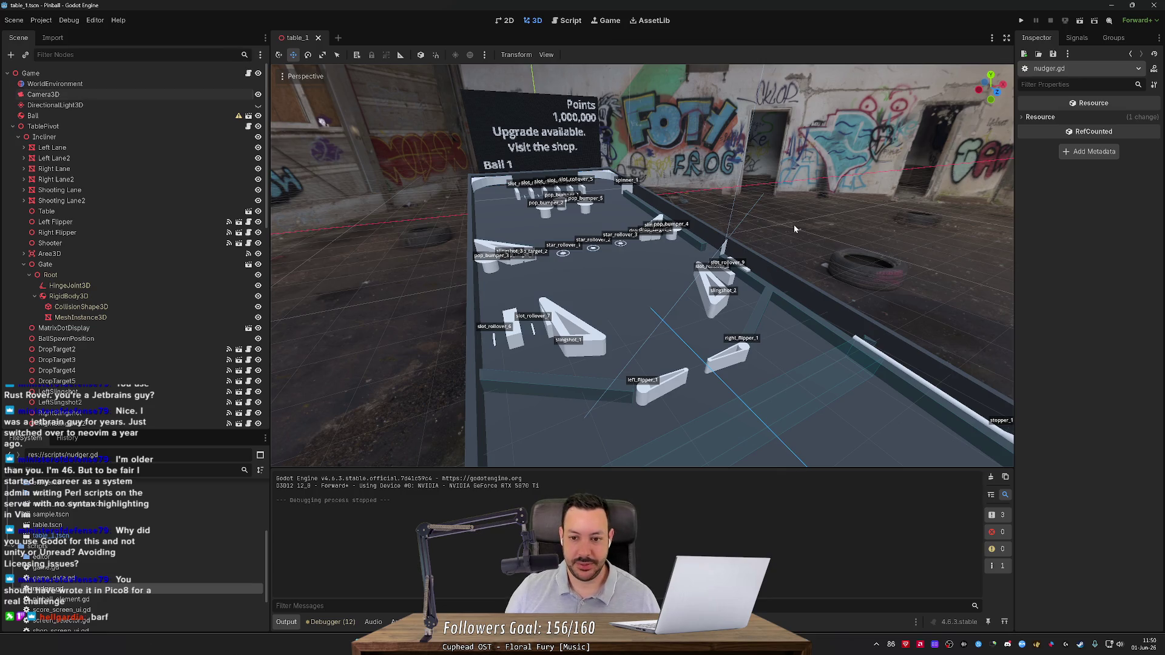
scroll(754, 243, up, 2)
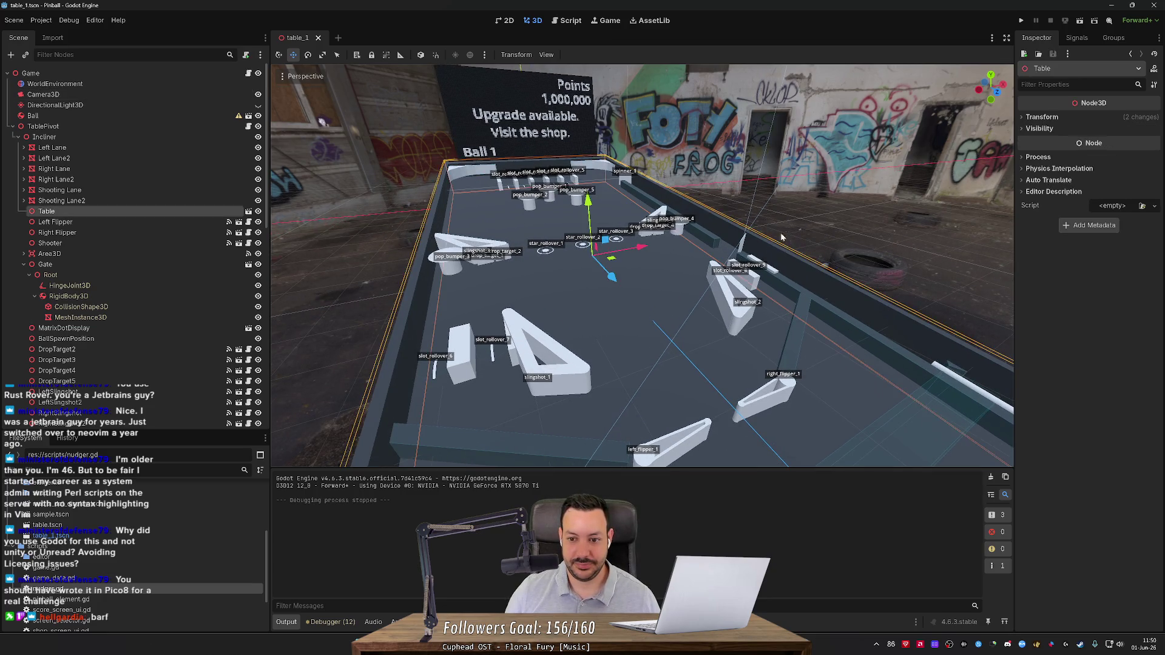
mouse_move(814, 220)
mouse_down()
mouse_move(765, 240)
mouse_move(815, 221)
mouse_up()
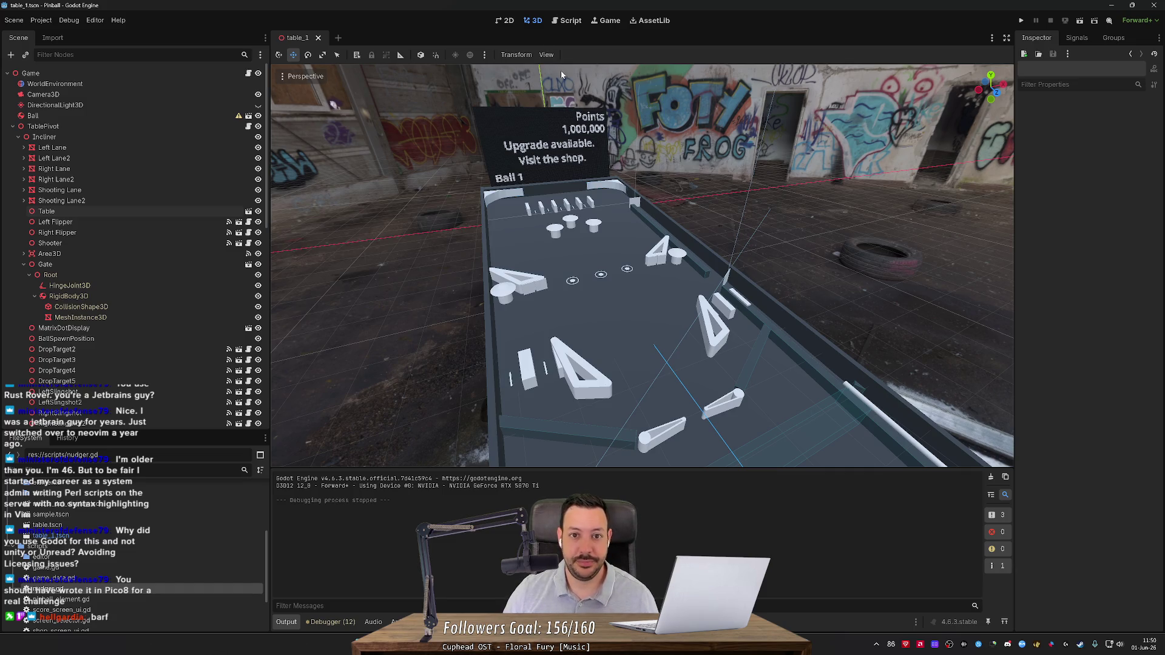
click(568, 20)
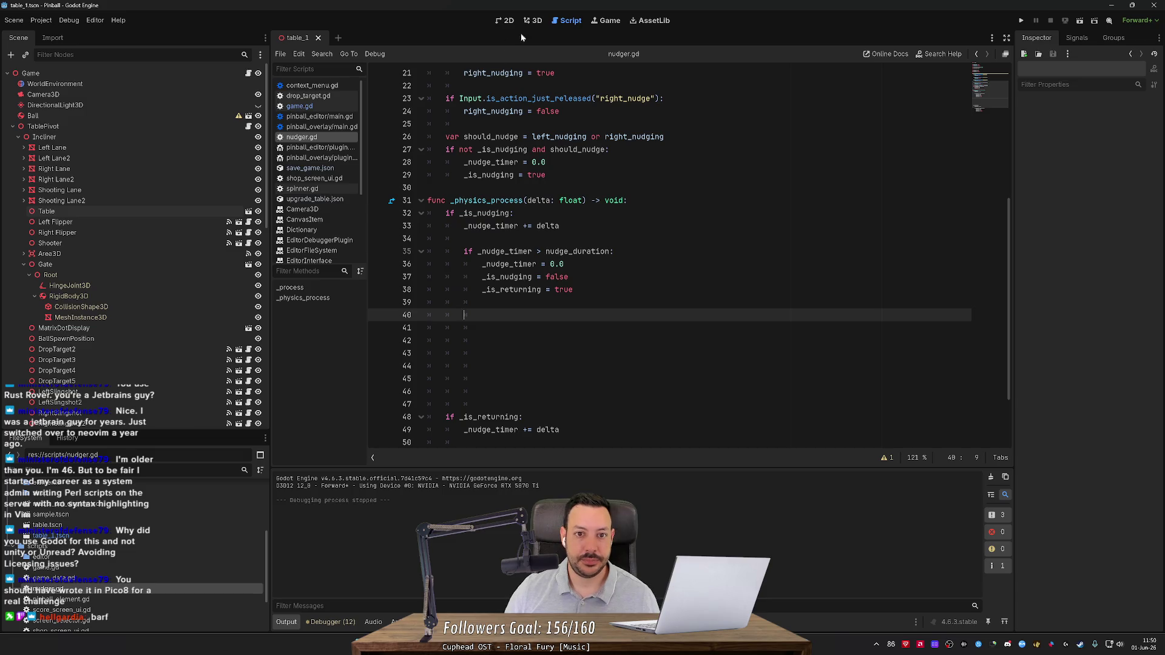
click(533, 20)
Rotate TablePivot about its vertical axis with the rotate gizmo, then reset its Y rotation.
click(202, 128)
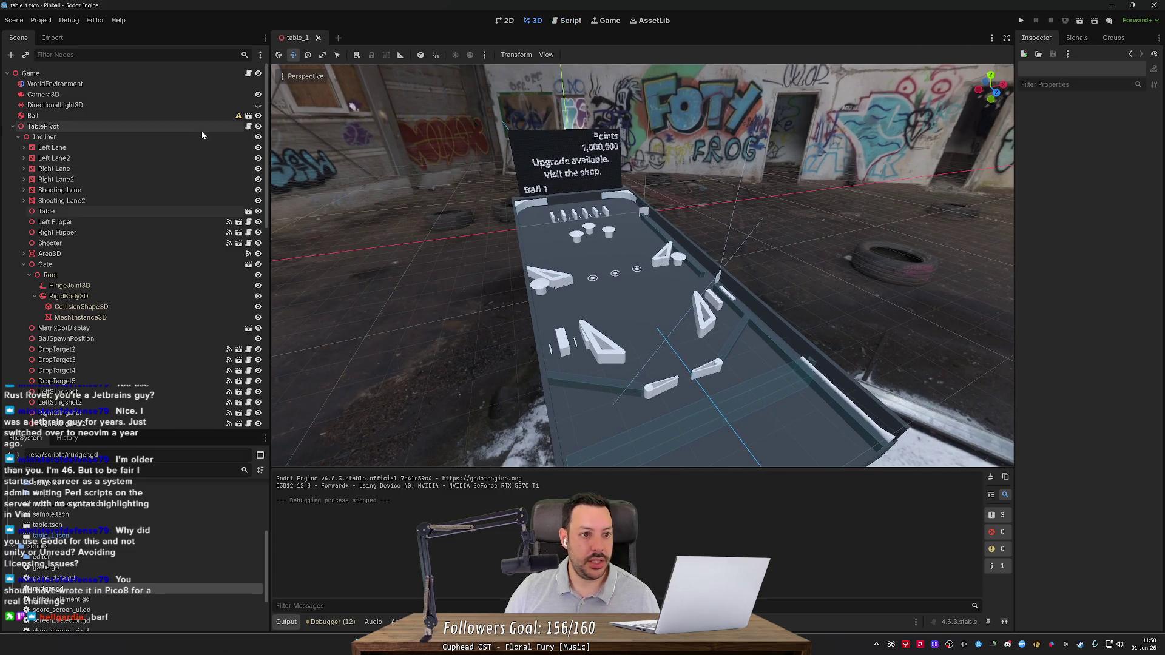
key(e)
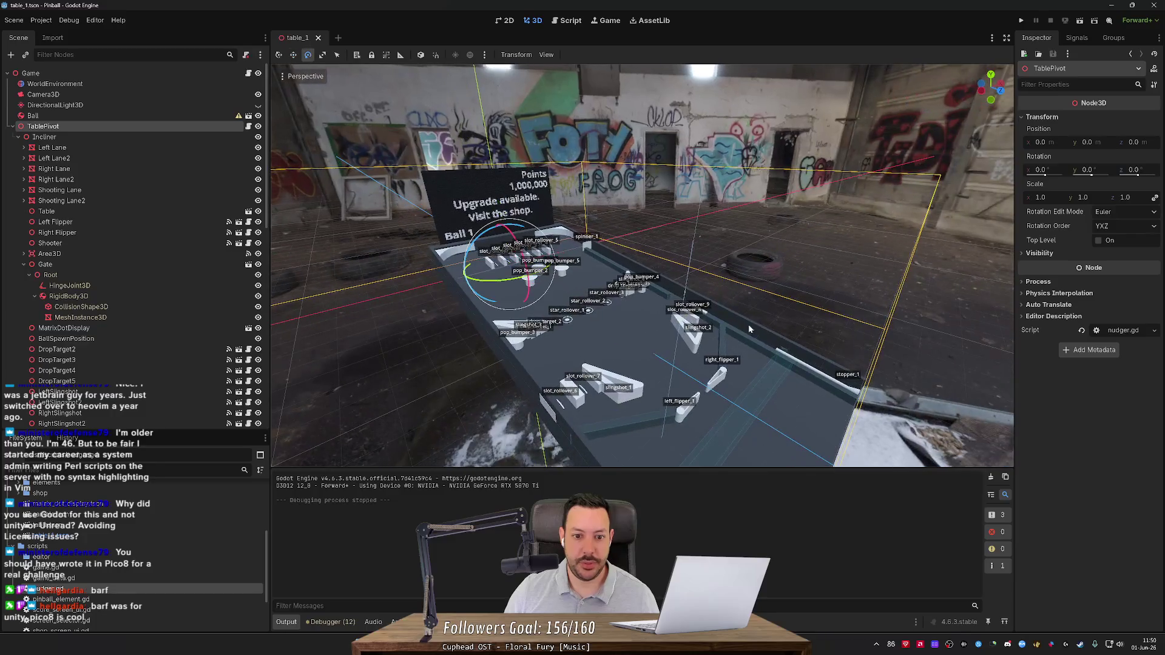
mouse_move(537, 284)
mouse_down()
mouse_move(517, 283)
mouse_move(1002, 243)
mouse_up()
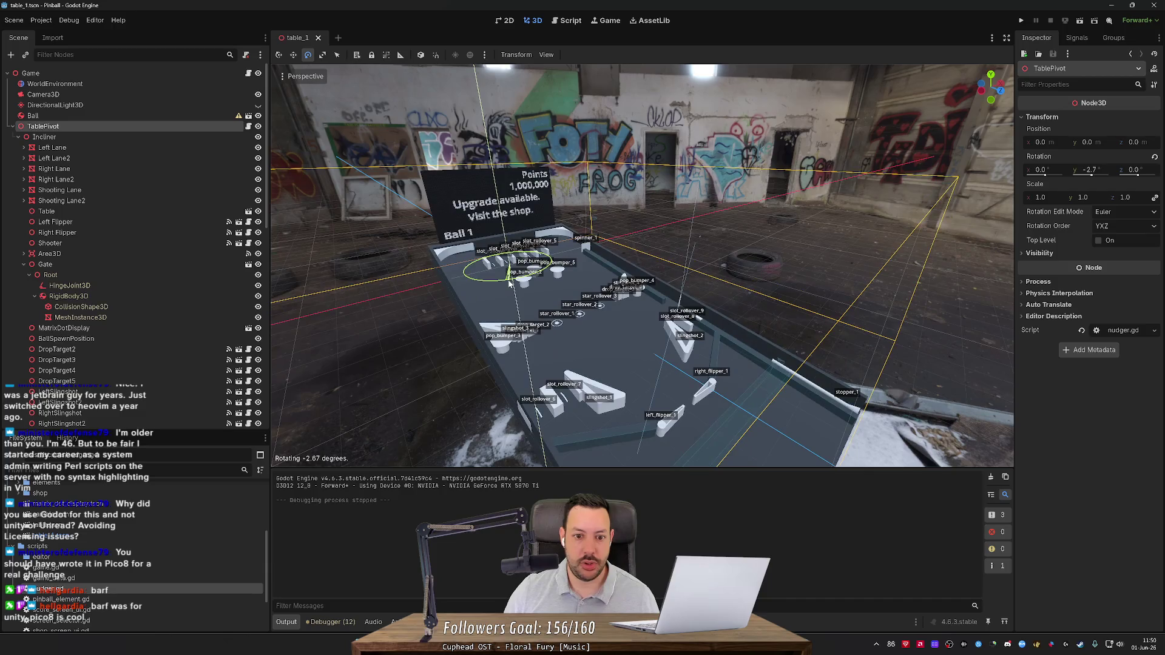
click(1154, 156)
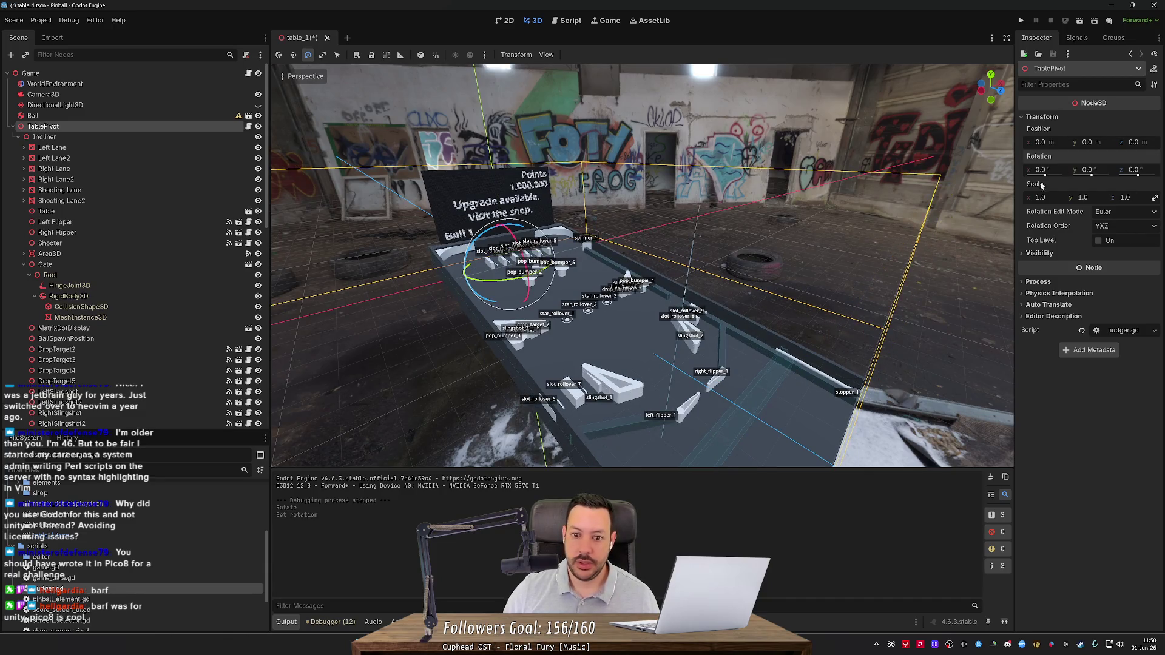
key(w)
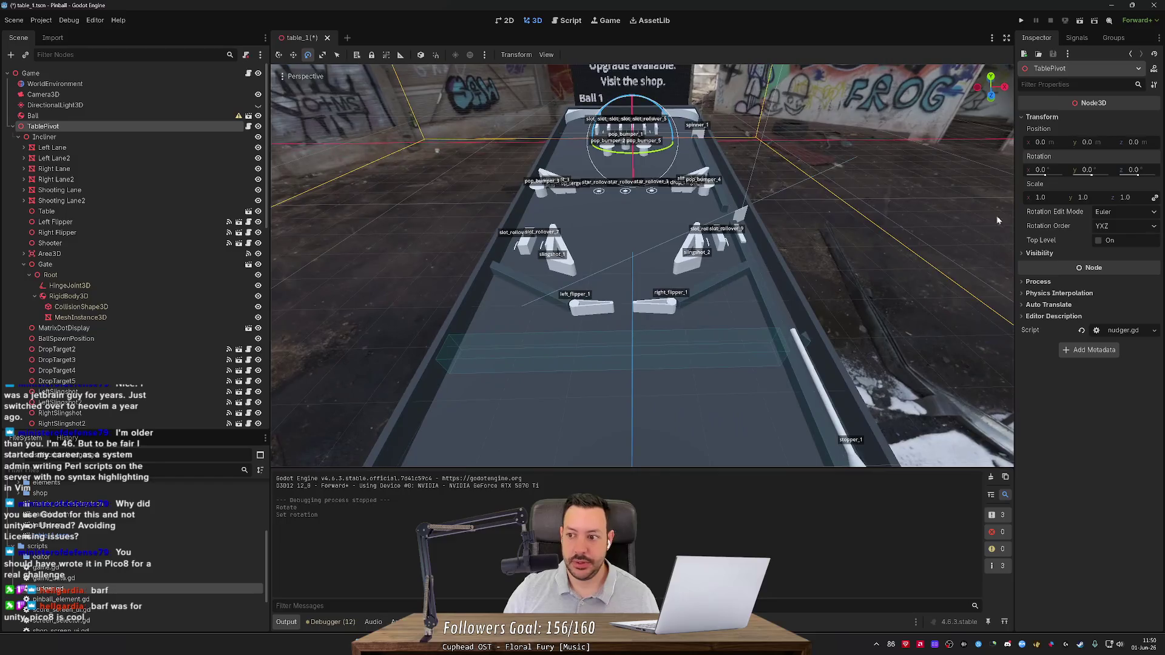
Set TablePivot's Rotation Y to 0, trial 2 and 1, then return it to 0.
drag(1091, 176, 1092, 176)
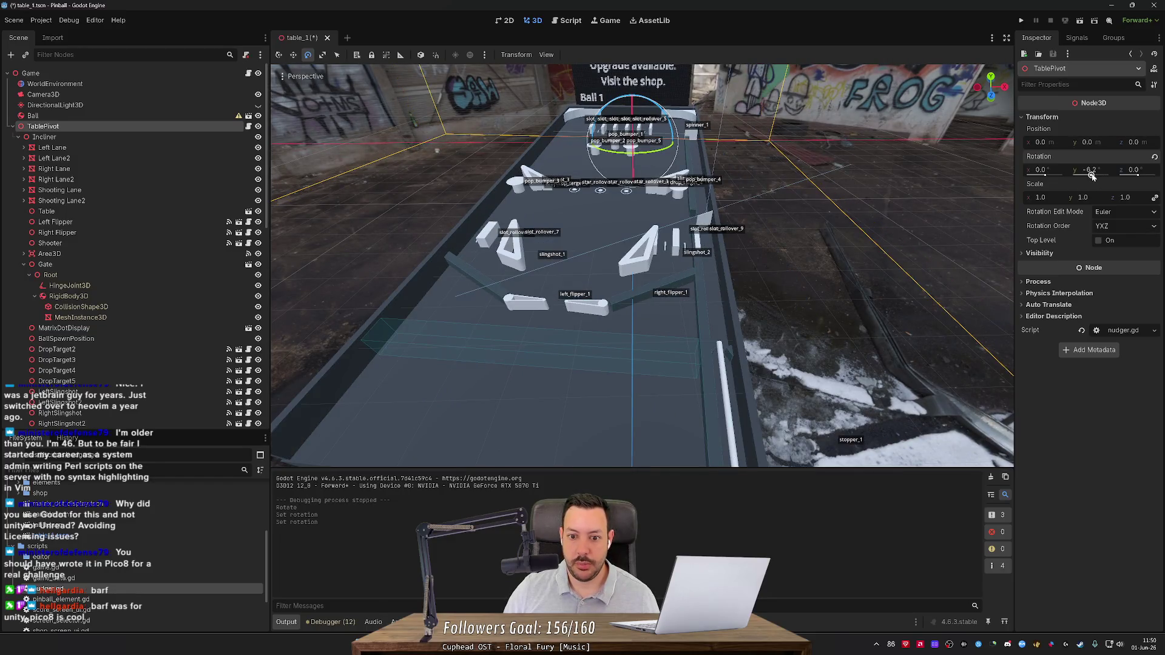
click(1092, 175)
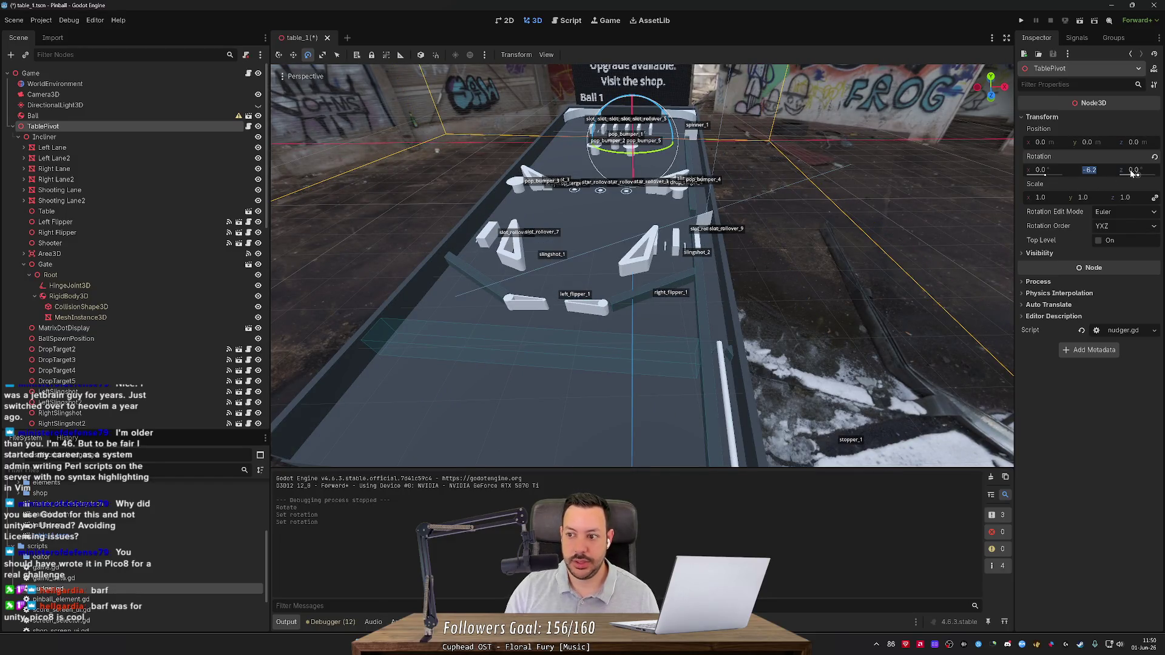
text(0)
key(Return)
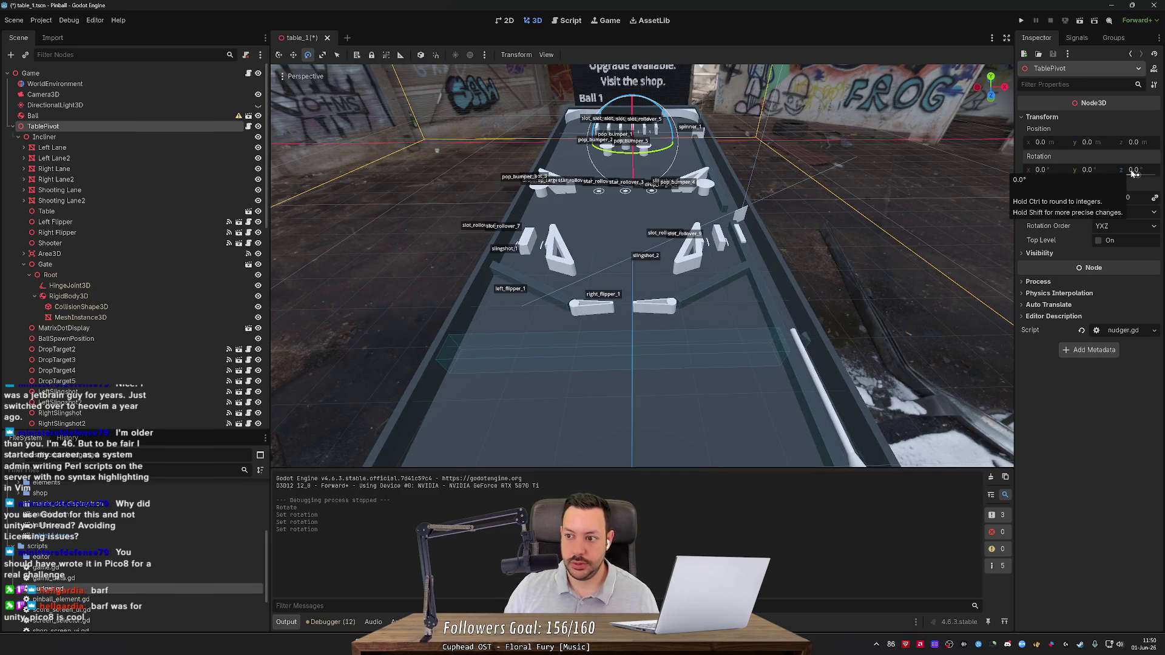
click(1087, 171)
text(2)
key(Return)
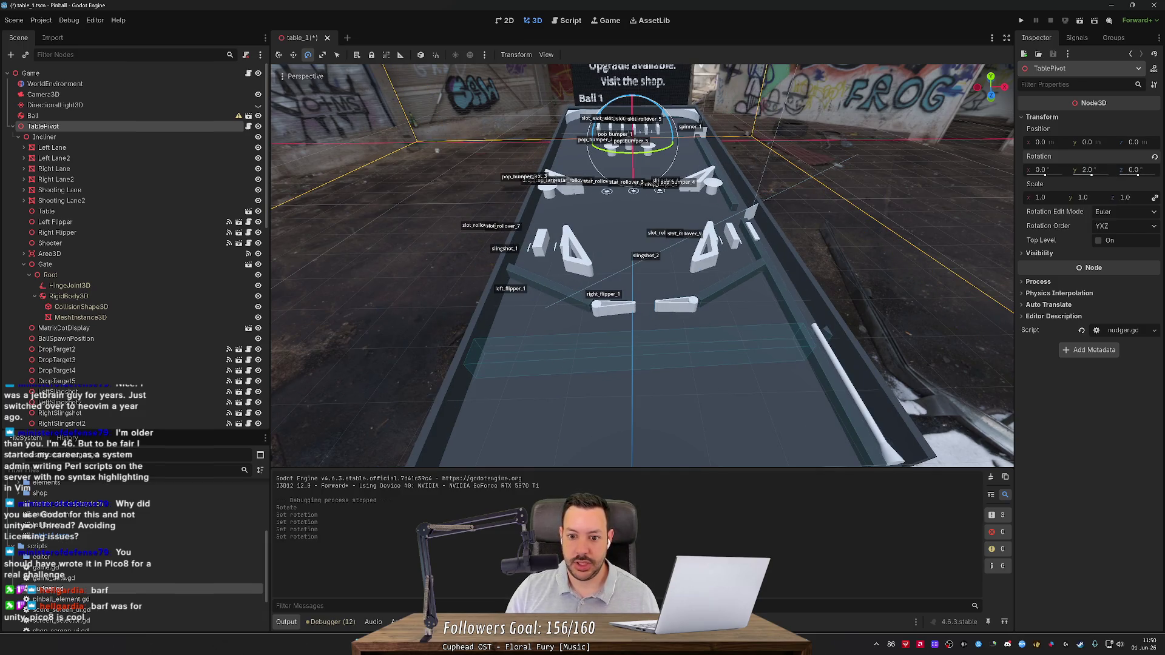
click(1087, 171)
text(1)
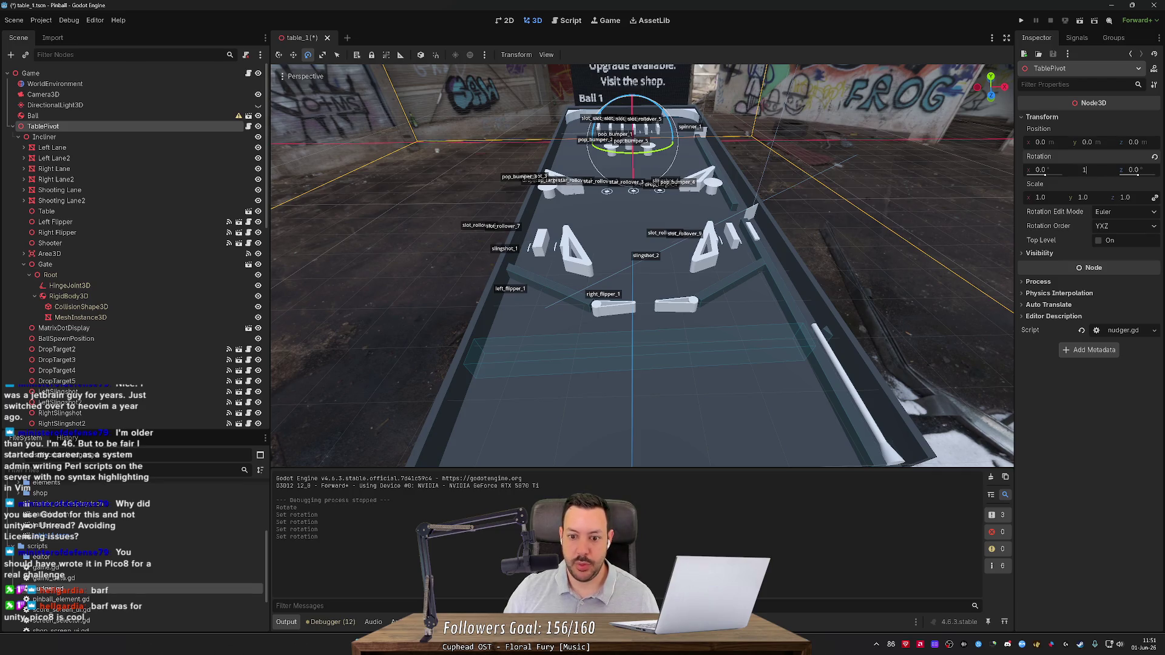
key(Return)
click(1087, 171)
text(0)
key(Return)
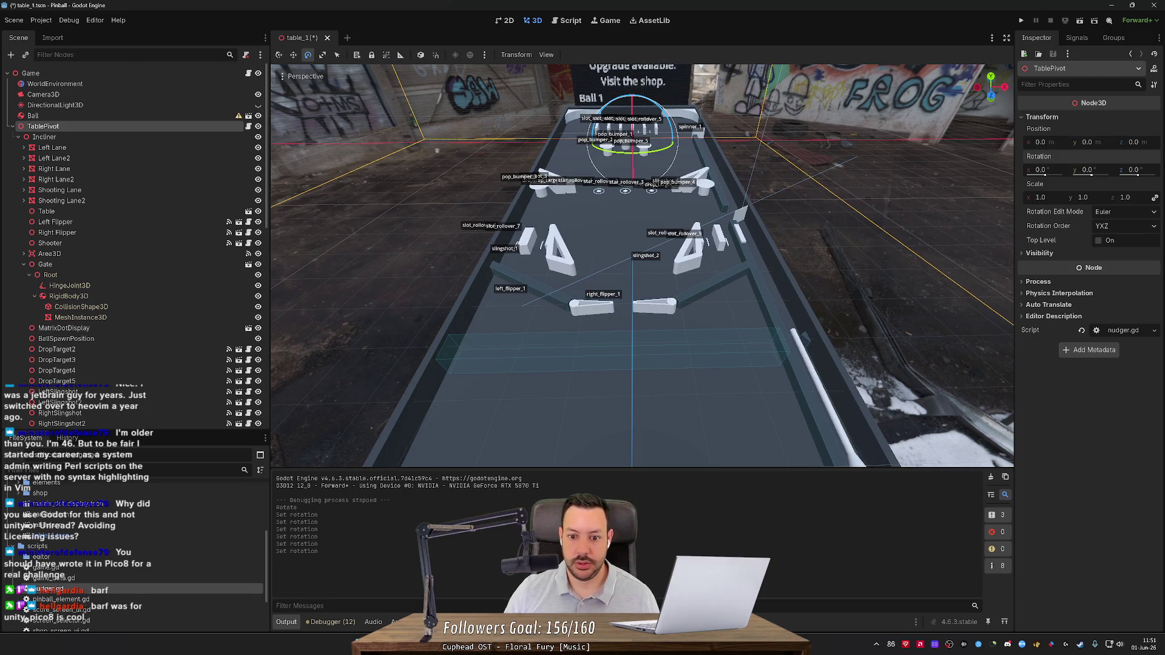
Trial Rotation Y values 2 and 1 once more, settle at 0, and save table_1.
text(2)
key(Return)
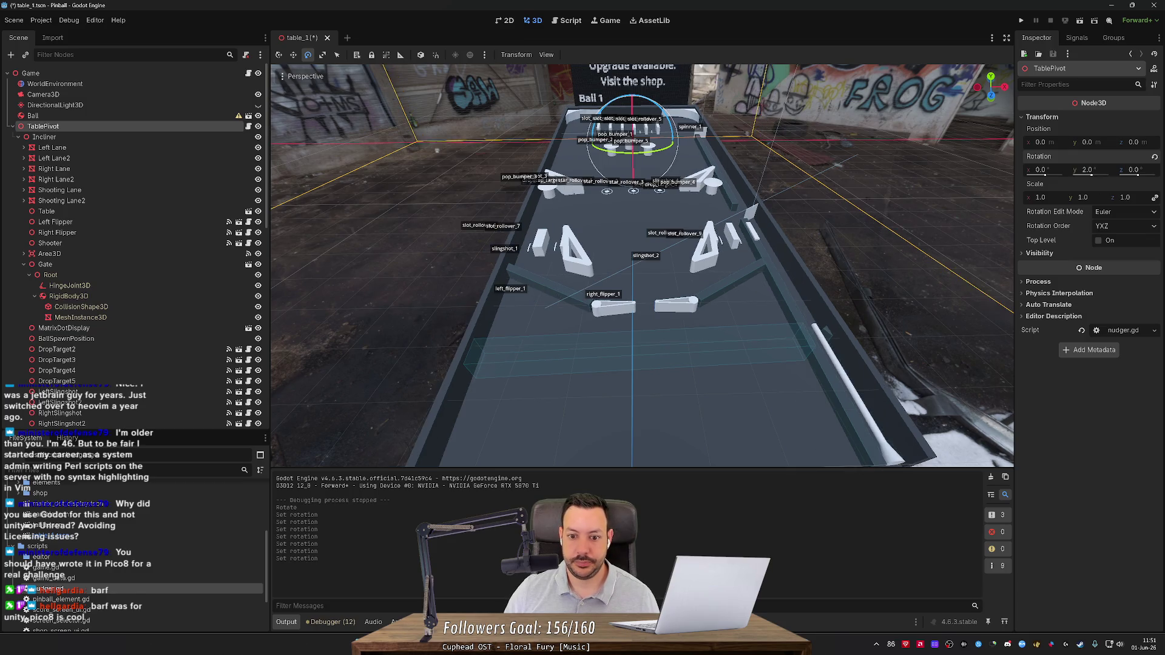
click(1087, 171)
text(1)
key(Return)
text(0)
key(Return)
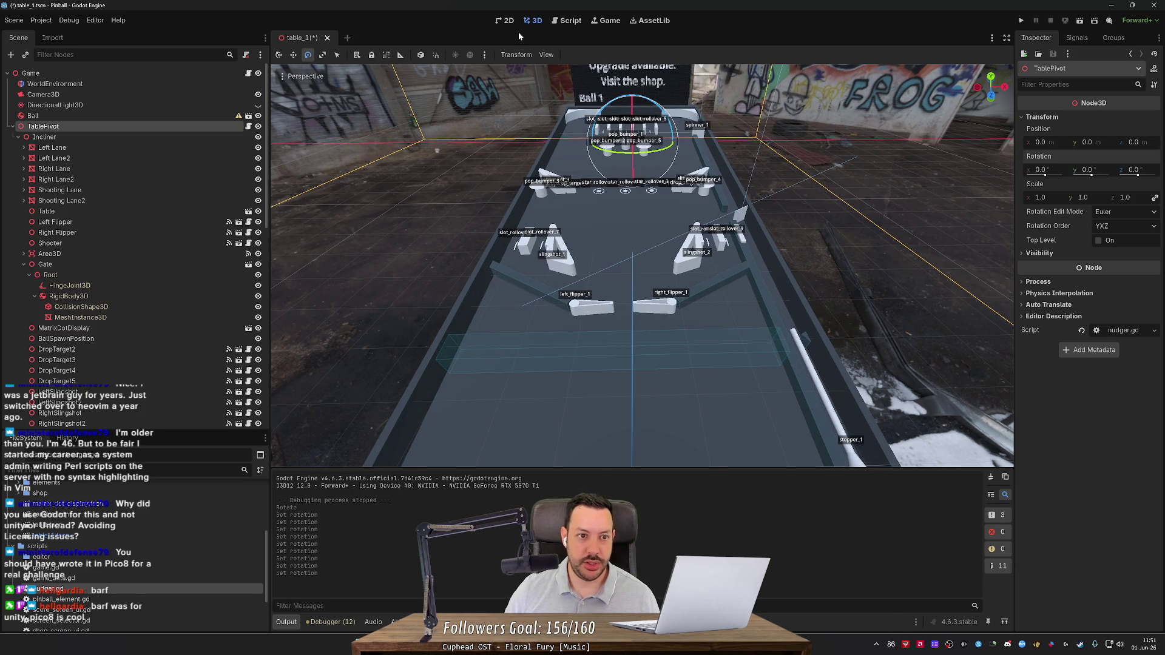
key(ctrl+s)
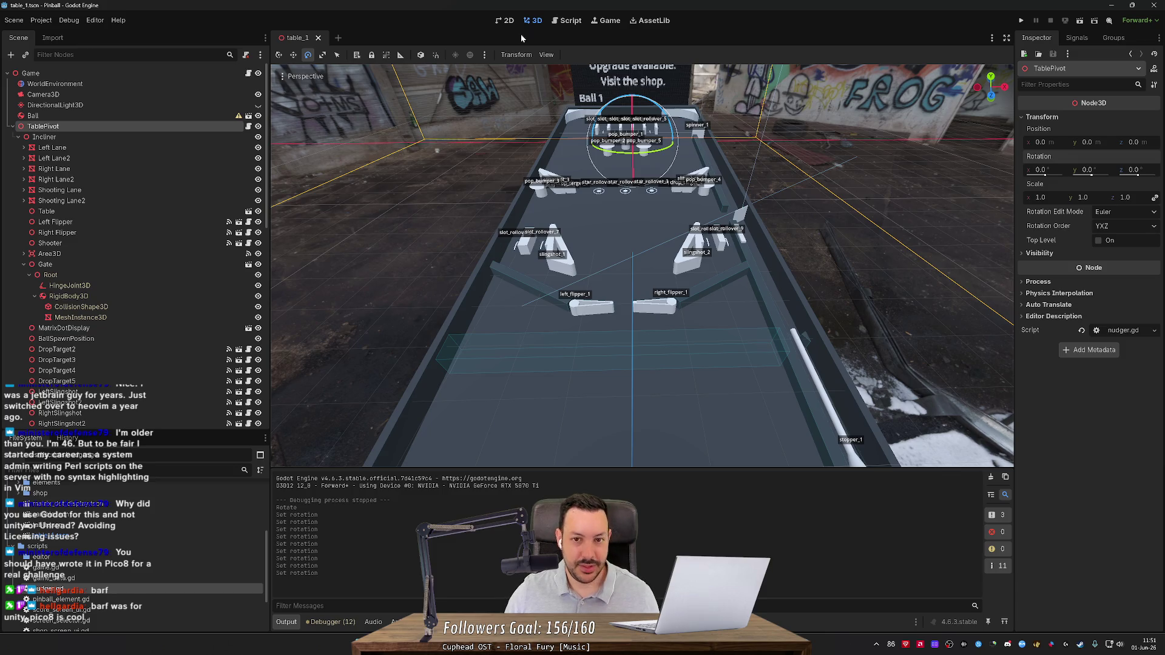
Review the nudger.gd script, then go back to the 3D scene view.
click(570, 20)
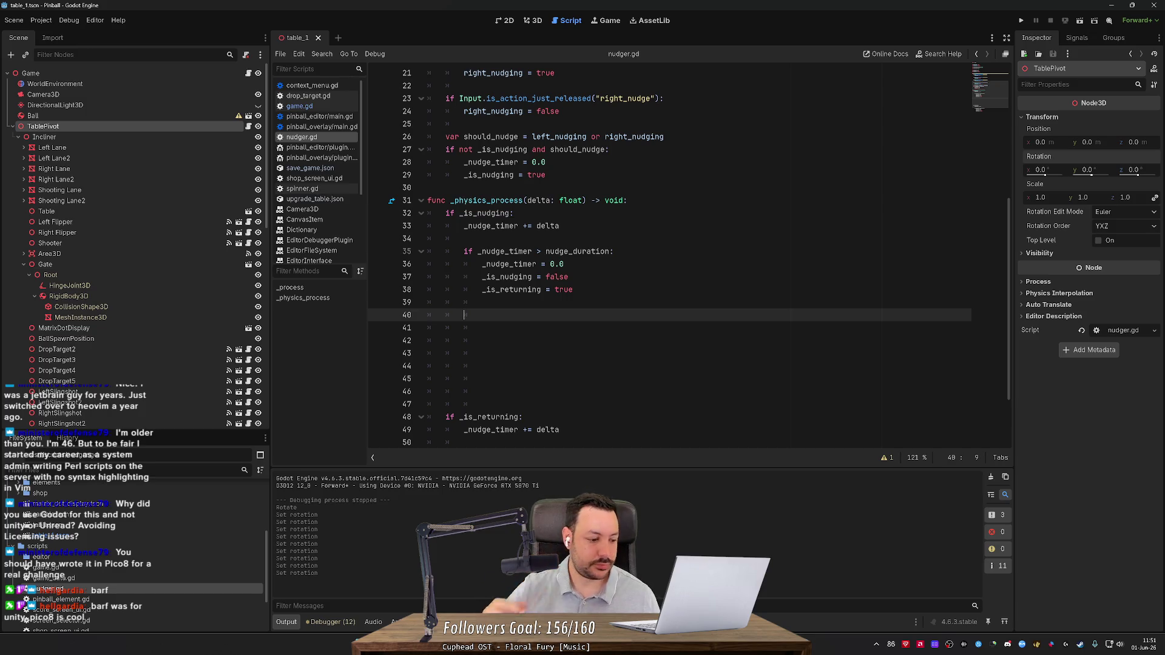
scroll(667, 255, up, 7)
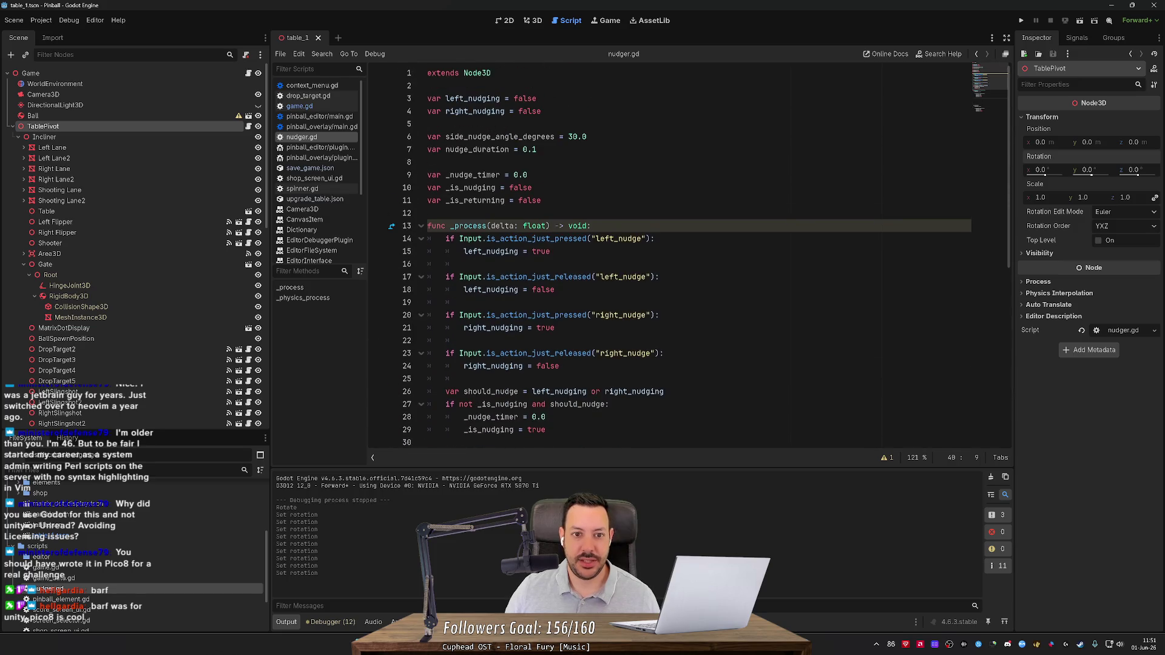
click(535, 20)
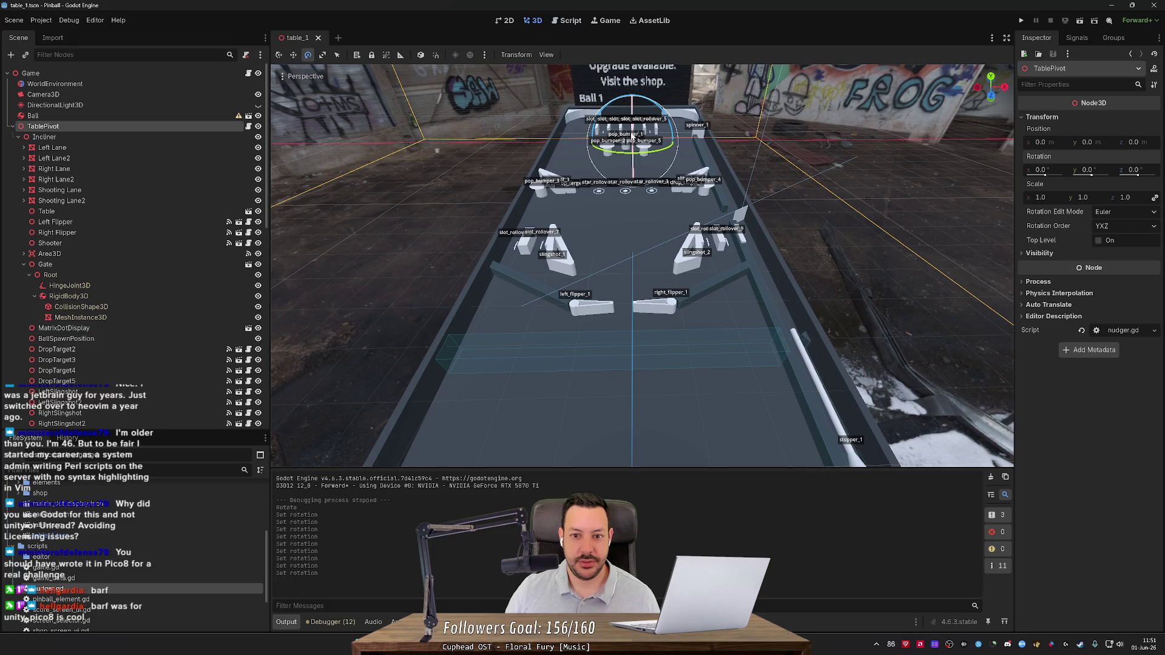
scroll(544, 161, down, 3)
Orbit, pan and zoom in closer over the pinball table.
mouse_move(543, 160)
mouse_down()
mouse_move(425, 179)
mouse_move(533, 115)
mouse_up()
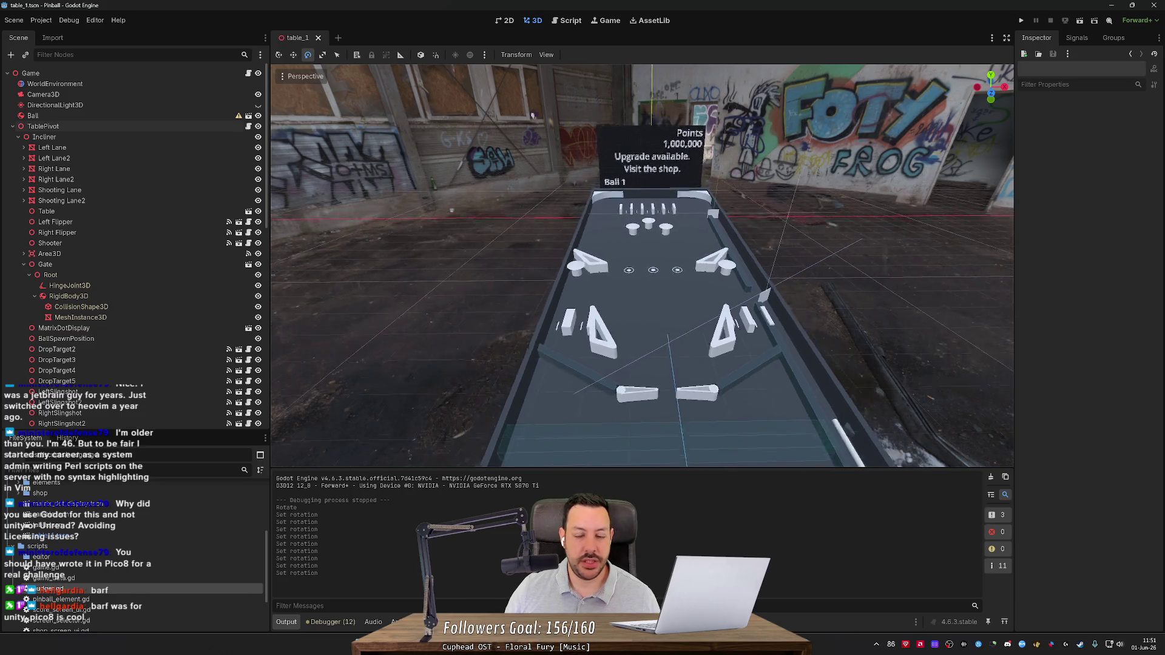
scroll(532, 114, down, 2)
scroll(532, 114, up, 1)
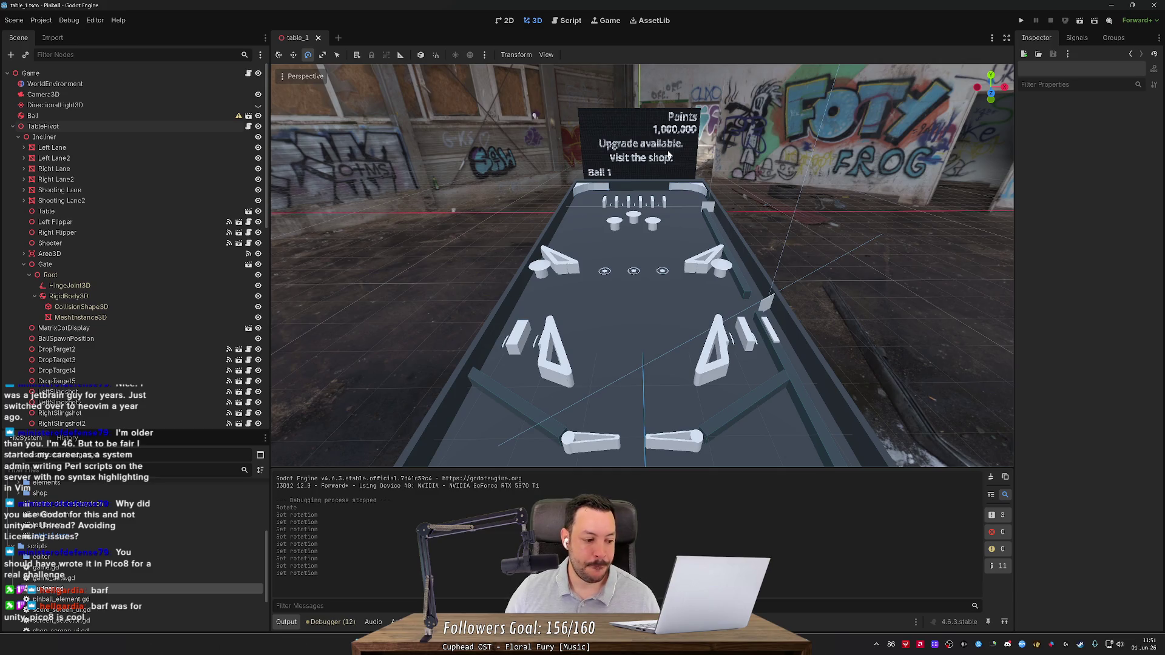
drag(534, 115, 514, 69)
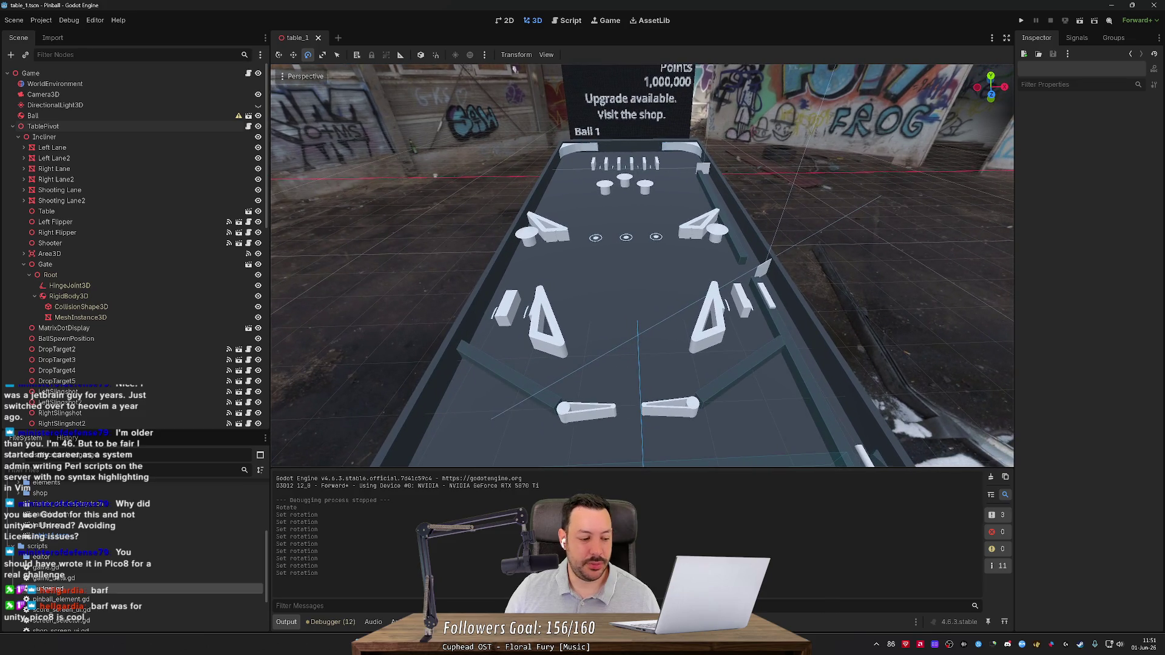
drag(669, 154, 523, 78)
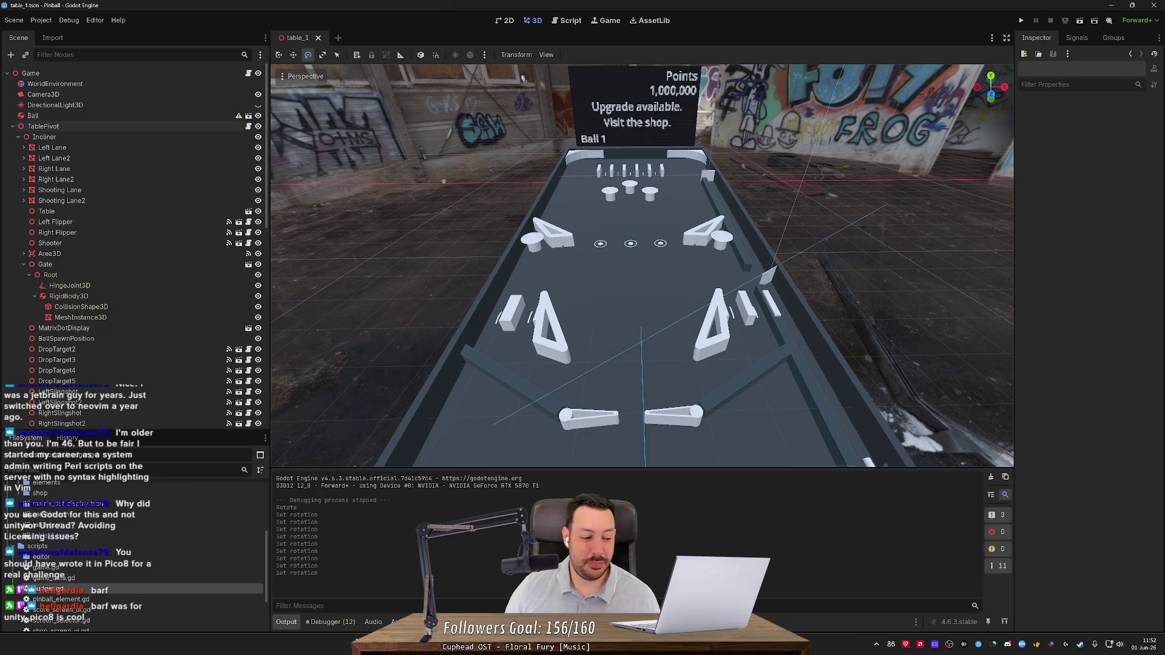
scroll(522, 82, up, 3)
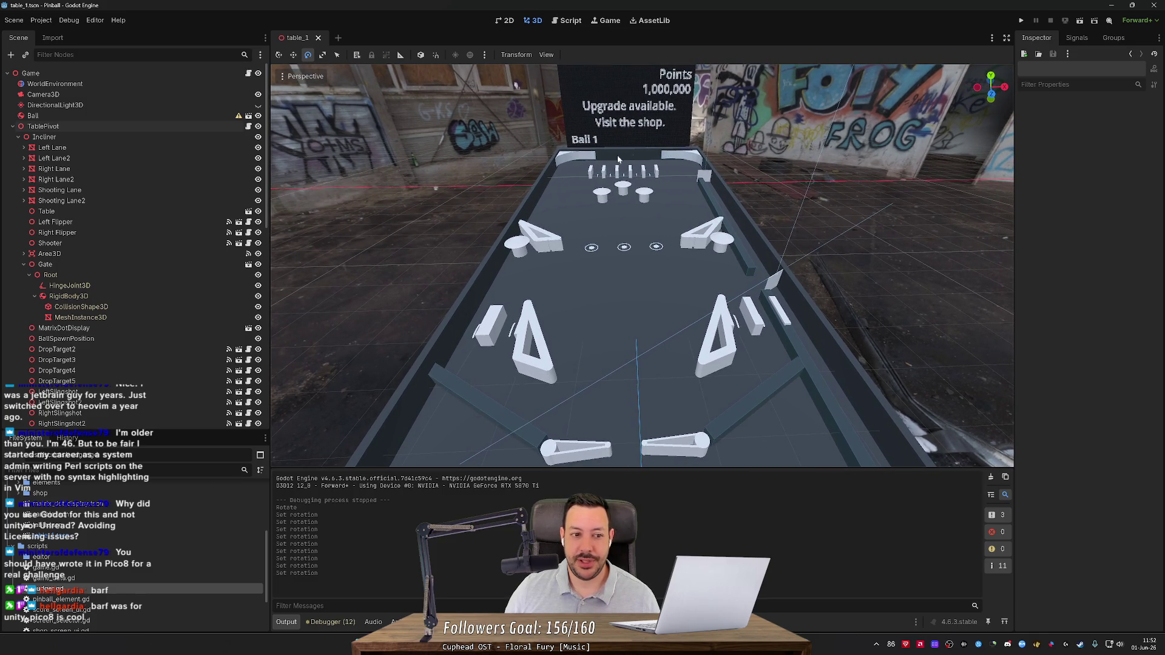
View the table from the side and straight on, then select and deselect a pop bumper.
mouse_move(631, 280)
mouse_down()
mouse_move(429, 141)
mouse_move(566, 323)
mouse_up()
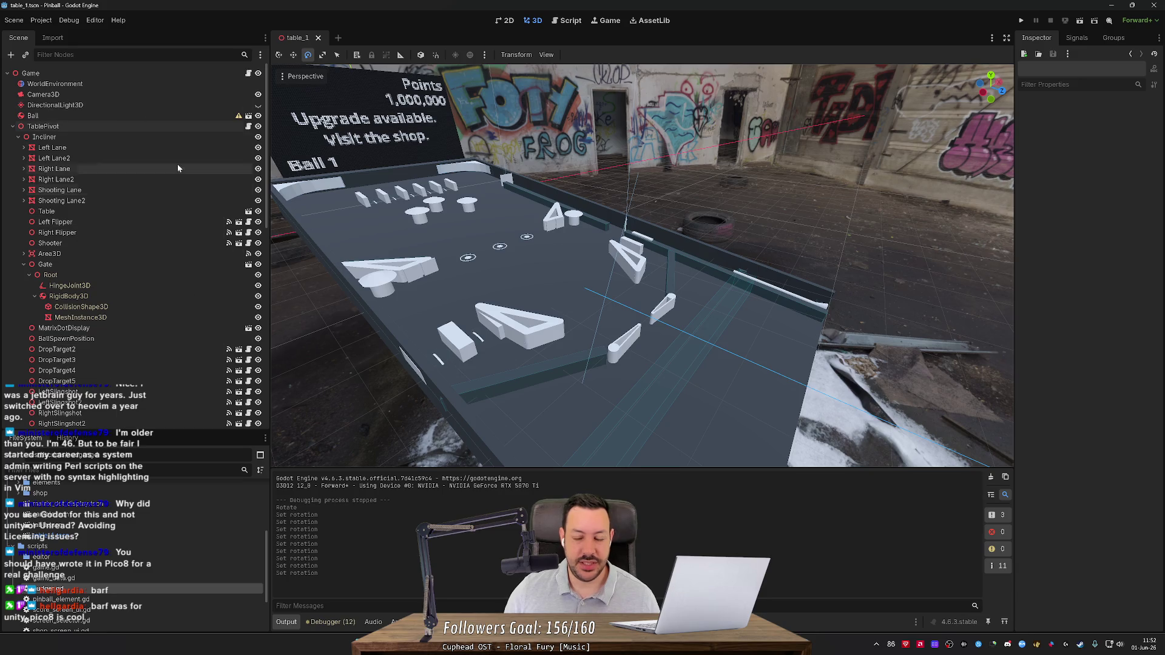
drag(667, 250, 623, 240)
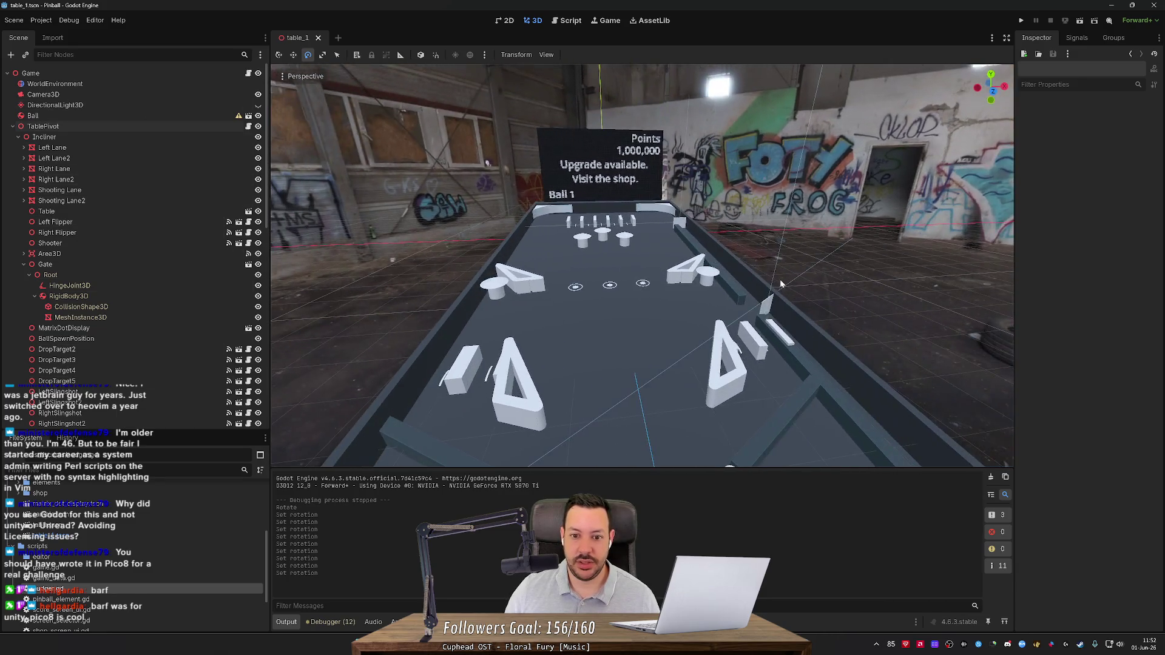
click(623, 241)
click(804, 238)
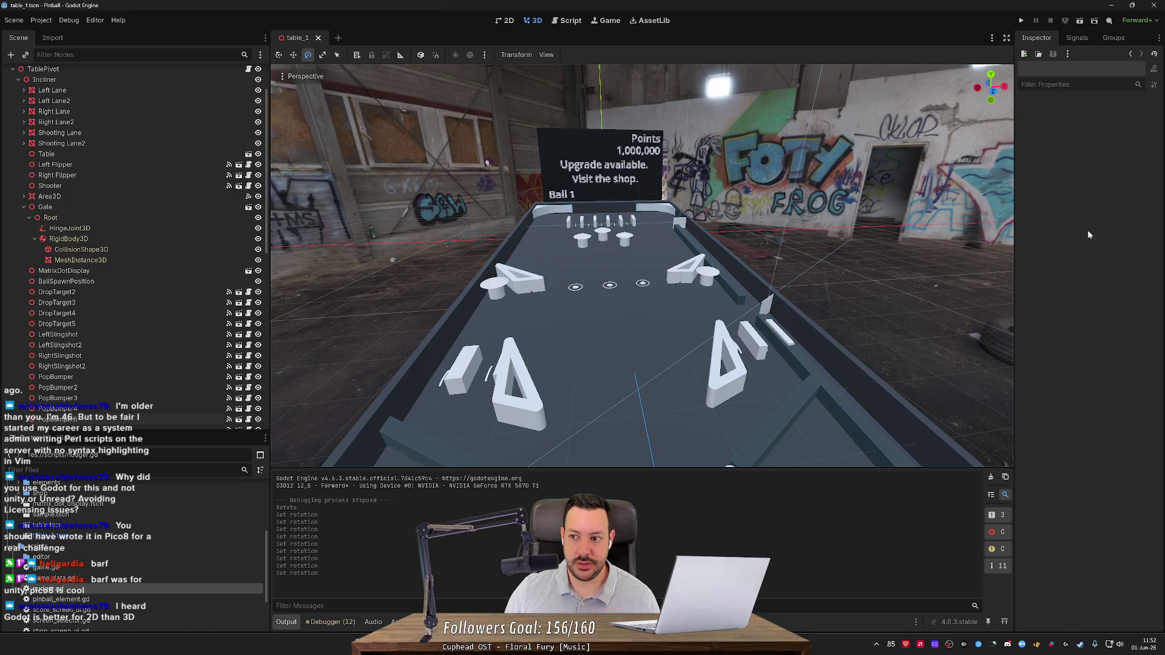
Swing to a closer head-on angle and fly the view sideways, forward and back.
drag(432, 165, 532, 129)
key(d)
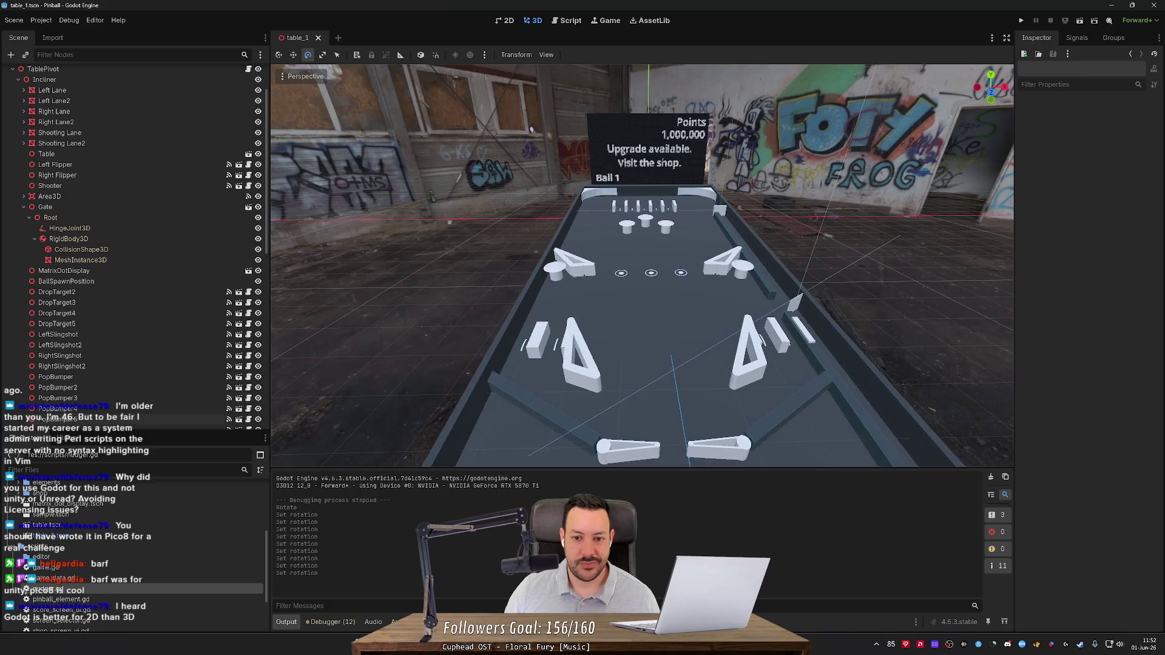
key(a)
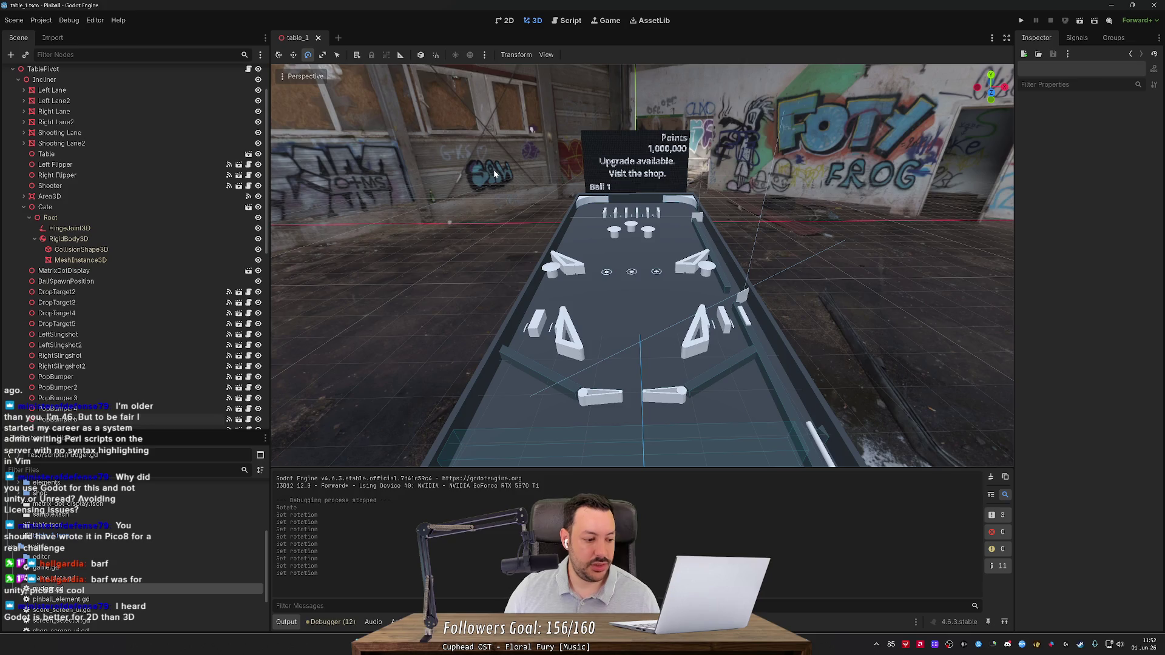
key(w)
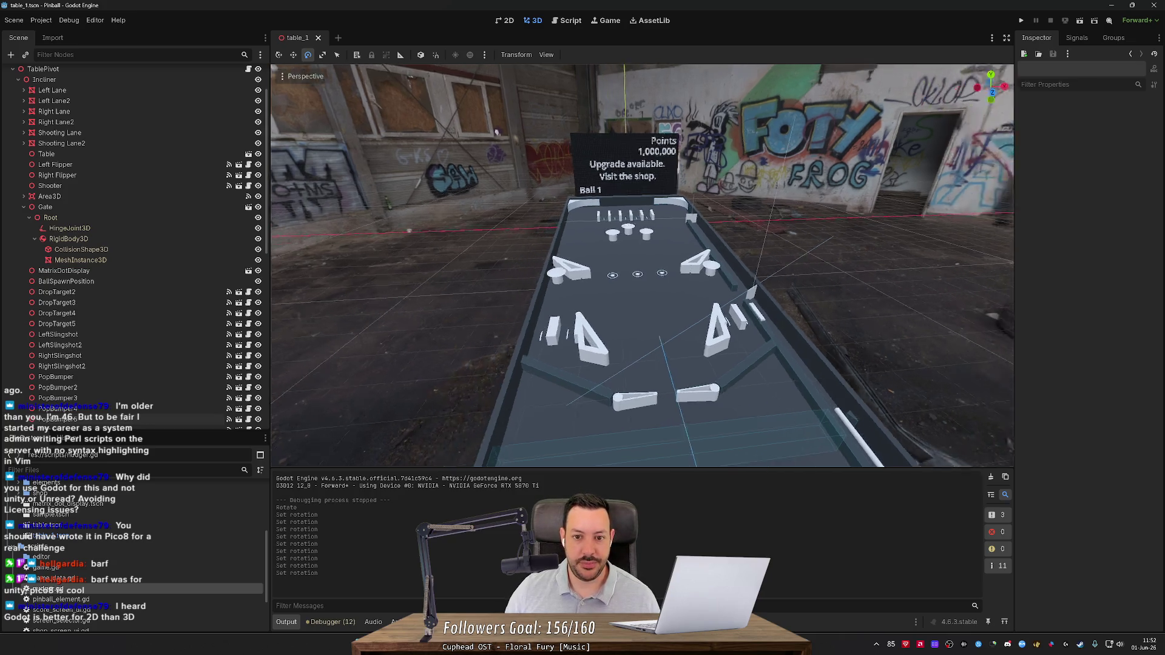
key(s)
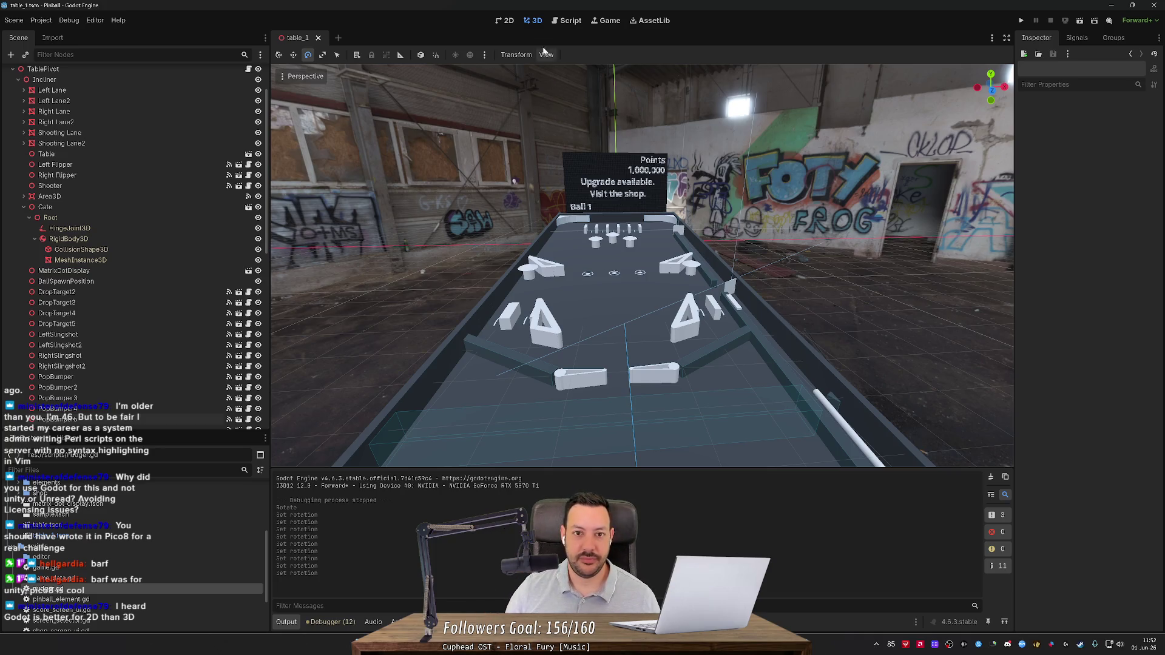
Flip to the 2D editor and back to 3D, then rotate and re-angle the table view.
click(505, 21)
click(532, 23)
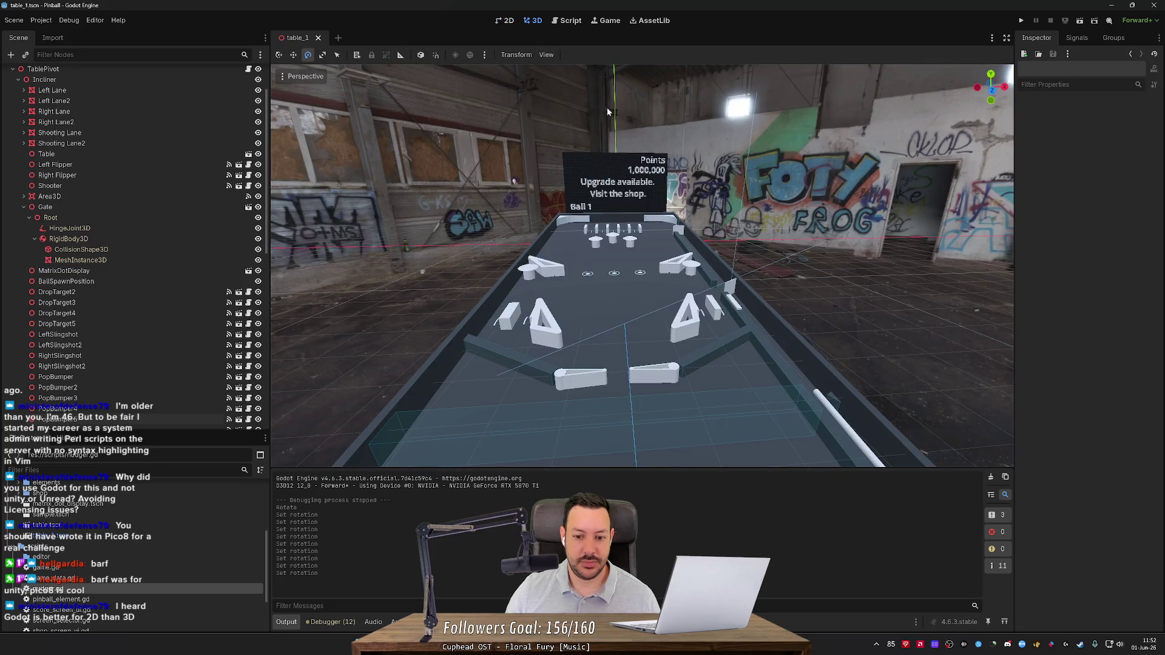
scroll(642, 266, up, 2)
scroll(544, 191, down, 3)
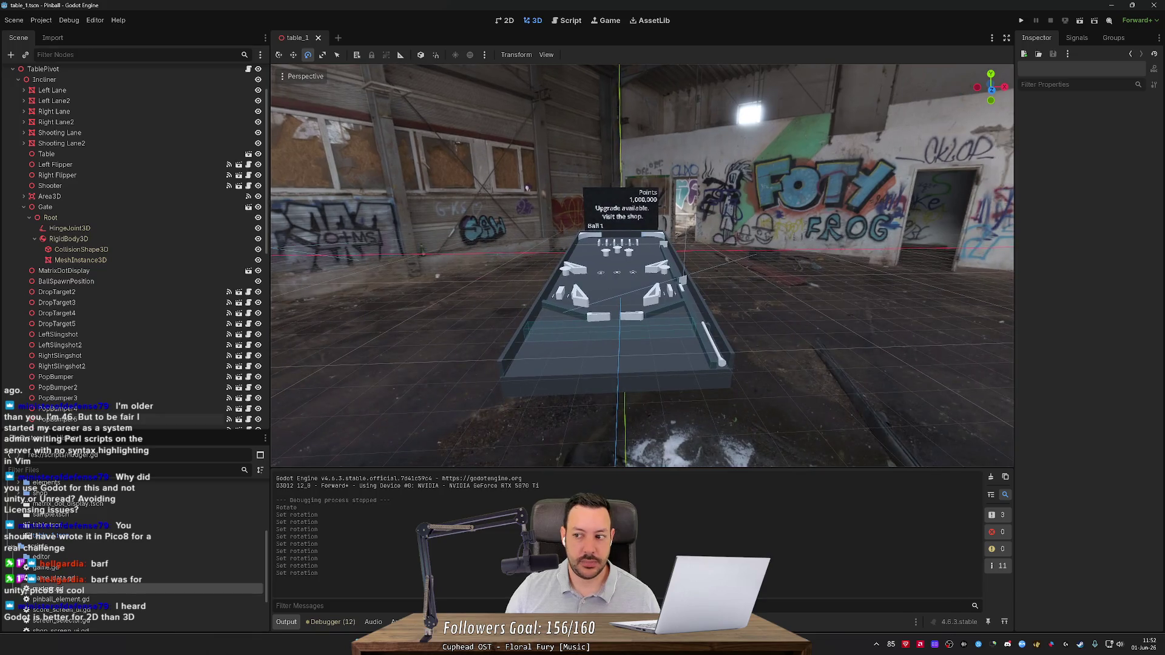
scroll(527, 188, up, 5)
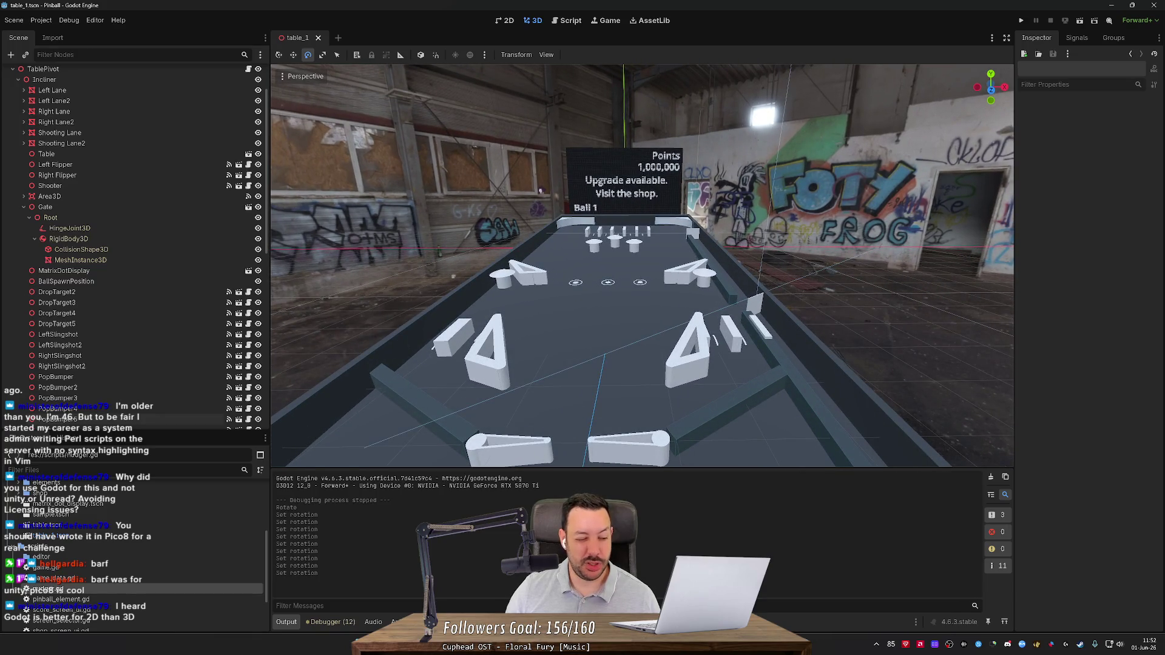
drag(540, 191, 540, 190)
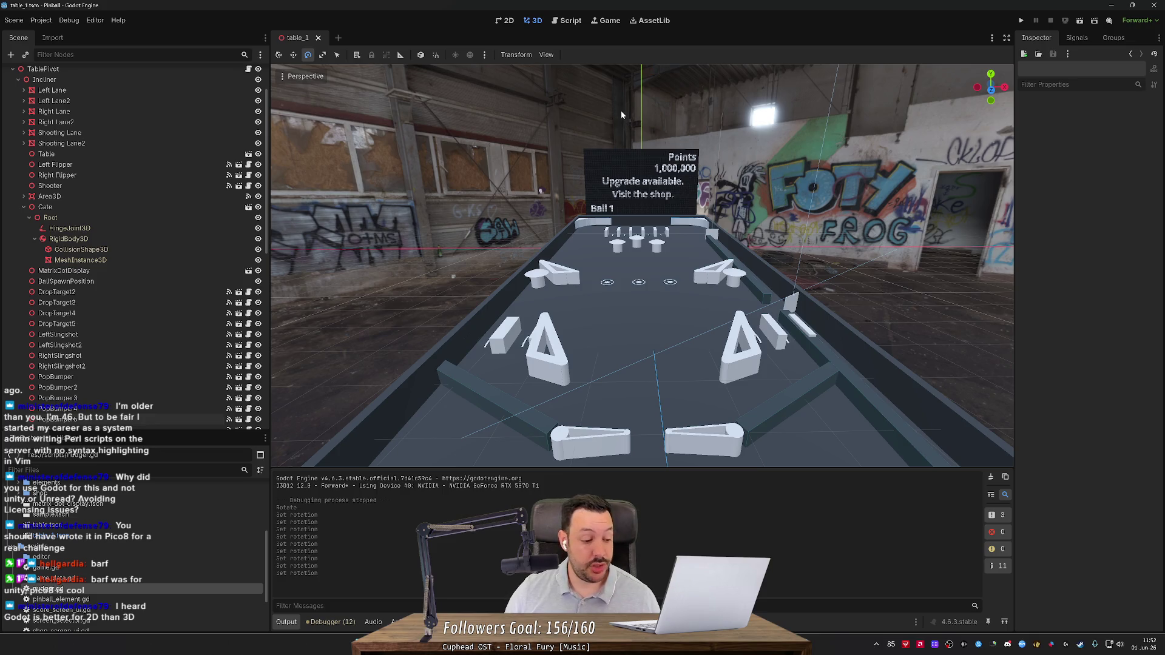
mouse_move(621, 111)
mouse_down()
mouse_move(563, 129)
mouse_move(650, 120)
mouse_up()
Pull back so the flippers show and face the table head-on from behind them.
scroll(647, 124, up, 3)
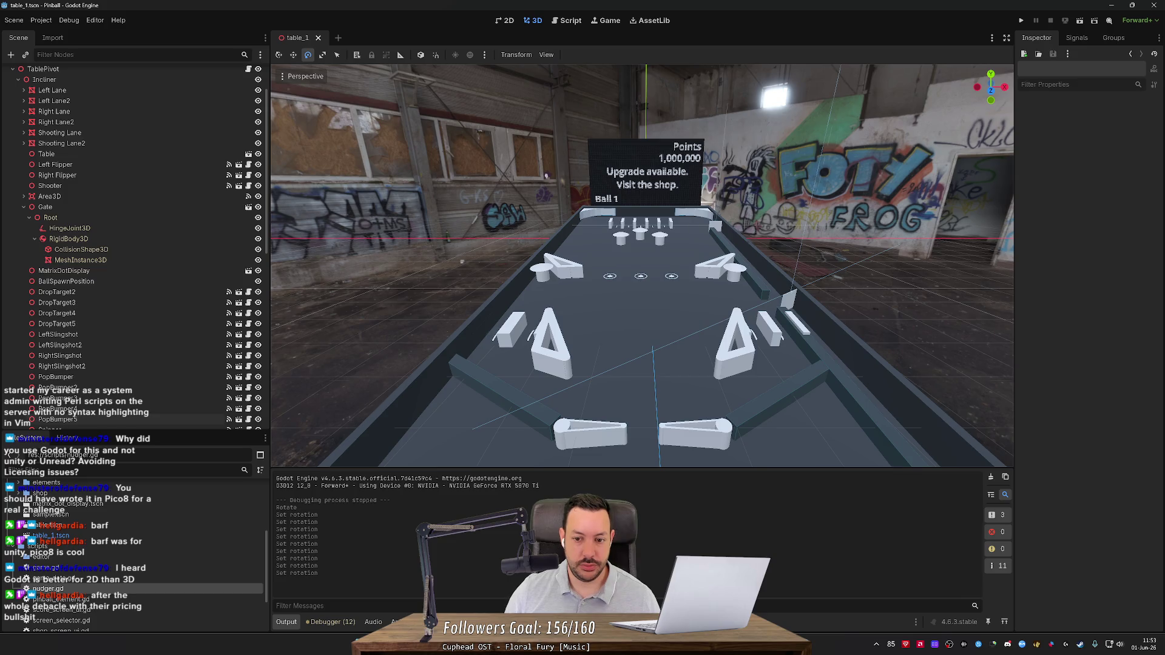
scroll(755, 322, up, 1)
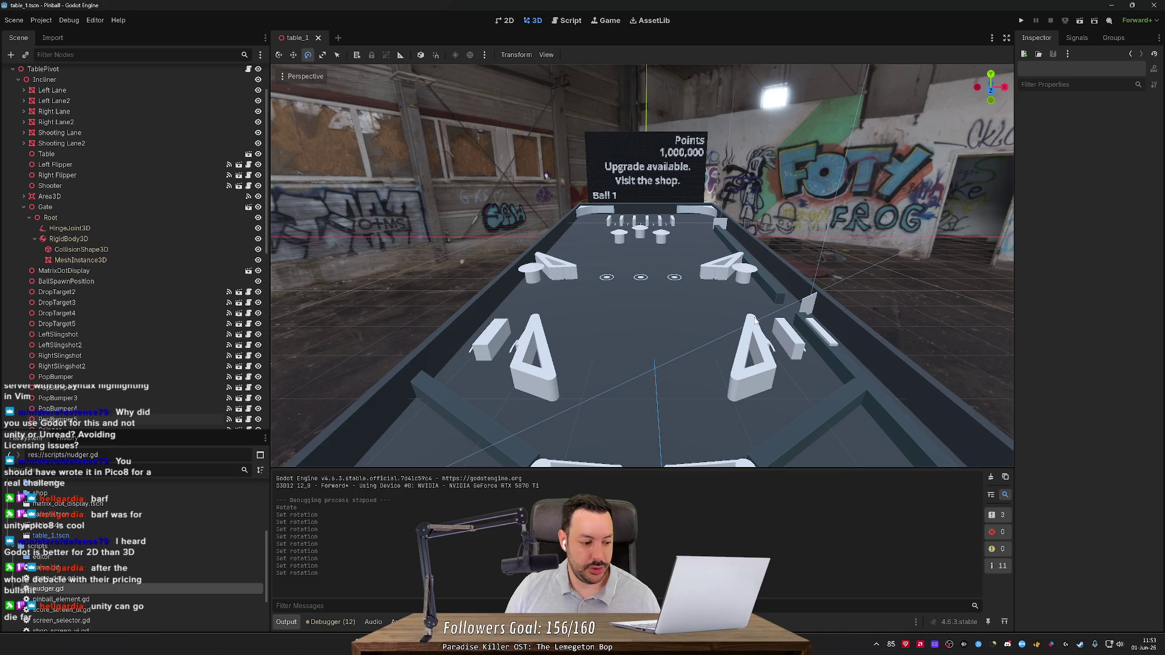
mouse_move(757, 321)
mouse_down()
mouse_move(519, 165)
mouse_move(610, 218)
mouse_move(591, 183)
mouse_up()
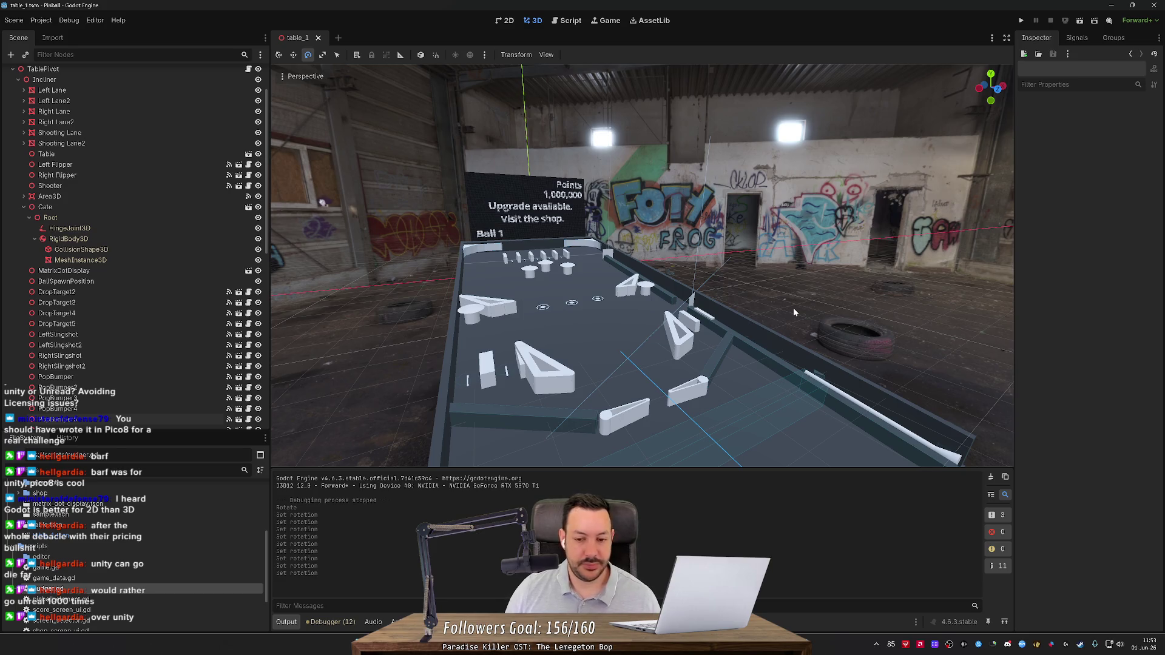
drag(792, 307, 717, 302)
scroll(718, 302, up, 2)
key(w)
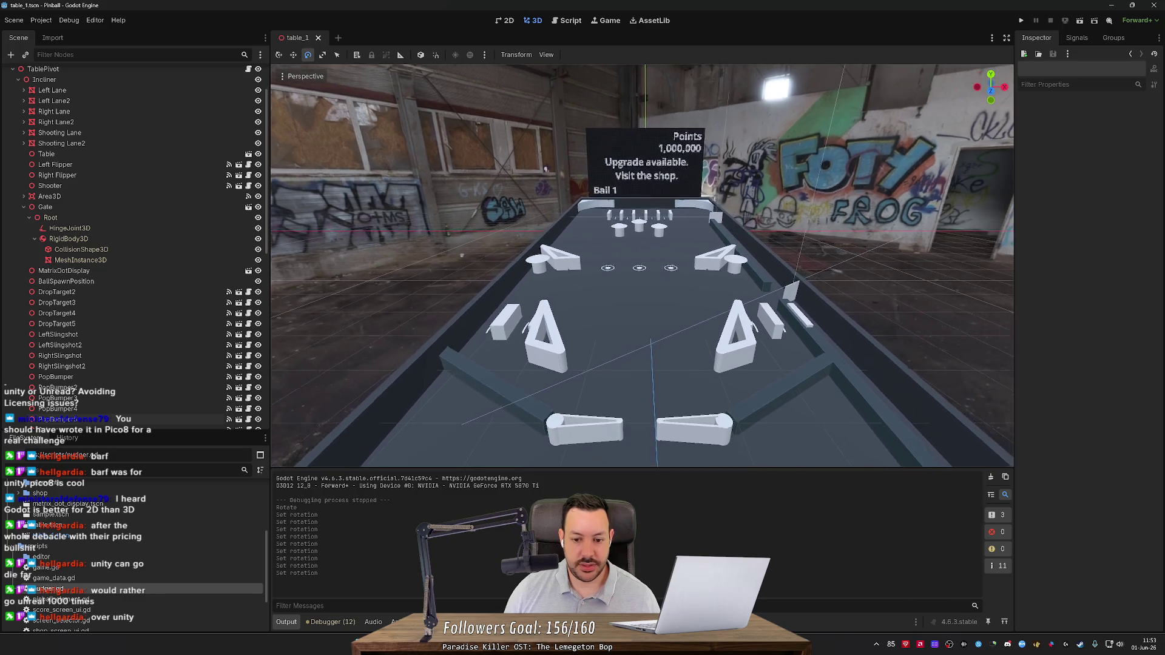
key(w)
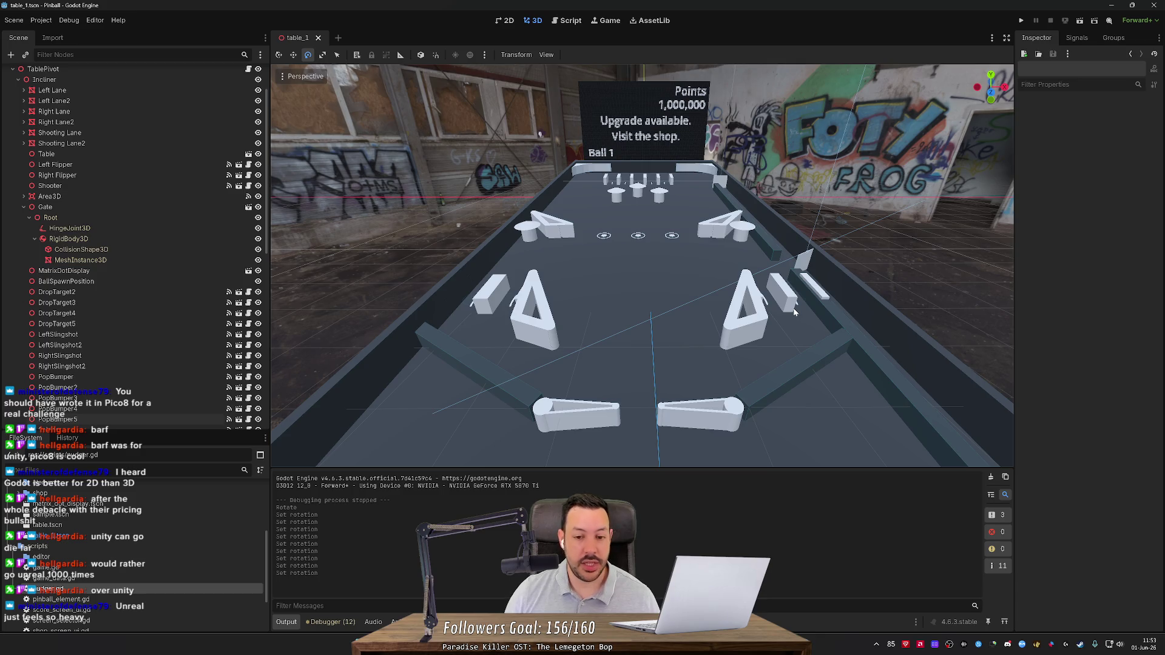
key(d)
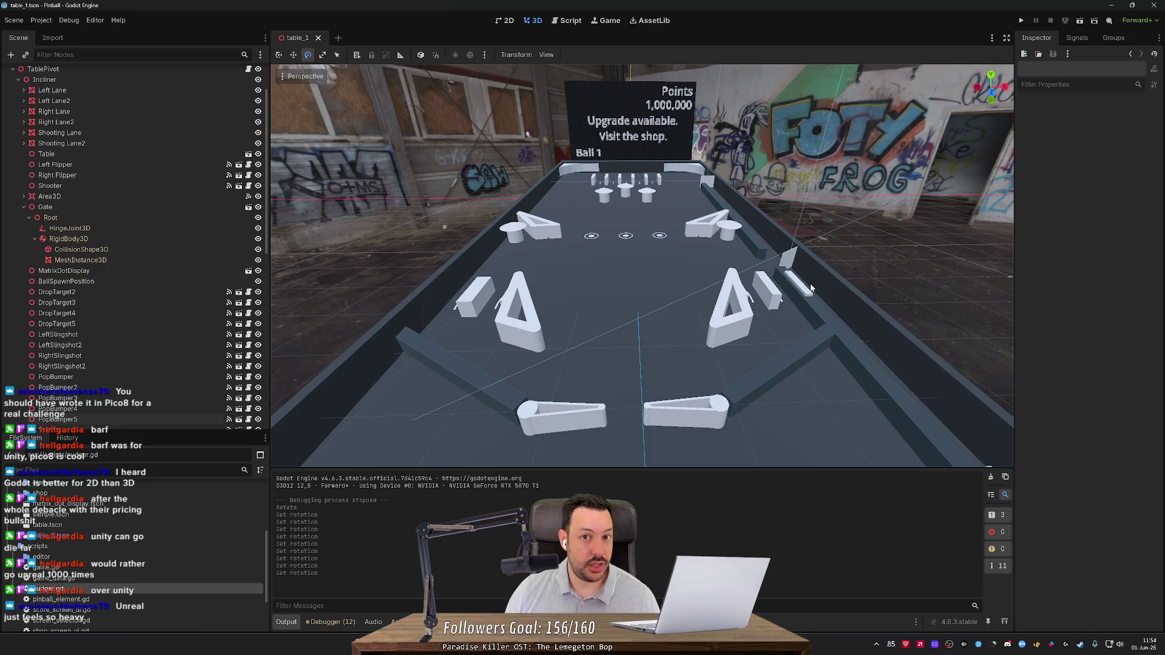
key(s)
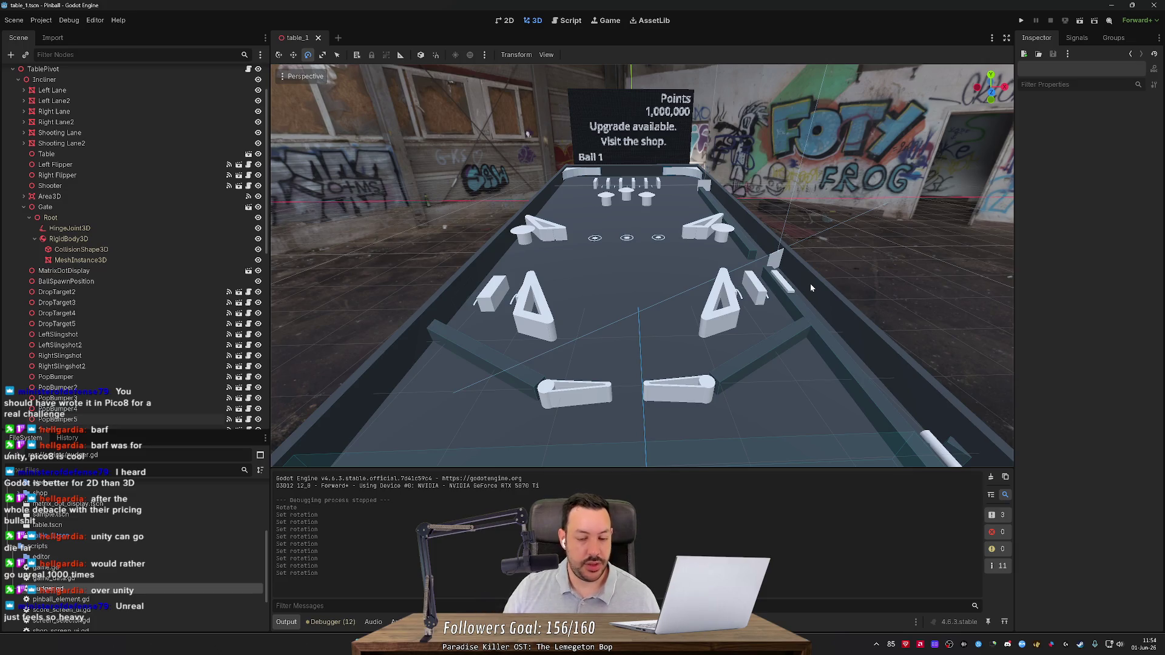
key(s)
key(s)
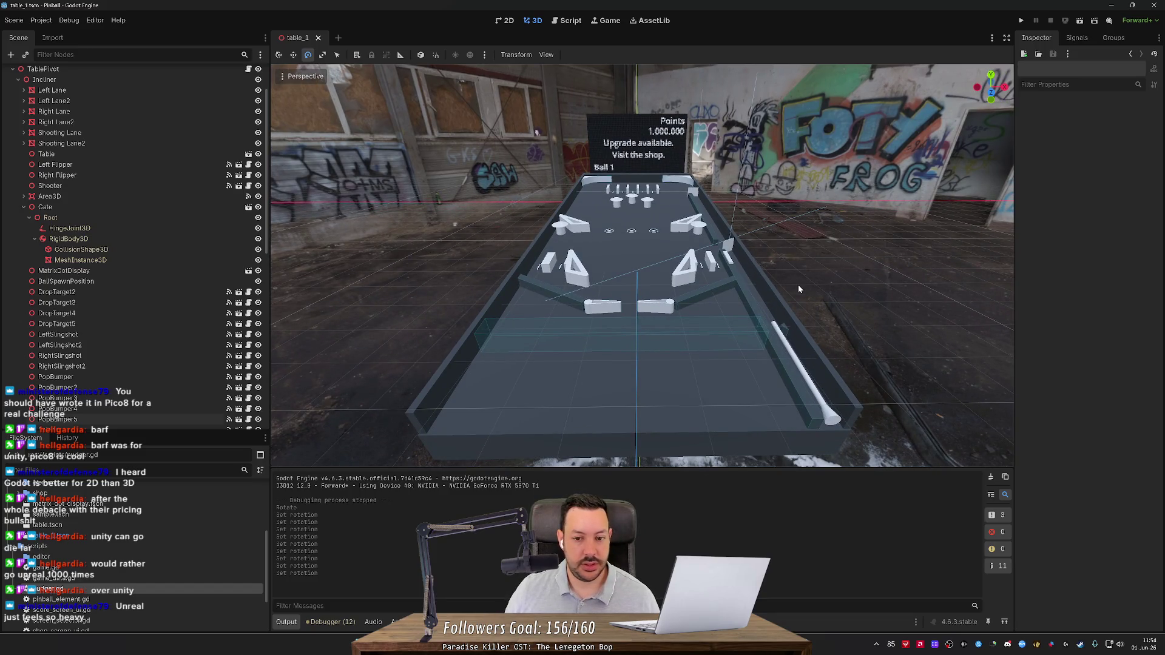
key(w)
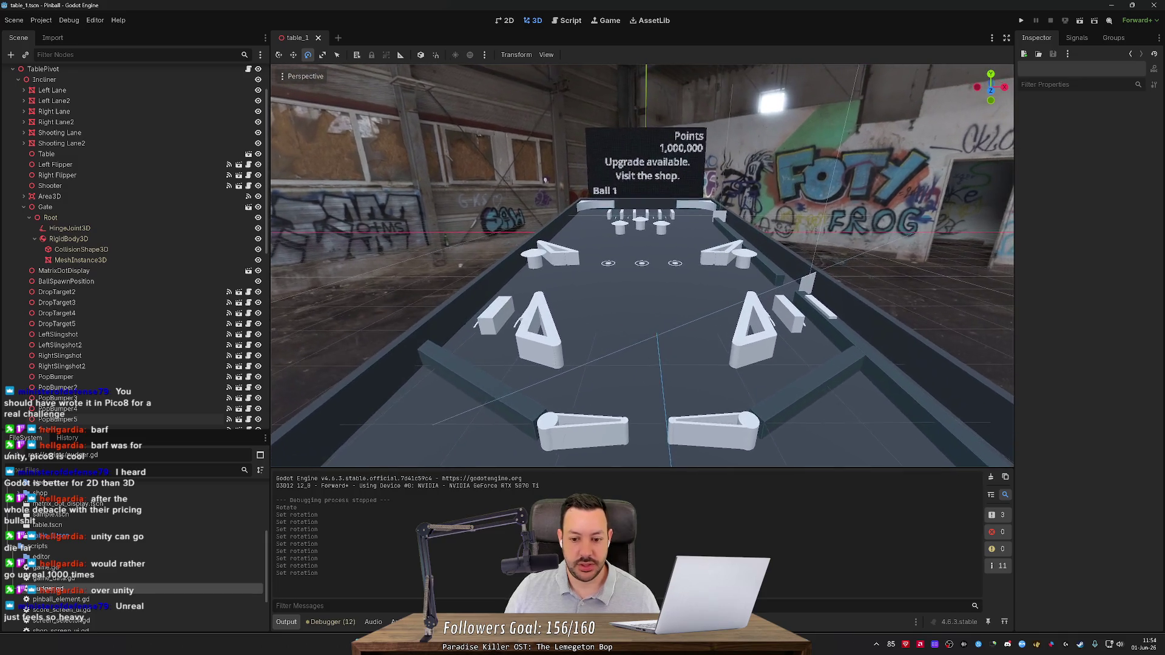
key(d)
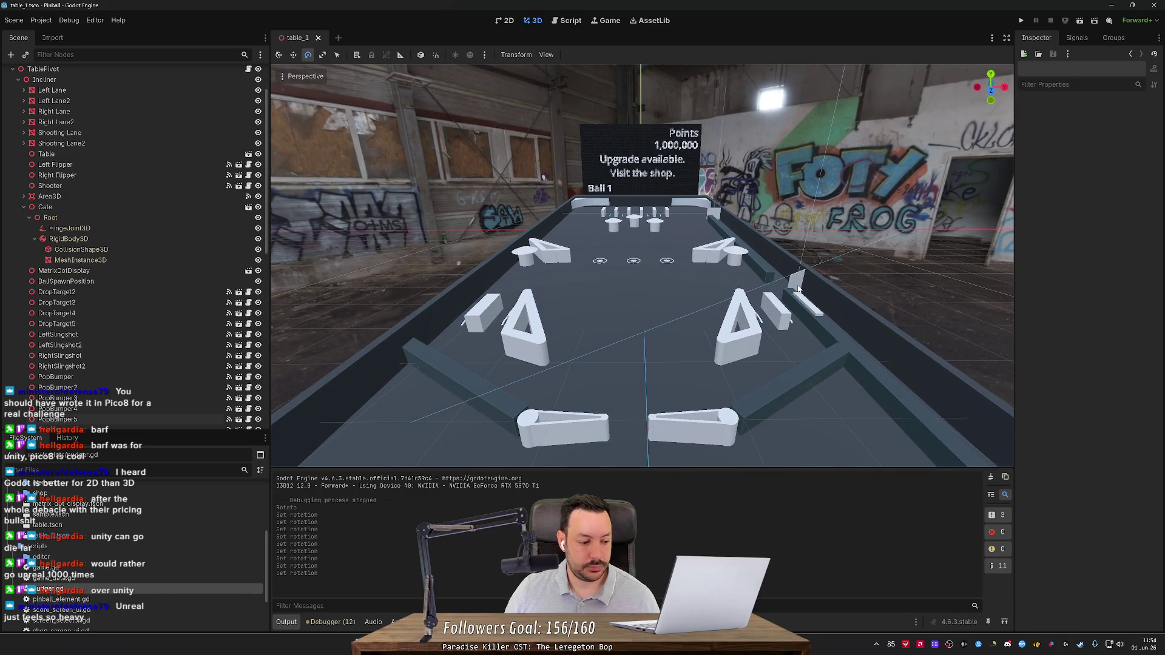
key(w)
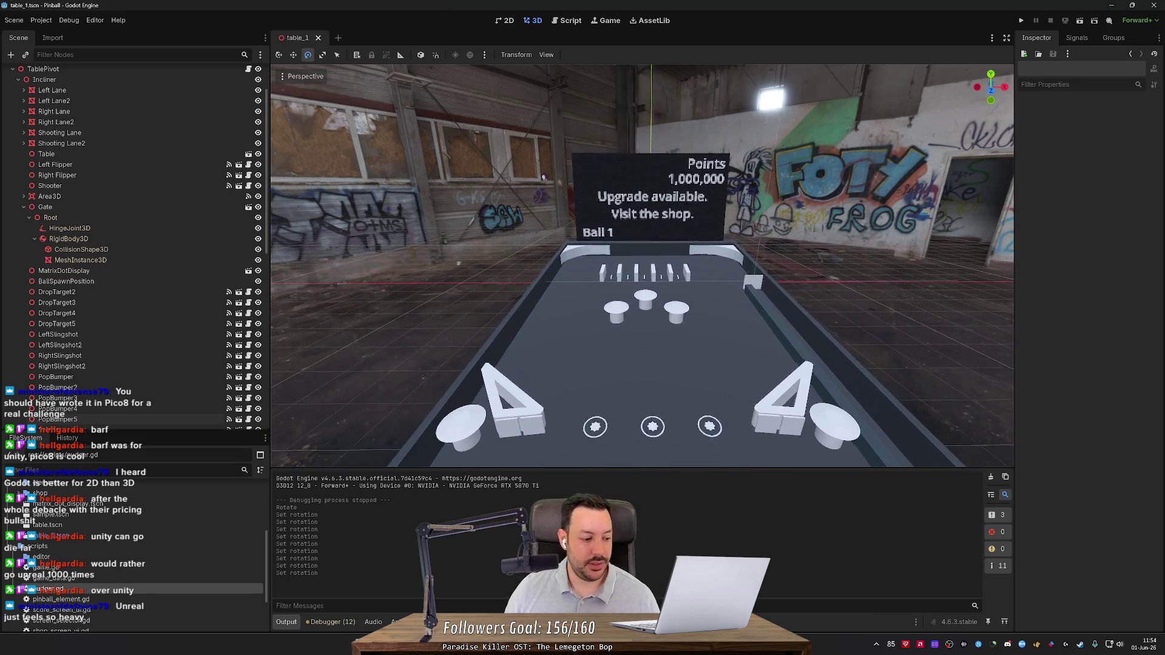
key(d)
scroll(641, 265, up, 3)
key(d)
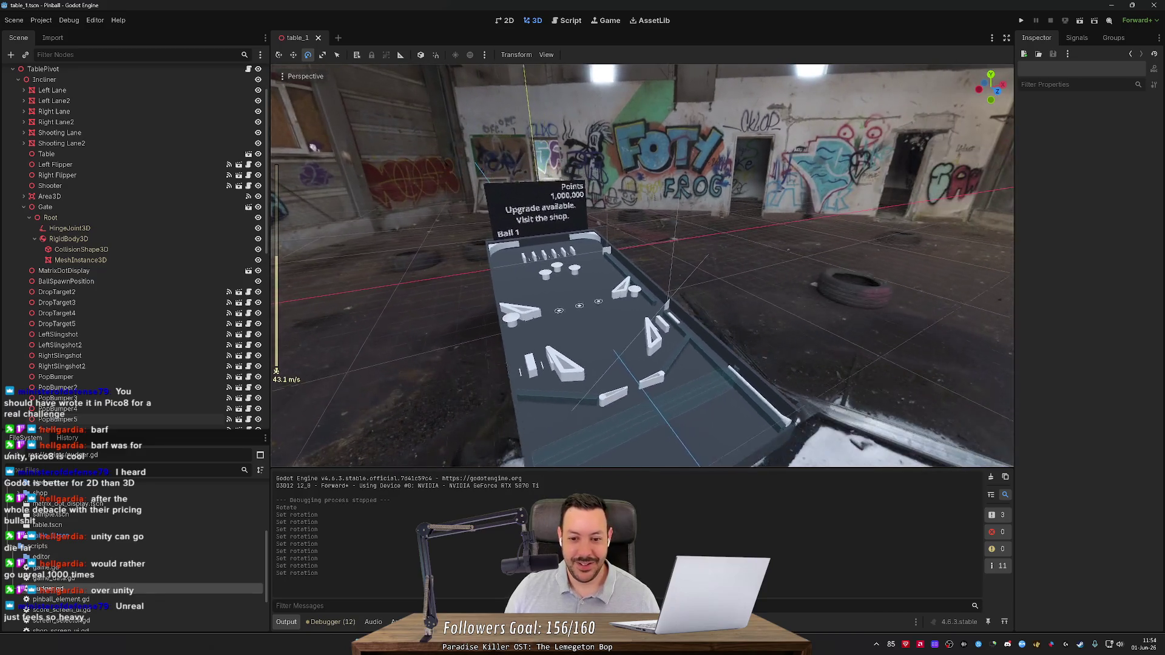
key(d)
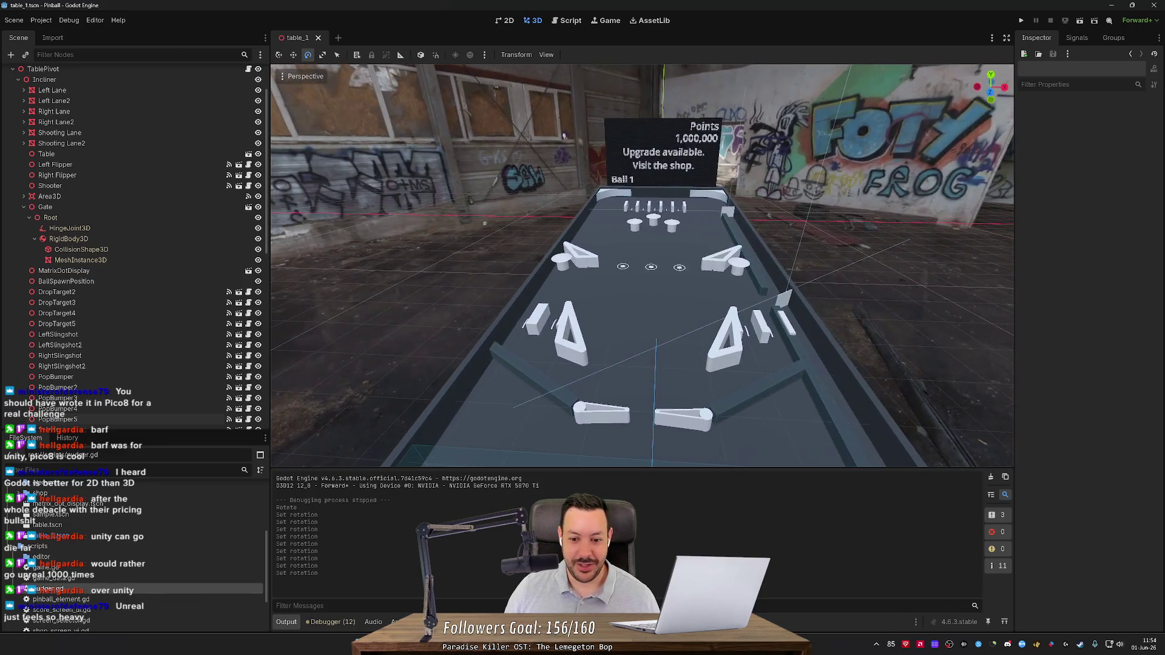
key(w)
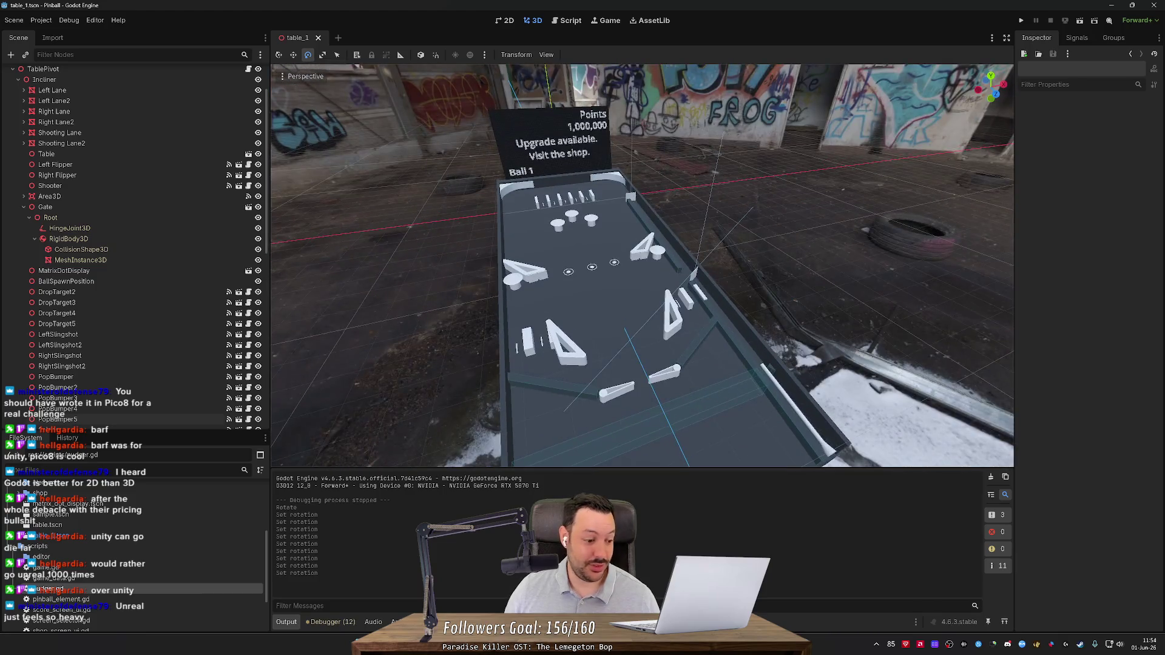
key(a)
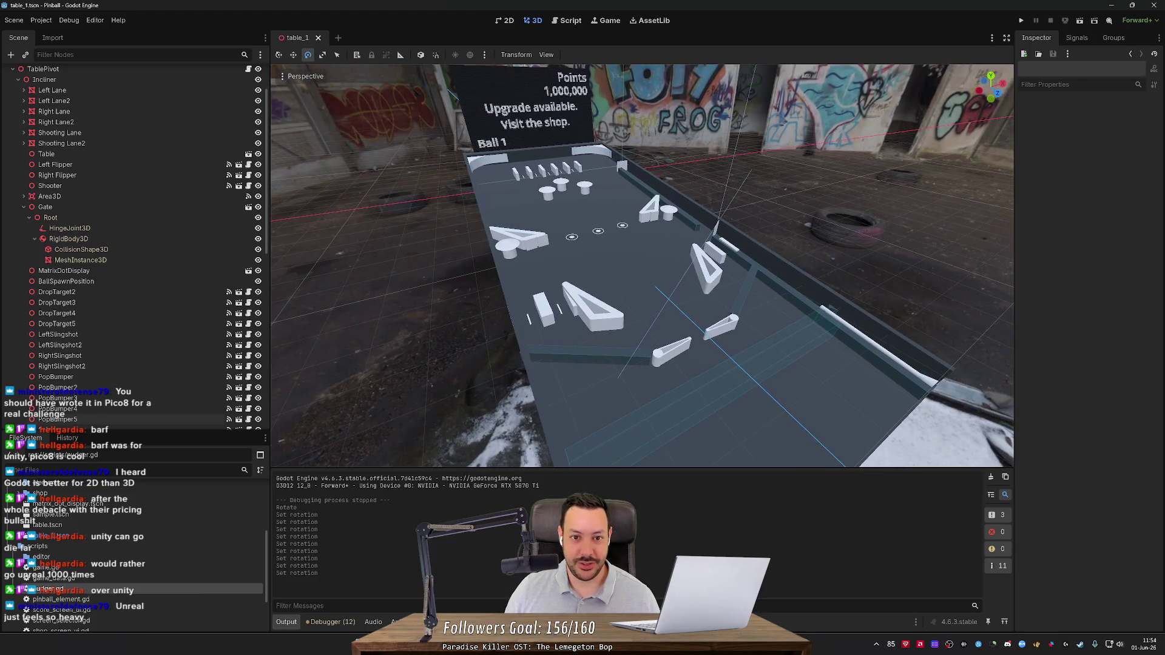
key(a)
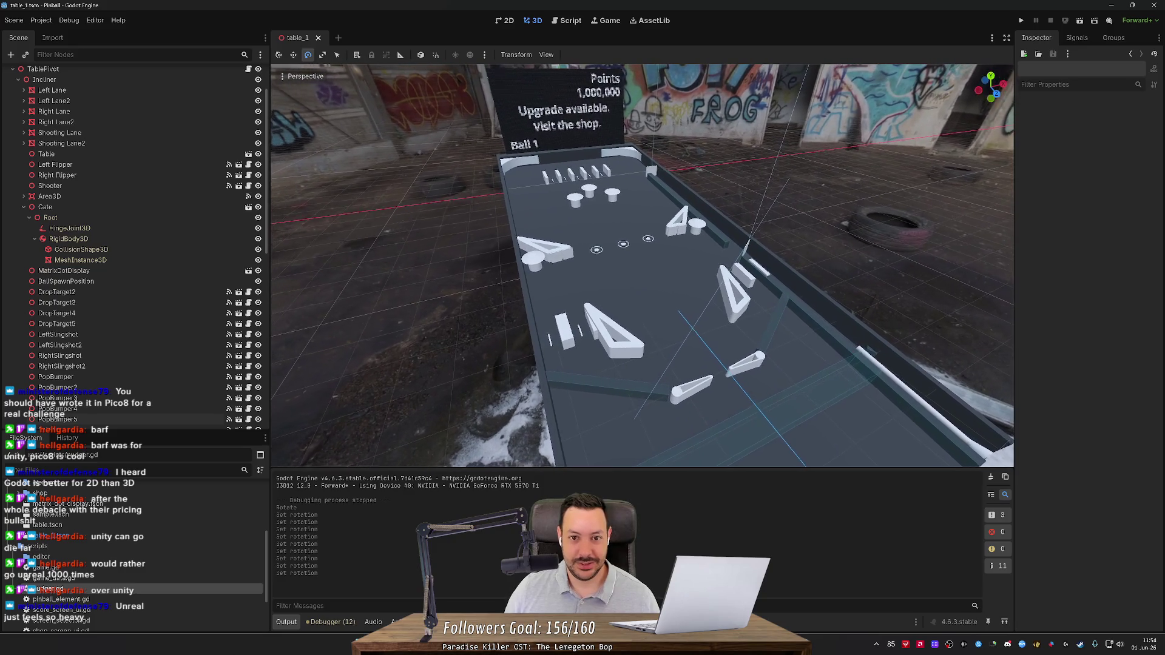
key(a)
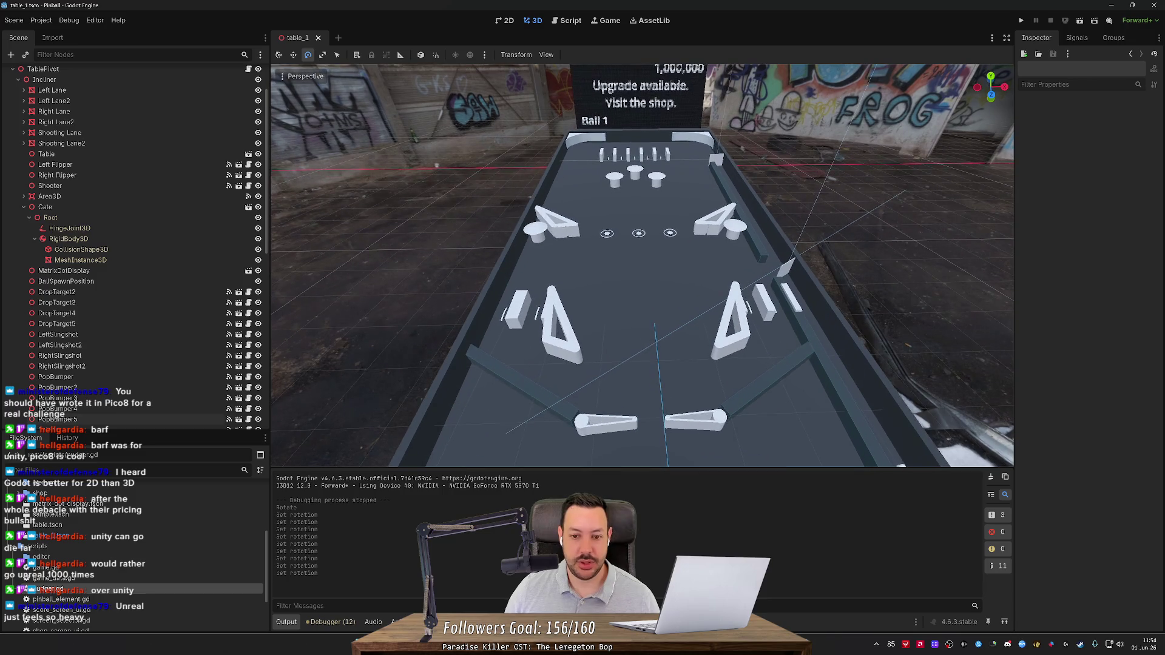
key(e)
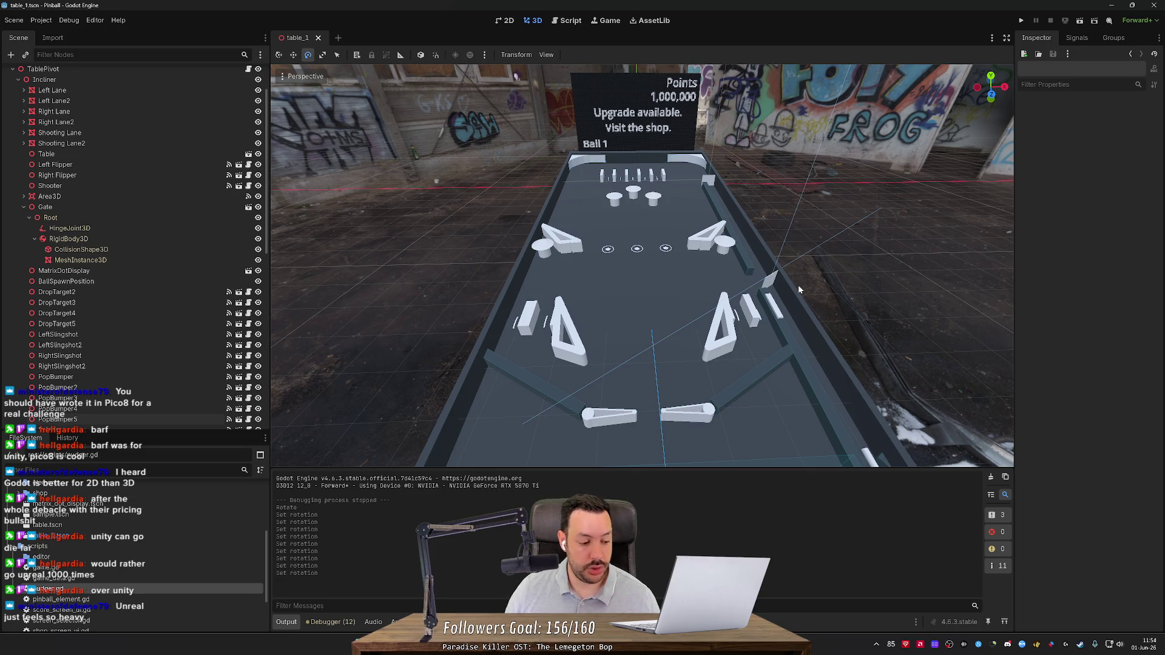
key(shift+f)
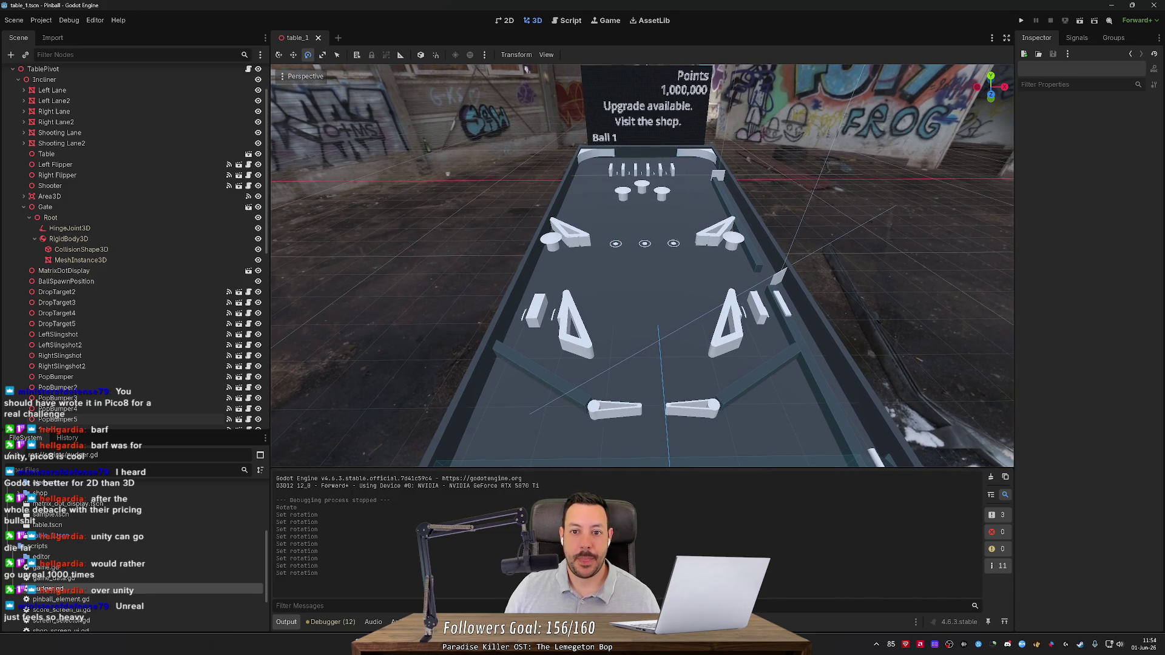
key(shift+f)
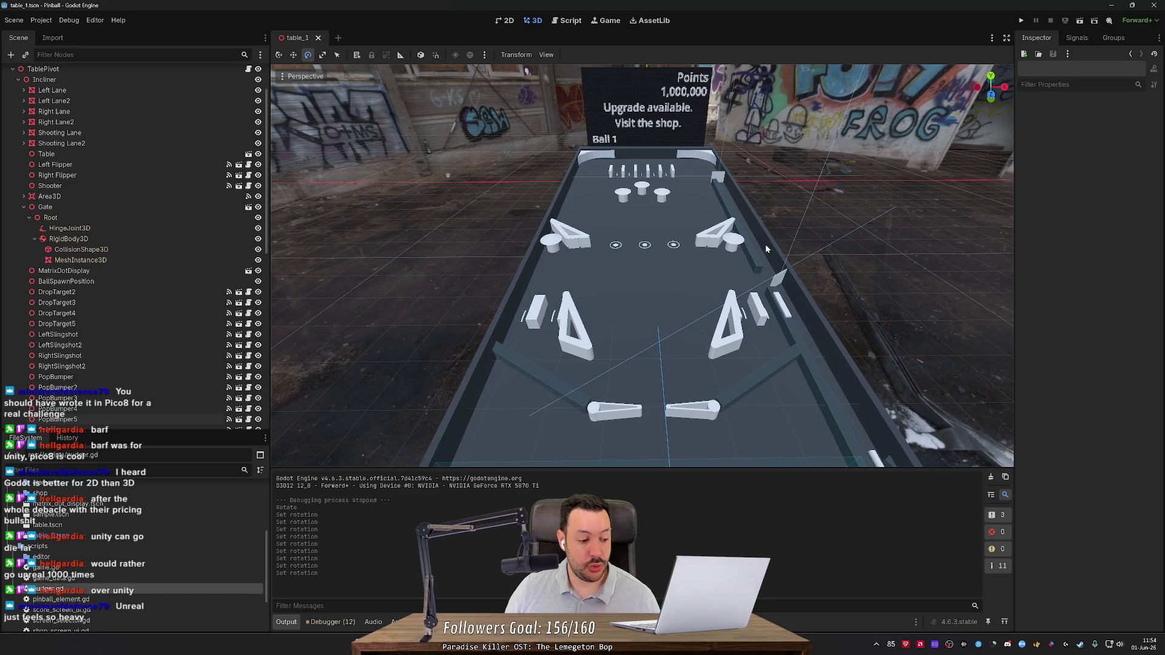
key(shift+f)
key(d)
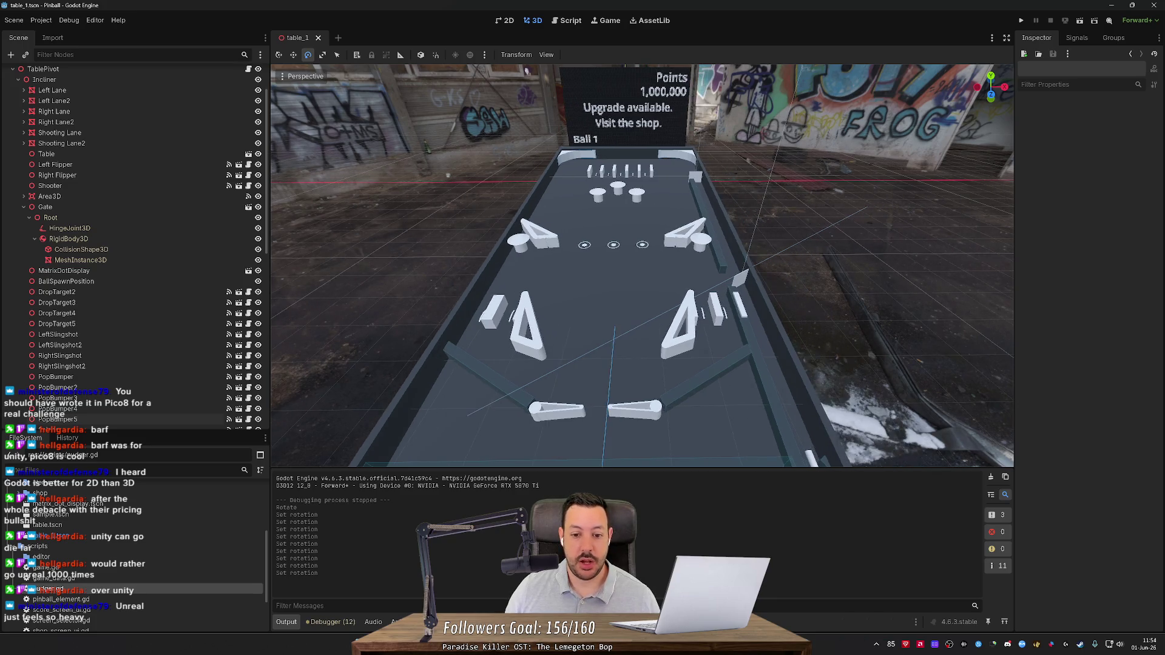
key(a)
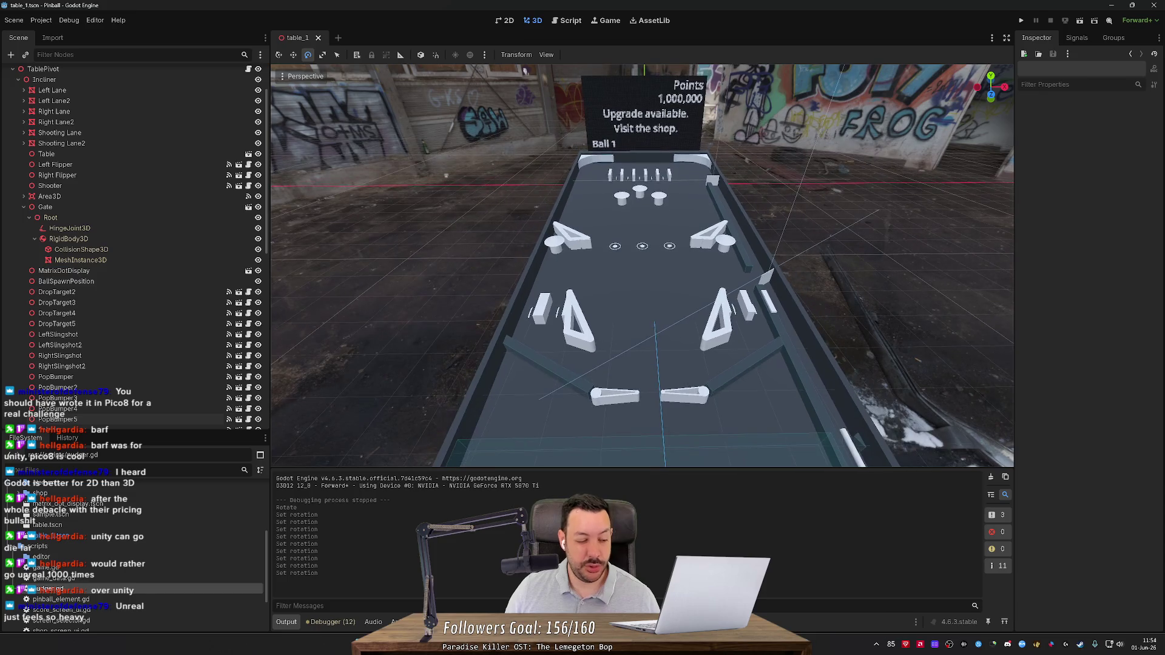
key(w)
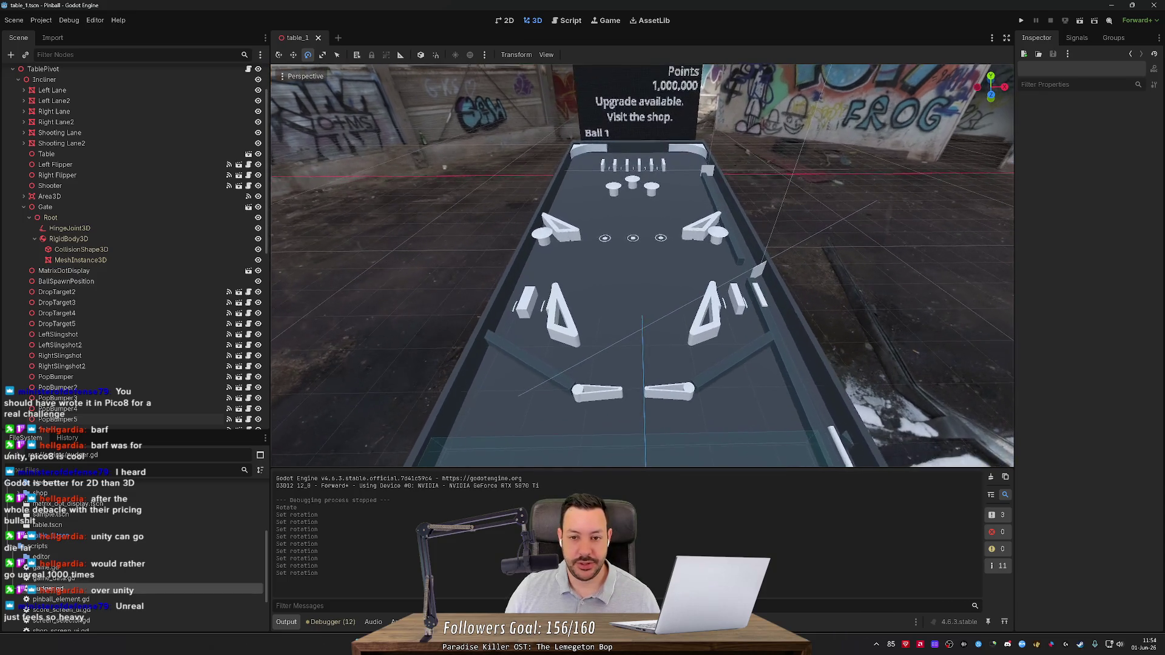
key(w)
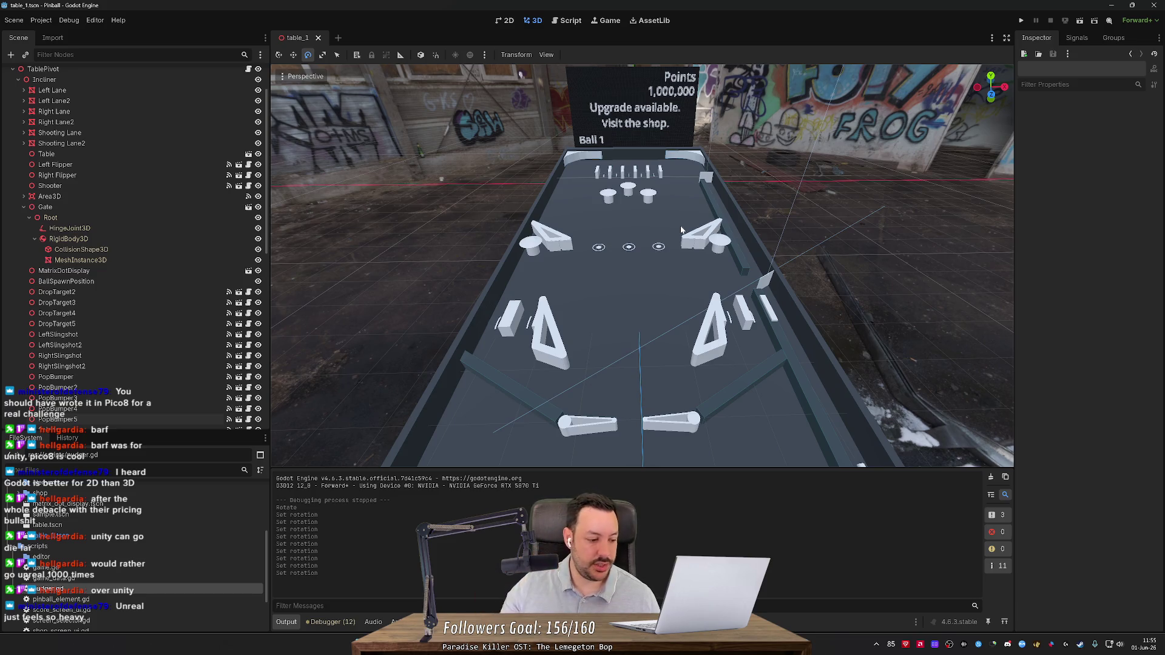
drag(681, 230, 672, 249)
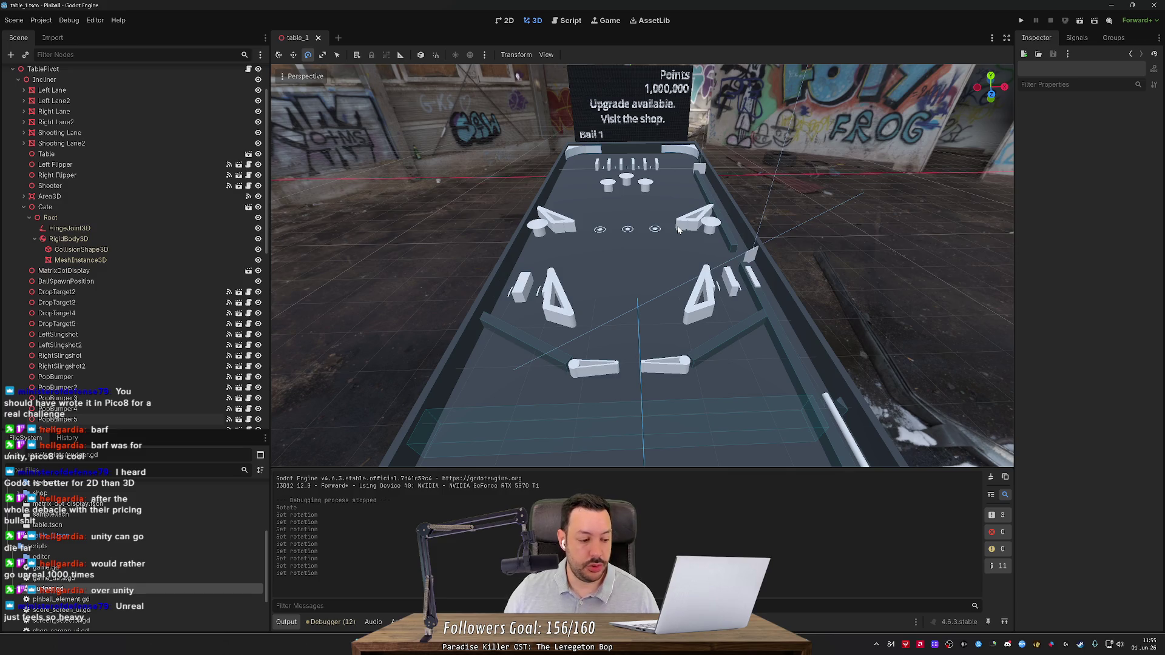
scroll(678, 229, up, 3)
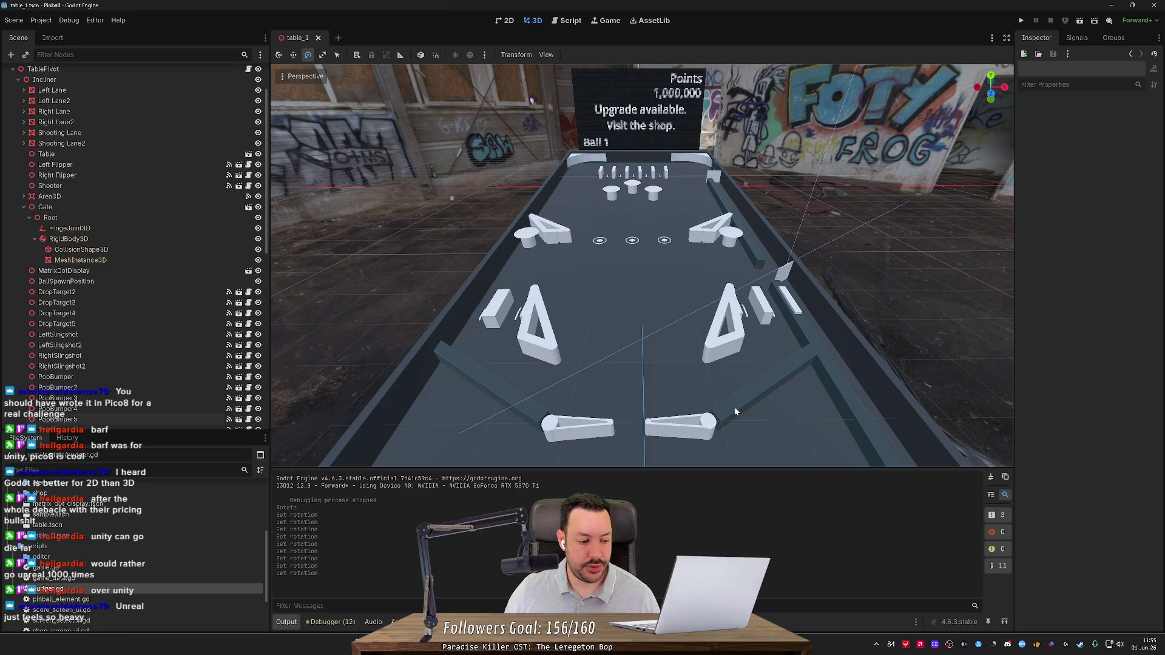
mouse_move(734, 407)
mouse_down()
mouse_move(731, 359)
mouse_move(495, 127)
mouse_move(529, 81)
mouse_up()
scroll(529, 81, down, 2)
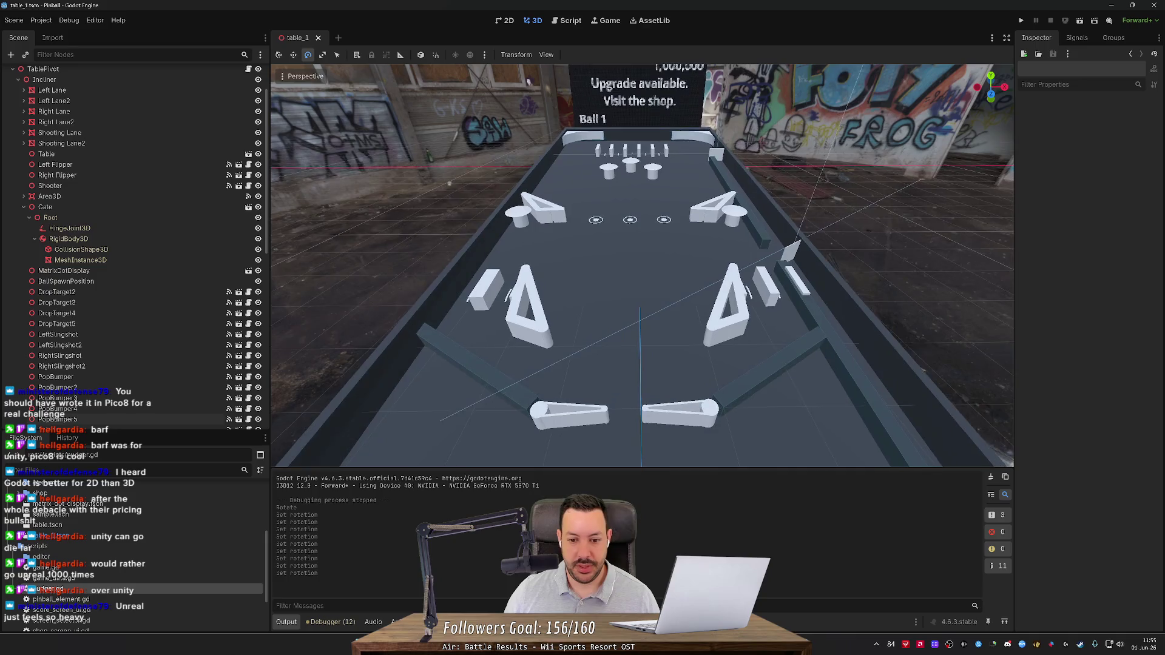
scroll(529, 81, up, 1)
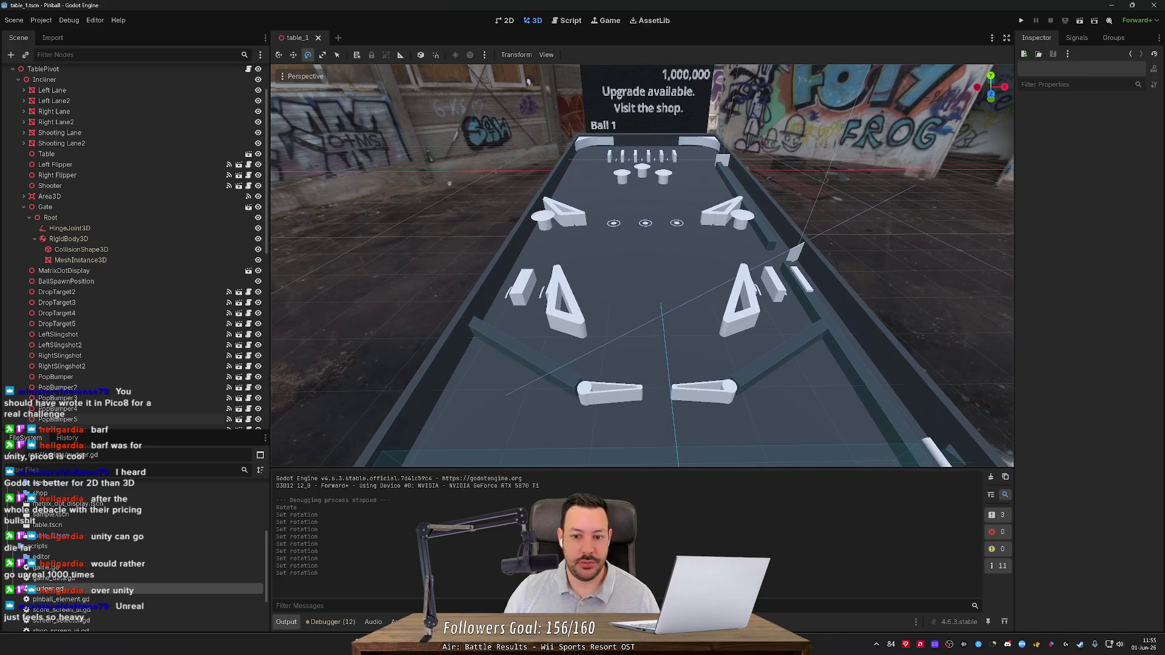
drag(528, 81, 526, 117)
scroll(527, 116, up, 3)
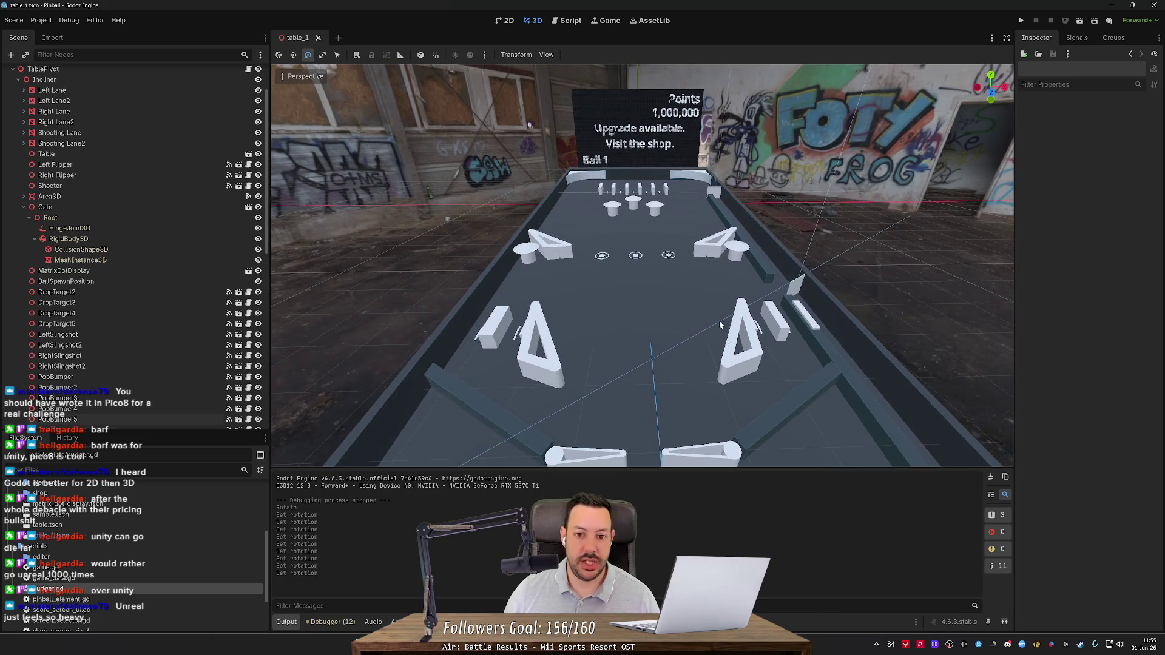
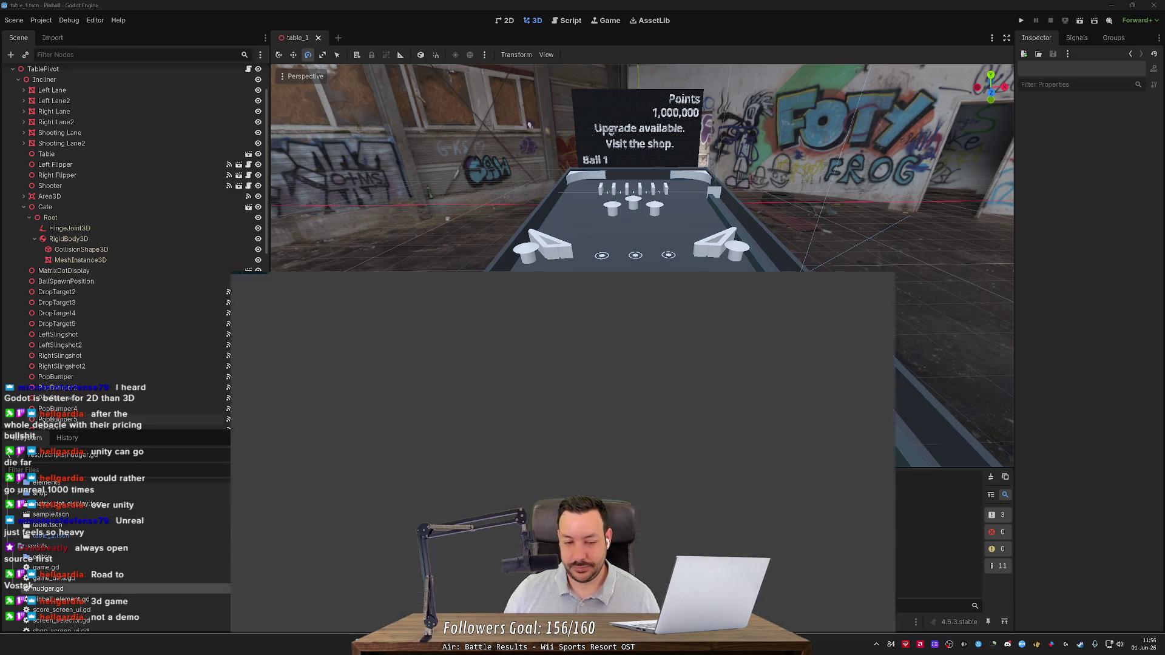
Search Google for 'road to vostok' in a new browser tab.
key(alt+Tab)
click(231, 10)
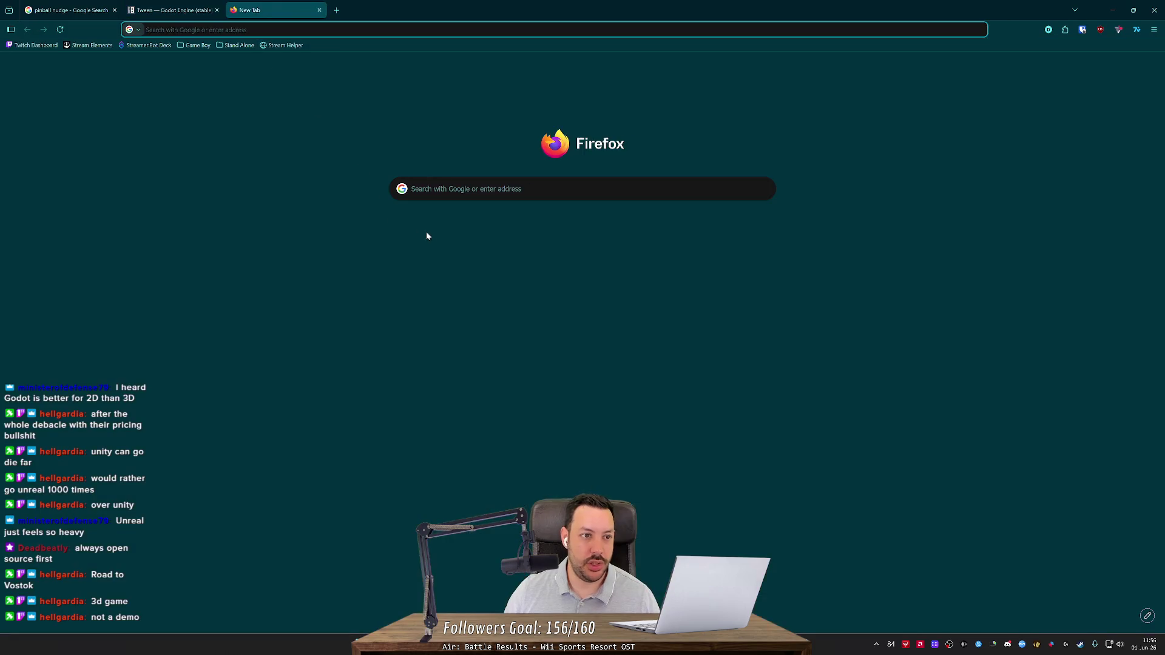
text($TablePivot/)
key(ctrl+a)
key(BackSpace)
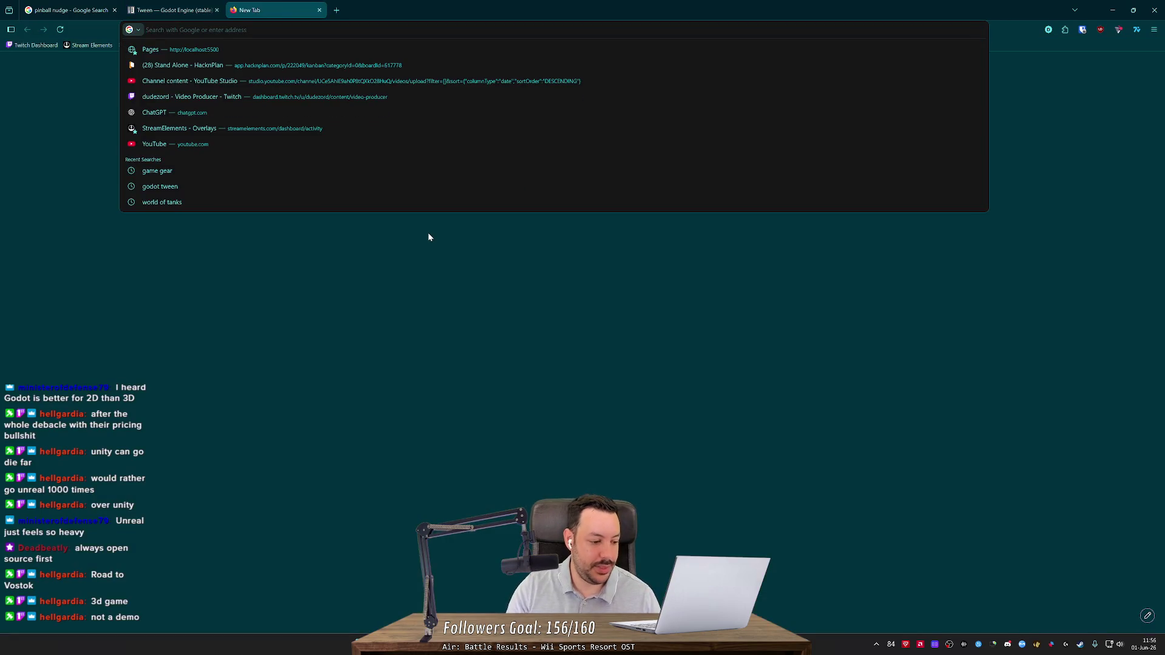
text(road to volt)
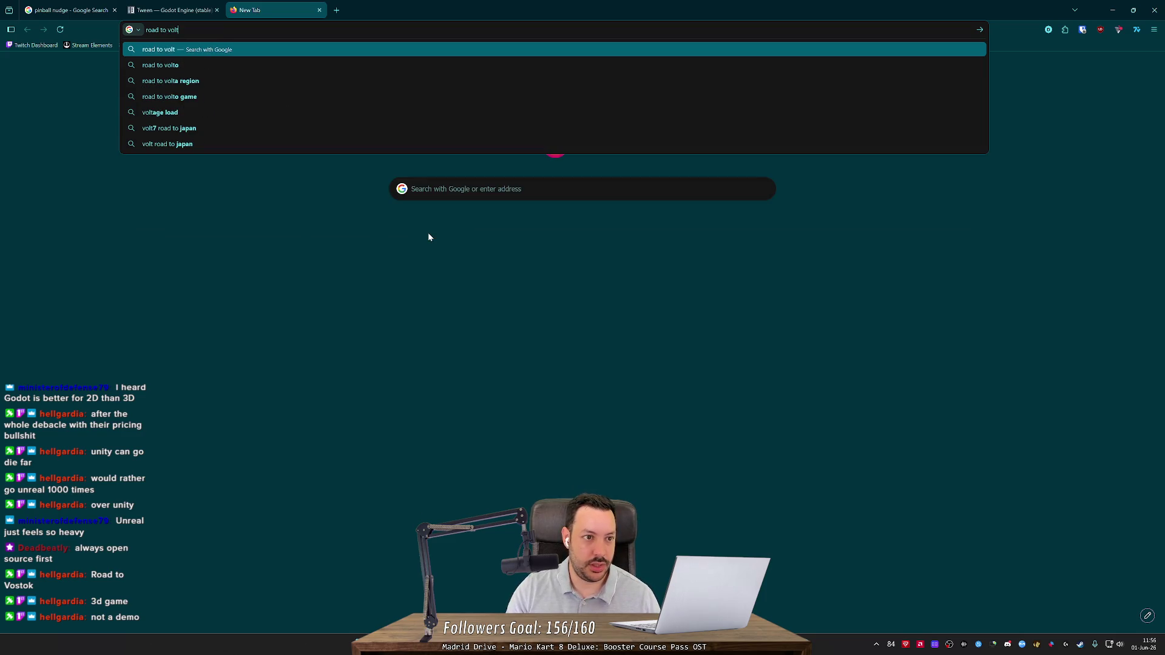
key(BackSpace)
text(stok)
key(Return)
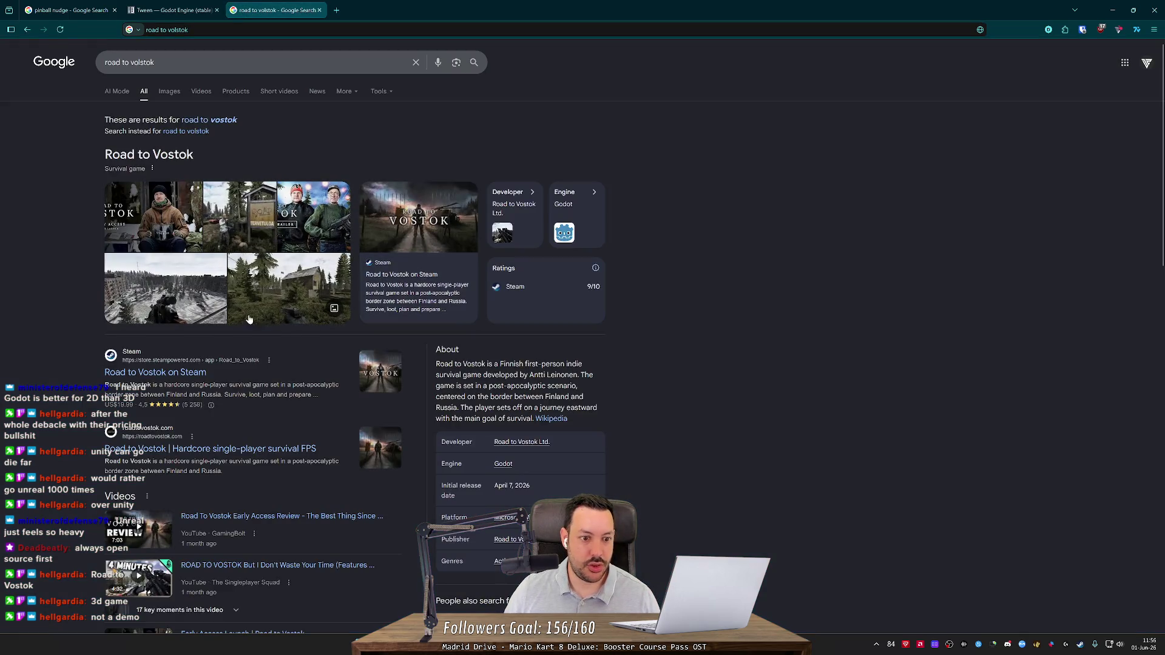
Browse the Road to Vostok image results and open the early access review video.
click(170, 94)
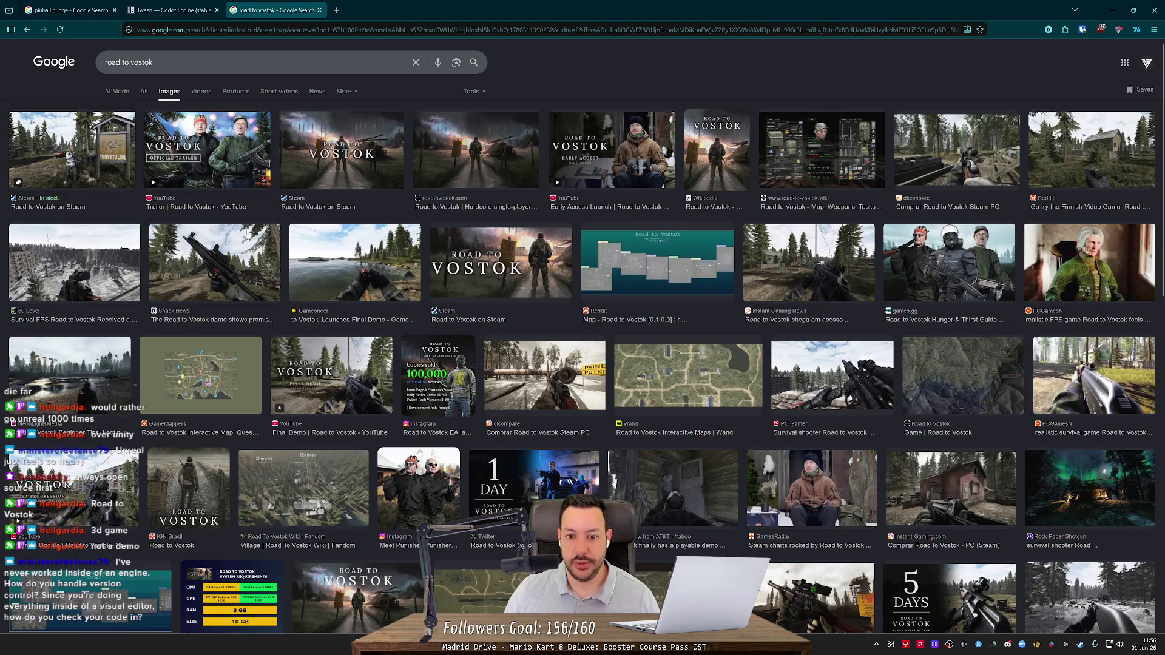
click(639, 267)
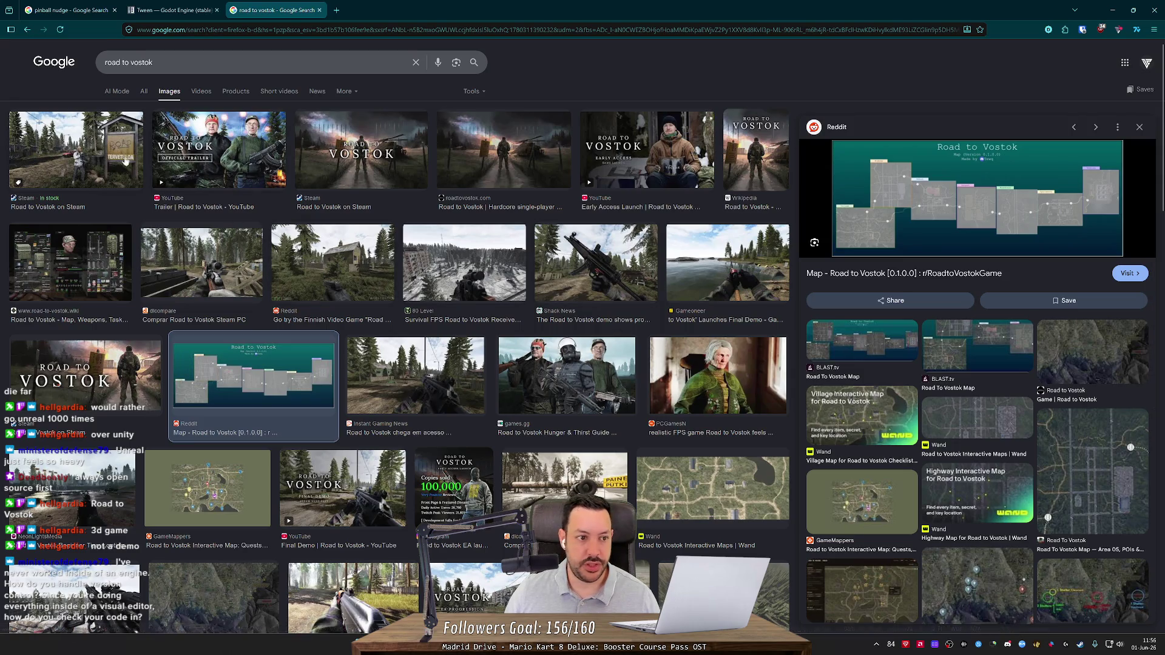
click(91, 143)
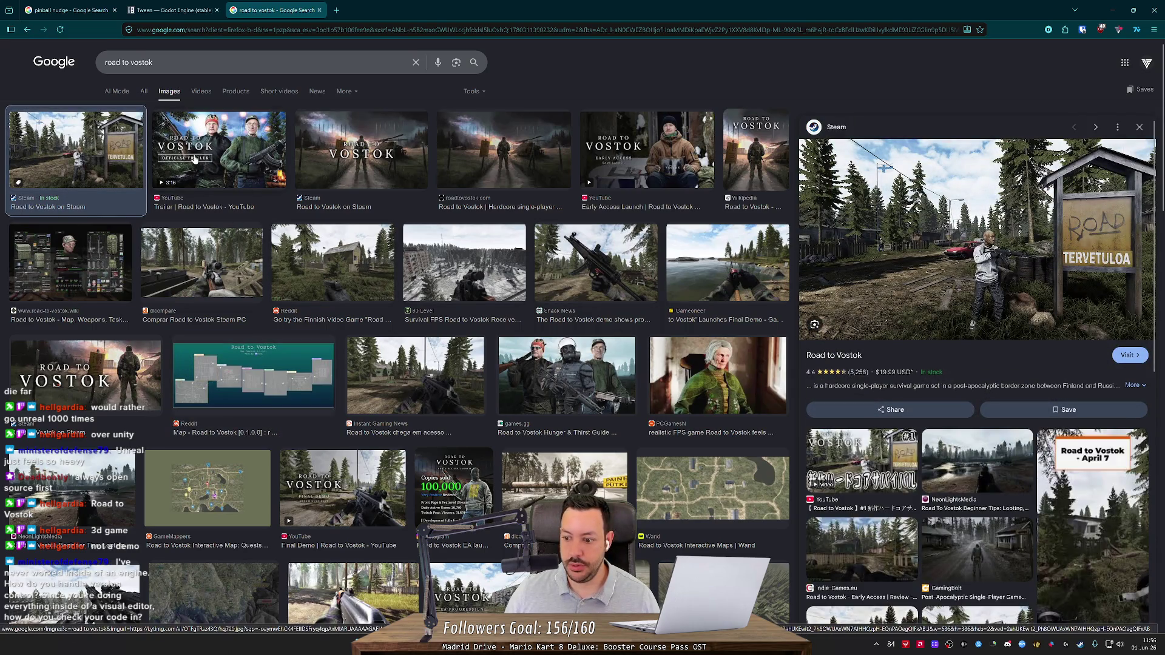
click(194, 159)
click(308, 159)
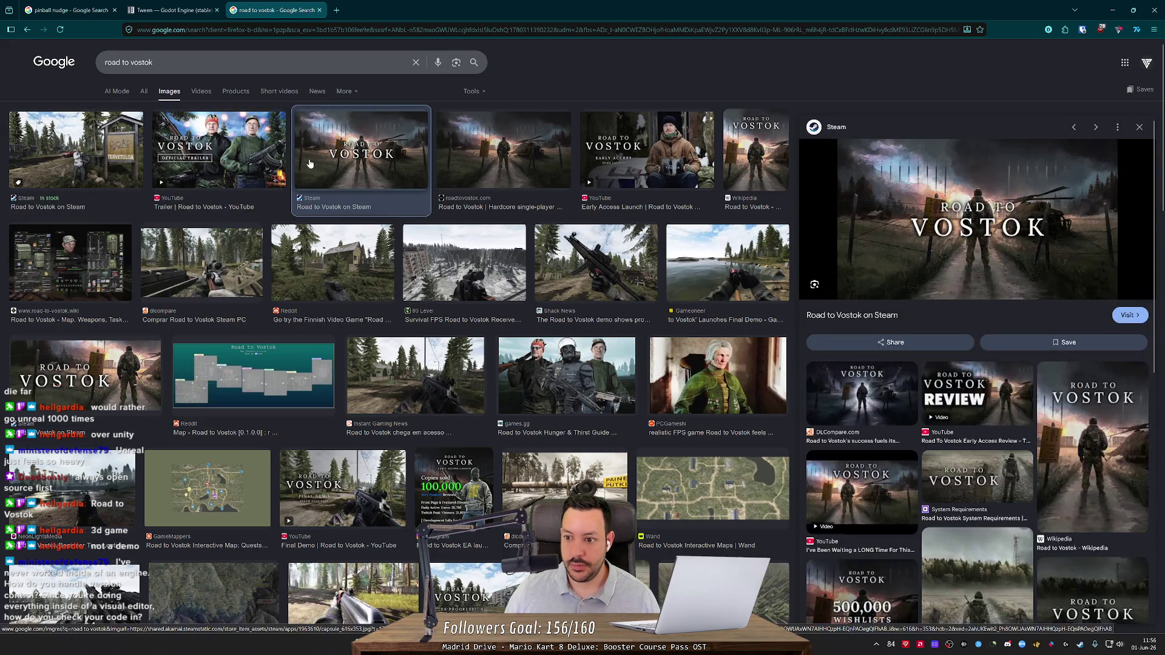
click(944, 403)
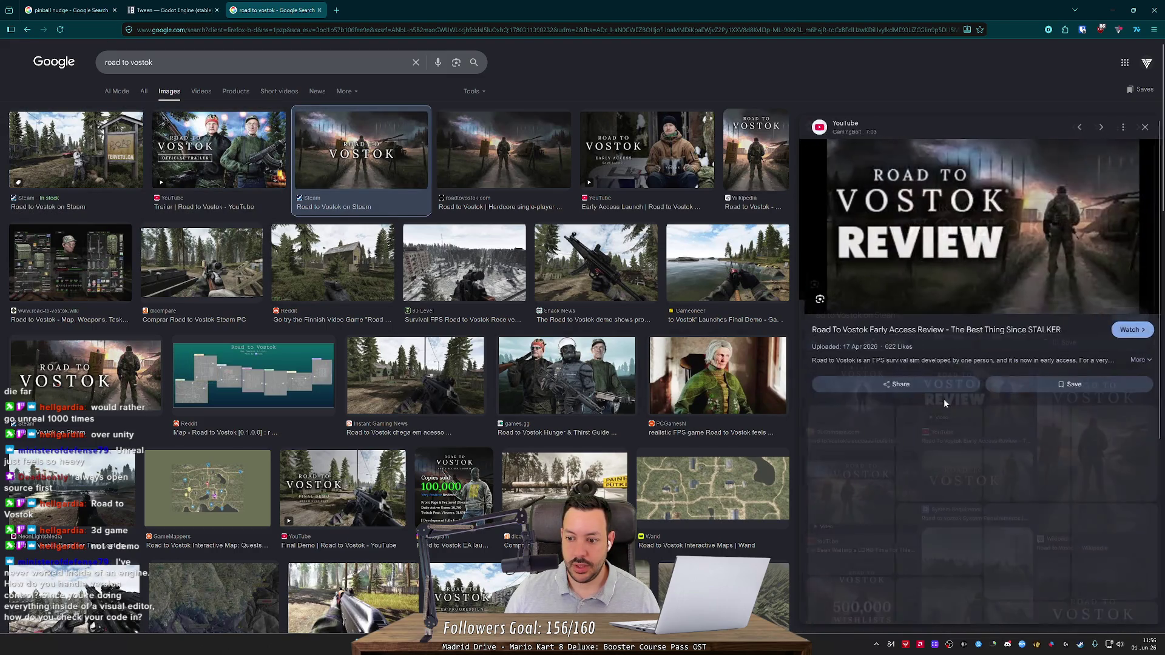
click(916, 331)
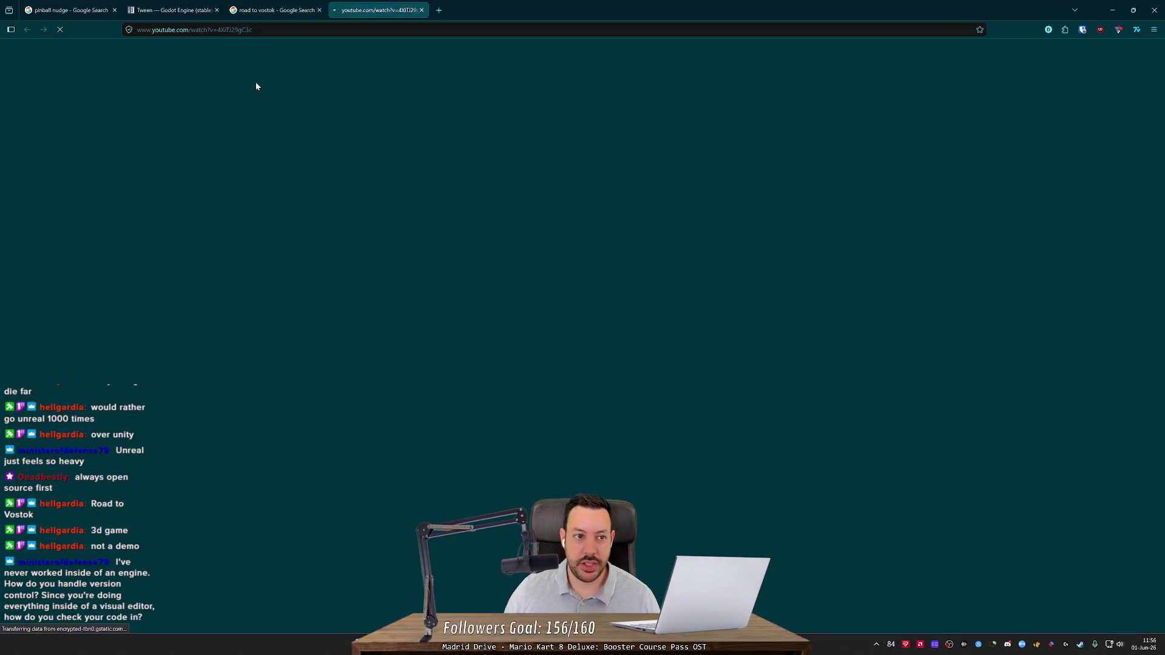
Close the Google tab, skip the review ahead to 0:31 and pause it.
click(319, 10)
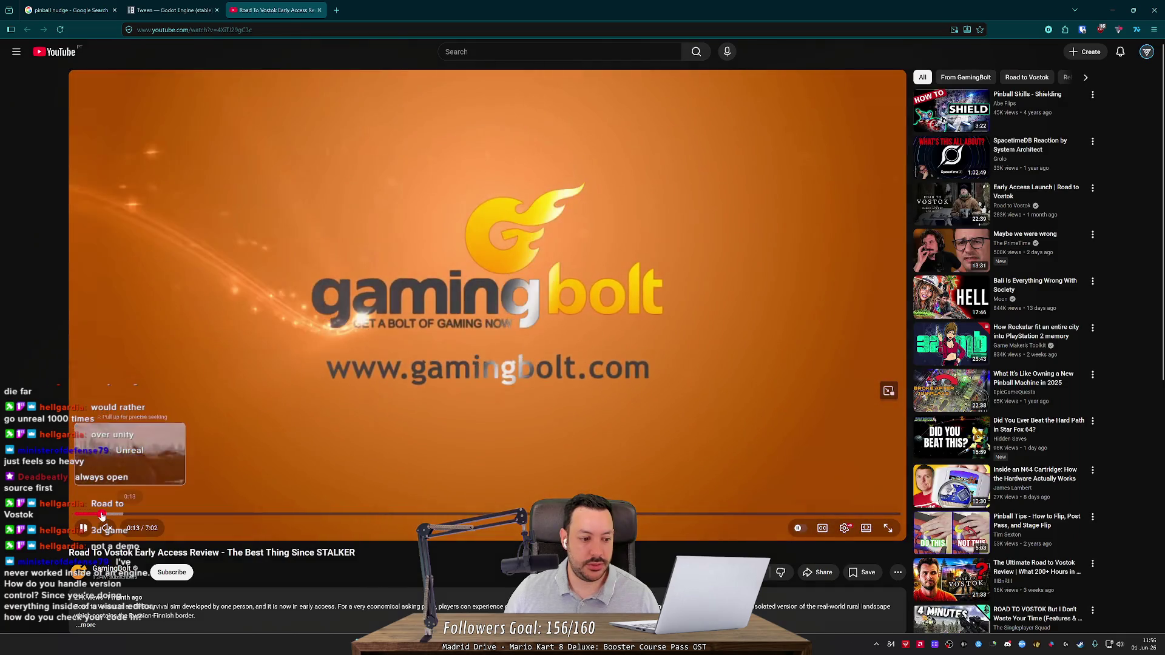
click(102, 514)
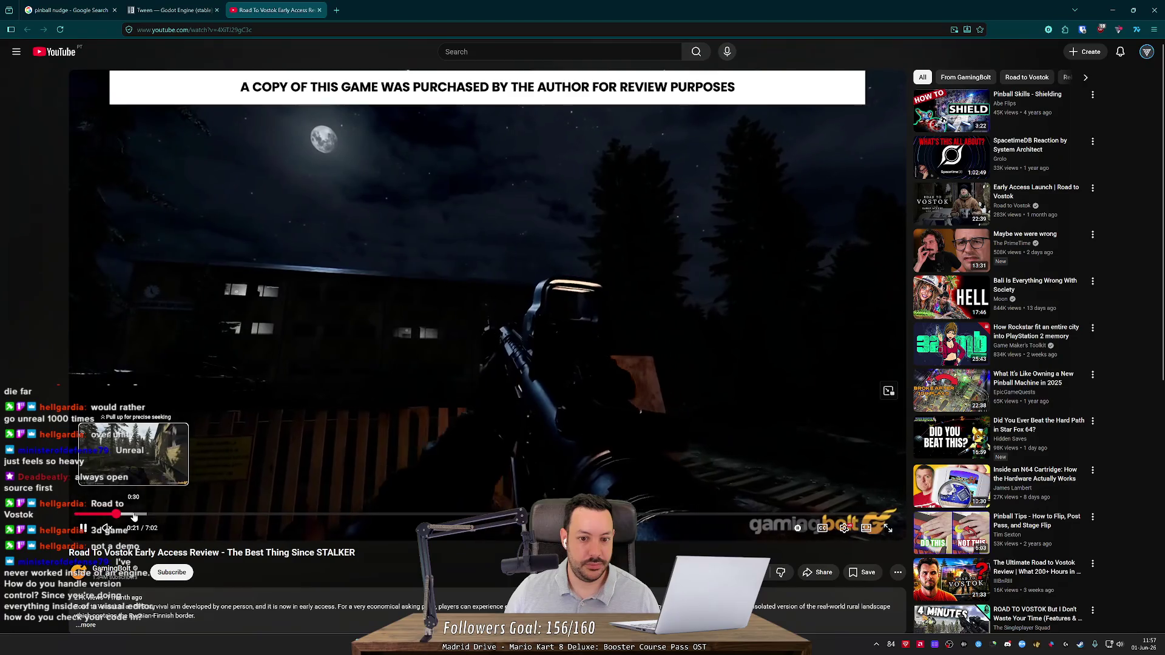
click(134, 515)
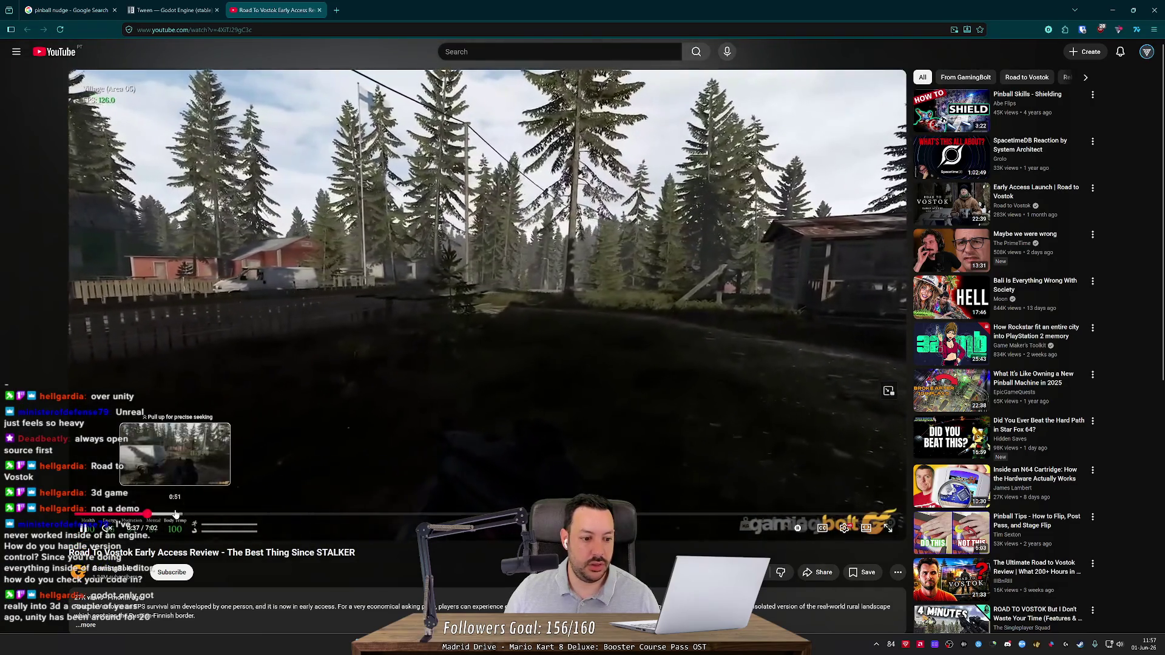
click(242, 441)
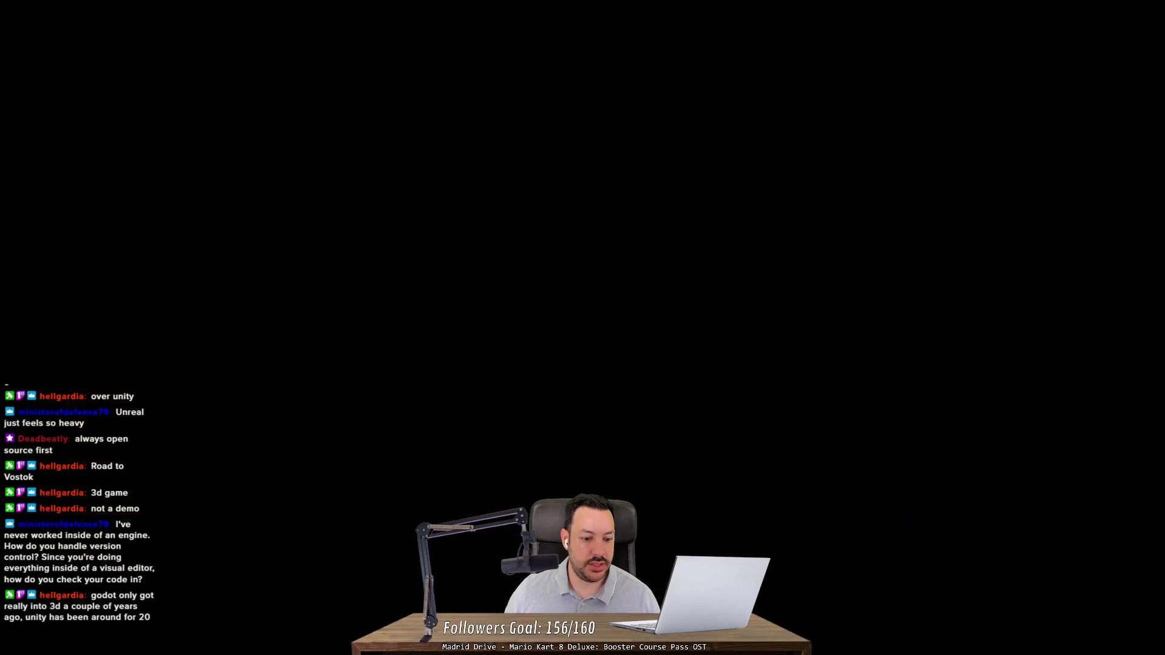
Watch the review full screen, scrubbing forward from 0:53 to about 2:54, then exit full screen.
click(293, 381)
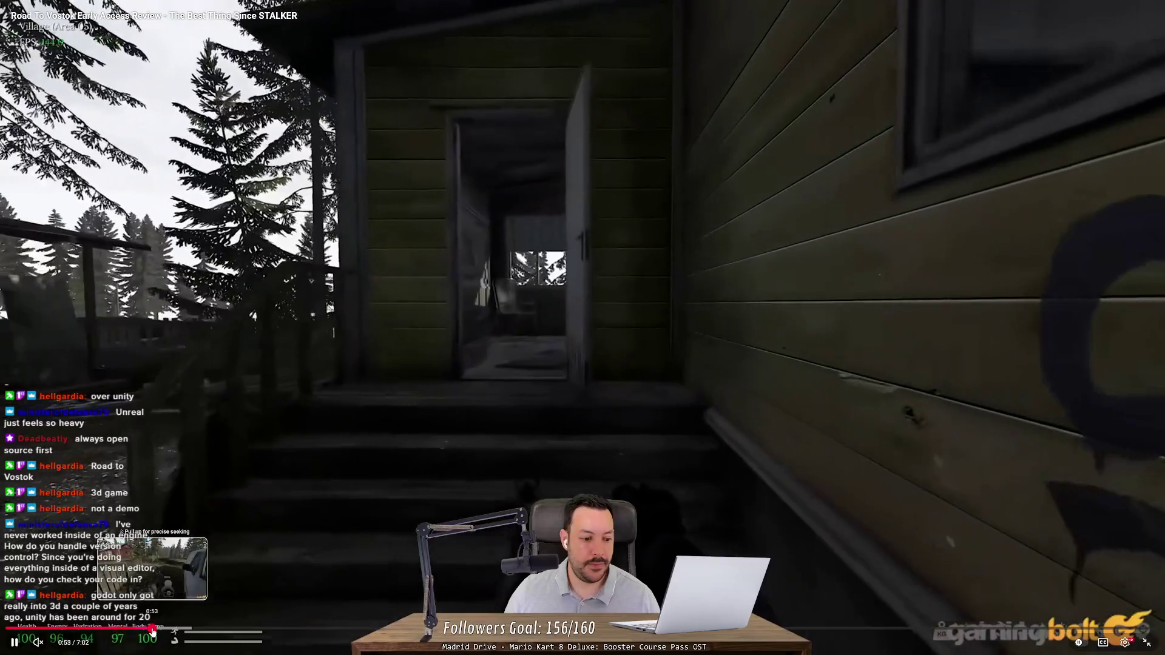
drag(152, 631, 156, 631)
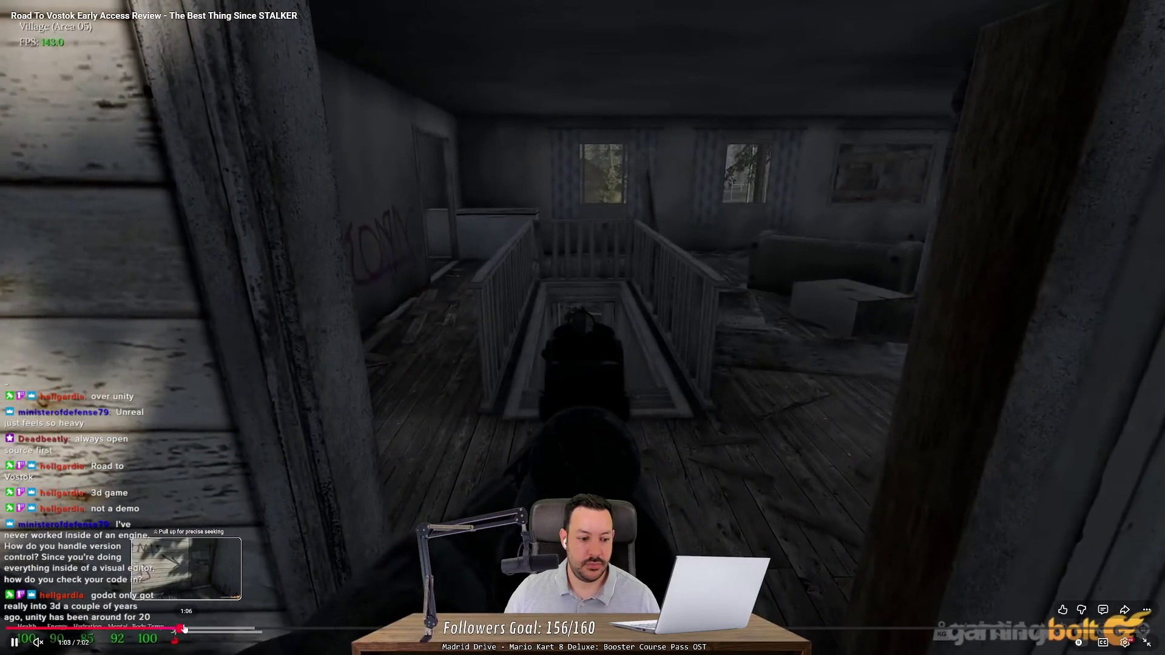
click(174, 629)
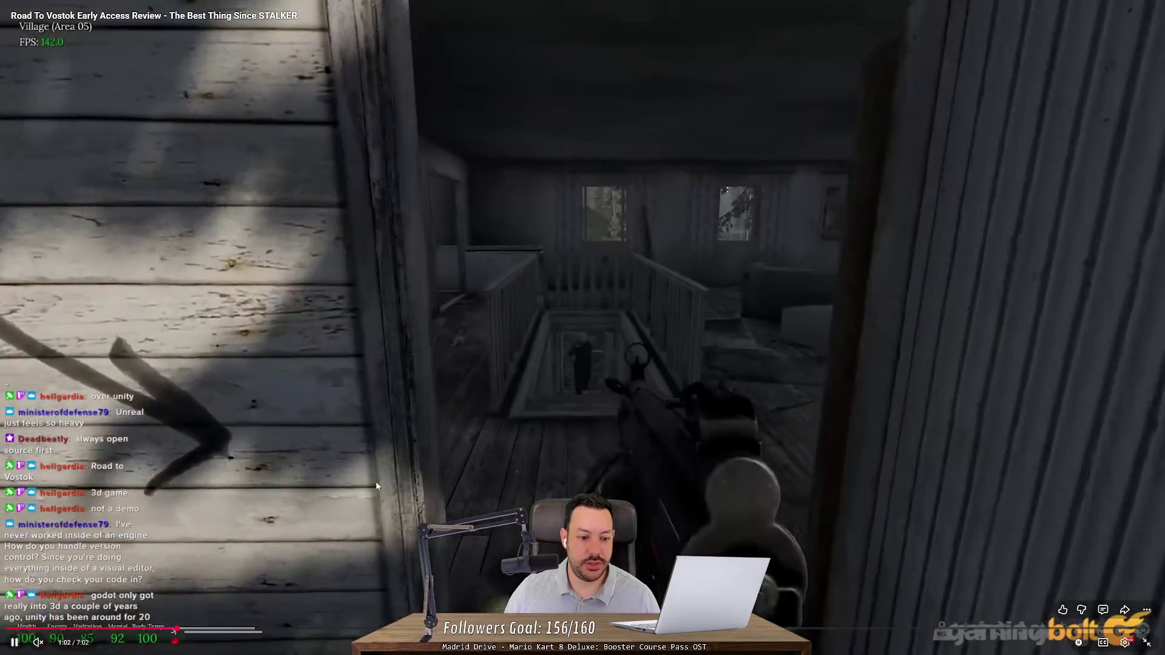
drag(176, 629, 228, 630)
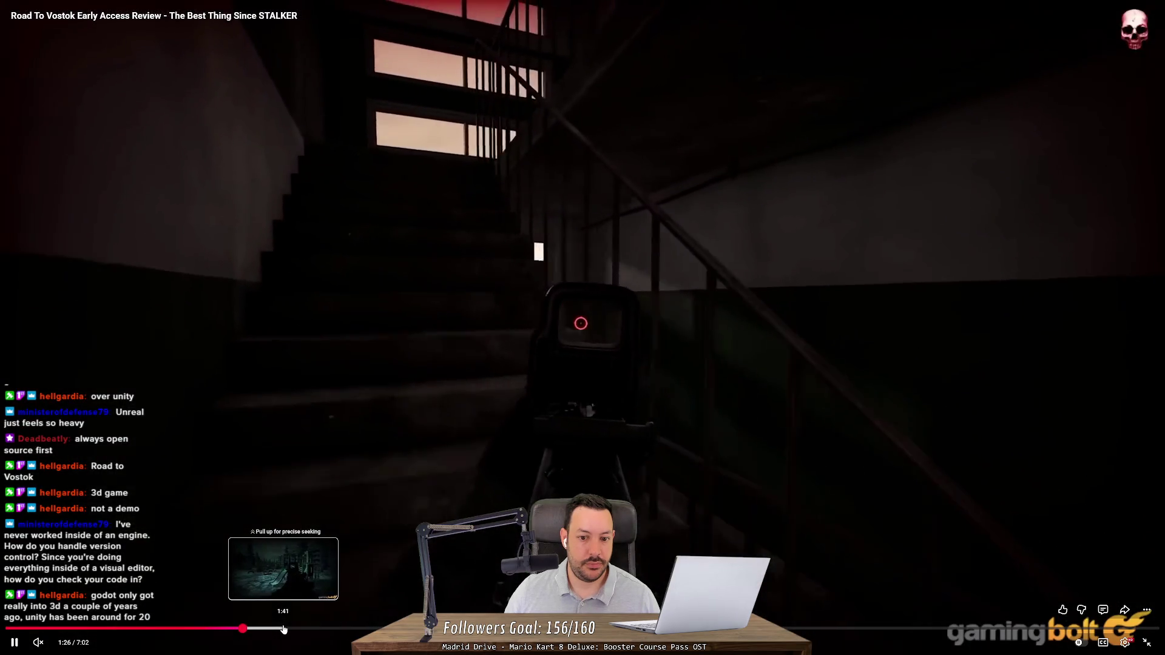
drag(284, 629, 316, 629)
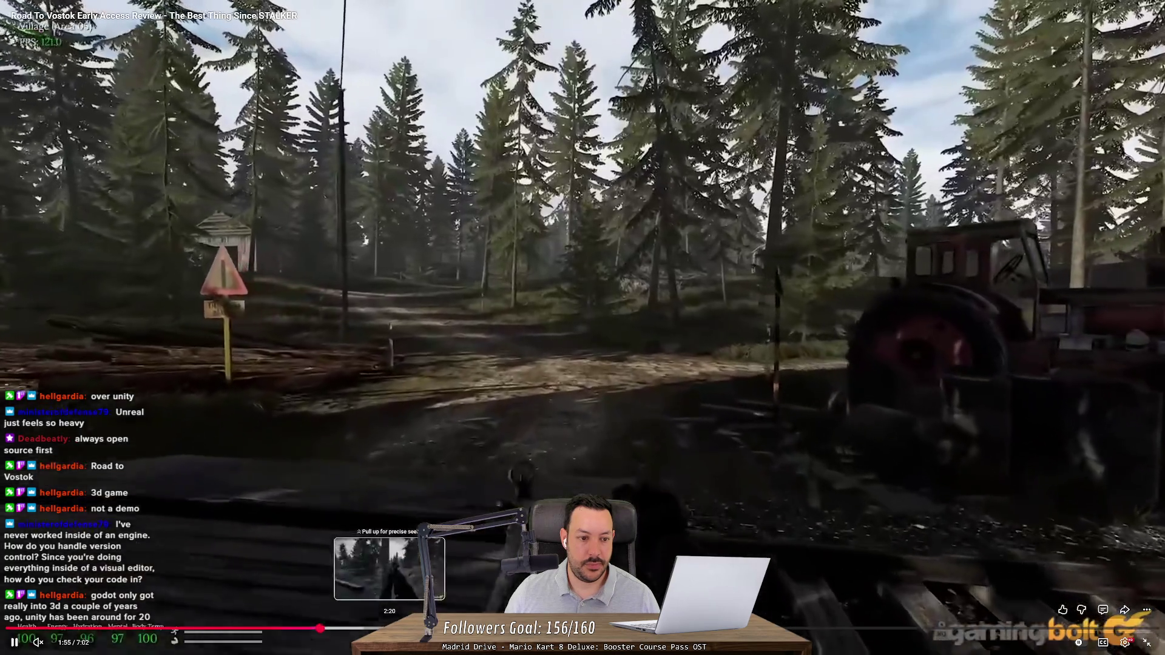
drag(389, 629, 401, 629)
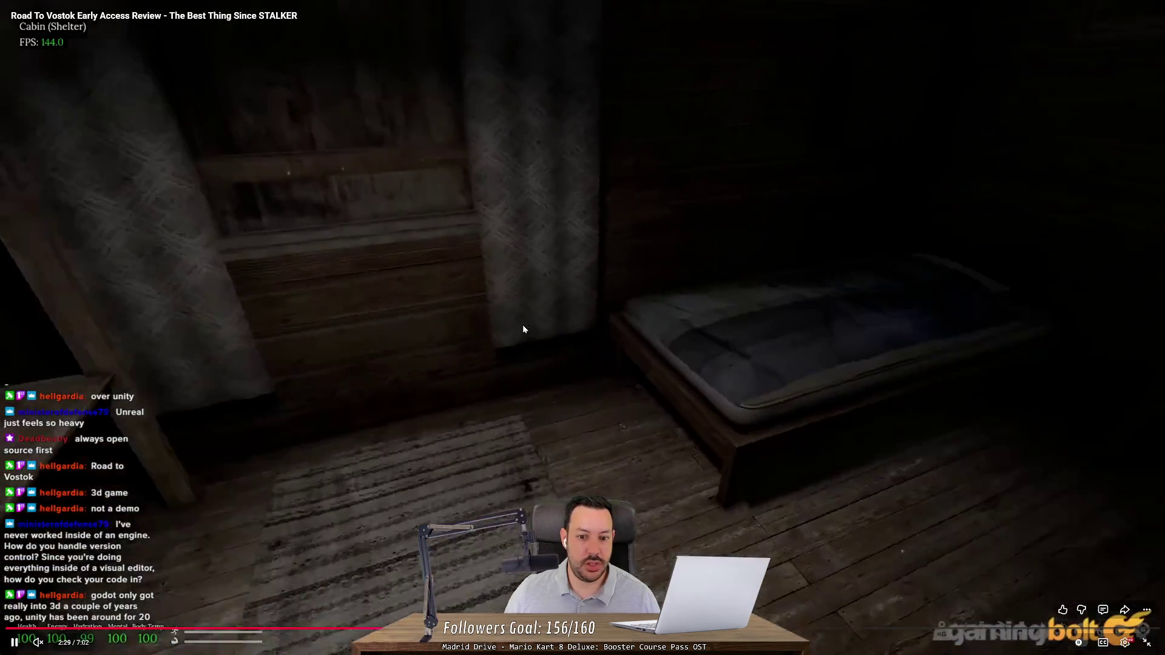
drag(481, 630, 644, 629)
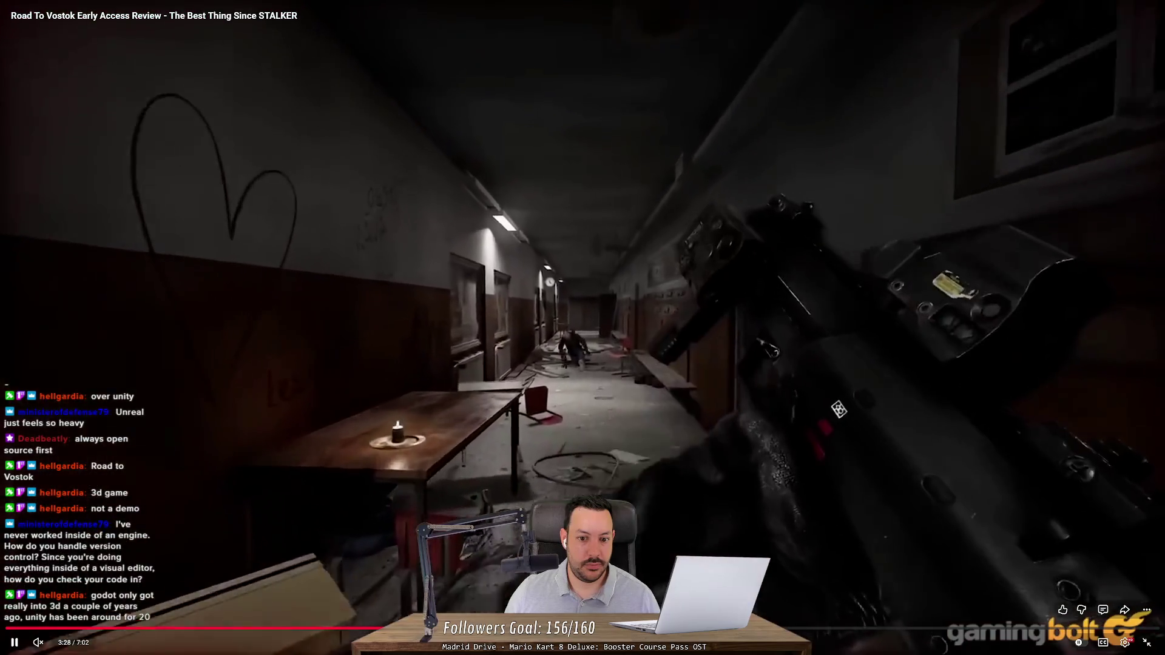
key(Escape)
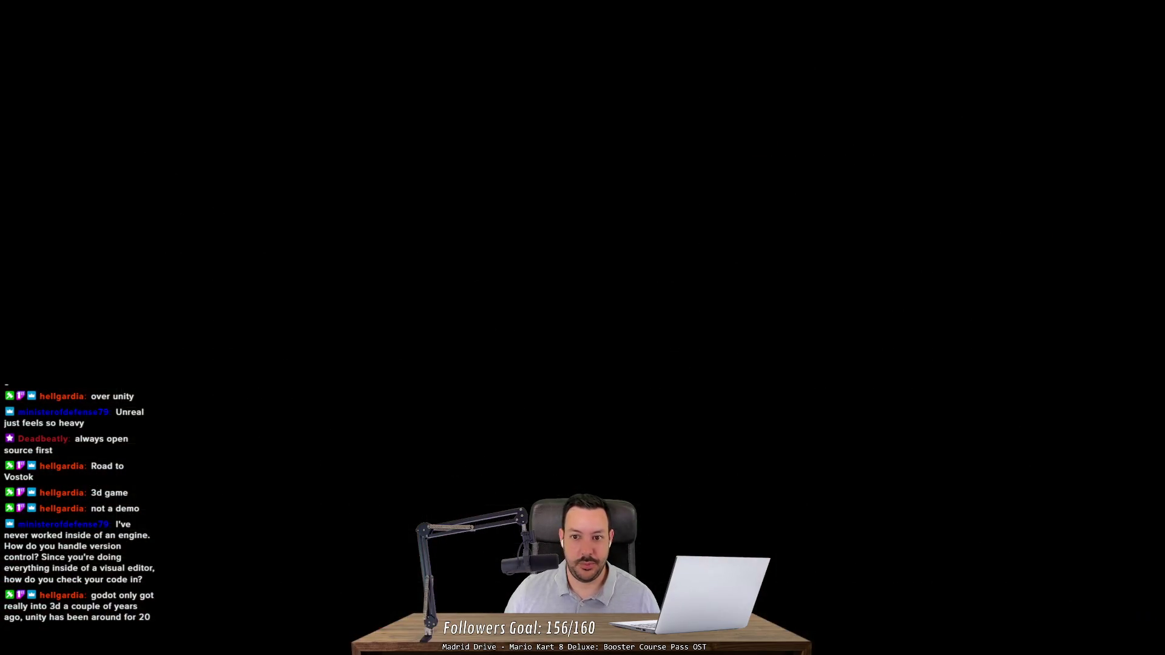
Close the YouTube review tab and switch to Fork.
key(ctrl+w)
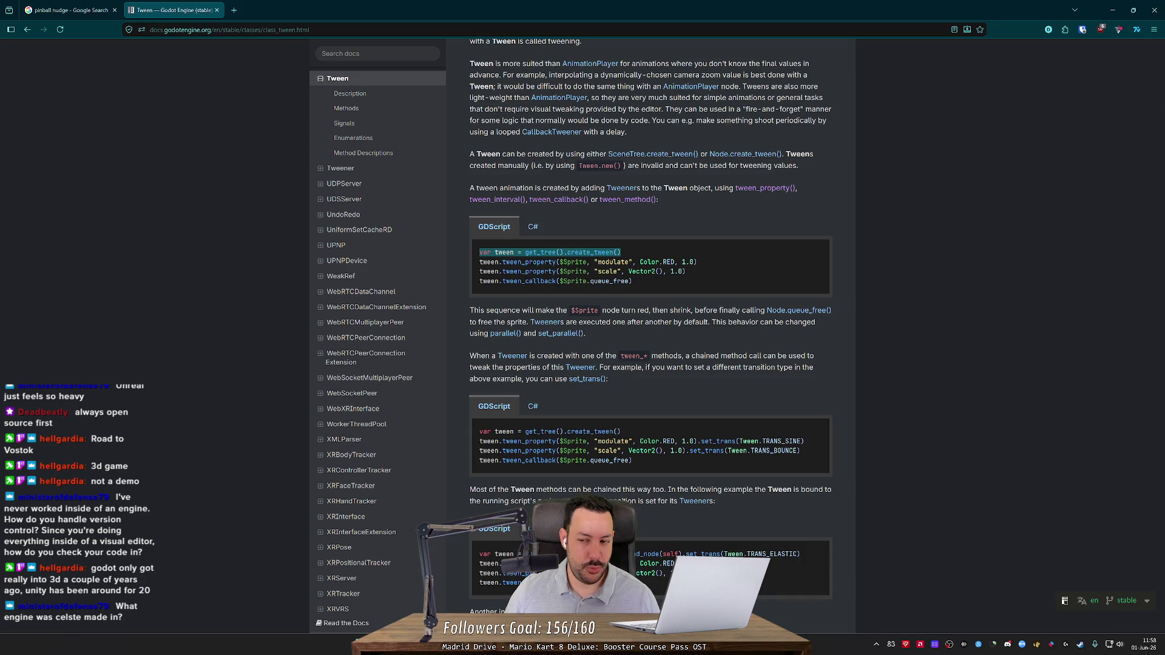
key(alt+Tab)
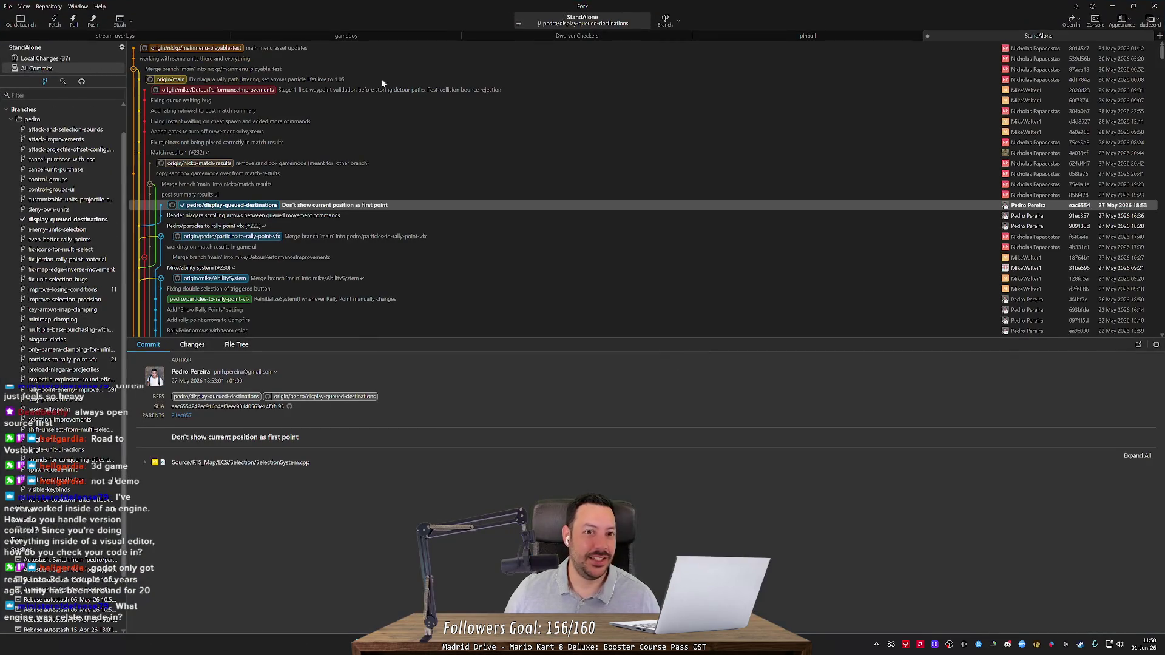
Inspect the pinball repo's uncommitted changes to game.gd and table_1.tscn.
click(822, 38)
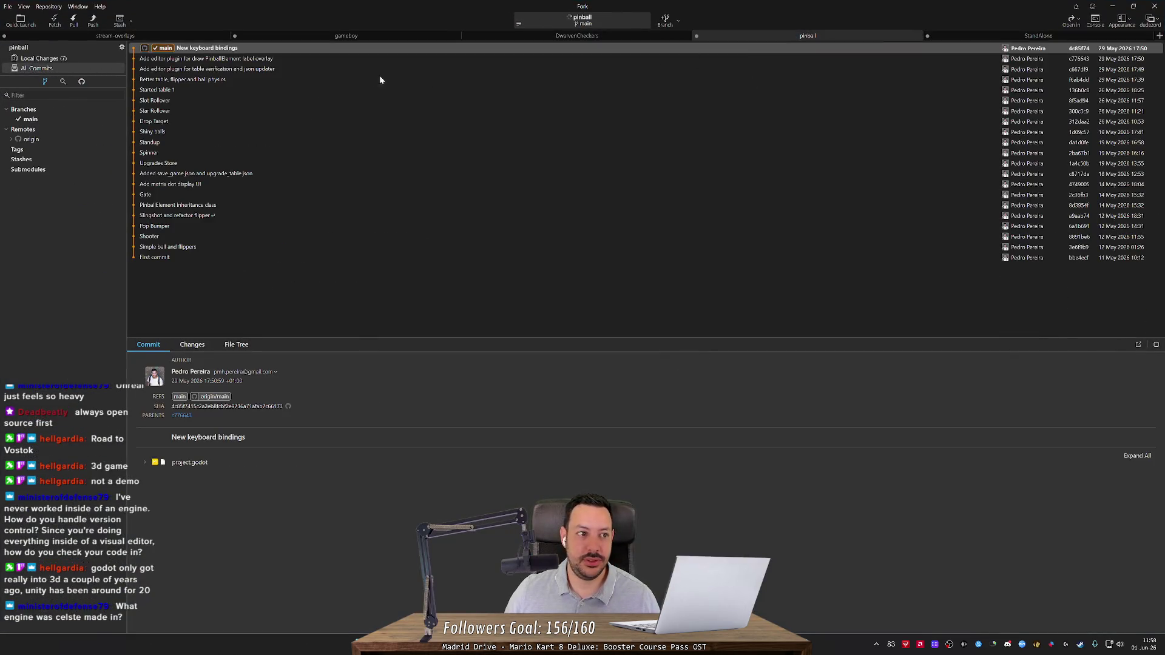
click(49, 59)
click(183, 153)
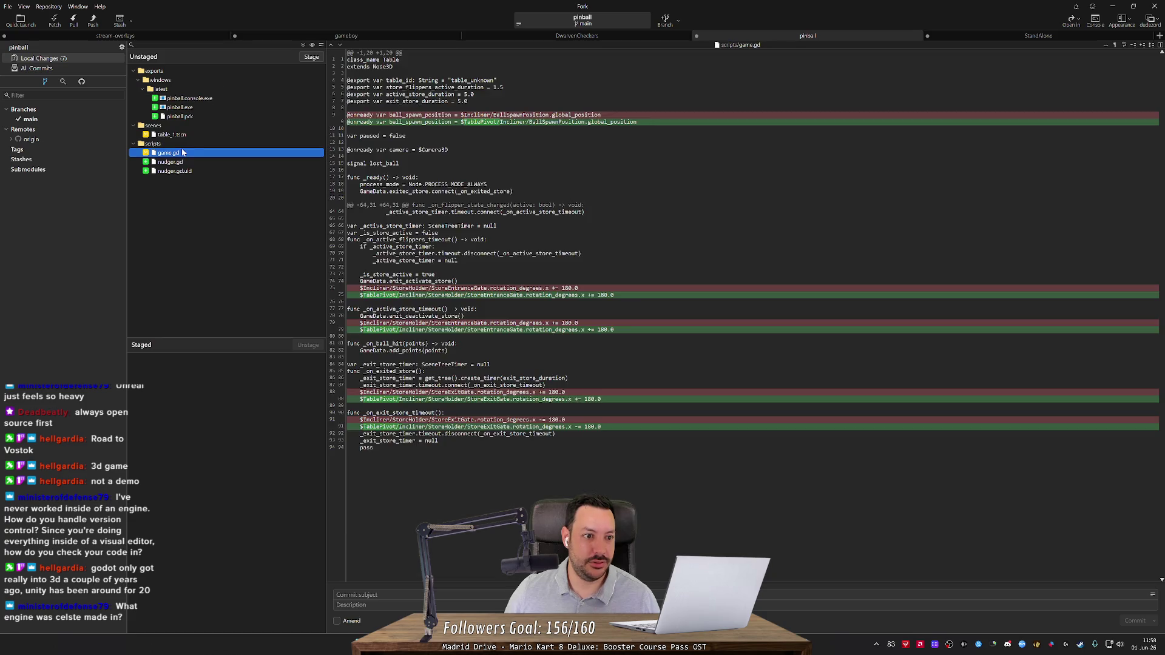
click(184, 136)
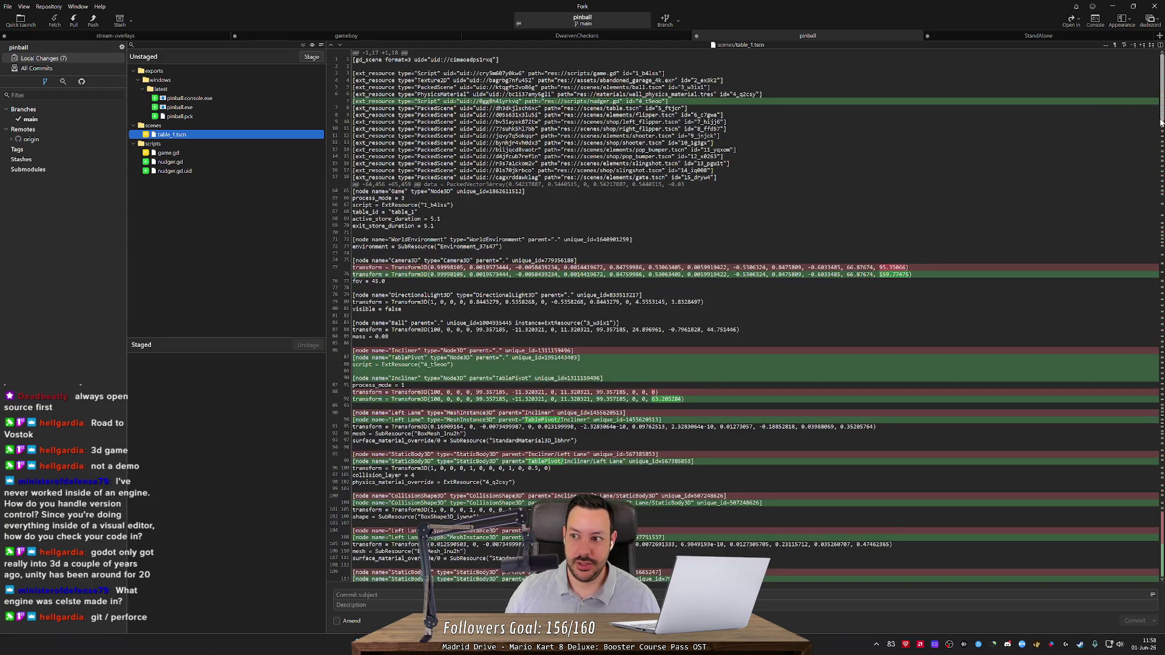
scroll(1135, 210, down, 20)
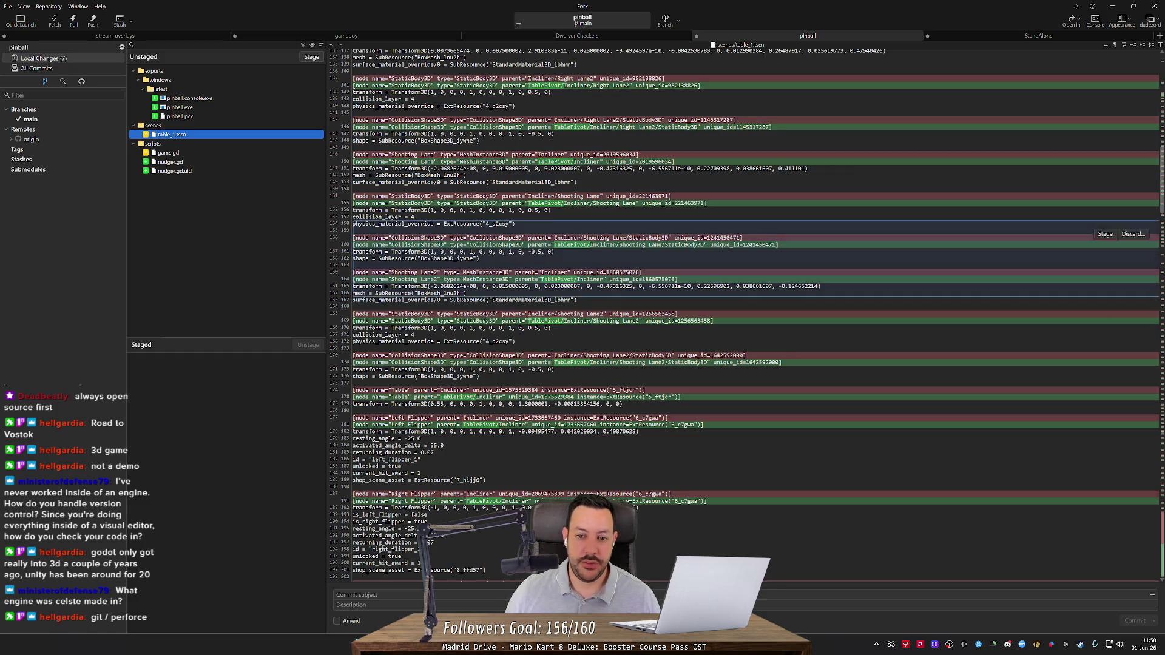
key(alt+Tab)
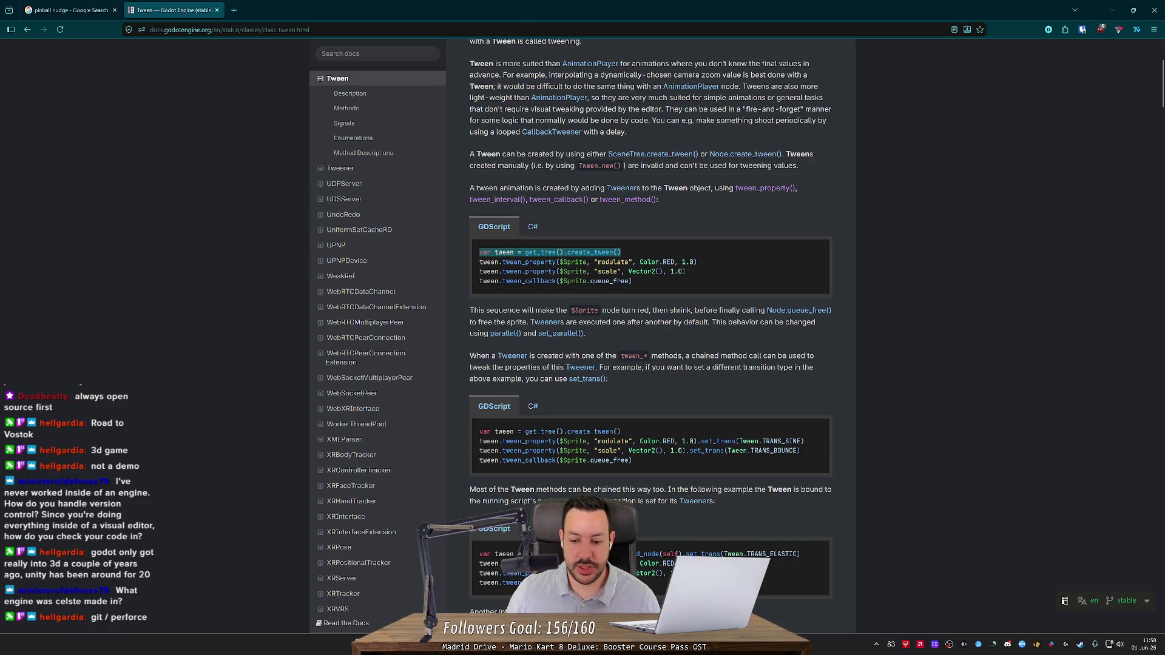
key(alt+Tab)
key(alt+Tab)
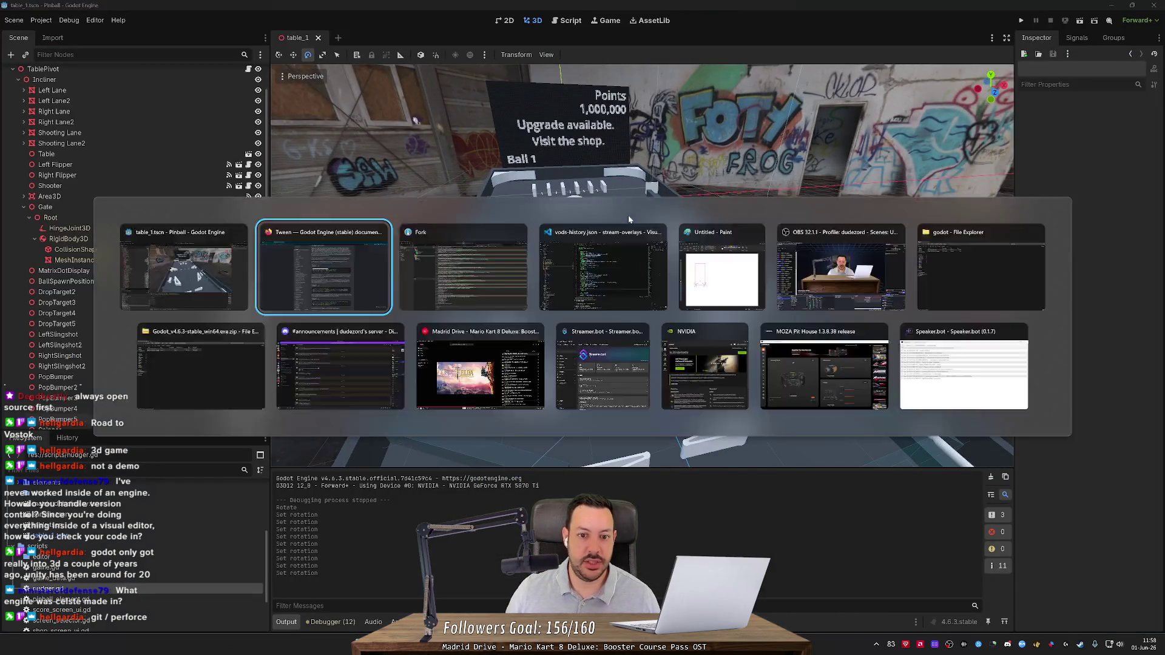
key(alt+Tab)
key(Tab)
scroll(1162, 178, down, 5)
scroll(1162, 177, down, 20)
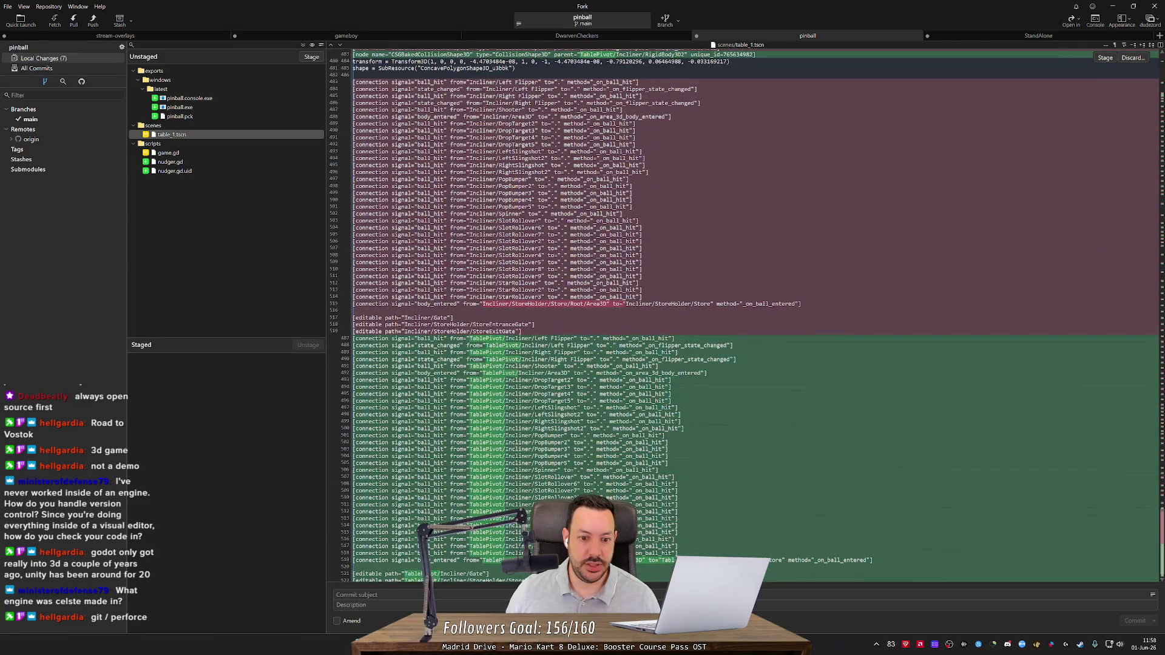
View the new nudger.gd diff side by side, then minimize Fork.
click(1159, 47)
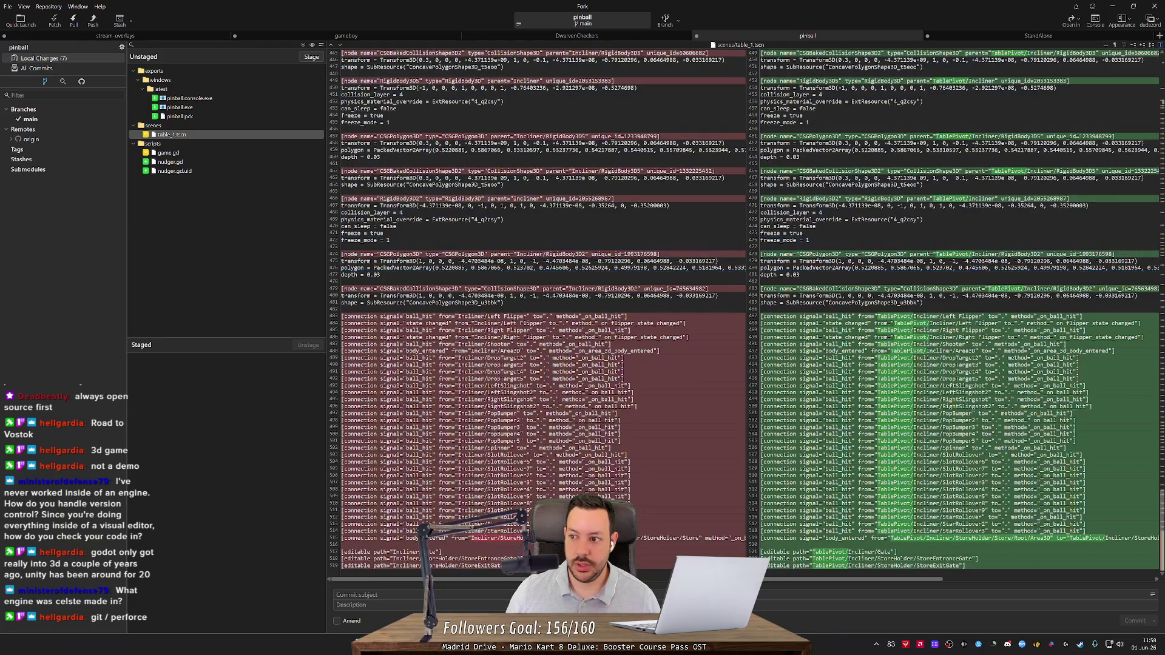
scroll(747, 303, up, 20)
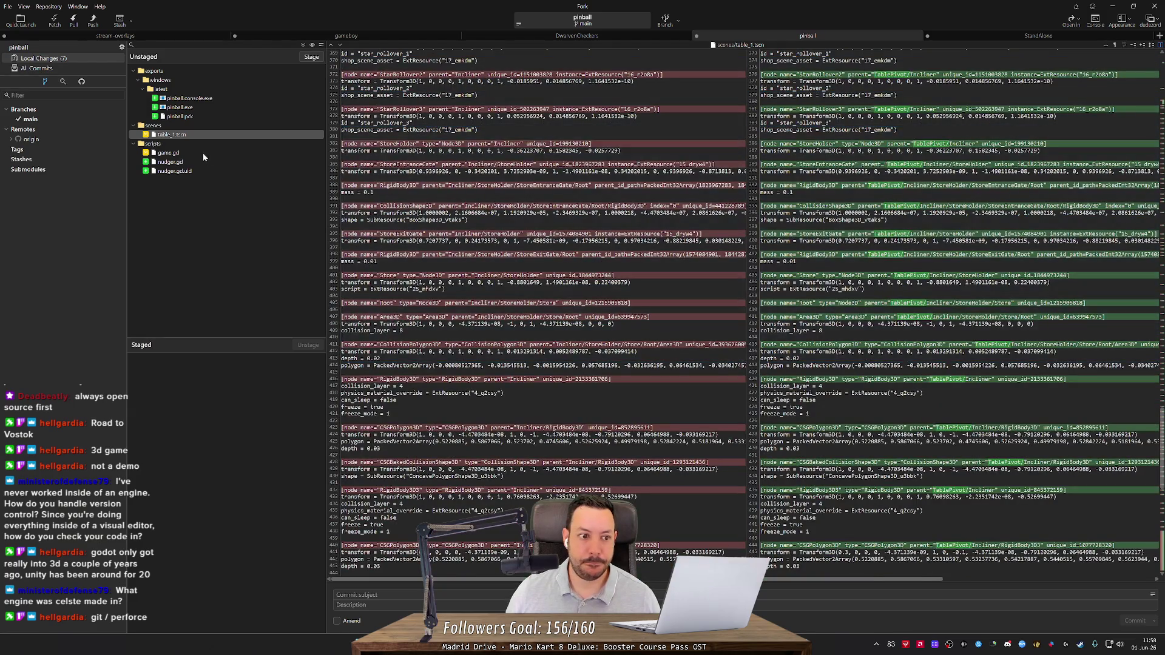
click(206, 162)
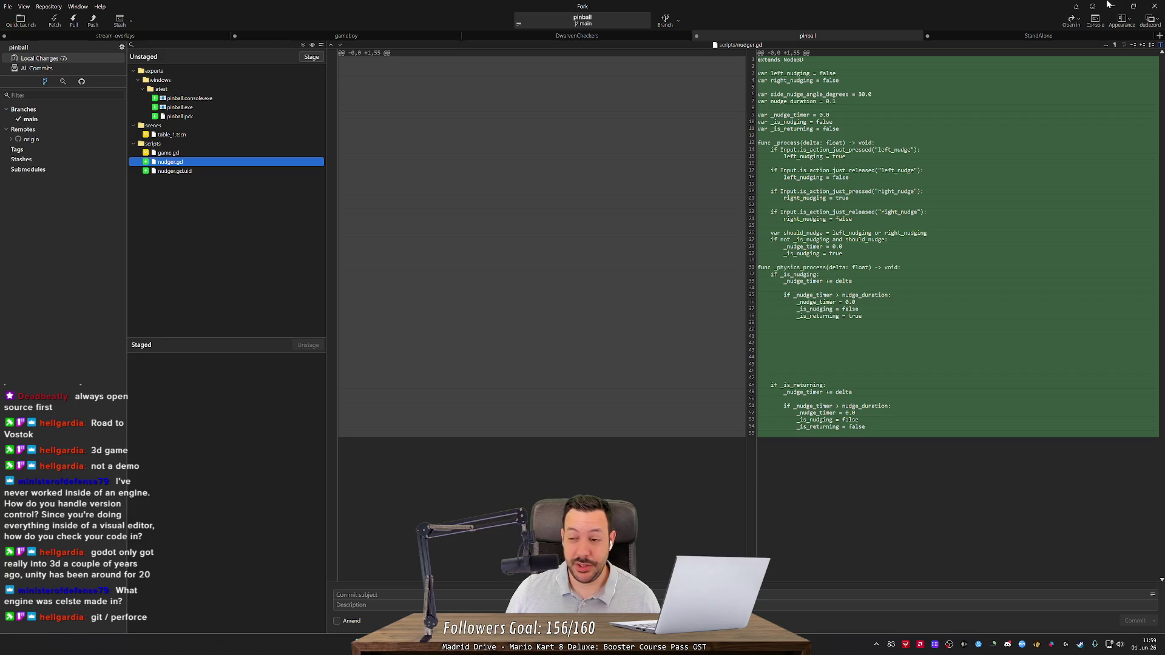
click(1110, 6)
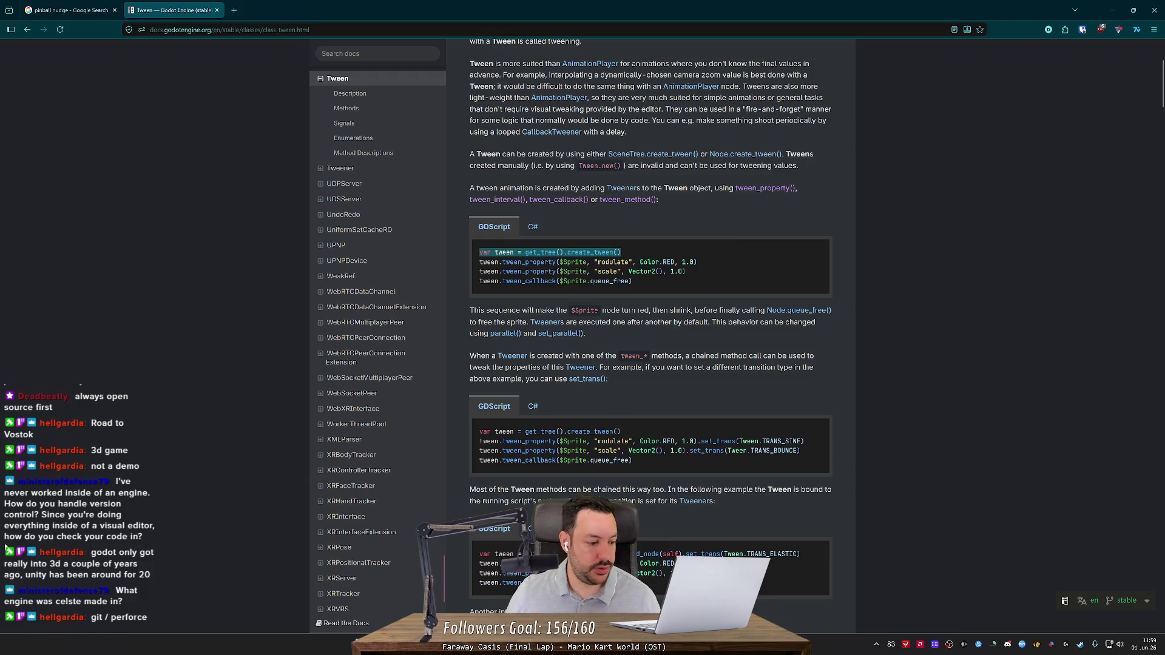
Bring the Godot editor forward and orbit and zoom the view around the pinball table.
key(alt+Tab)
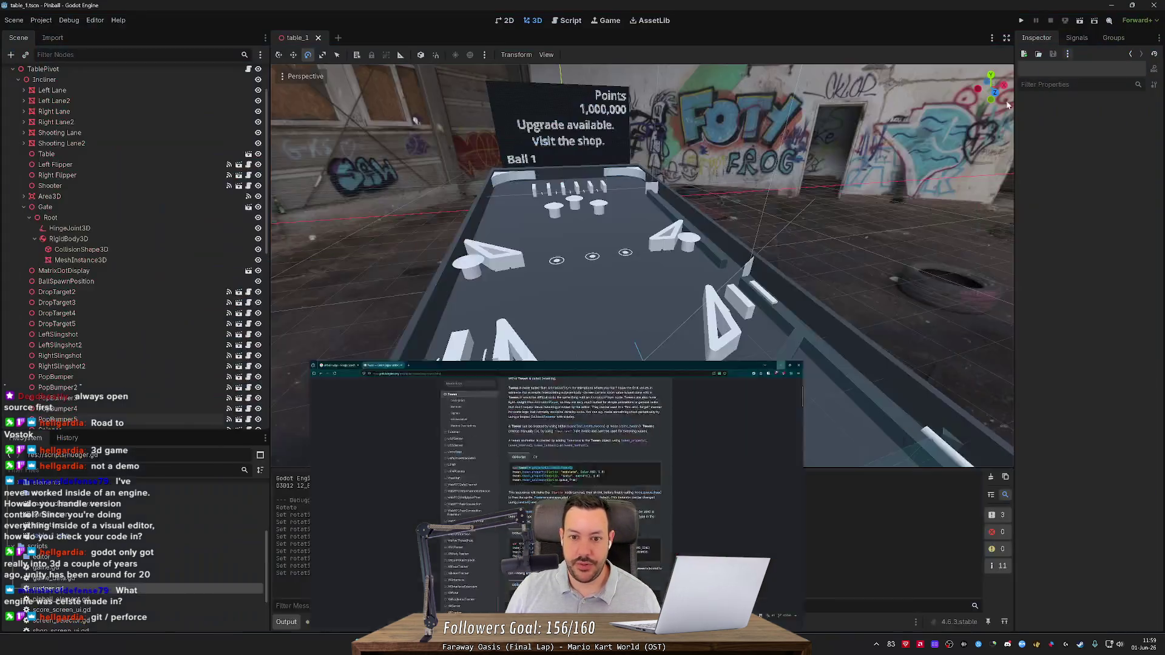
click(1112, 10)
mouse_move(556, 233)
mouse_down()
mouse_move(402, 96)
mouse_move(578, 326)
mouse_up()
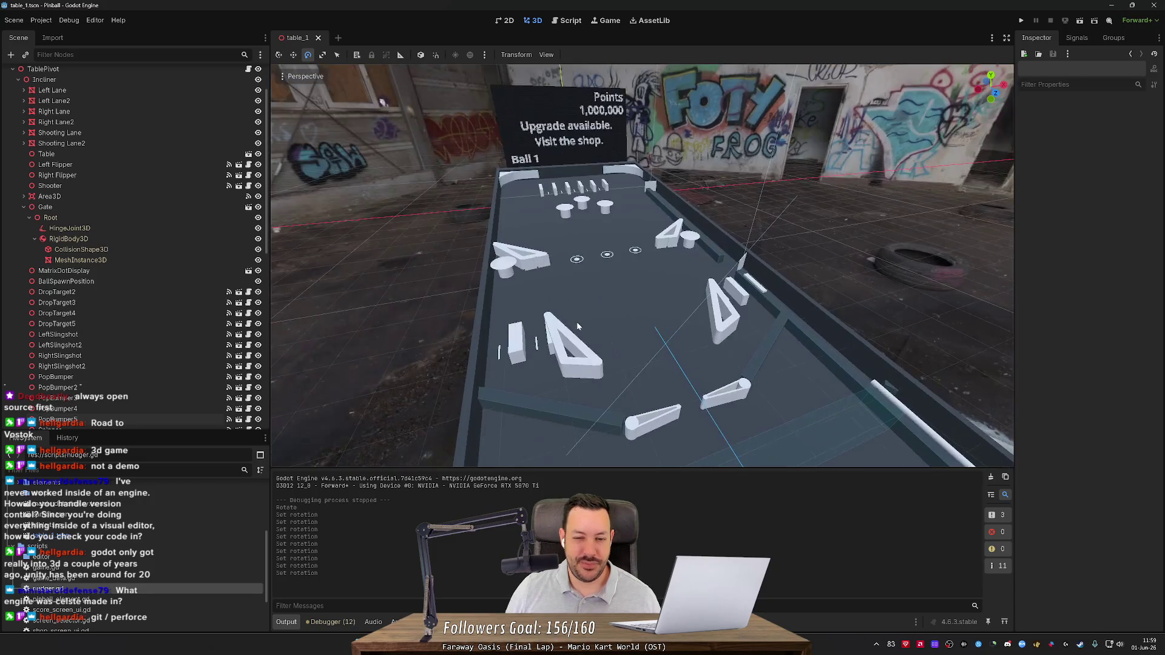
drag(558, 279, 510, 291)
scroll(129, 582, up, 2)
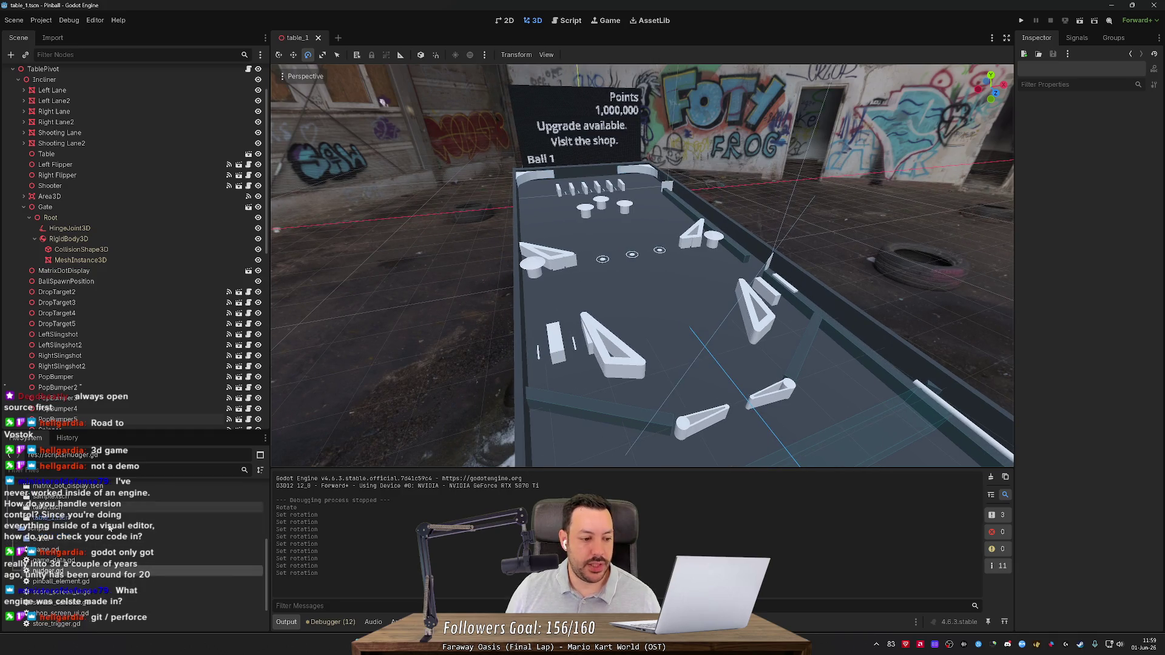
scroll(129, 547, up, 4)
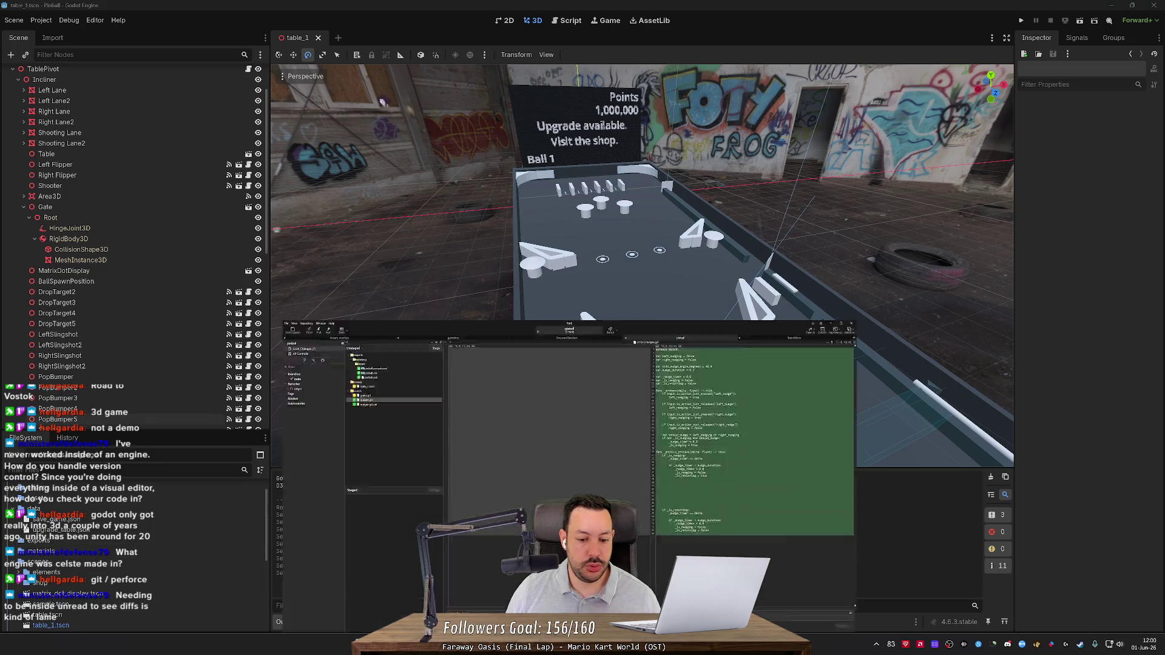
In Fork, show the full commit history and select the Shiny balls commit.
key(alt+Tab)
click(49, 7)
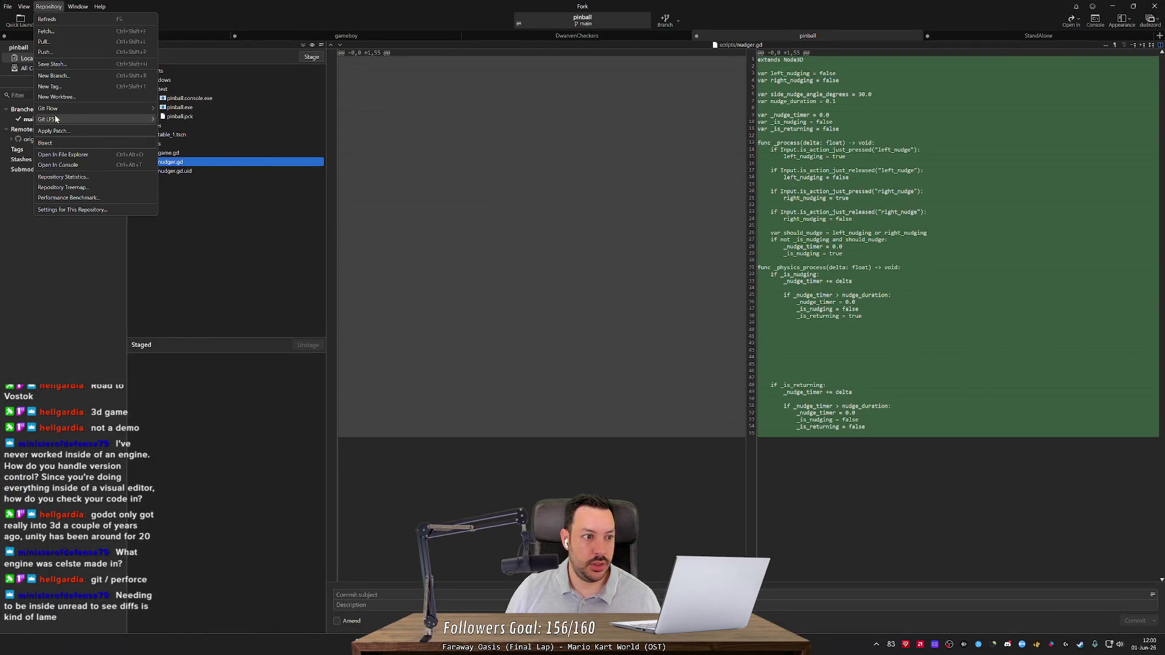
mouse_move(77, 122)
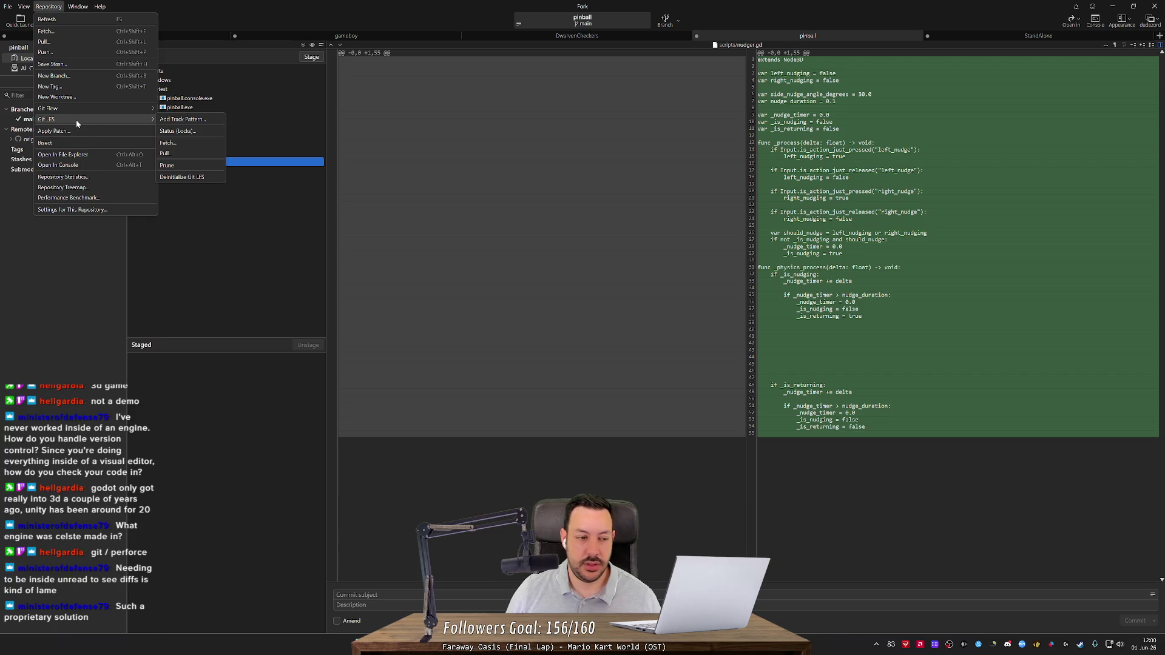
click(221, 264)
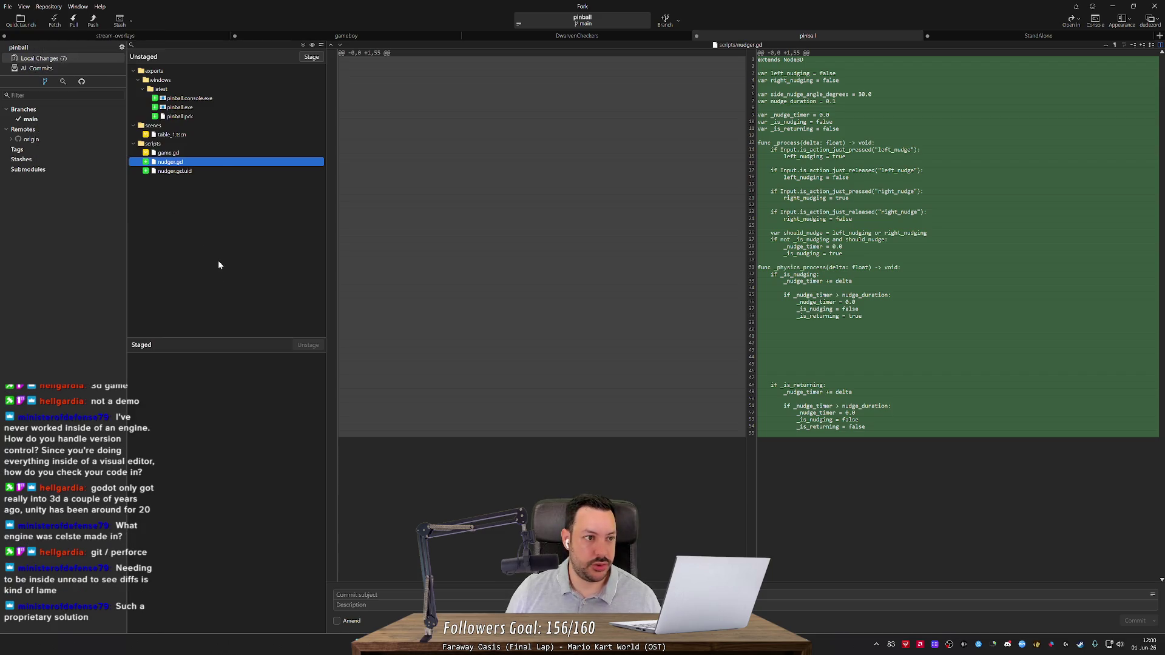
click(58, 71)
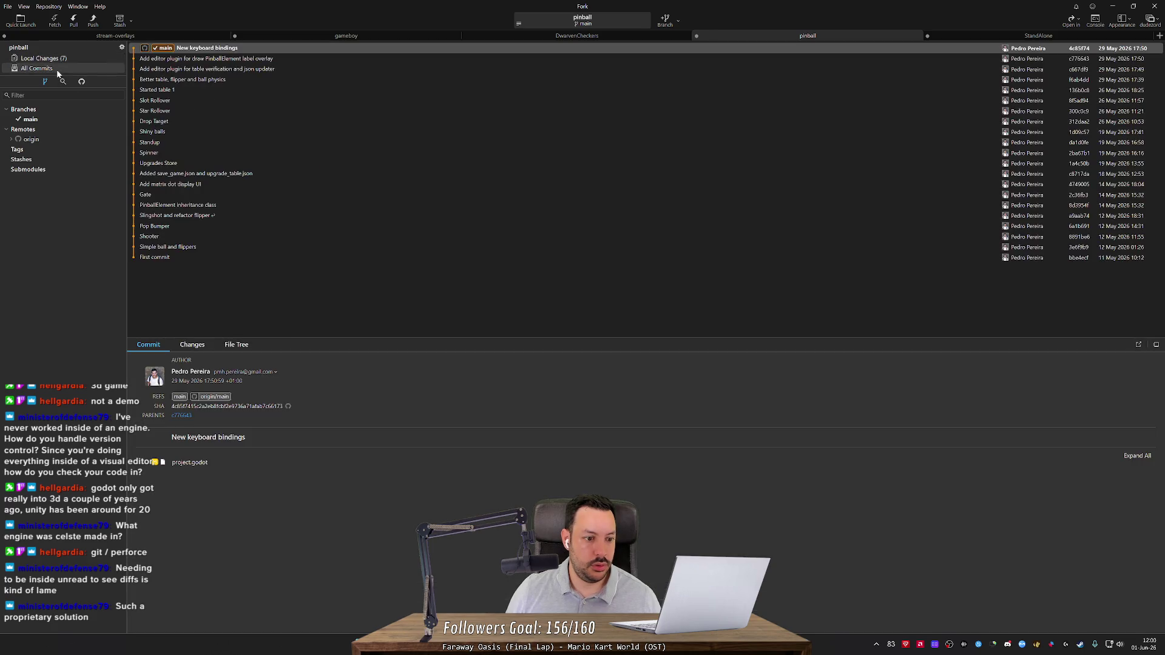
click(213, 59)
key(Down)
key(Down)
key(Down)
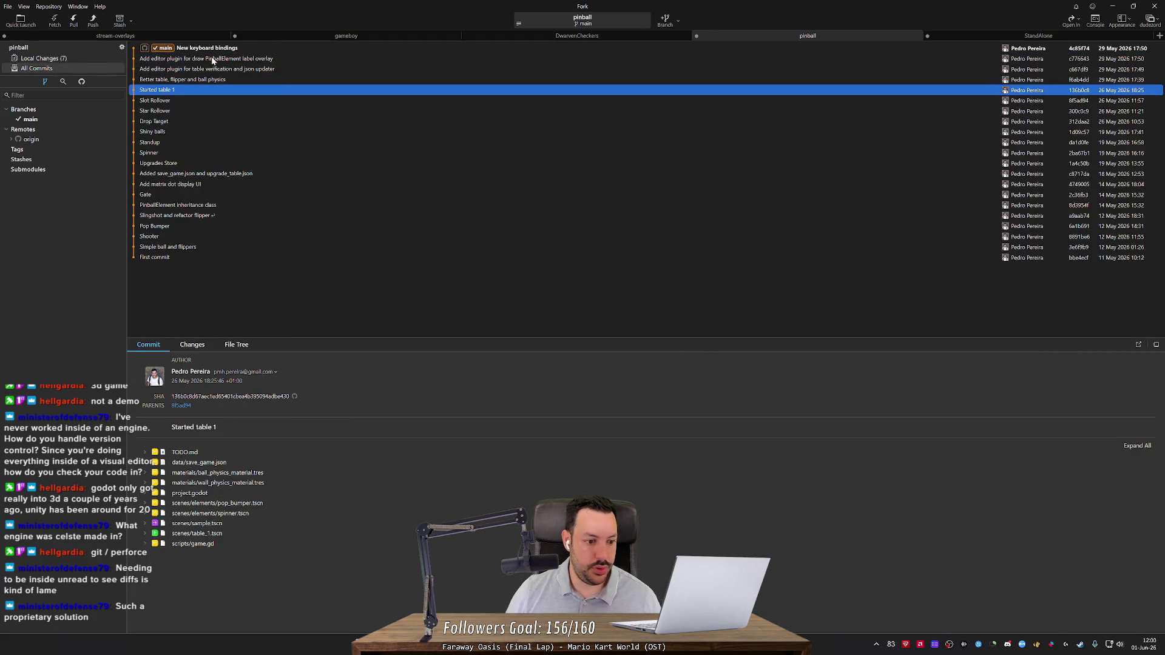
key(Down)
key(Down)
key(Down)
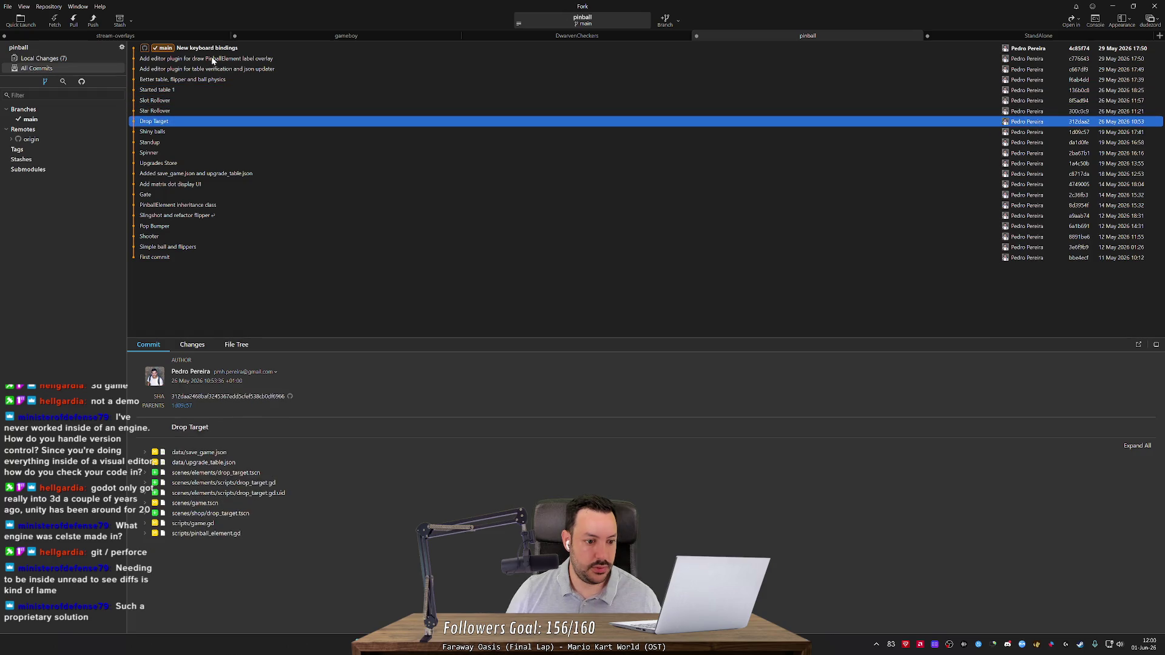
key(Up)
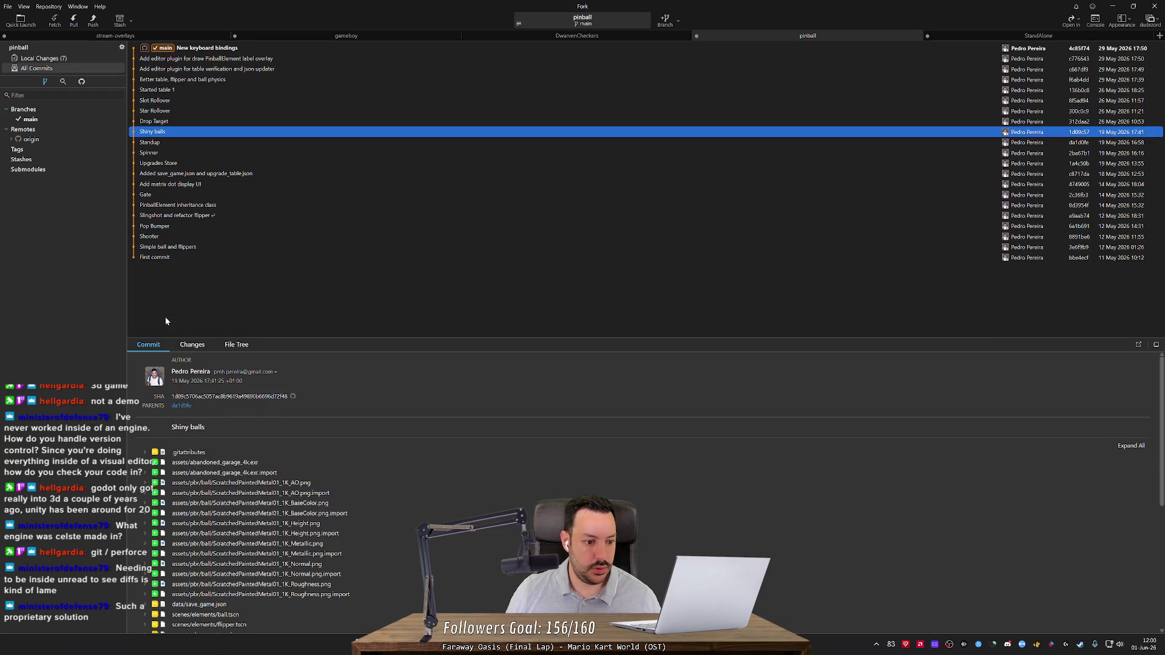
Preview the commit's LFS files, the ball AO texture and abandoned_garage_4k.exr, then return to Godot.
click(146, 484)
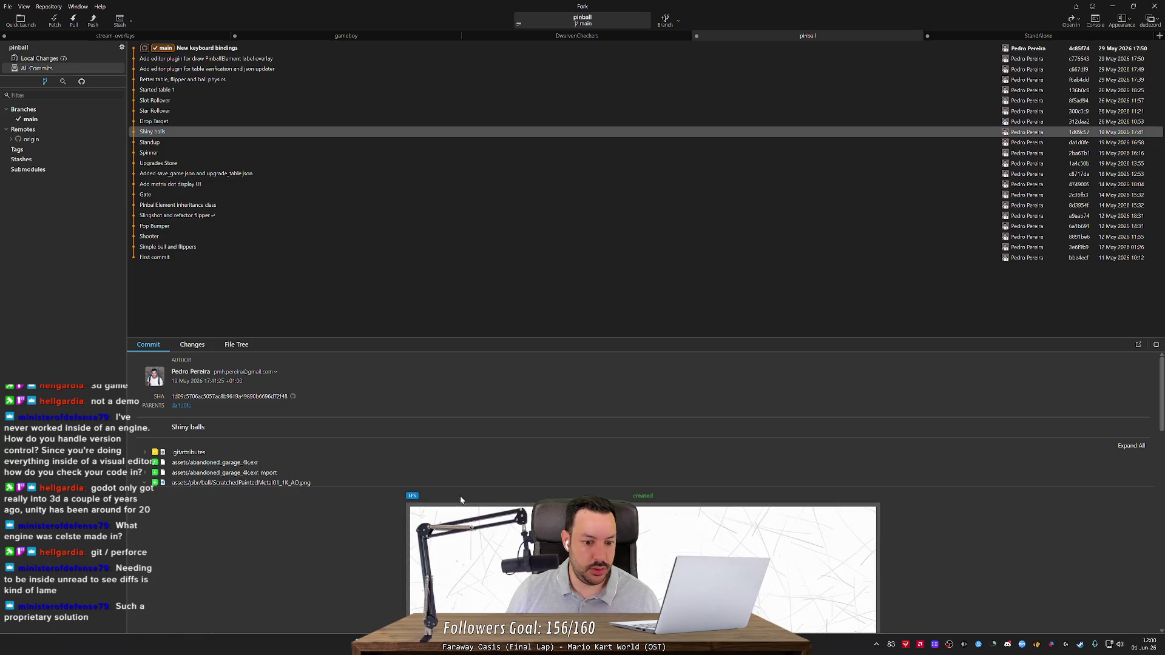
scroll(417, 486, down, 3)
scroll(610, 403, down, 1)
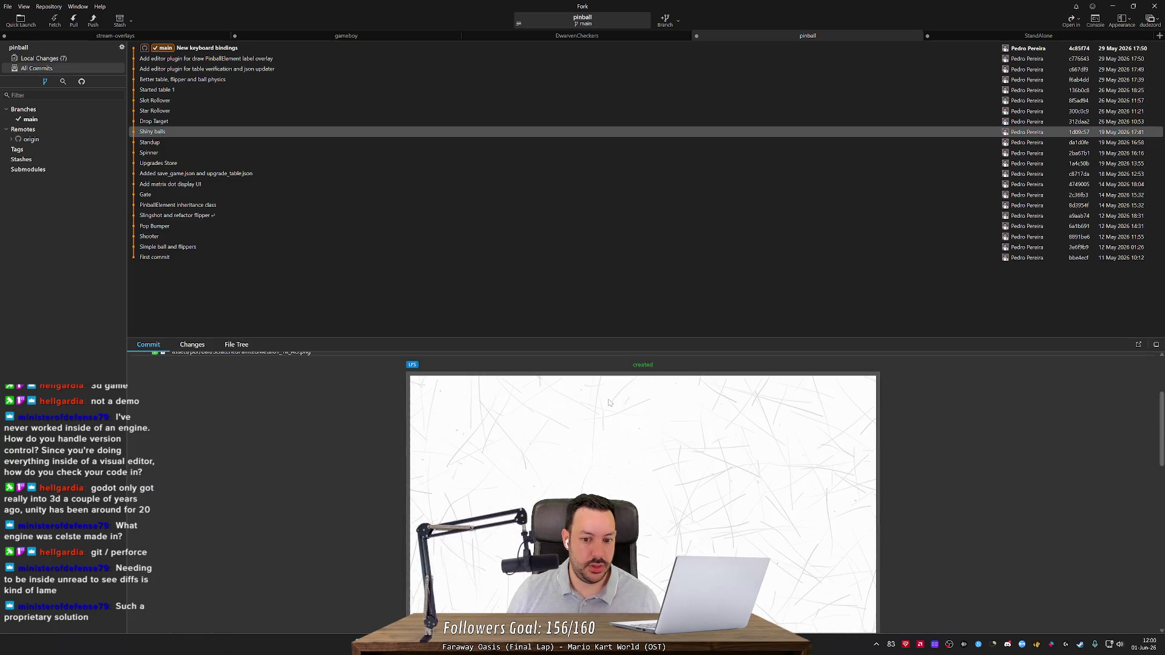
scroll(260, 431, up, 2)
scroll(267, 461, down, 3)
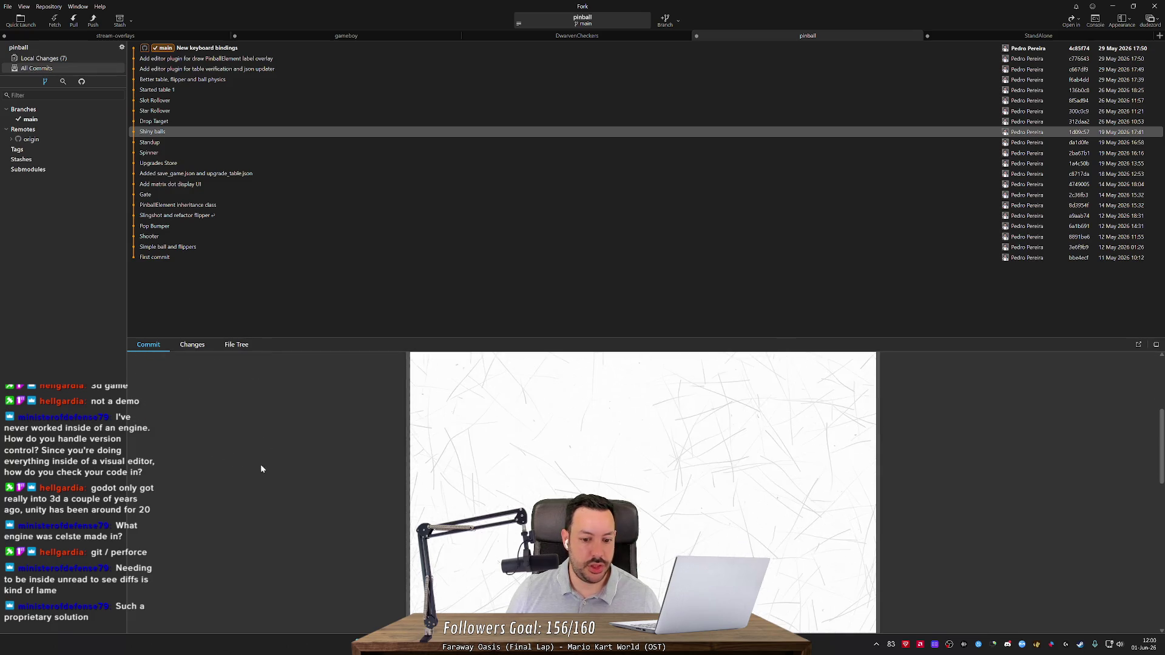
scroll(294, 477, down, 3)
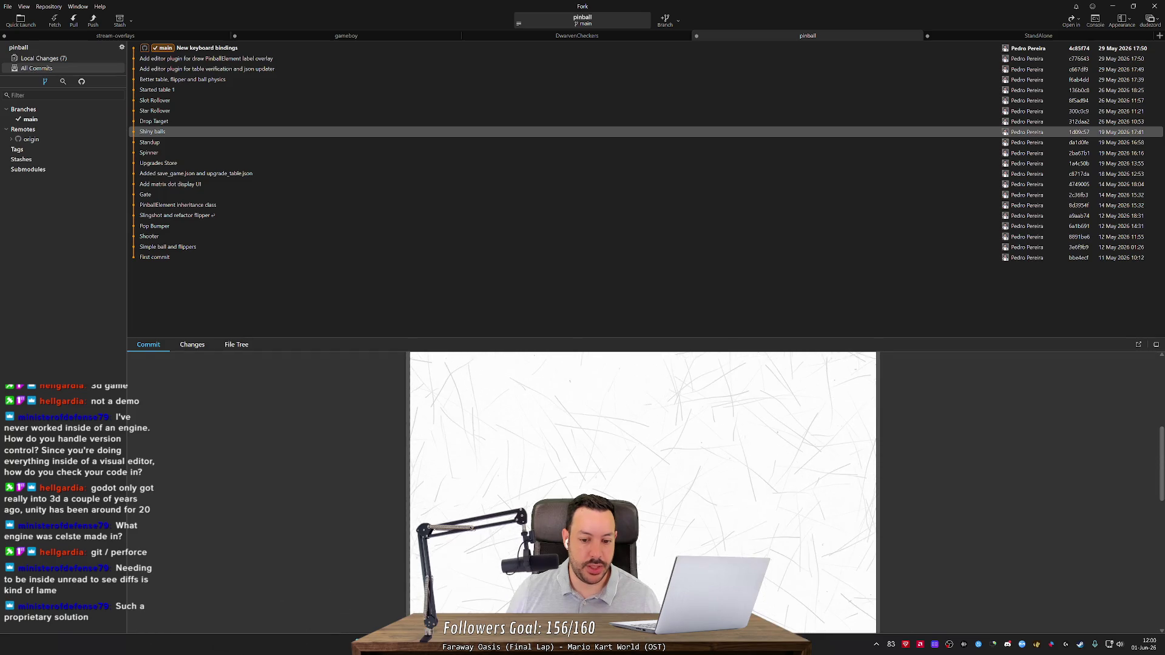
scroll(487, 467, up, 2)
scroll(487, 467, up, 3)
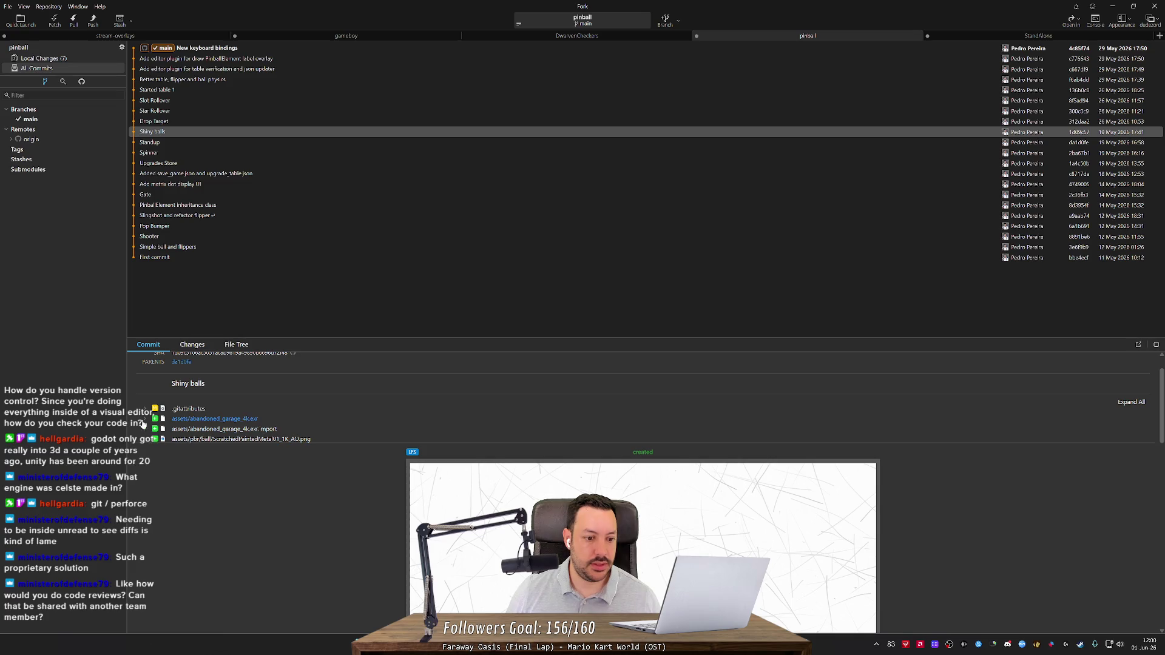
click(146, 440)
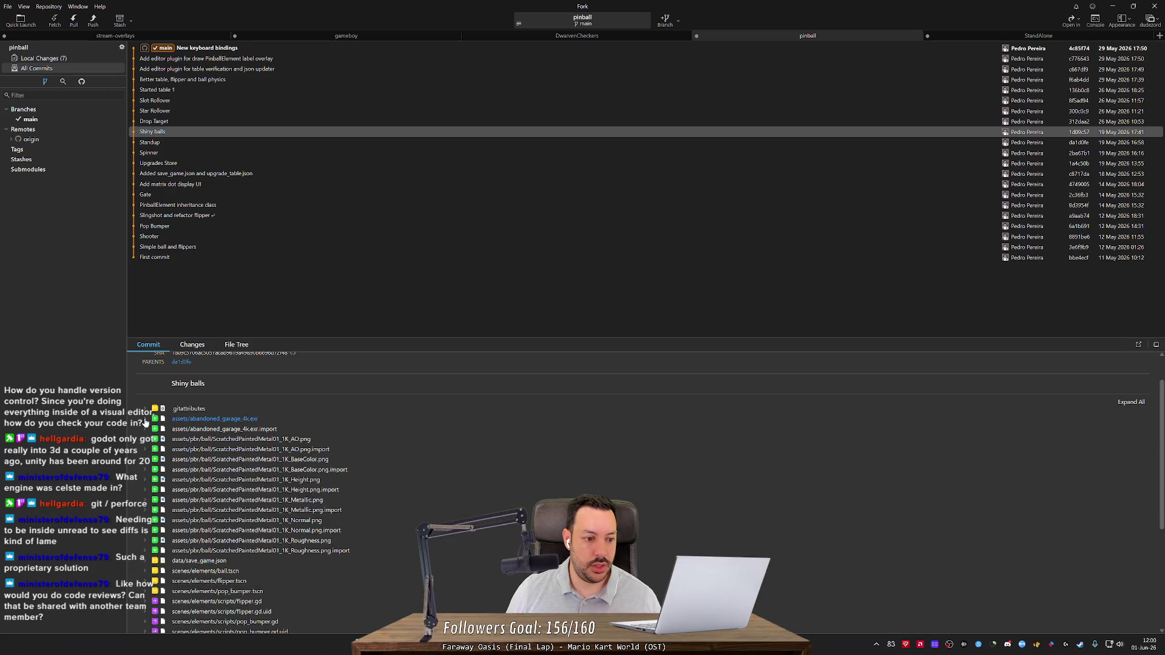
click(145, 418)
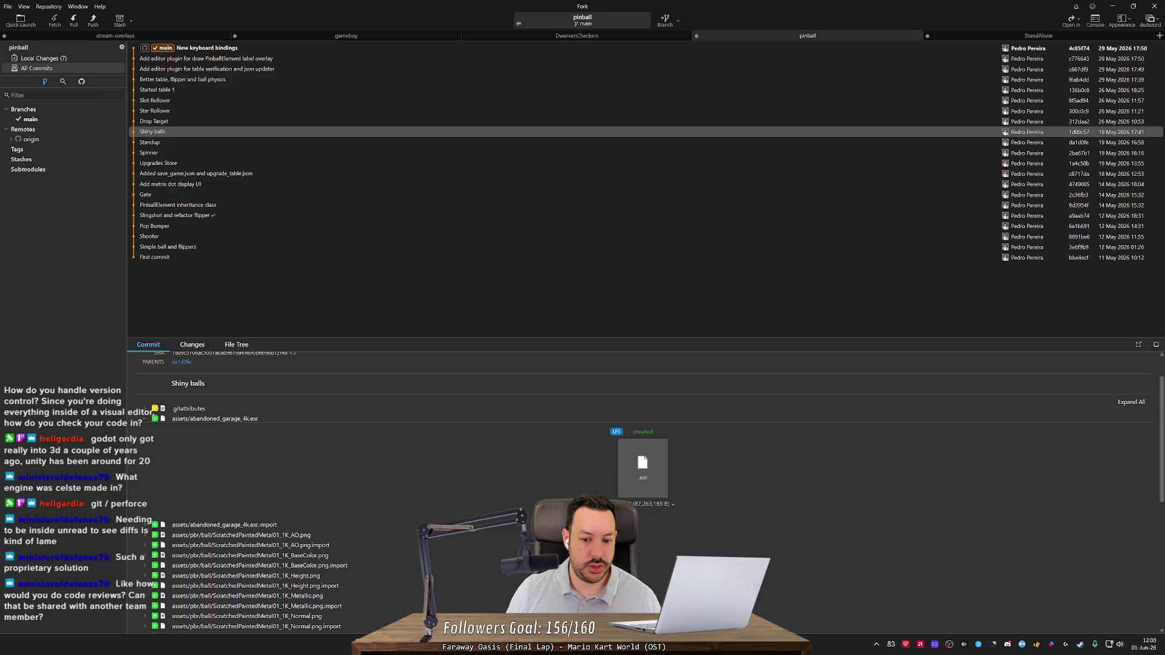
key(alt+Tab)
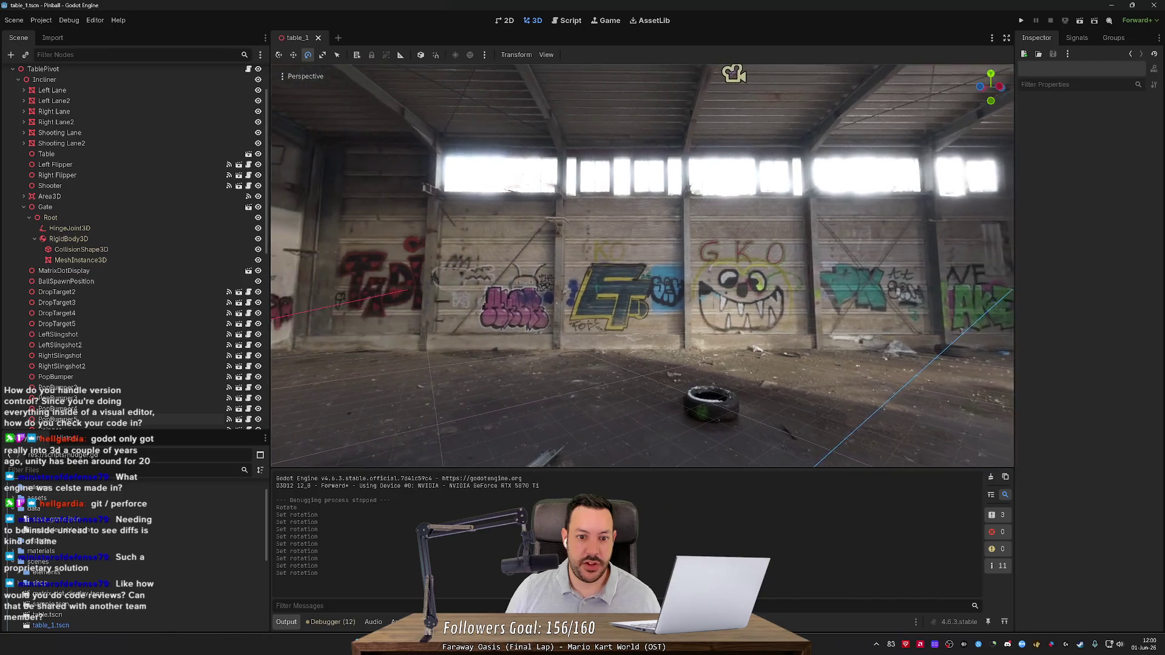
Minimize Fork, then open a blank new tab in Firefox.
key(alt+Tab)
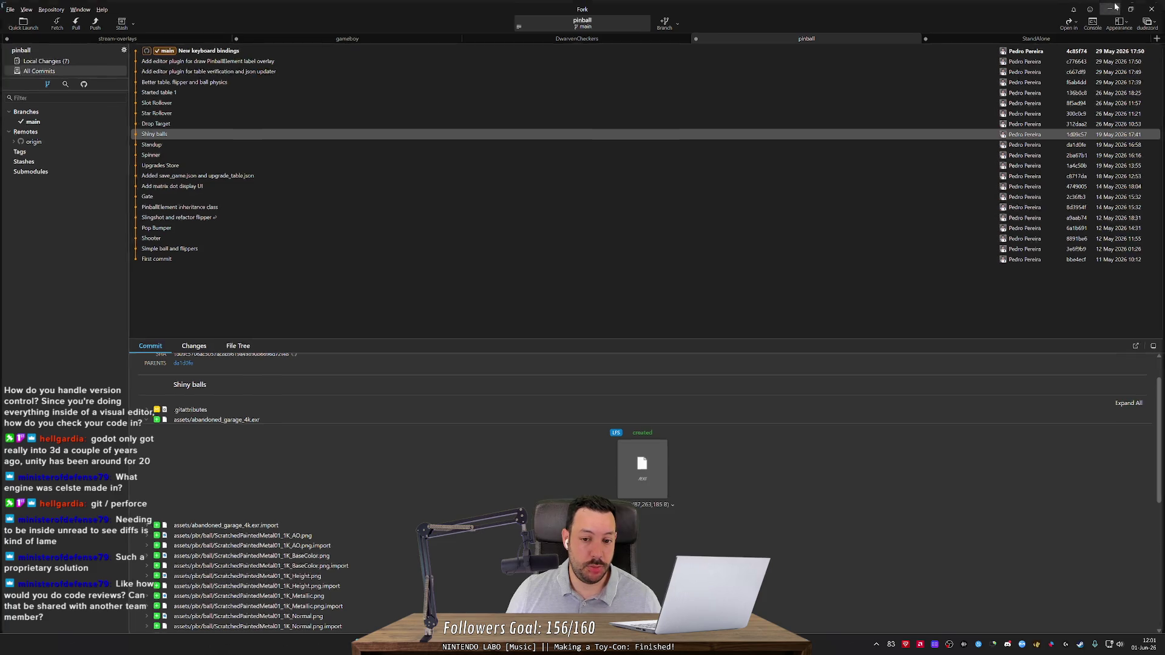
click(1115, 6)
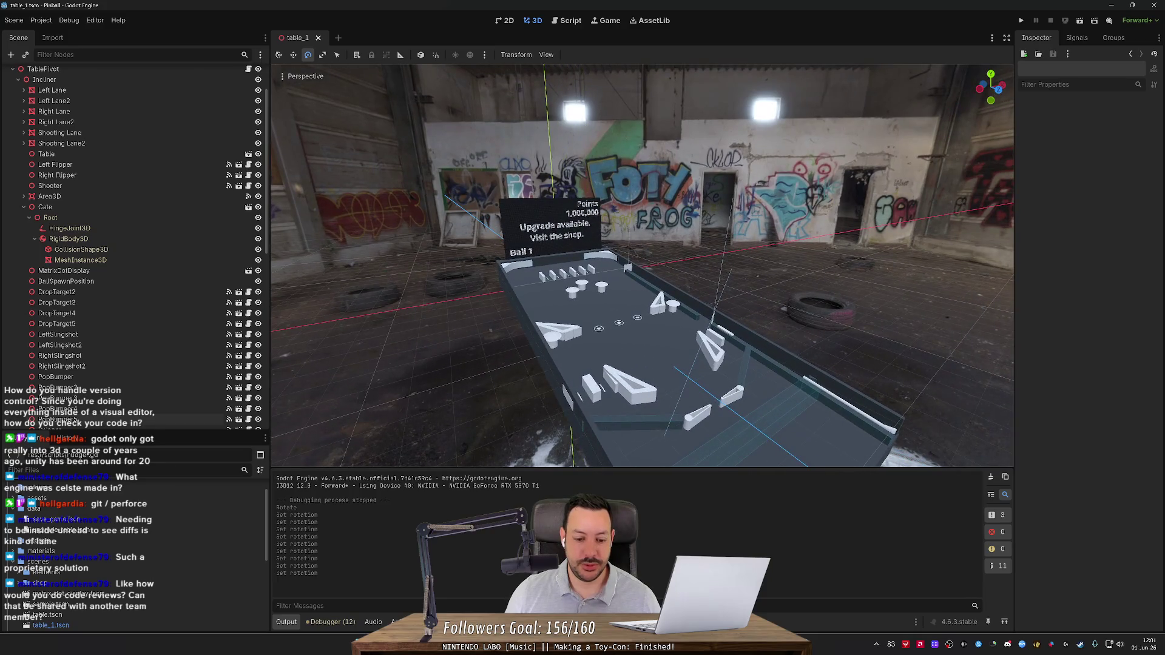
key(alt+Tab)
click(232, 12)
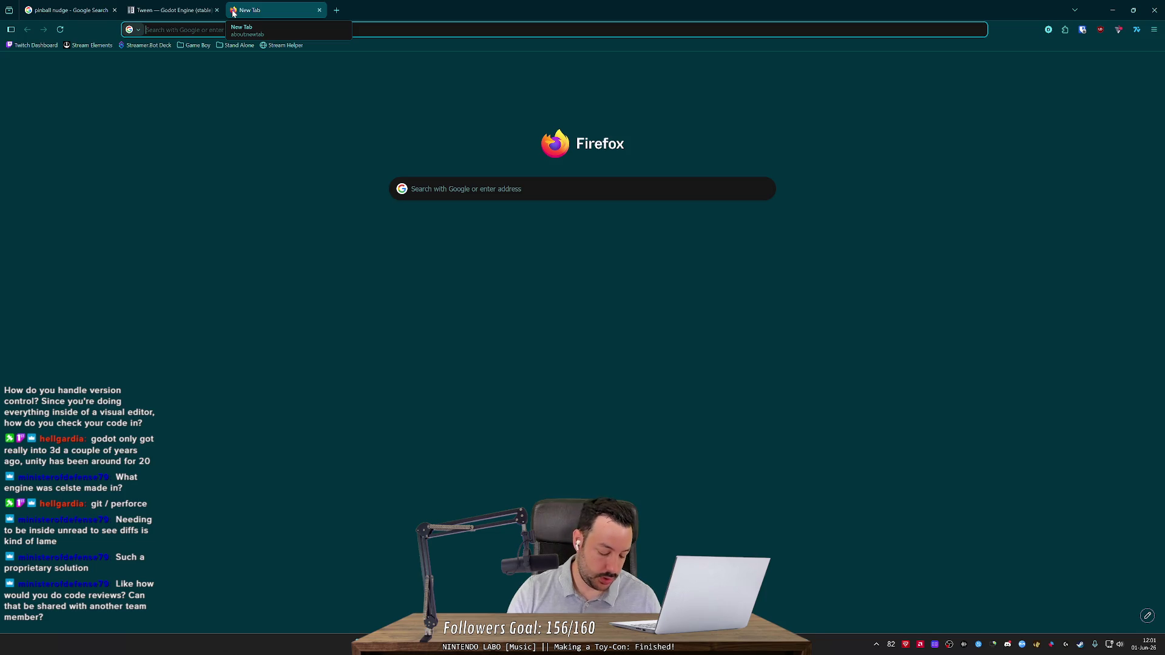
Search images for 'unity blueprint' and preview the Multiplay Hosting and Convert Unity results.
text(unity blueprint)
key(Return)
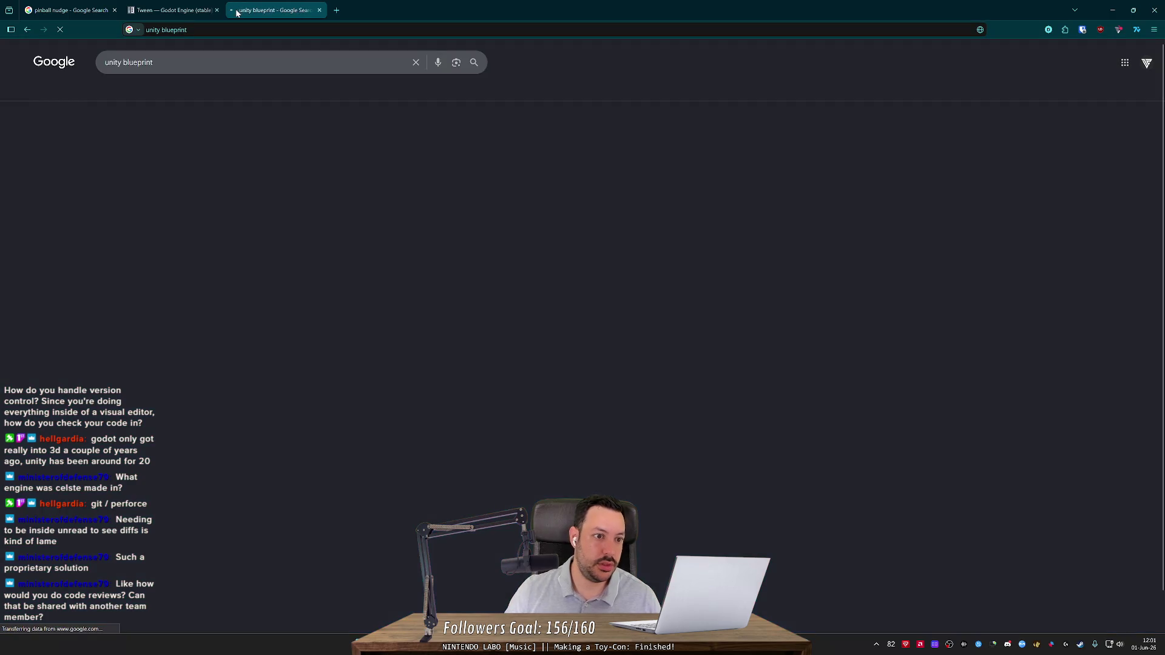
click(169, 91)
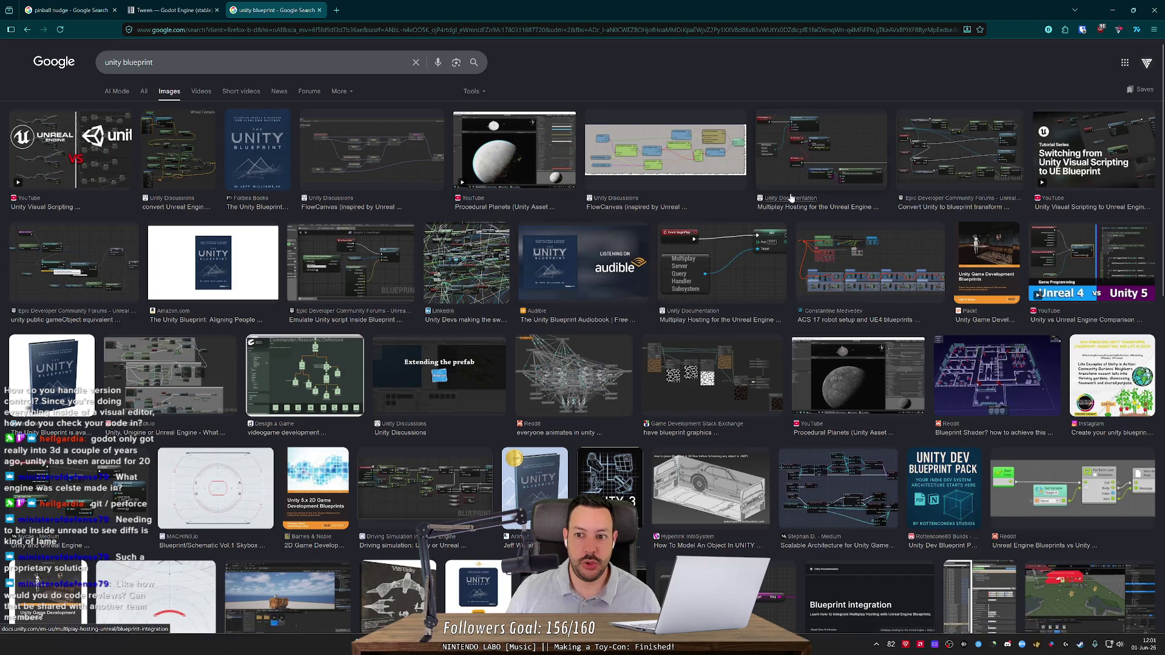
click(853, 156)
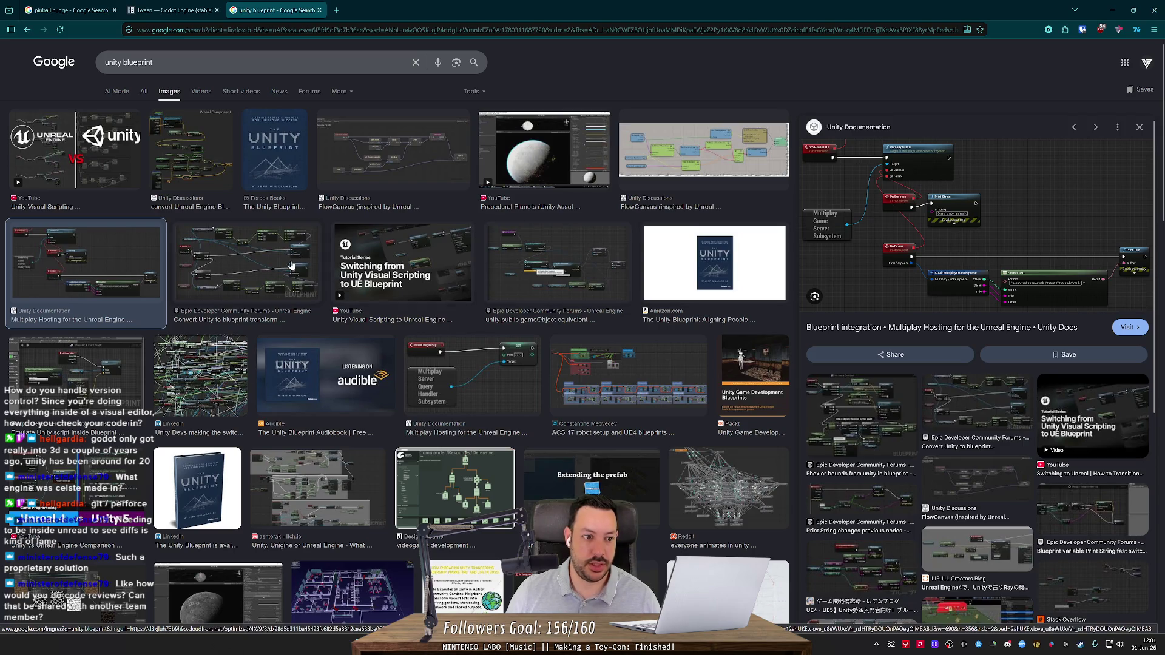
click(241, 261)
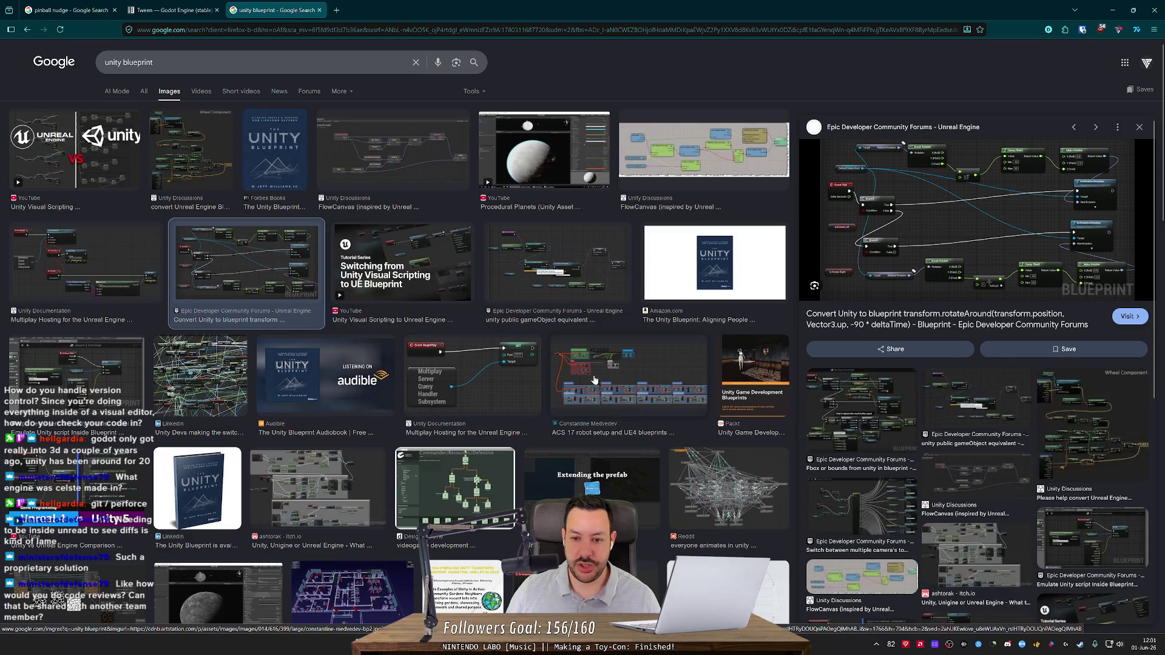
Refine the query to 'unity blueprint shader', then change it to 'unreal blueprint shader'.
click(255, 63)
text(shader)
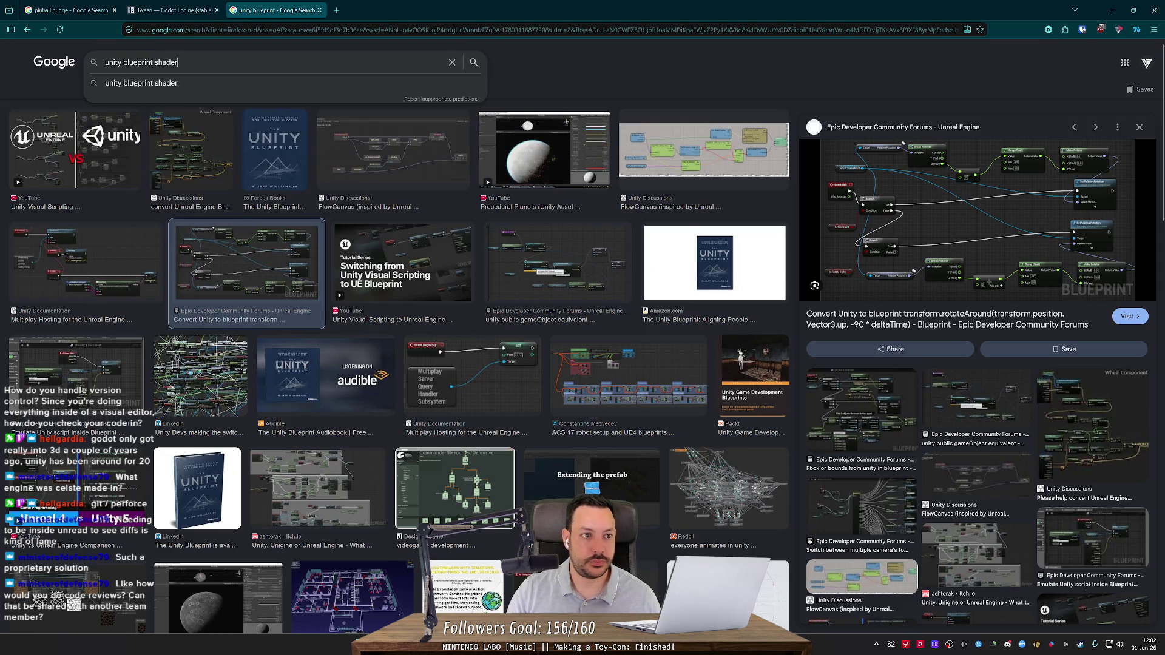
key(Return)
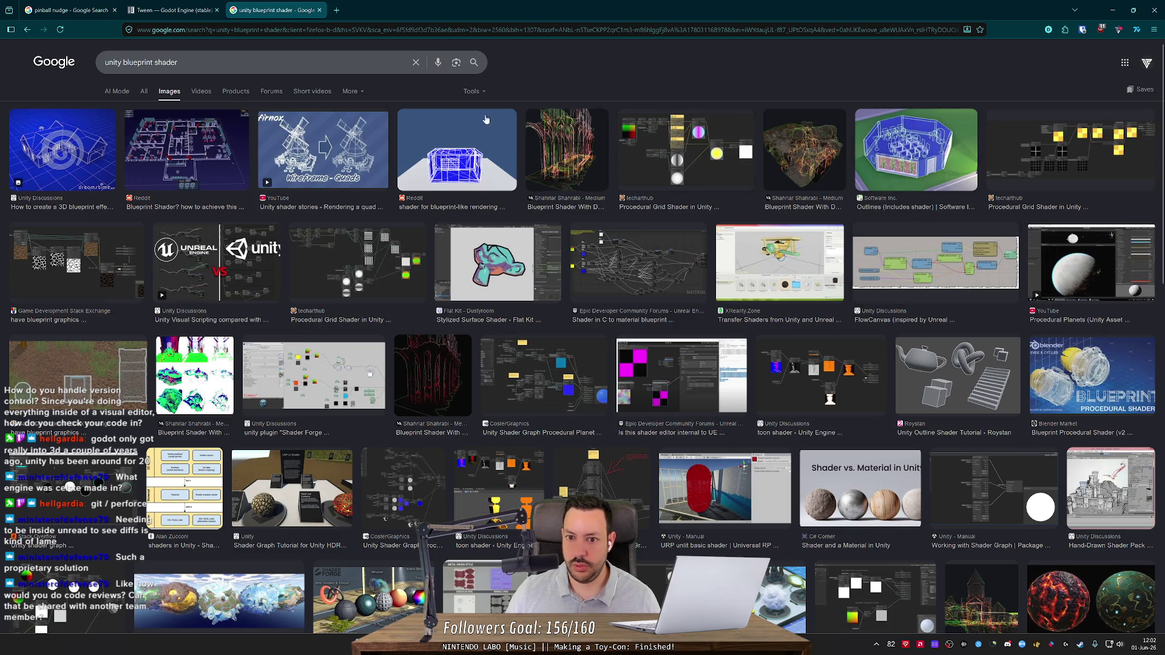
double_click(124, 63)
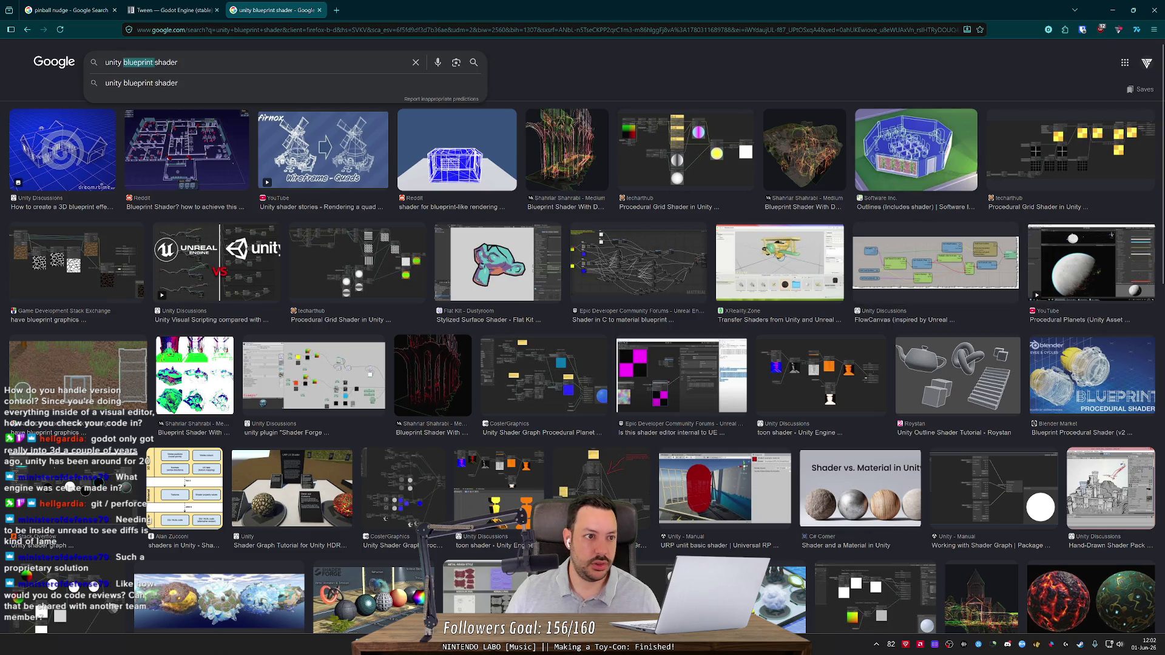
click(108, 63)
key(Delete)
key(Delete)
key(Delete)
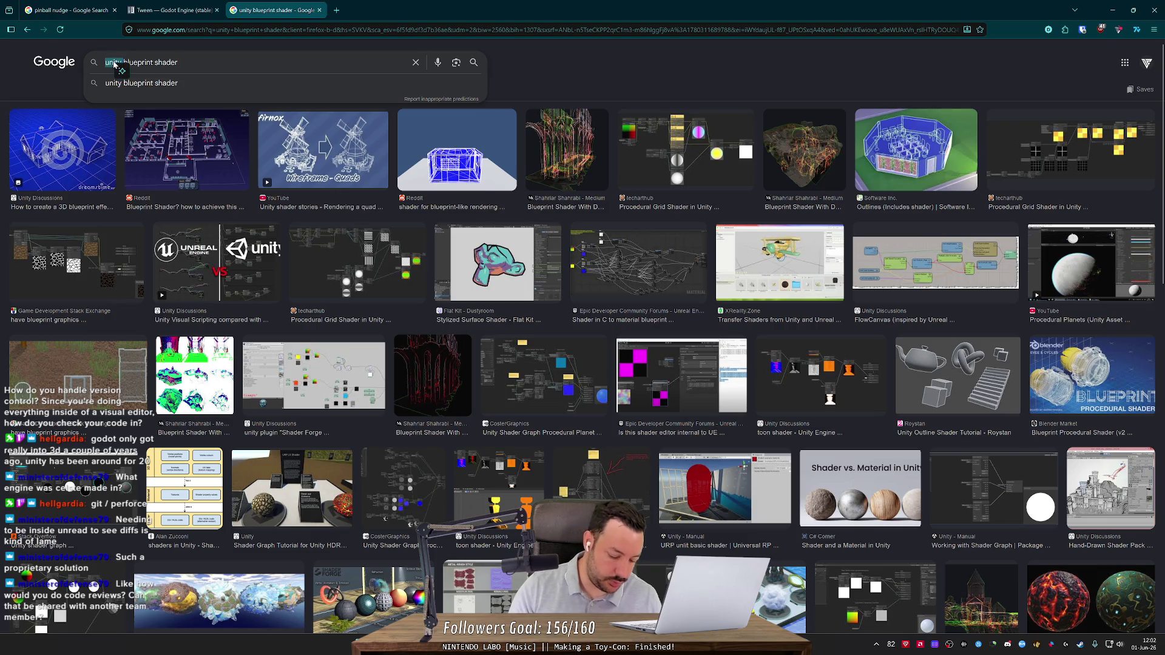
text(nreal)
key(Return)
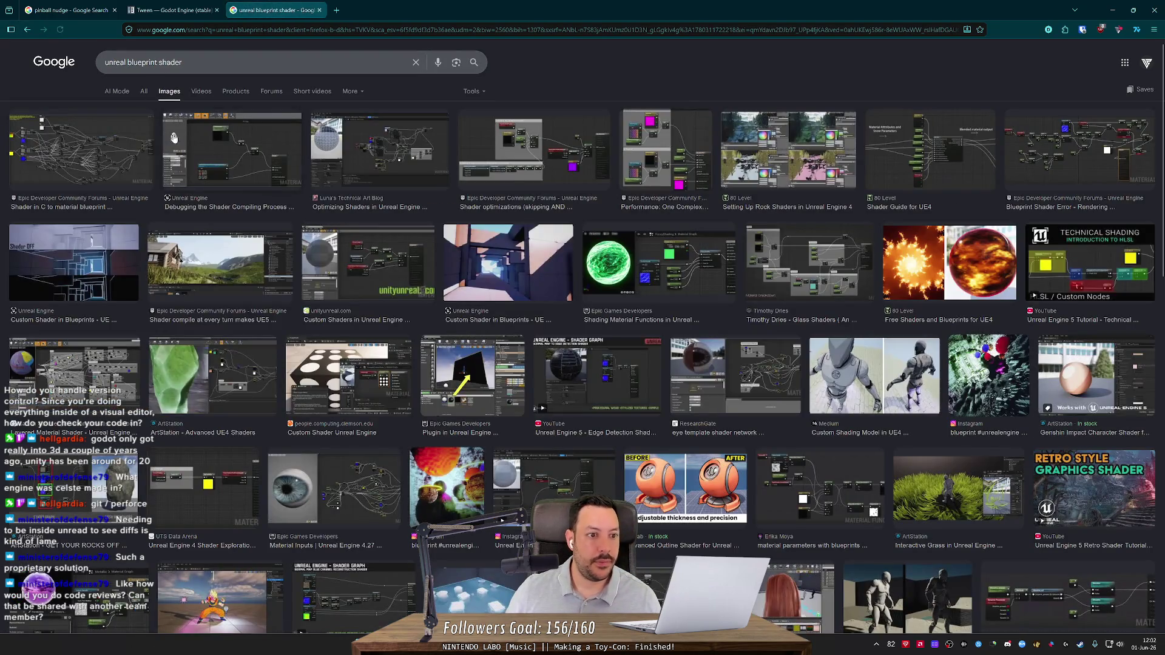
Preview a shader debugging image, search 'unity blueprint shader' again, and close the tab.
click(237, 162)
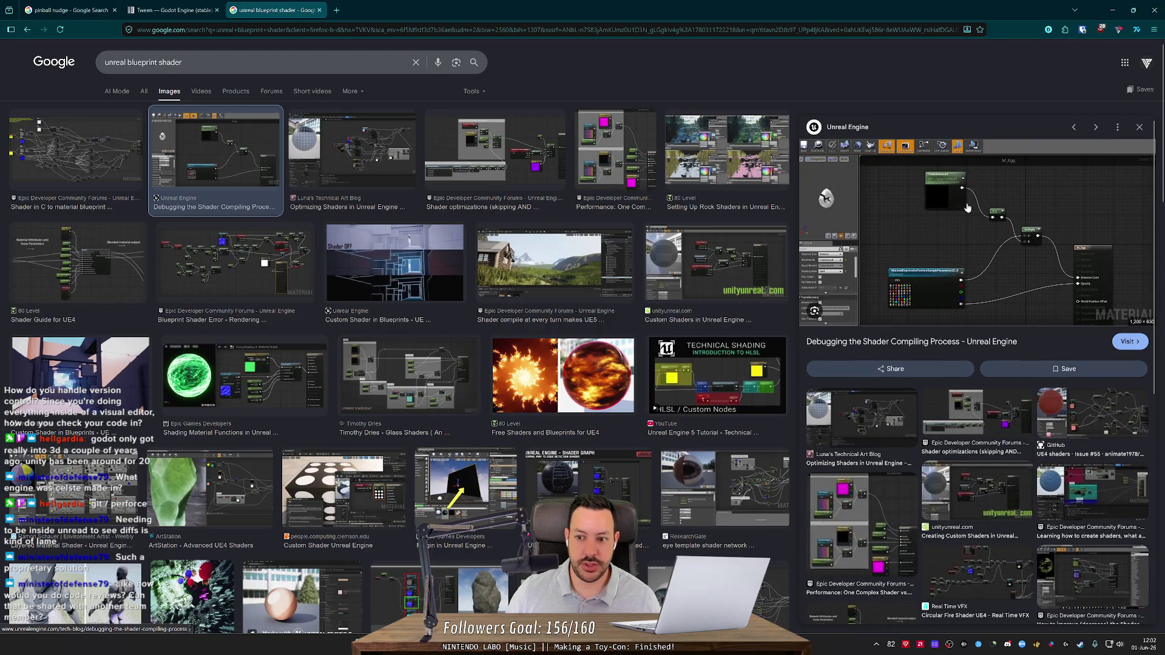
key(Escape)
text(unity blueprint shader)
key(Return)
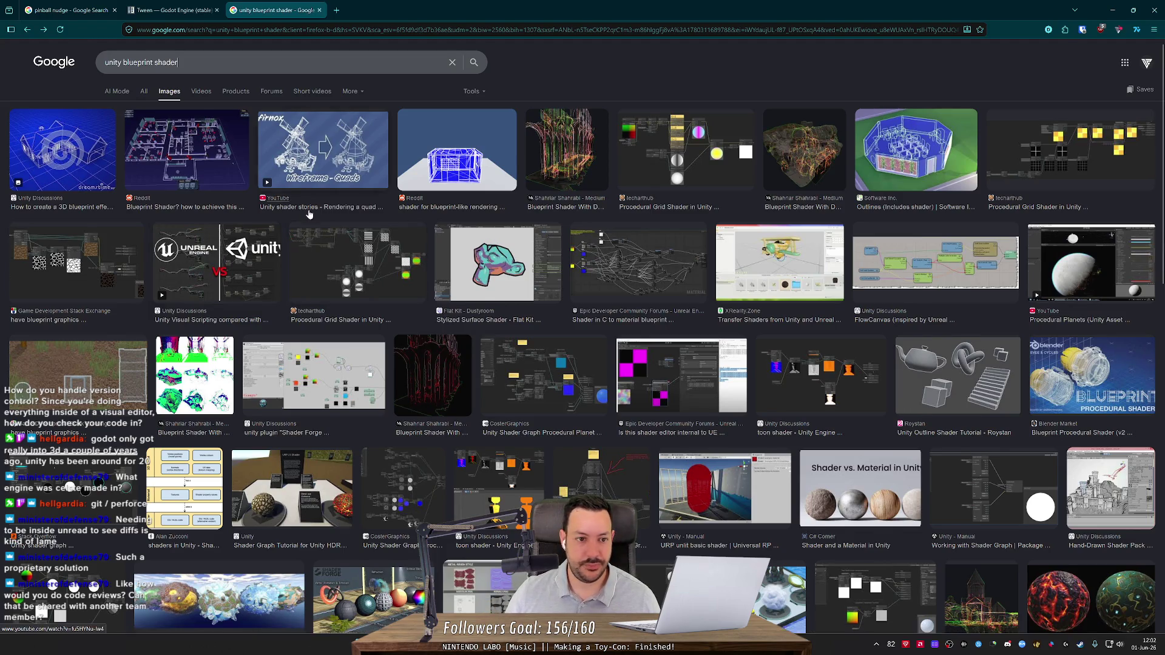
scroll(306, 218, down, 3)
middle_click(282, 5)
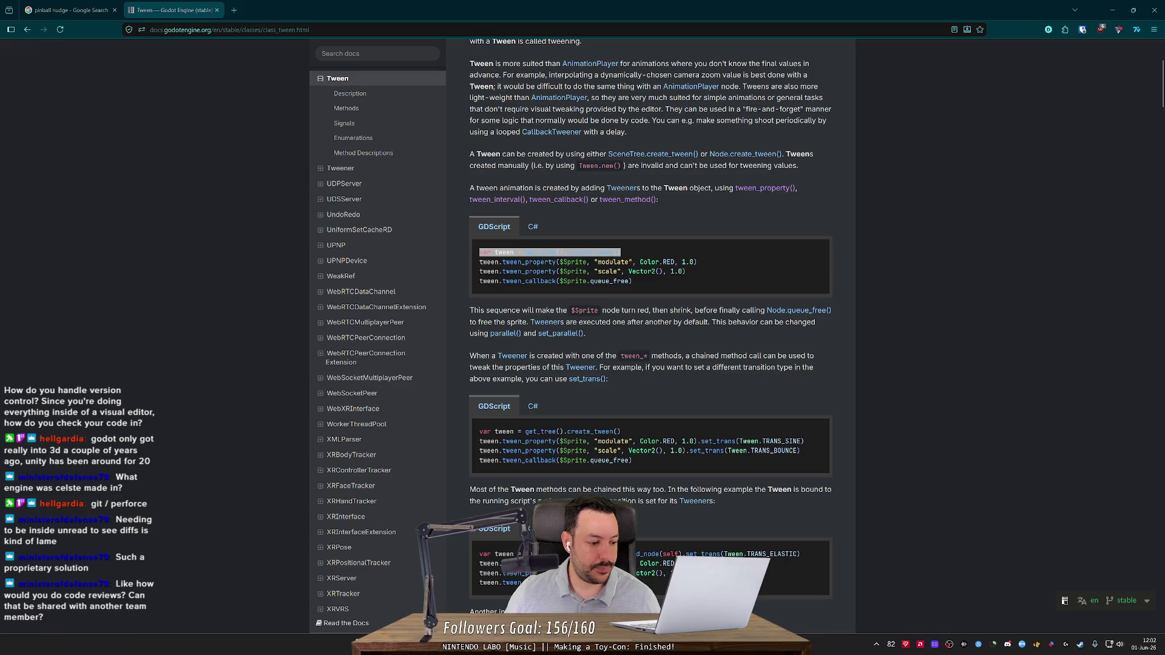
Focus the browser showing the Tween docs and minimize it.
key(alt+Tab)
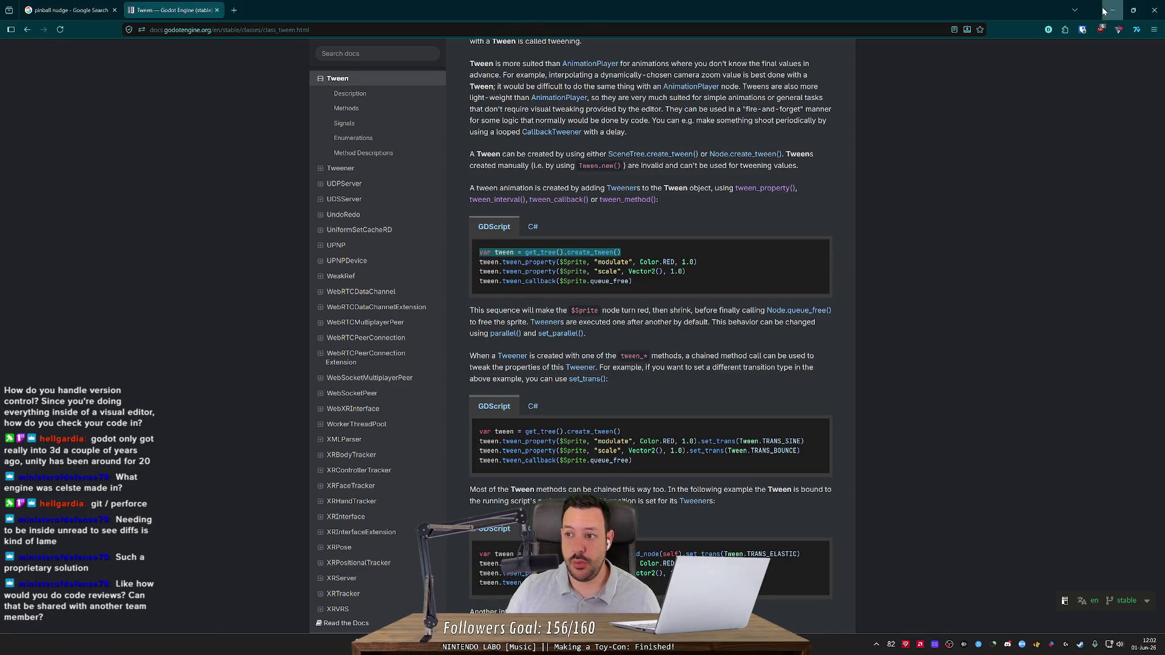
click(1103, 11)
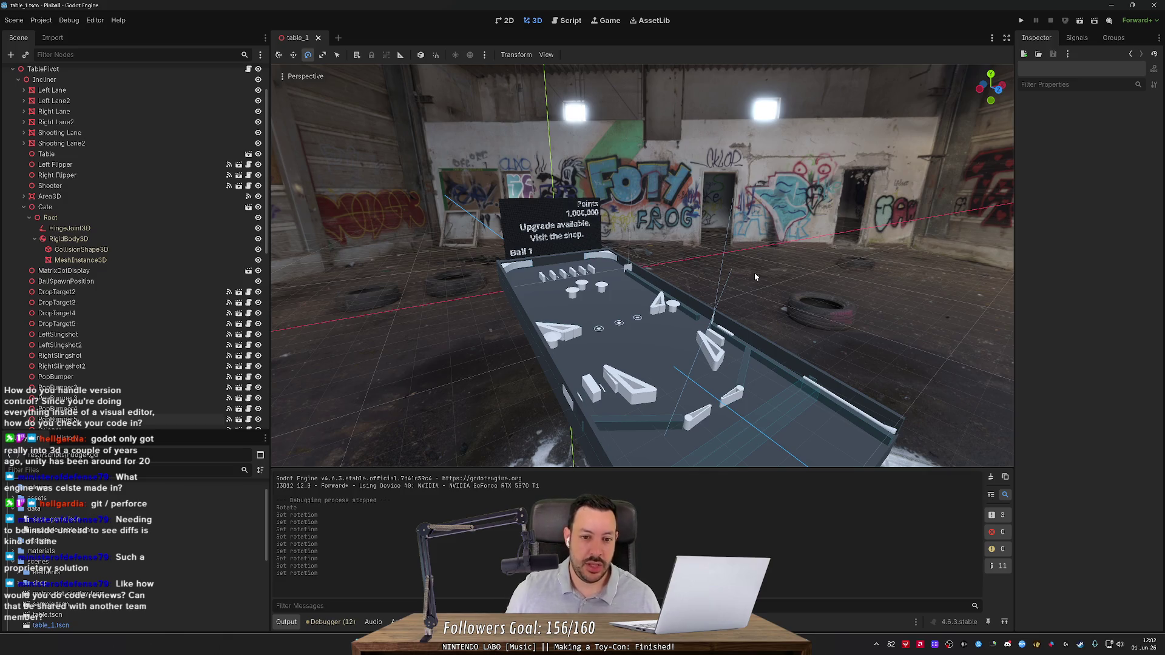
Orbit and zoom the 3D view to look straight down the pinball table.
mouse_move(755, 271)
mouse_down()
mouse_move(910, 274)
mouse_move(551, 183)
mouse_move(443, 176)
mouse_move(714, 277)
mouse_up()
scroll(551, 184, up, 3)
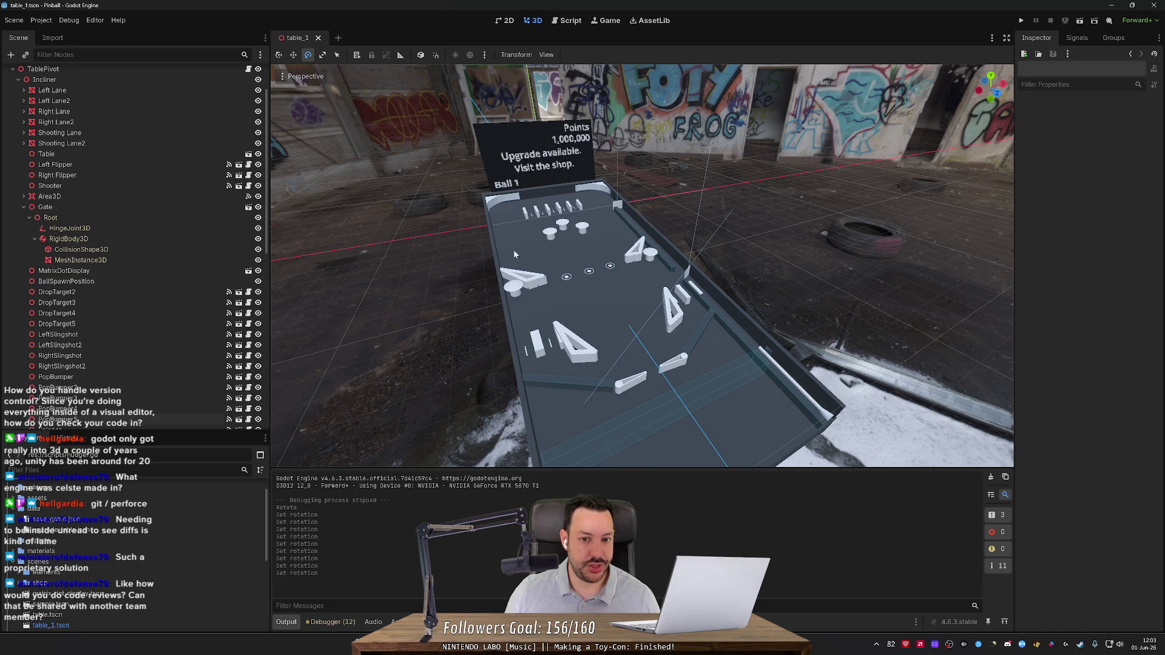
drag(562, 281, 562, 281)
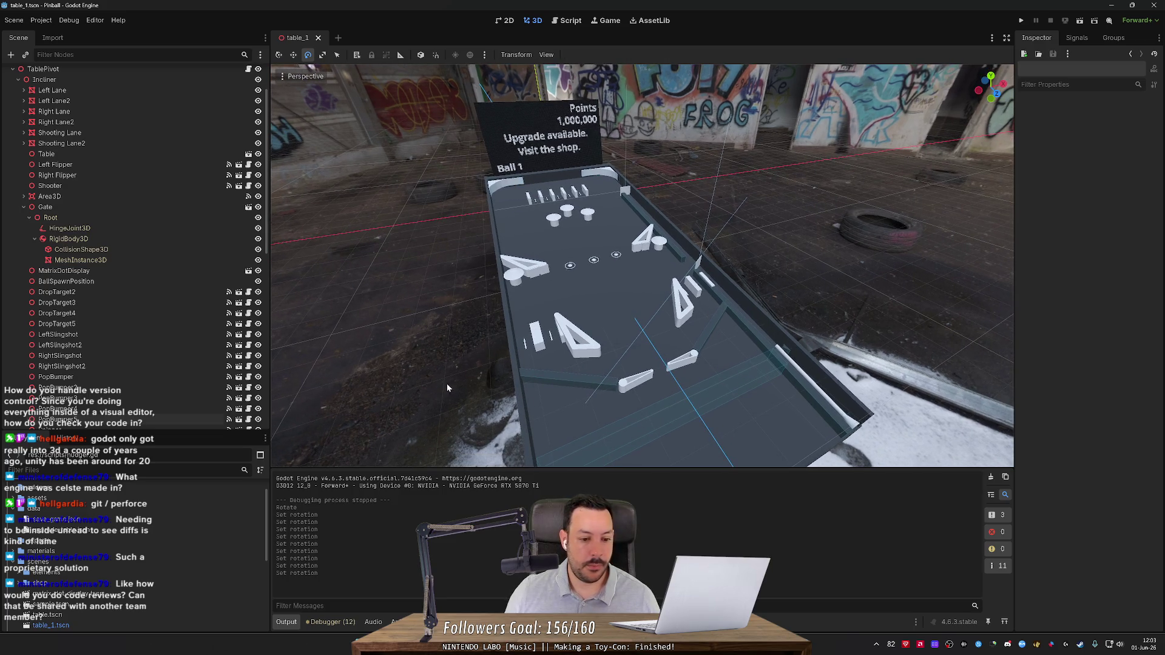
drag(599, 354, 599, 354)
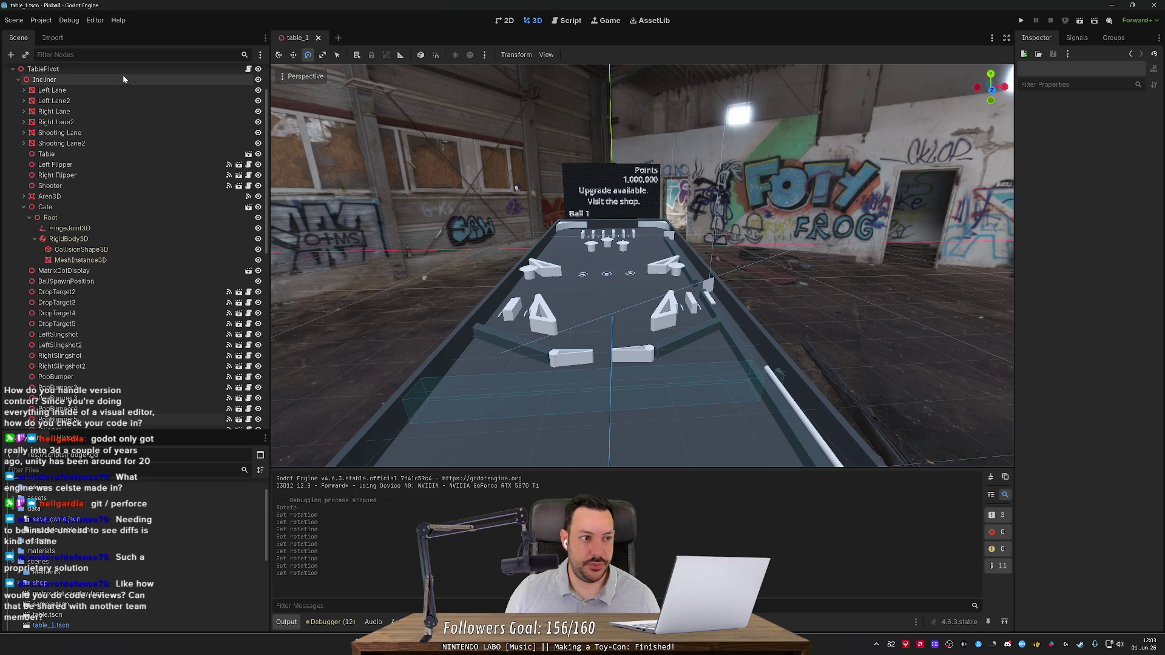
scroll(121, 103, up, 2)
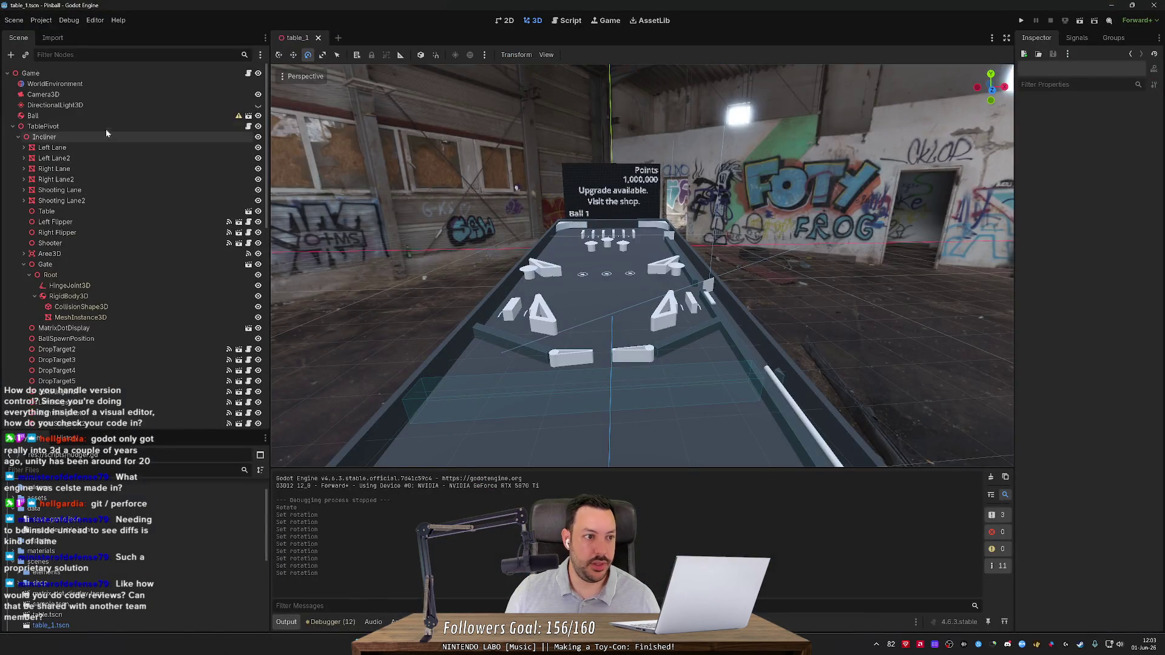
Select DirectionalLight3D and set its Transform Position x to -999.
click(96, 92)
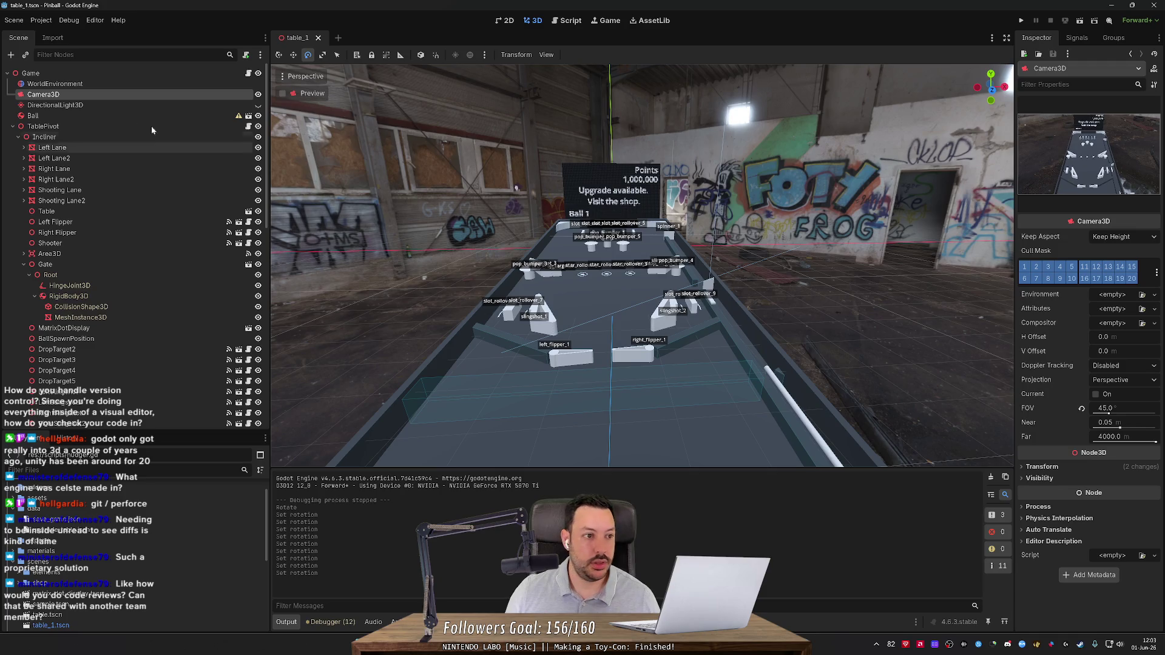
click(55, 105)
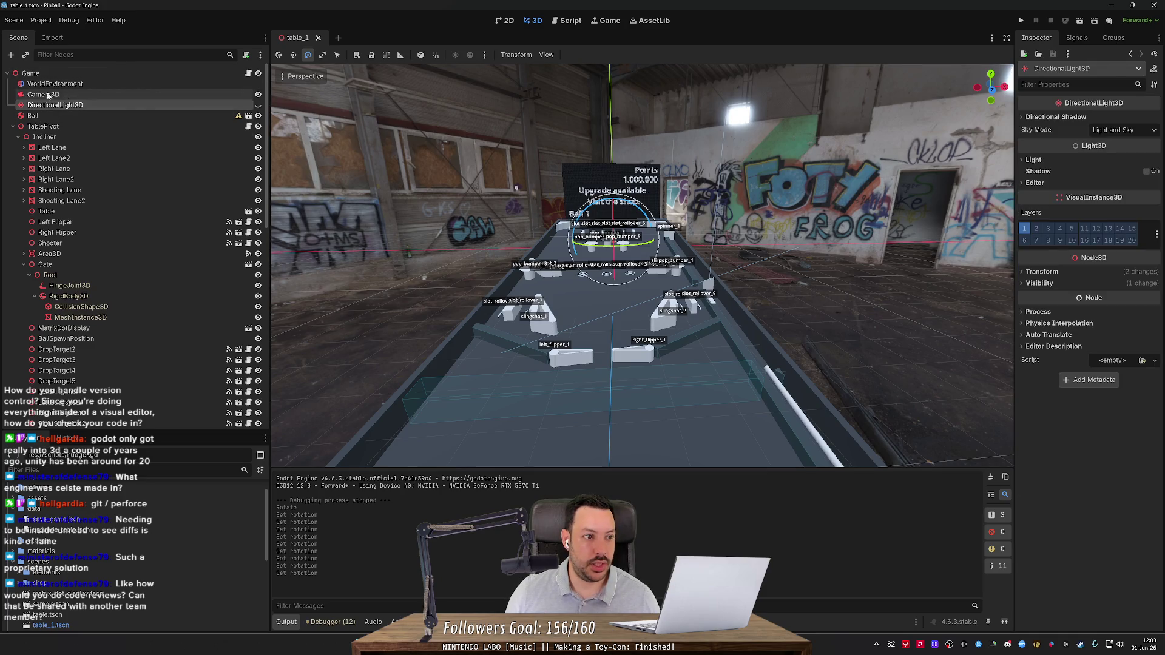
click(1039, 283)
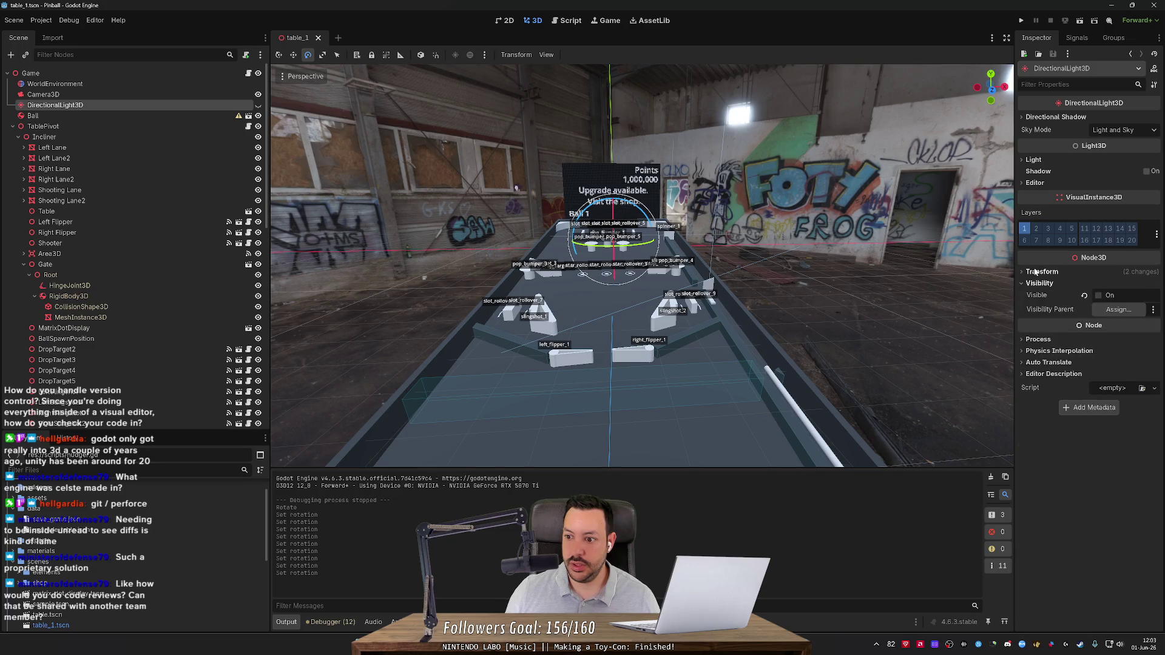
click(1035, 272)
click(1065, 296)
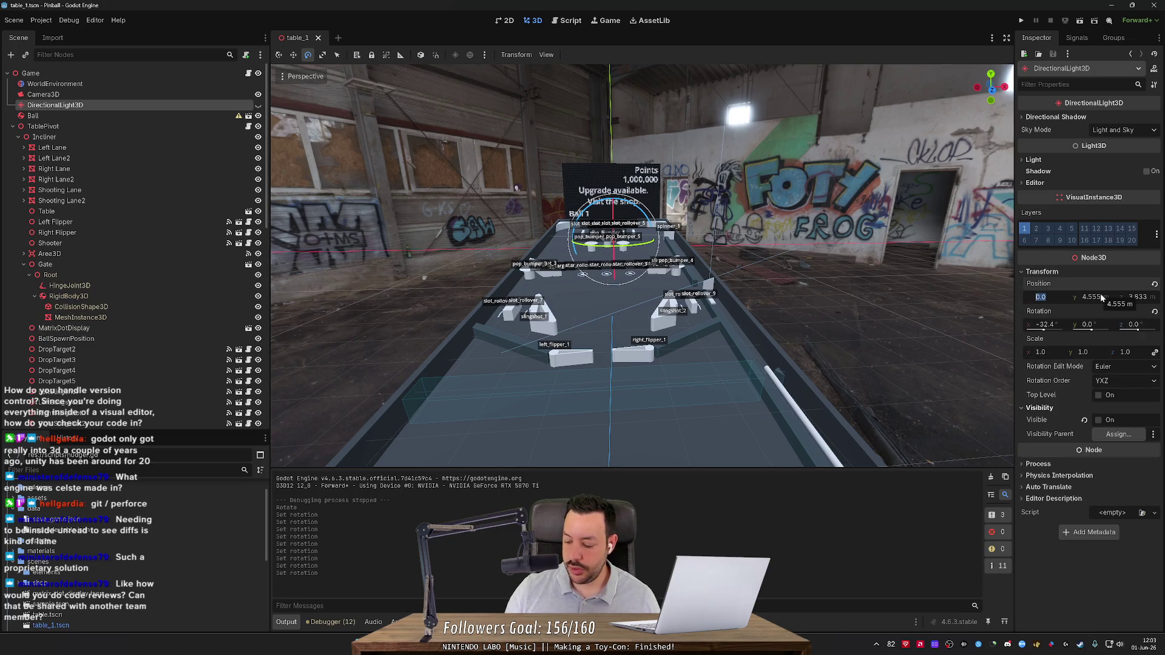
text(-999)
key(Return)
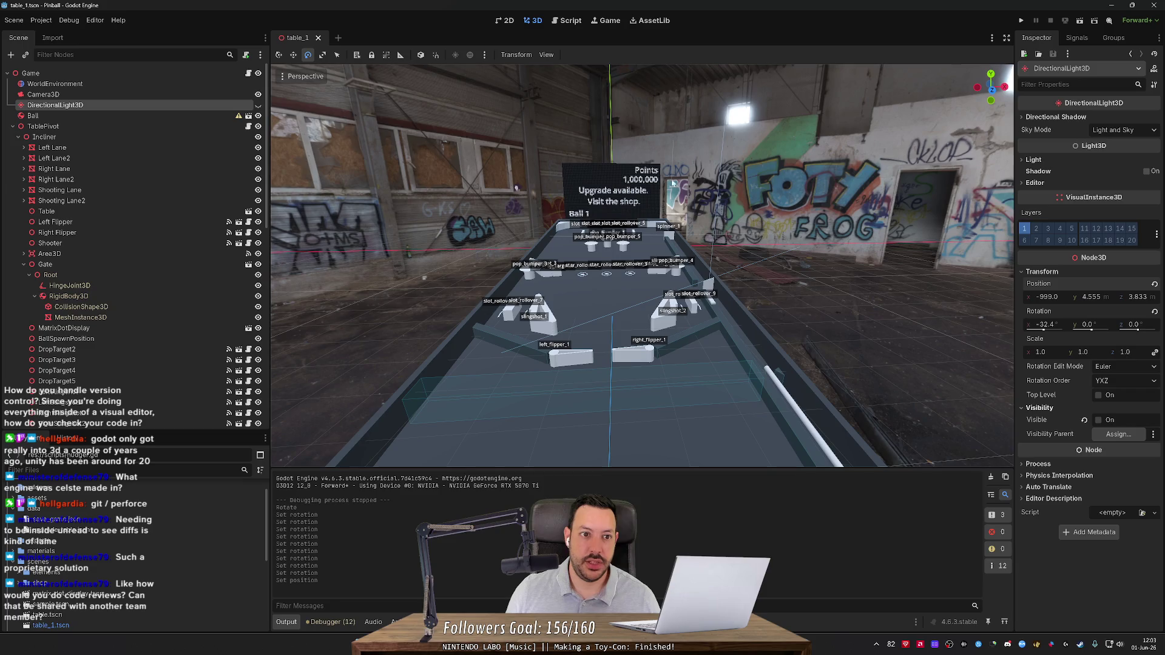
key(alt+Tab)
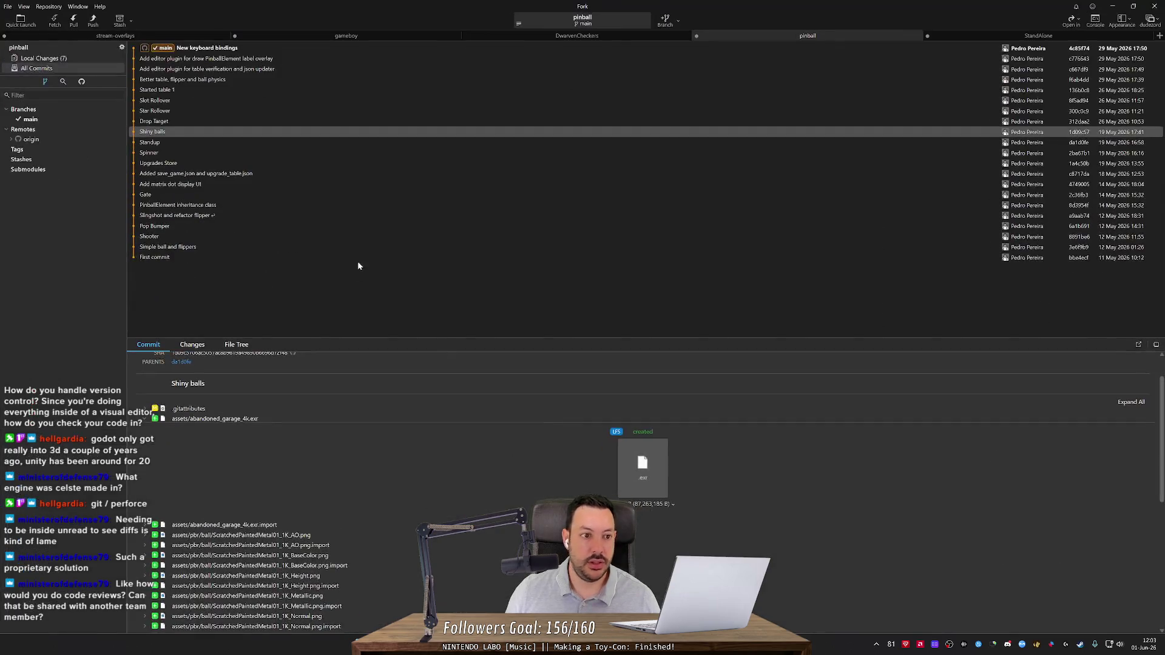
In Fork's Local Changes, look over the uncommitted game.gd and table_1.tscn diffs.
click(43, 58)
key(Up)
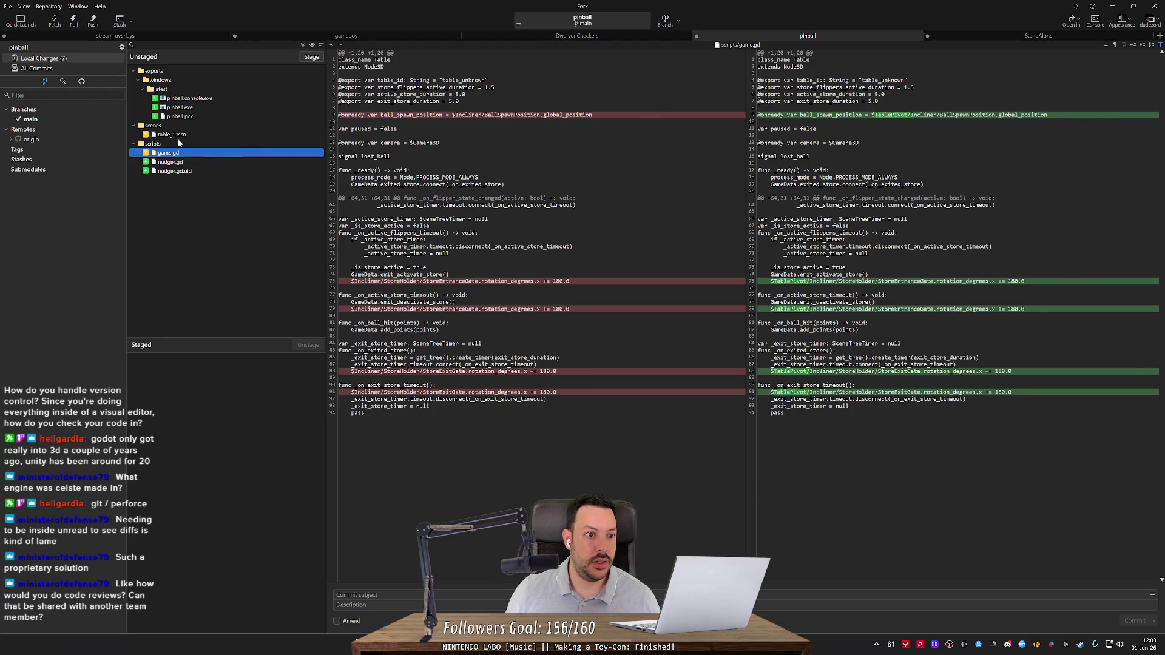
click(247, 134)
scroll(746, 313, up, 12)
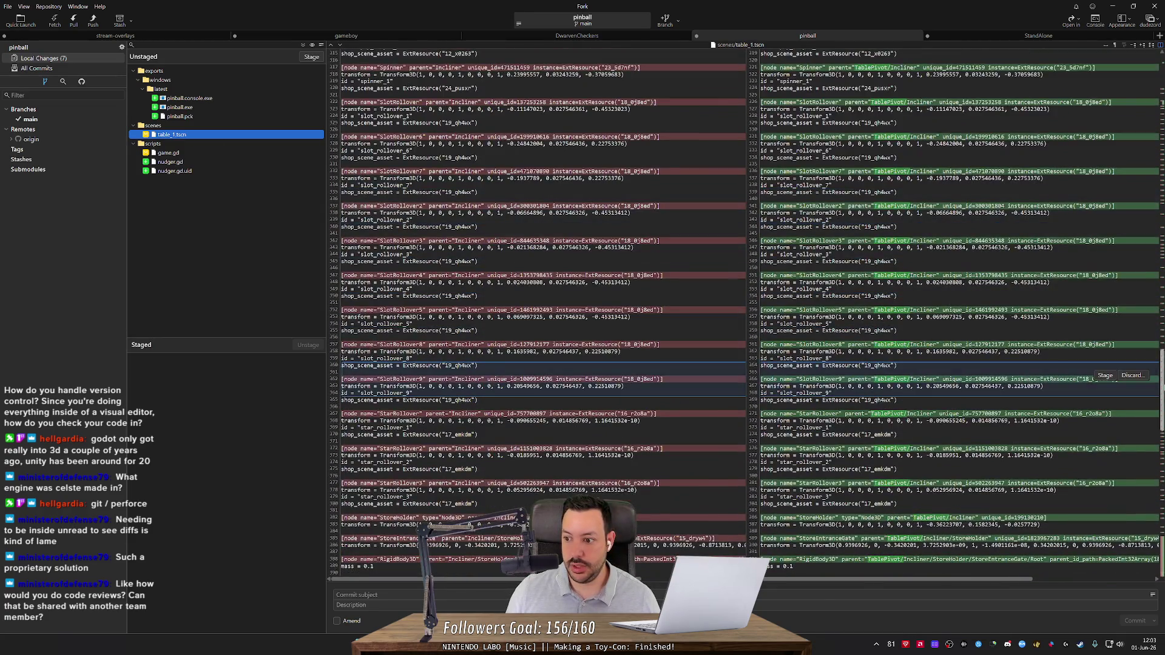
drag(1160, 388, 1156, 51)
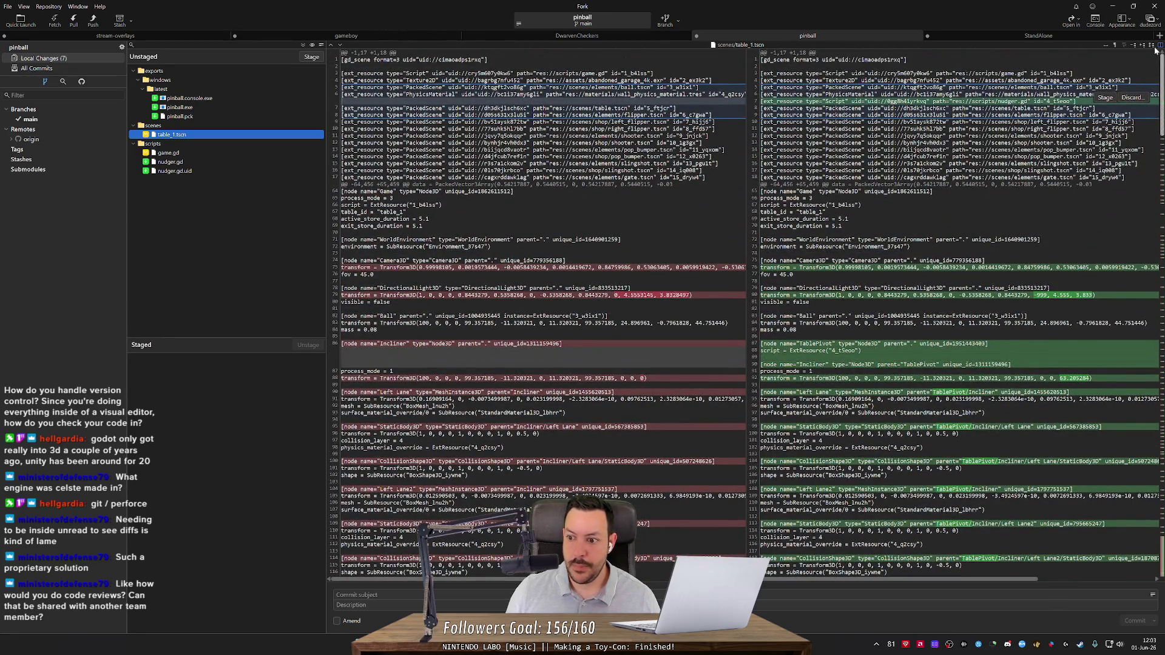
In the inline diff, inspect the DirectionalLight3D position change, old y value 4.55531.
click(809, 289)
drag(809, 289, 845, 289)
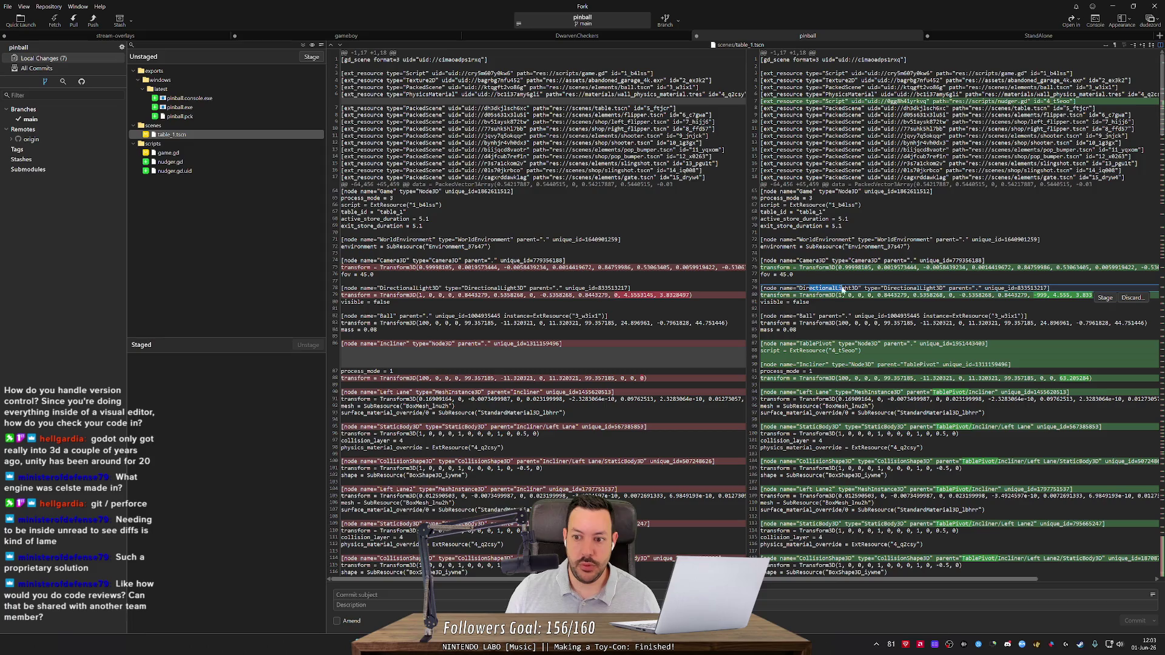
click(1161, 45)
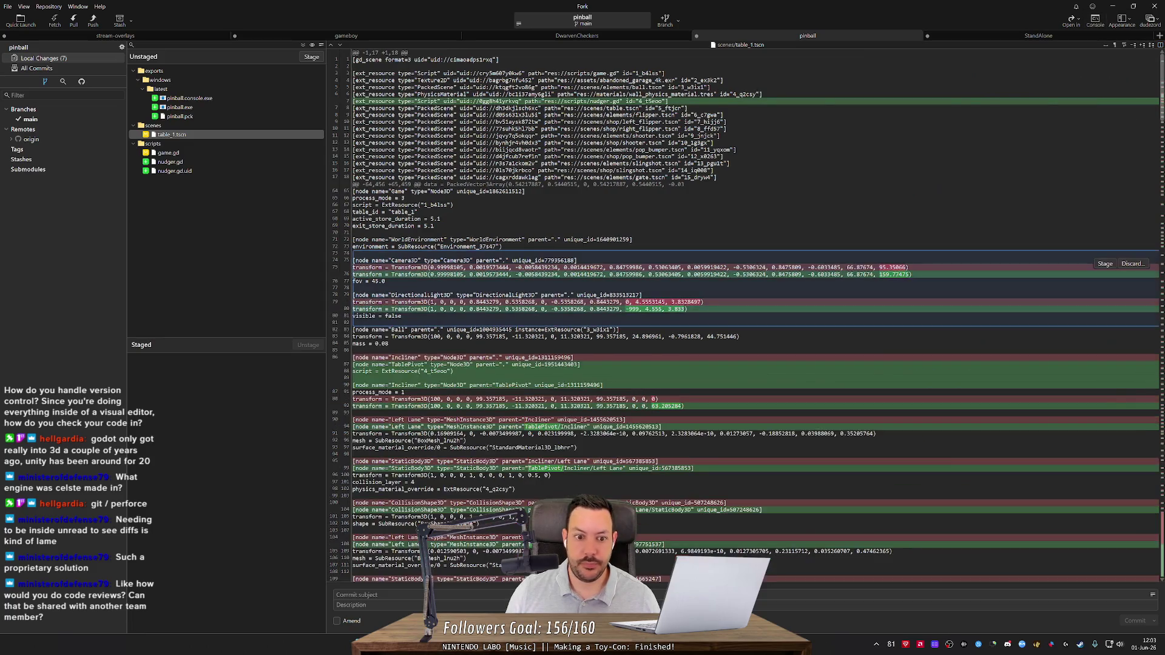
click(402, 317)
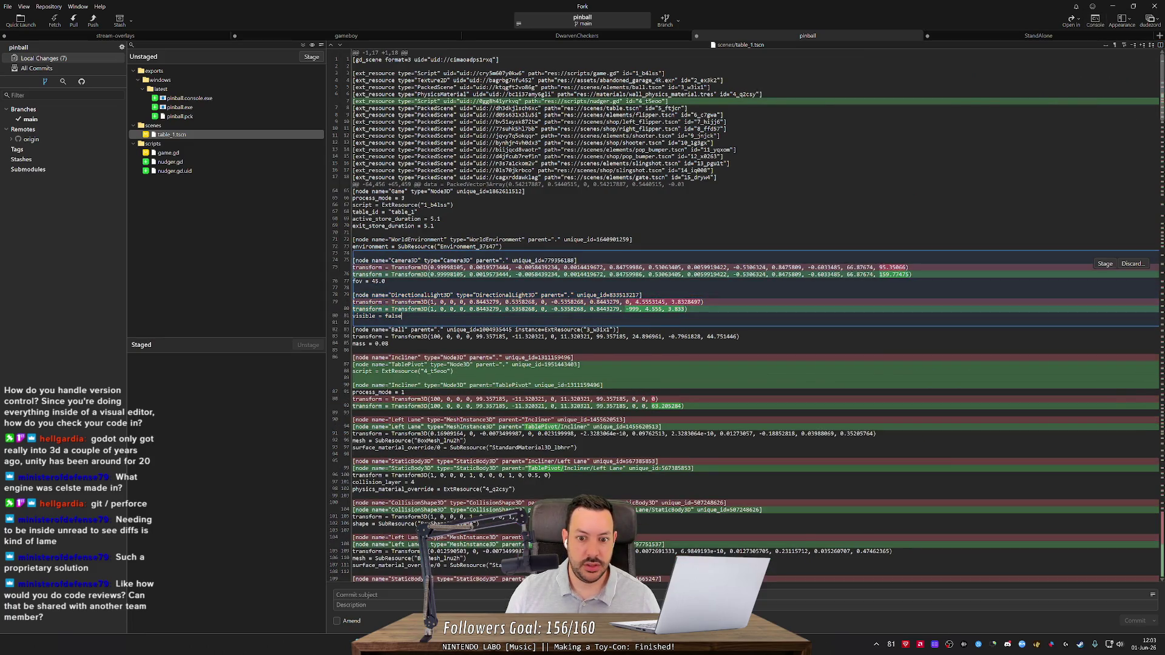
drag(625, 302, 704, 302)
drag(402, 316, 653, 309)
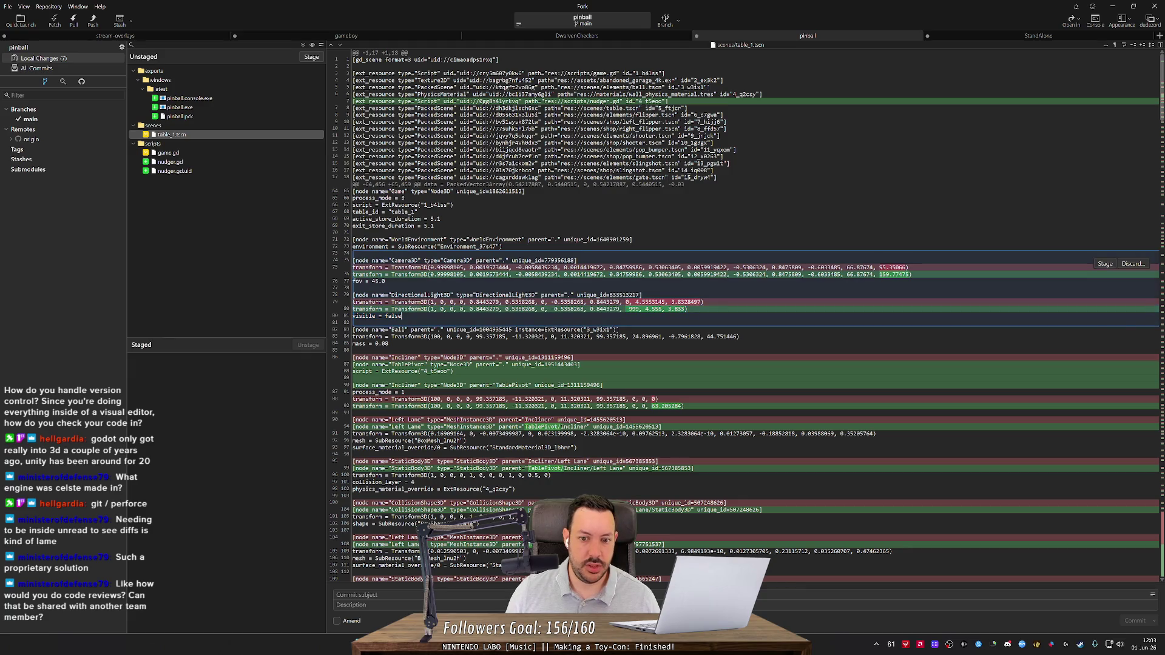
drag(635, 302, 660, 301)
click(660, 301)
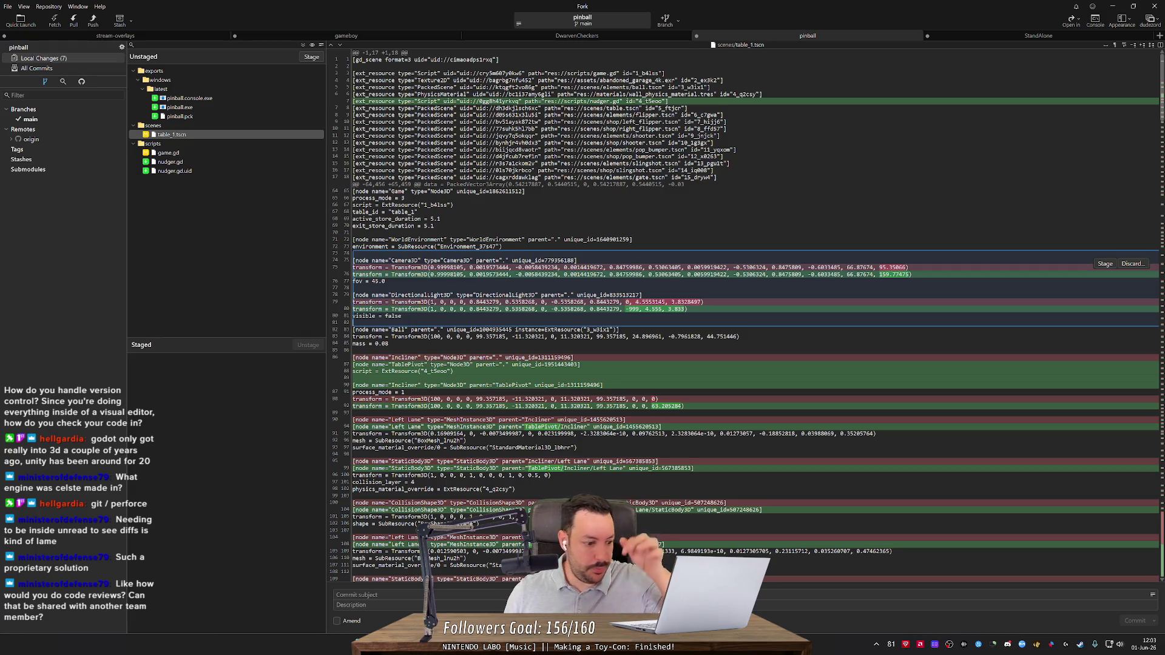
Back in Godot, reset DirectionalLight3D's x position to 0.0 and open TablePivot's nudger.gd.
key(alt+Tab)
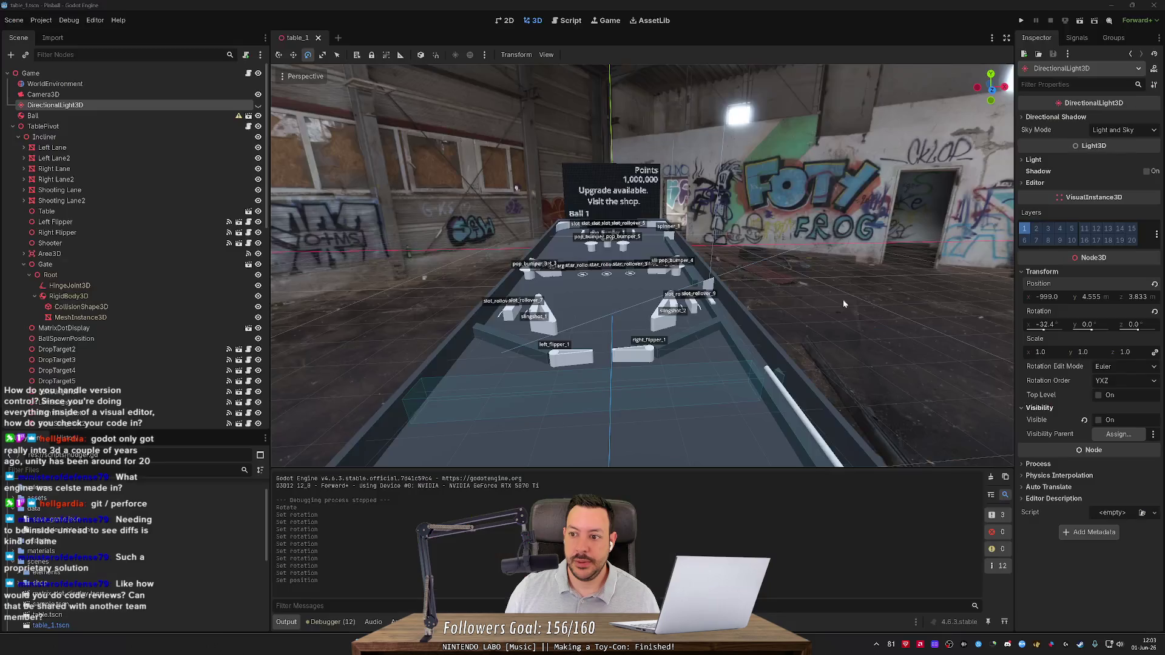
text(0)
key(Return)
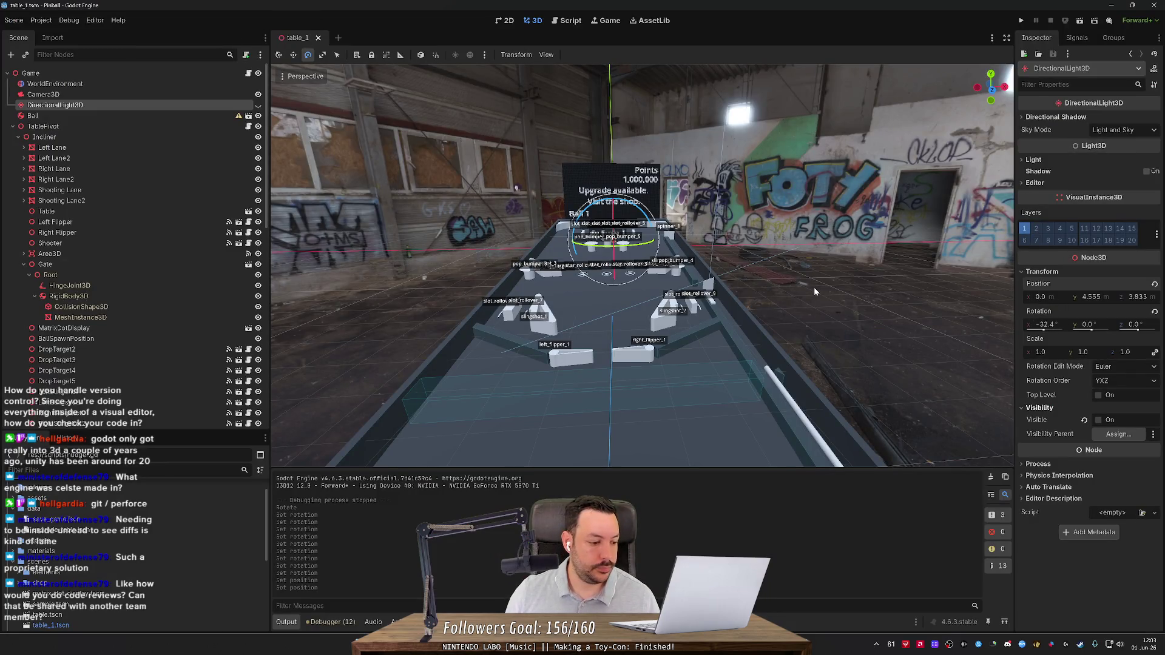
drag(852, 250, 810, 205)
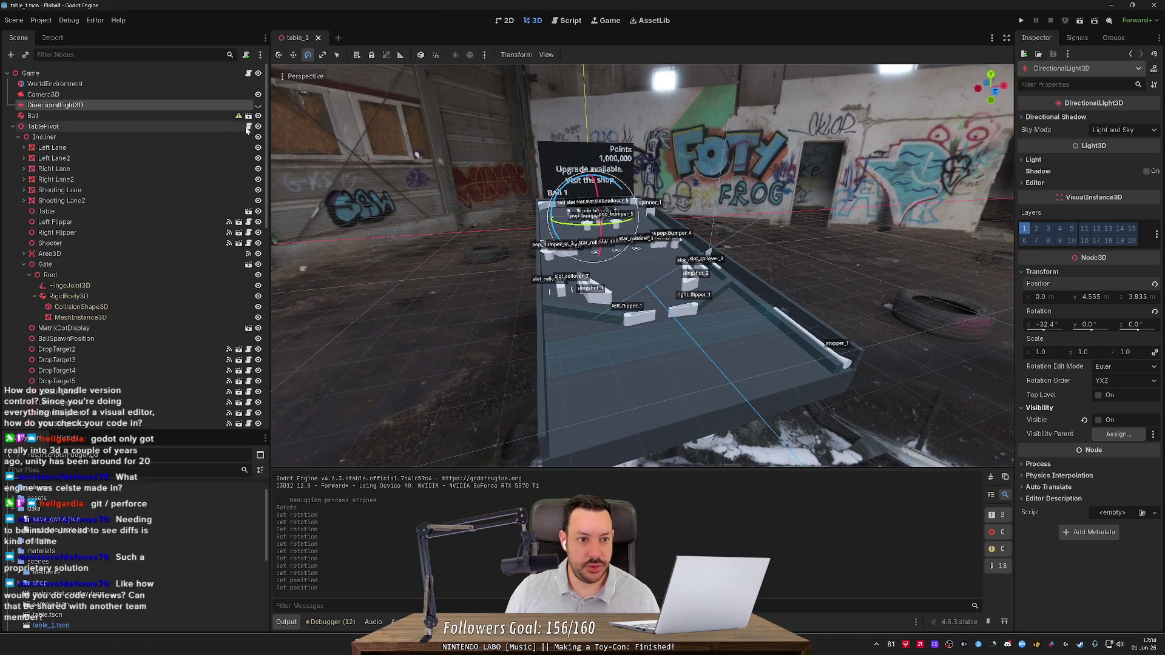
click(248, 126)
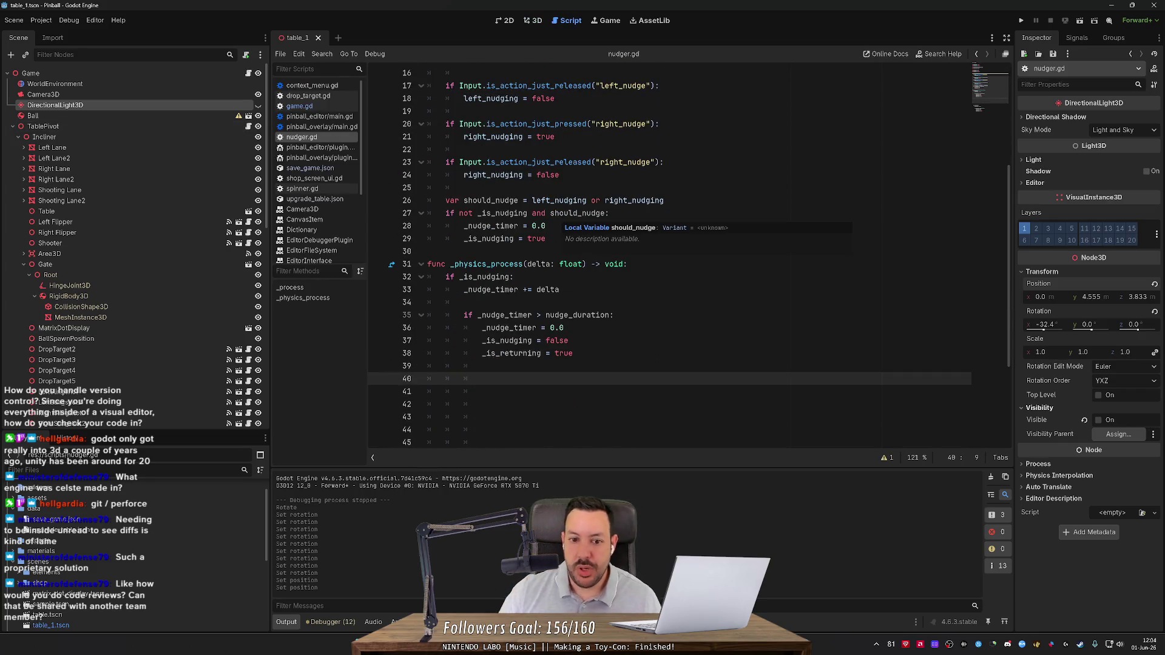
Add 'var nudge_rotation = 1.0' after line 7 of nudger.gd and save the script.
scroll(607, 218, up, 5)
click(541, 149)
key(Return)
text(var )
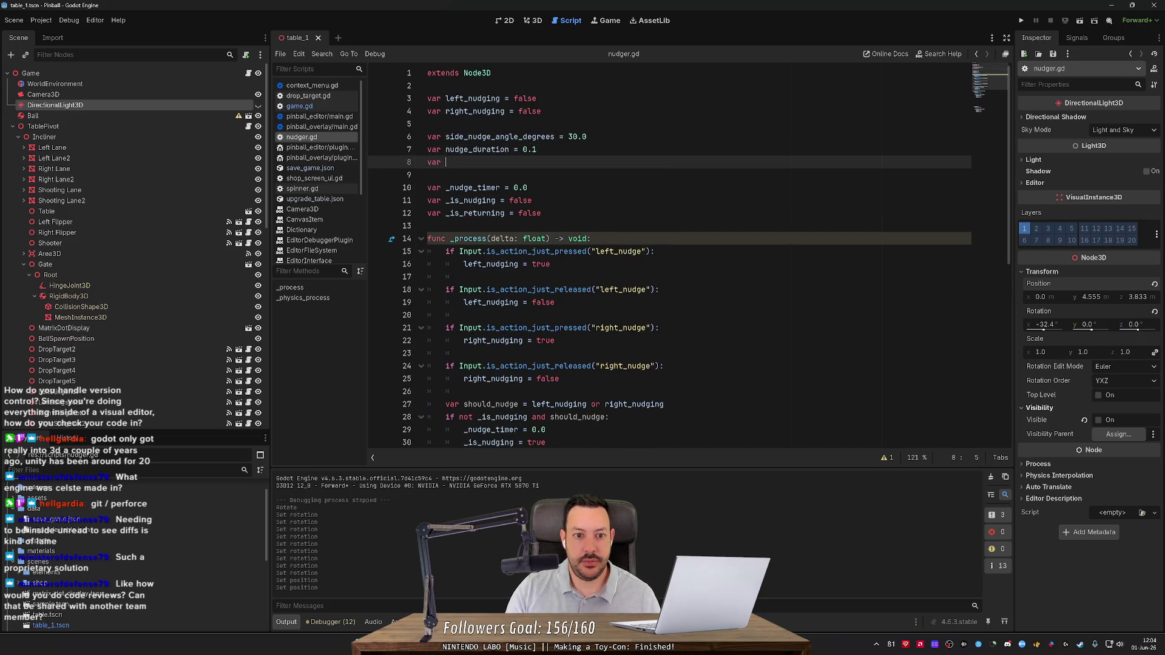
text(nudge_rotation = )
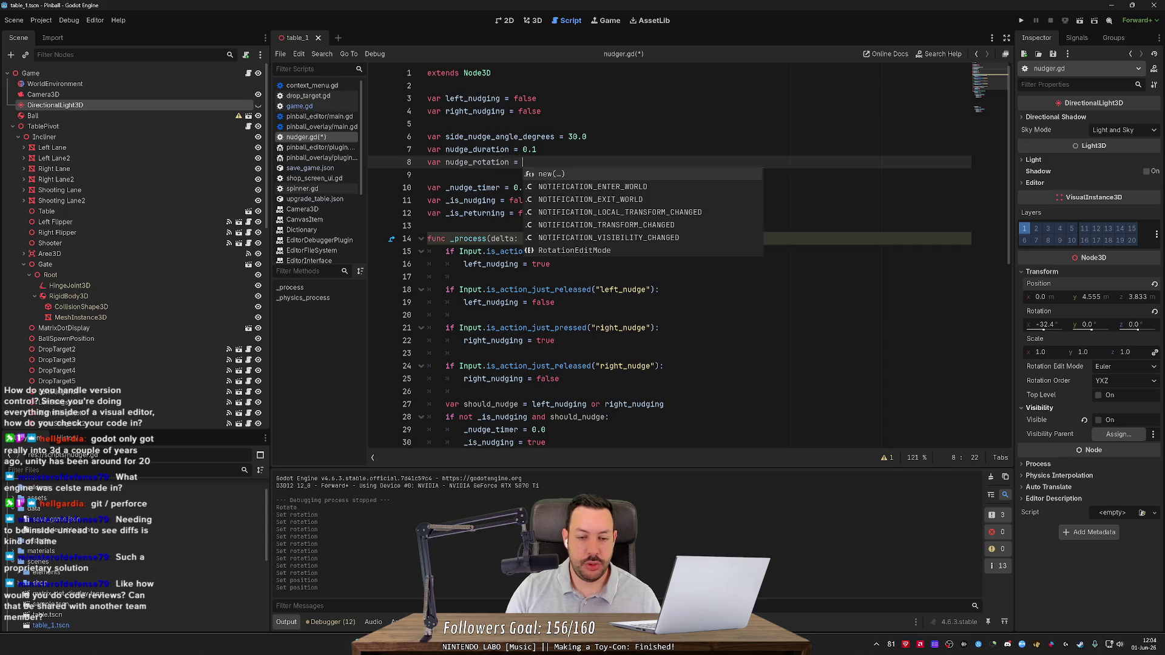
text(1.0)
key(ctrl+s)
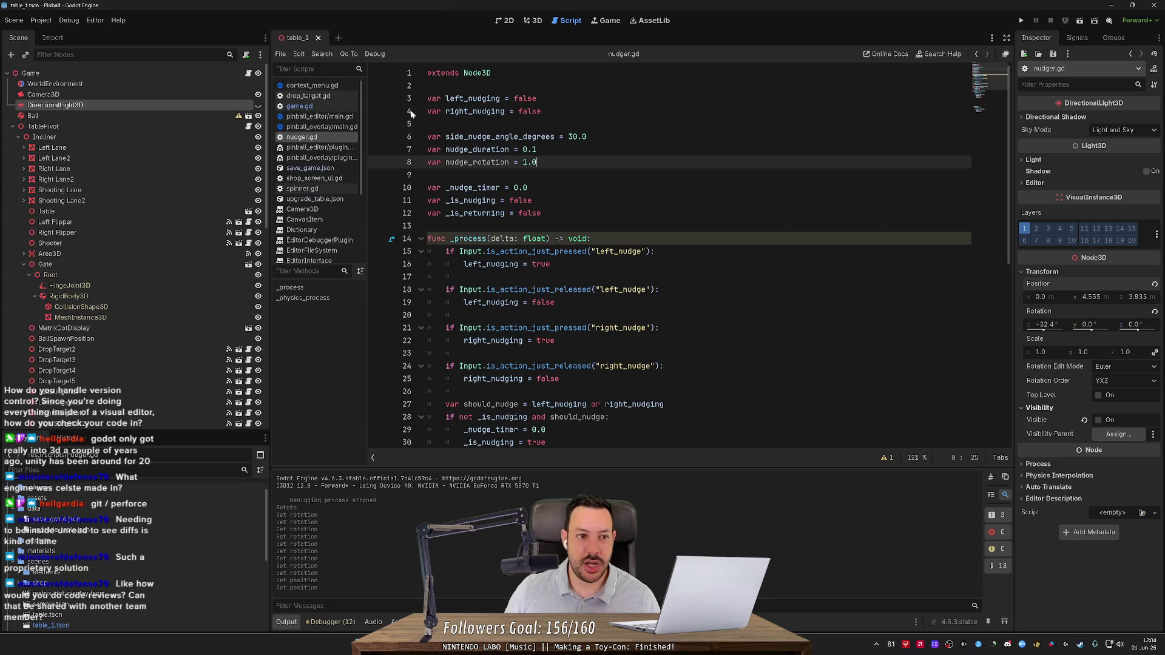
click(540, 21)
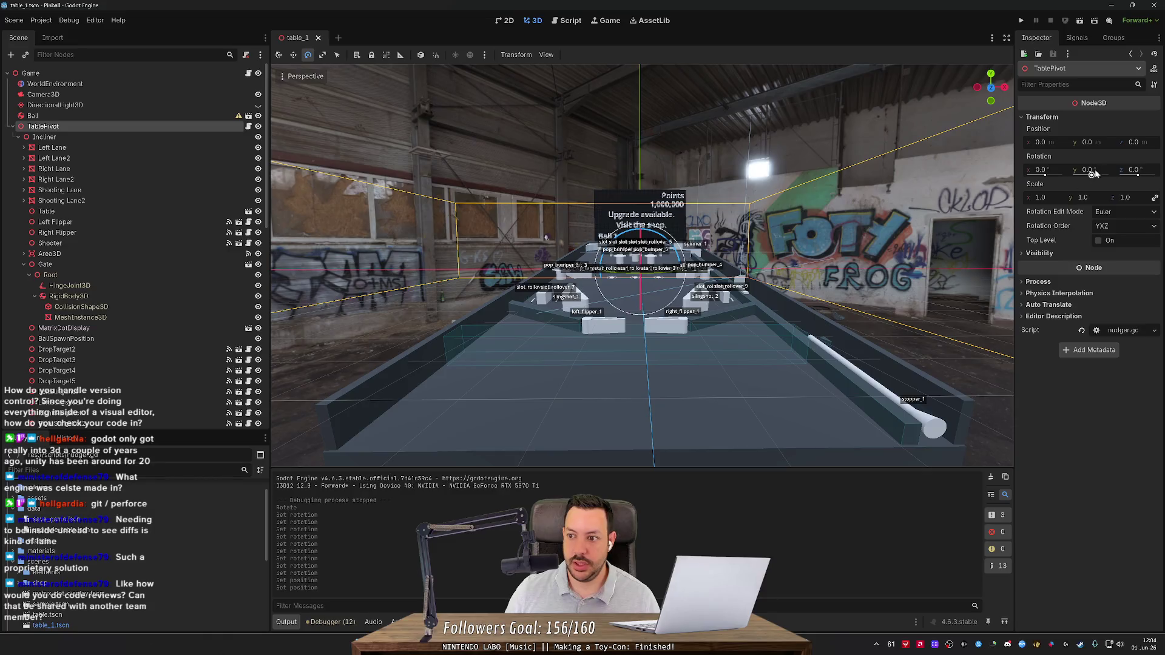
Tilt TablePivot's Y rotation to 1 degree, then to -1 degree.
text(1)
key(Return)
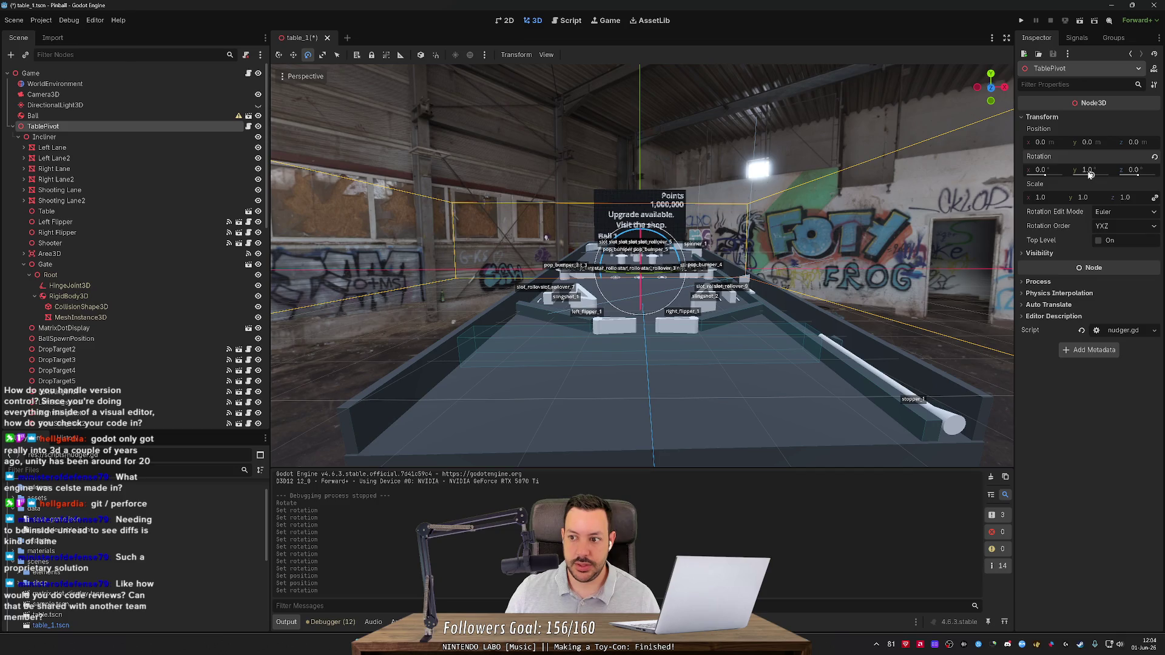
click(1086, 170)
click(1082, 170)
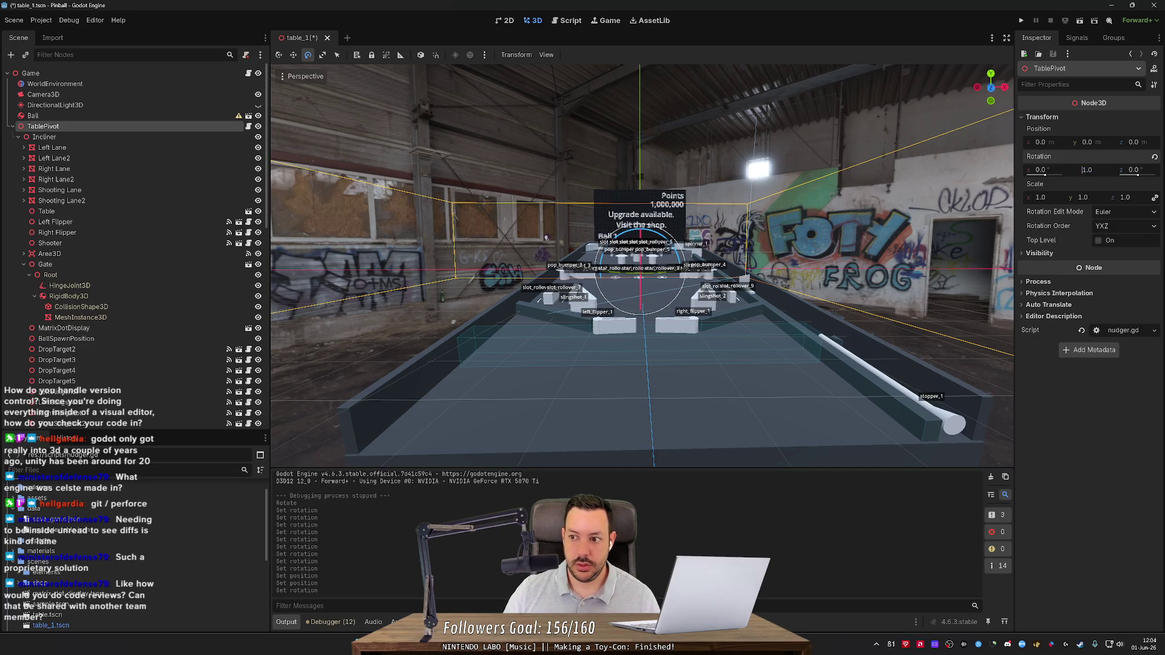
text(-)
key(Return)
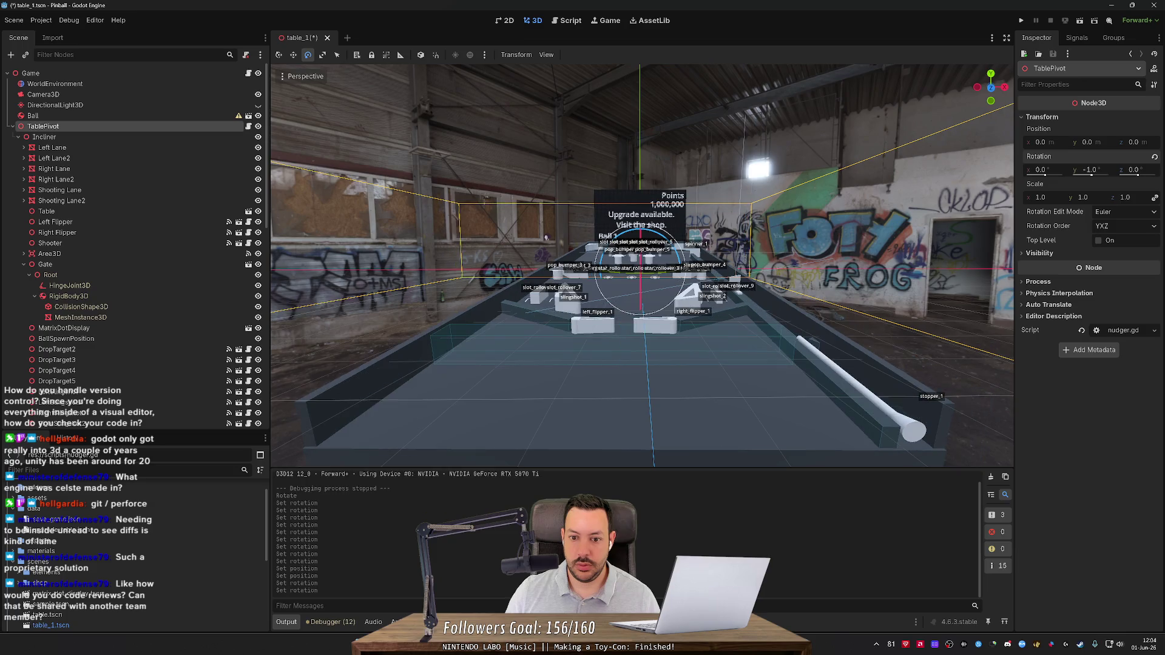
Set the Y rotation back to 1, then level it at 0 and save the scene.
click(1086, 170)
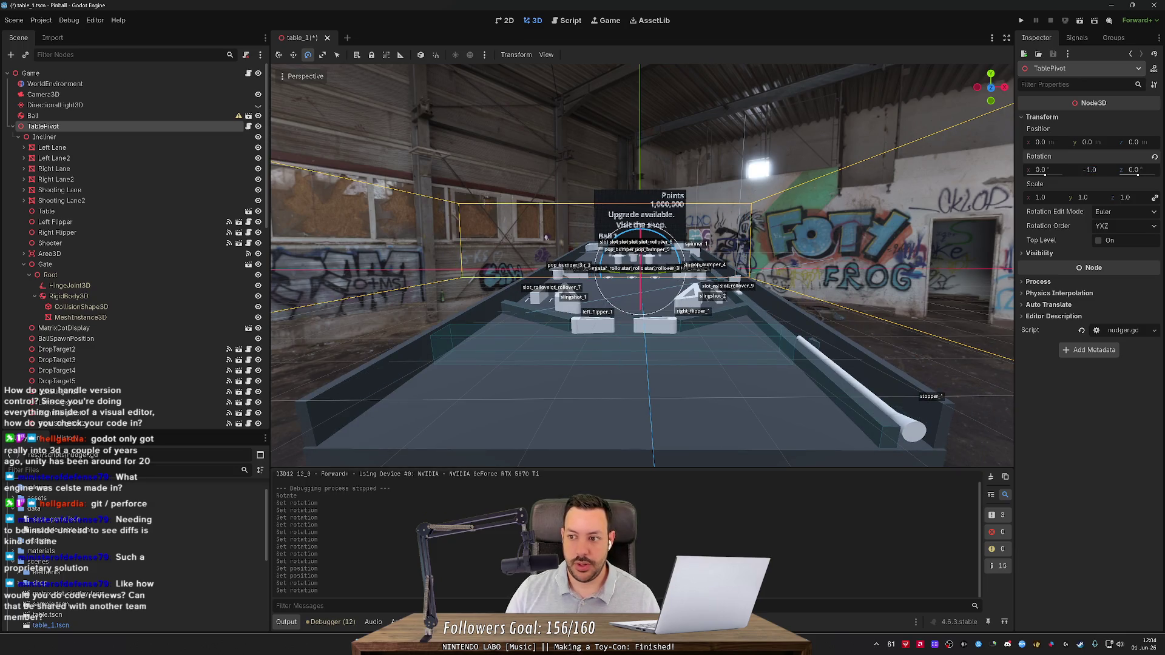
text(1)
key(Return)
click(1086, 170)
text(0)
key(Return)
key(ctrl+s)
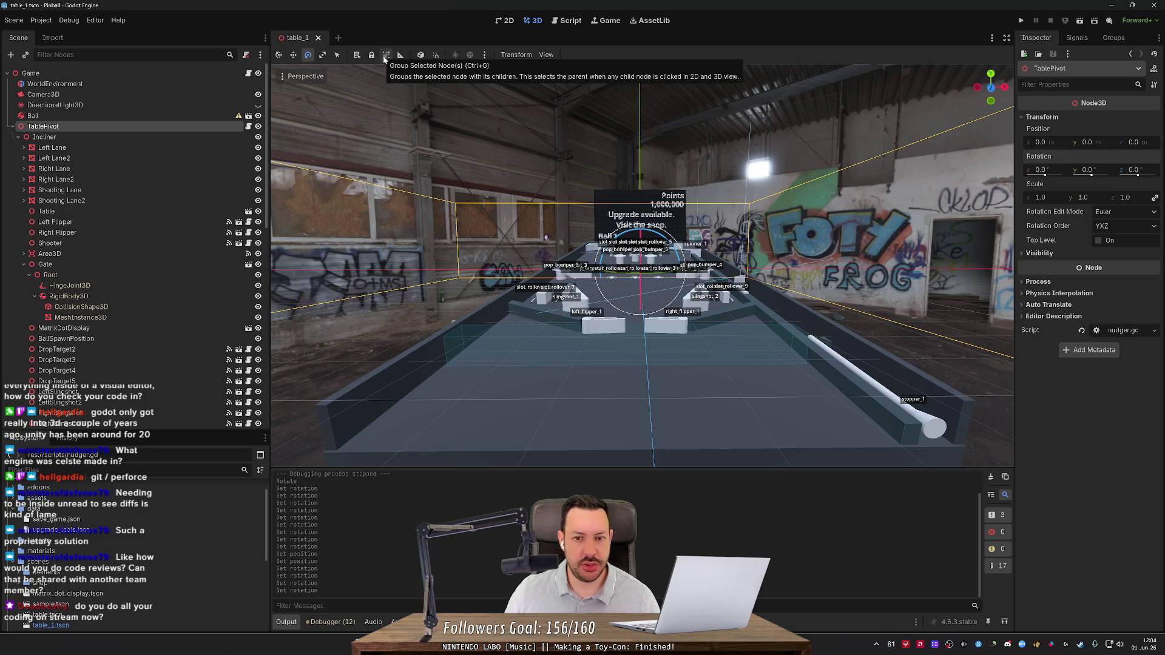
scroll(525, 195, down, 3)
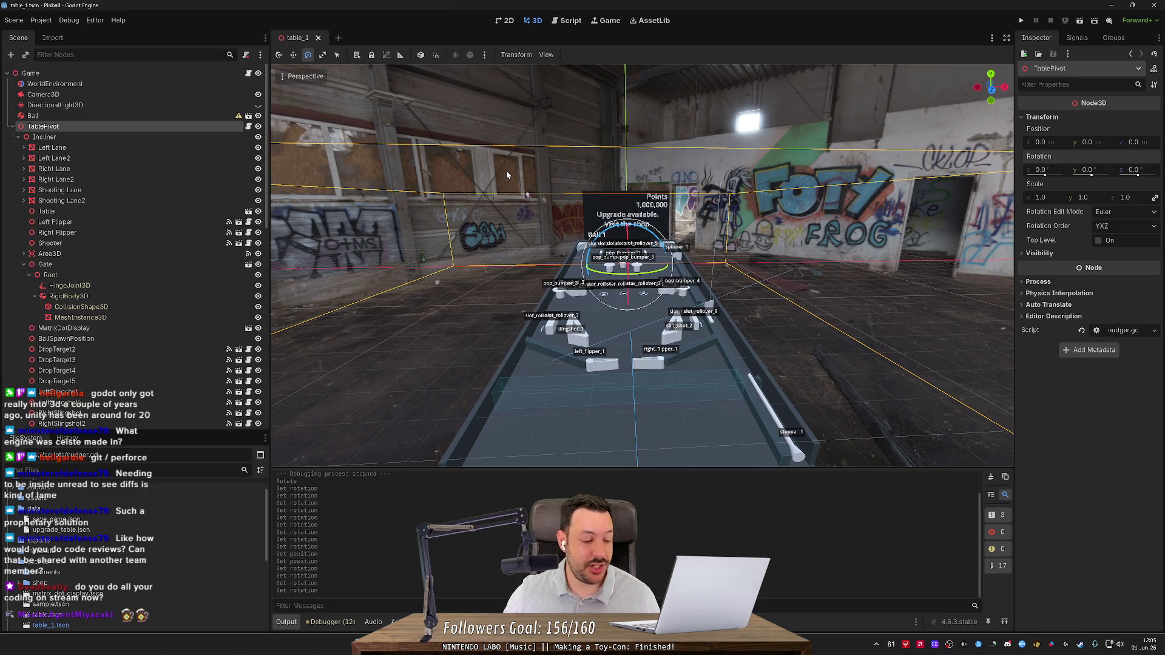
drag(544, 175, 585, 191)
key(s)
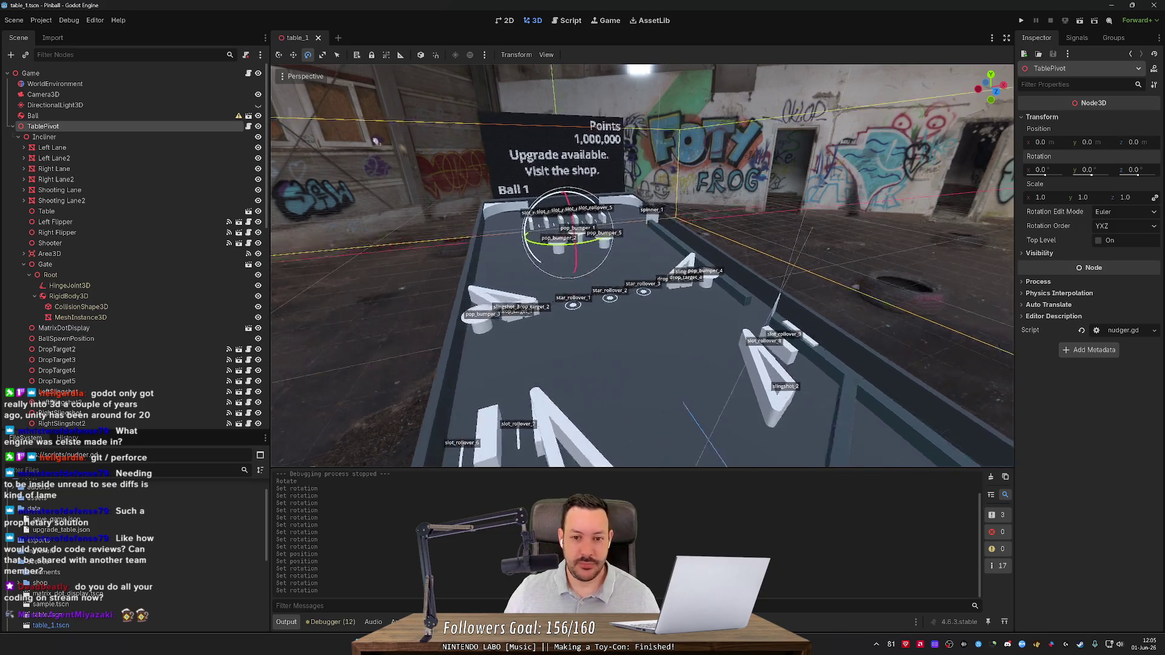
key(s)
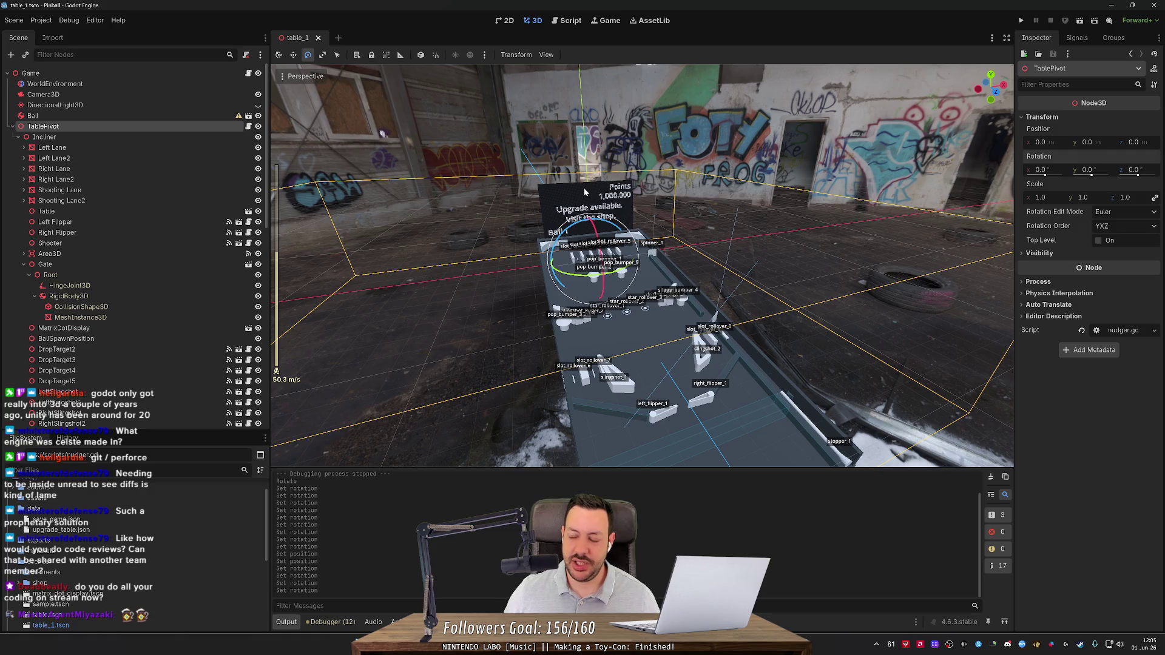
key(w)
key(w)
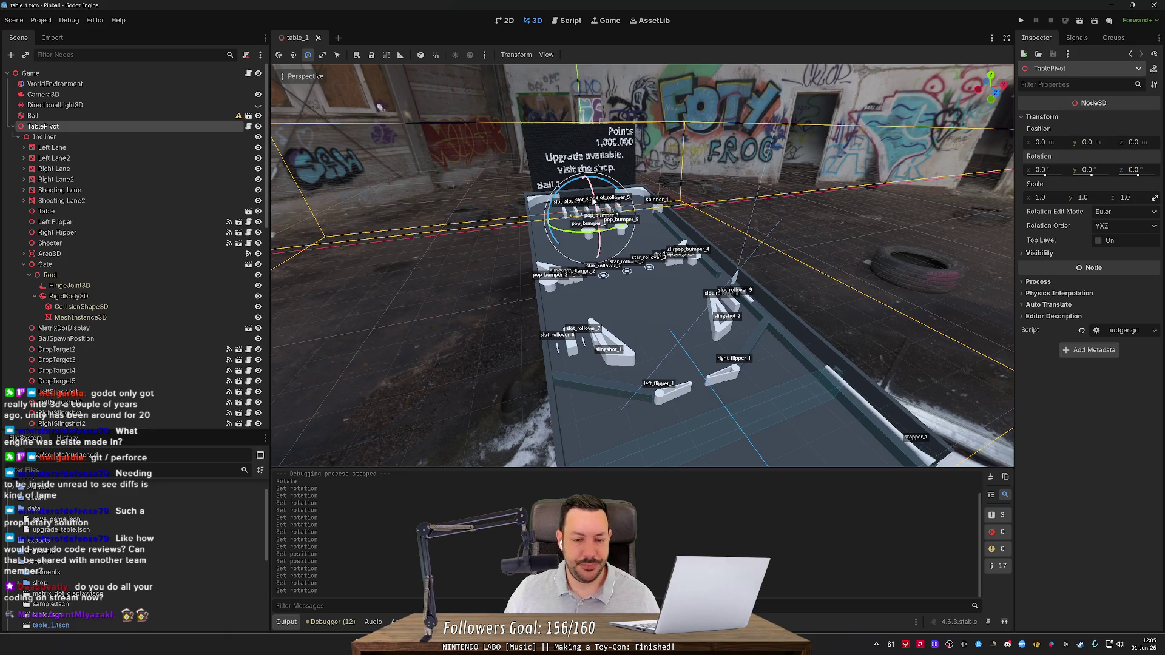
key(w)
key(w)
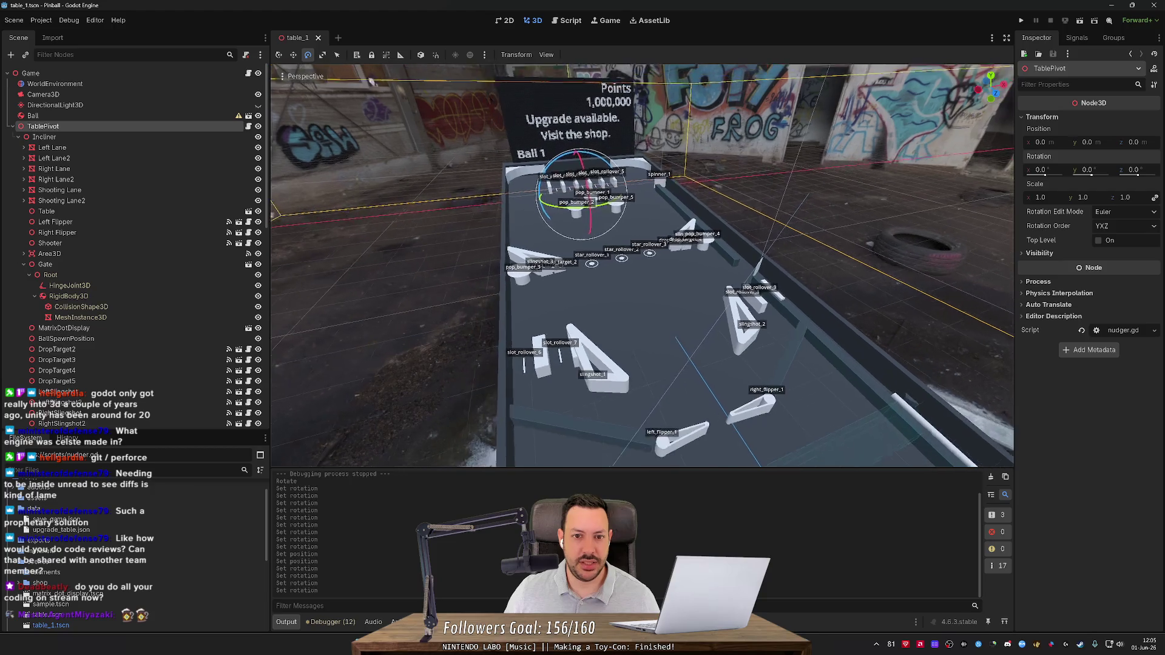
key(a)
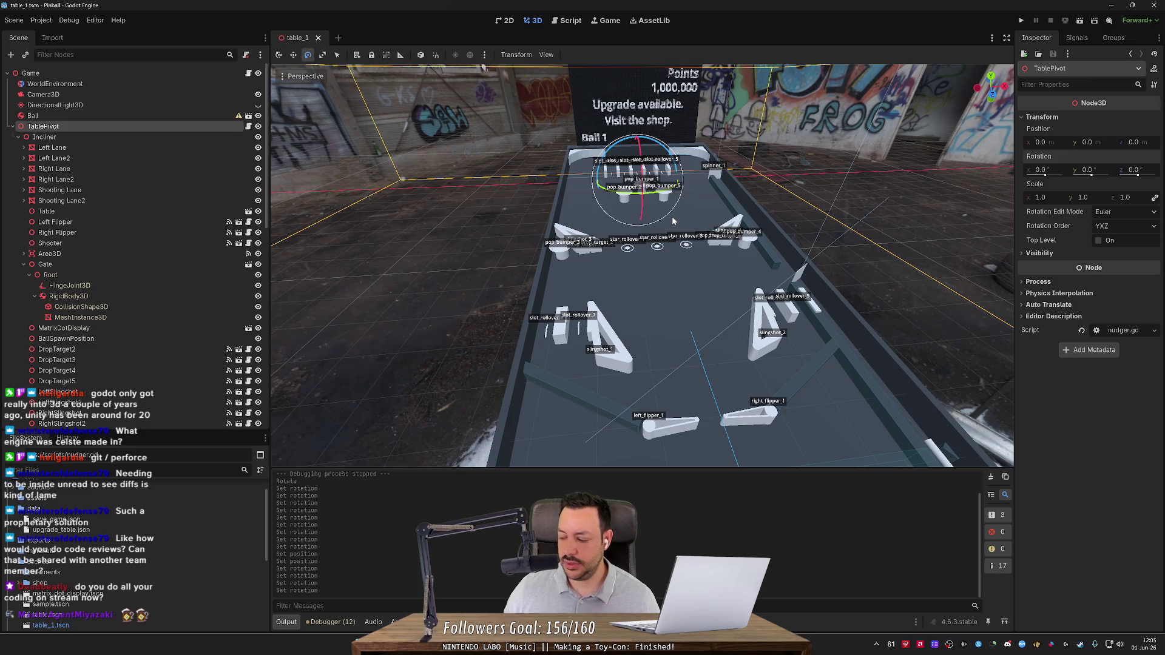
key(s)
key(w)
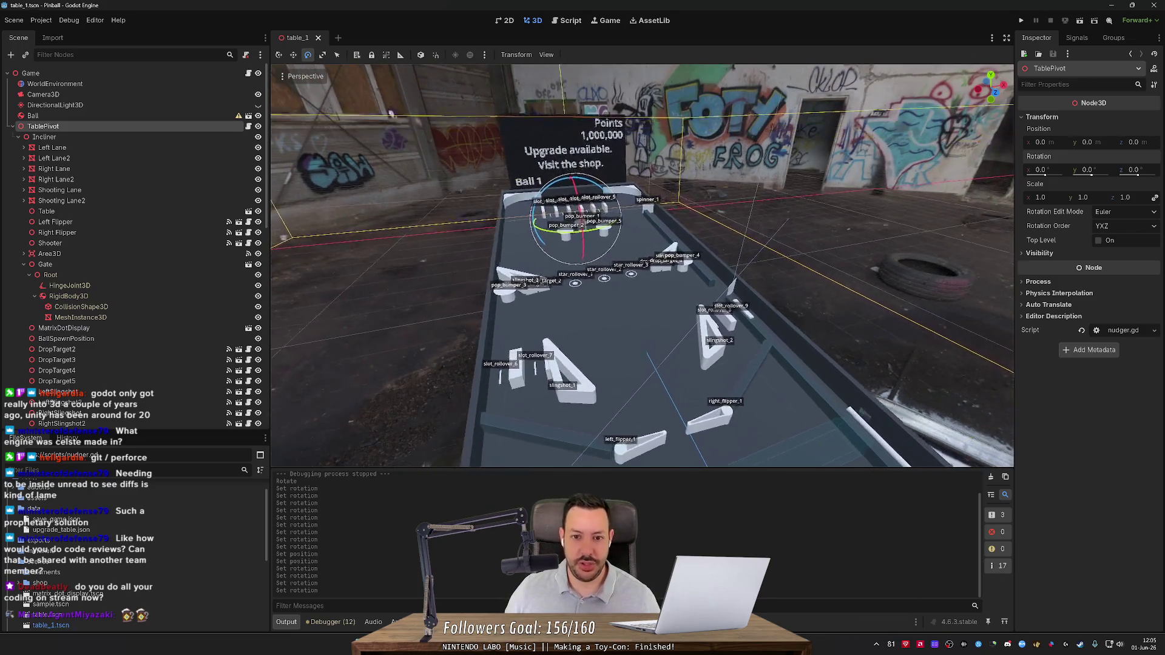
key(a)
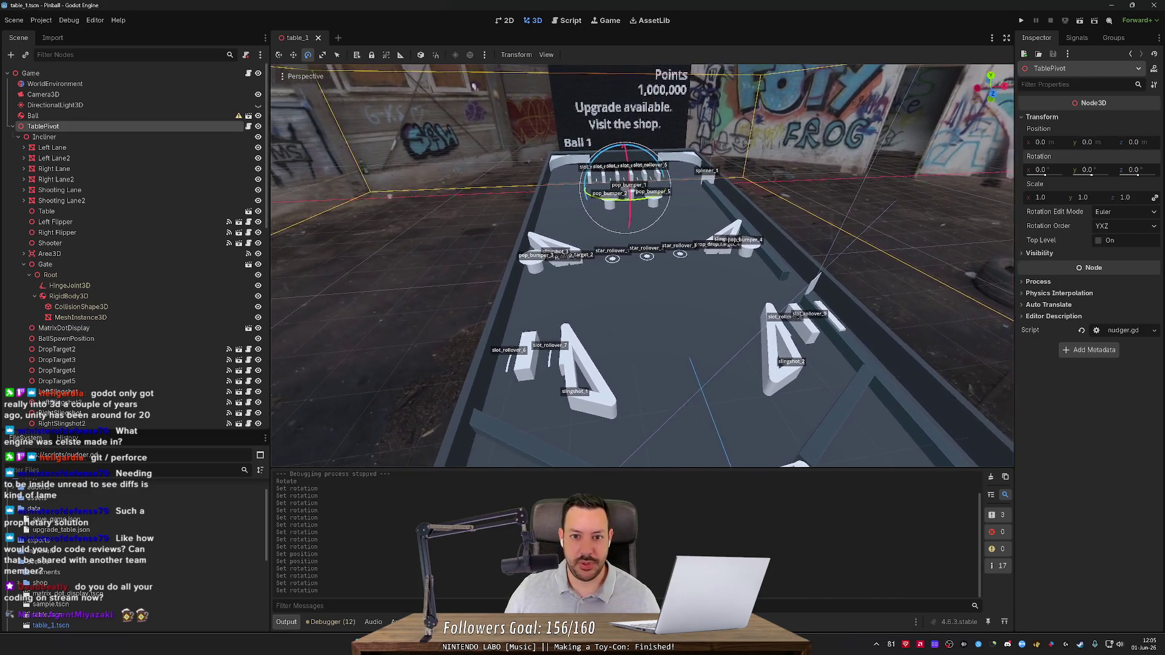
key(d)
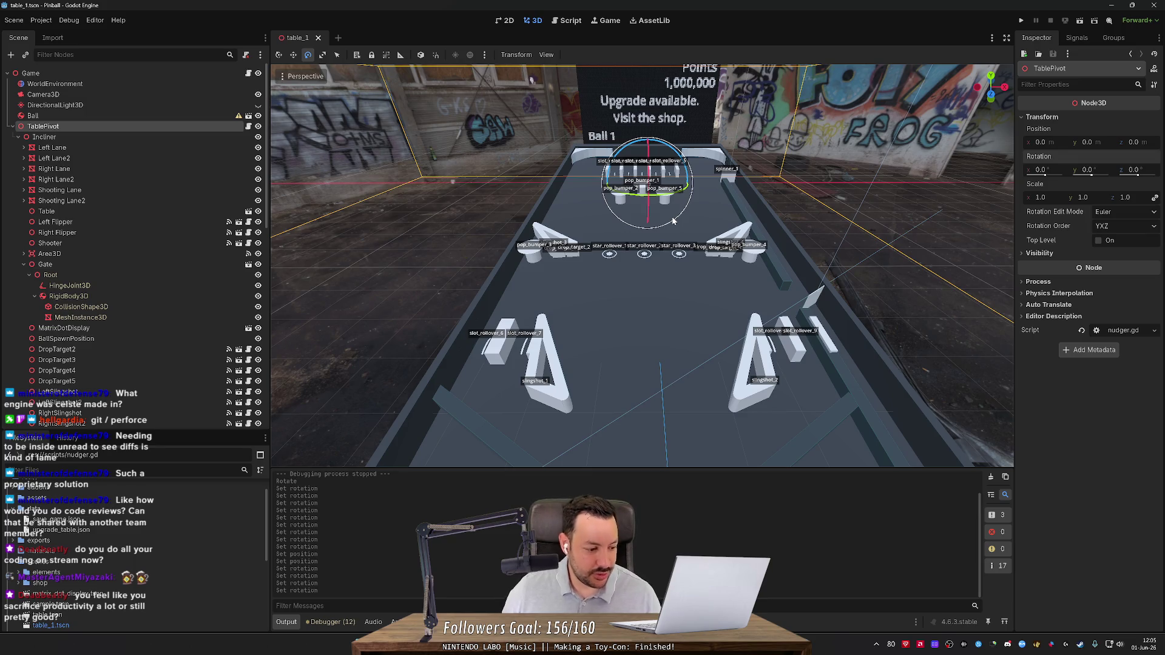
key(s)
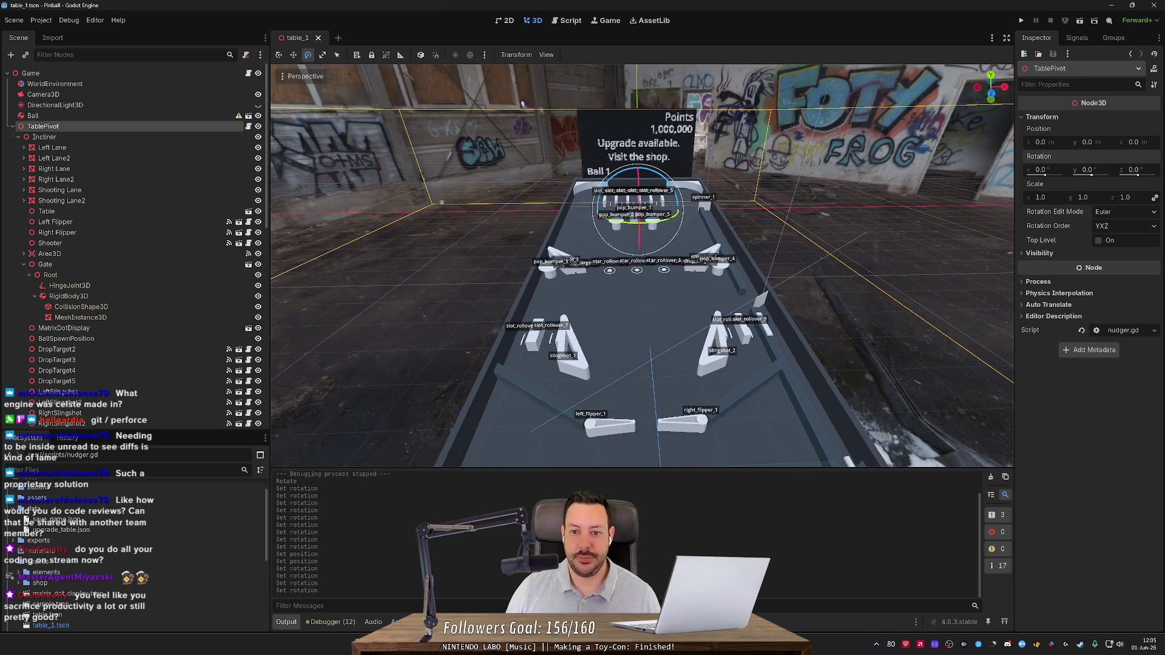
key(s)
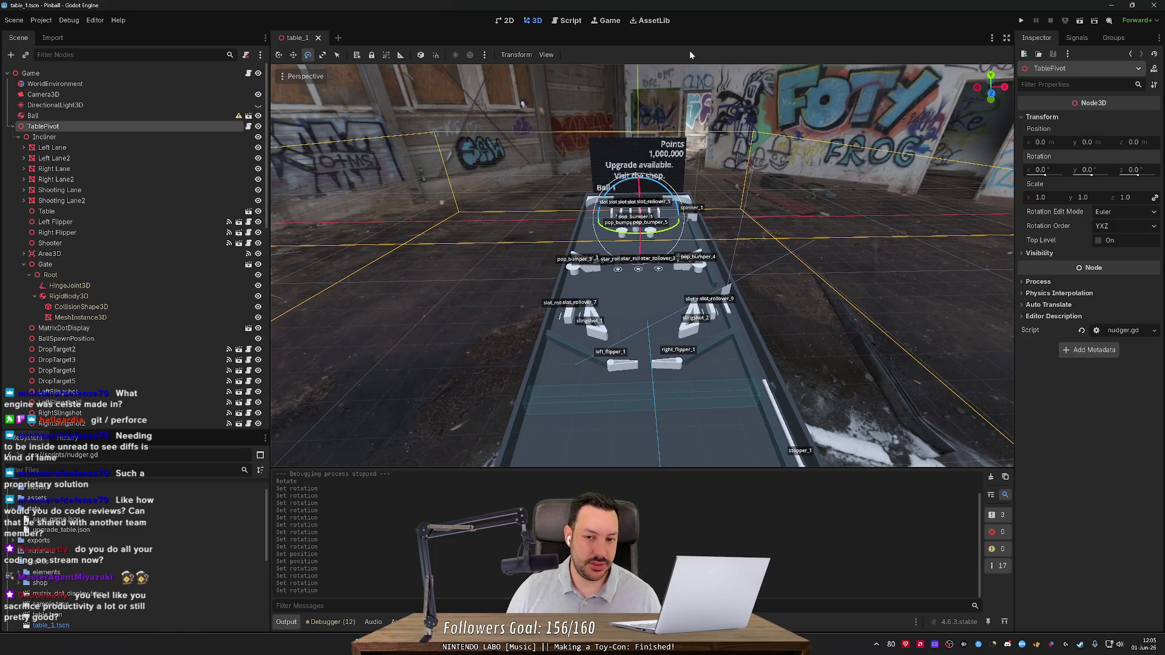
key(d)
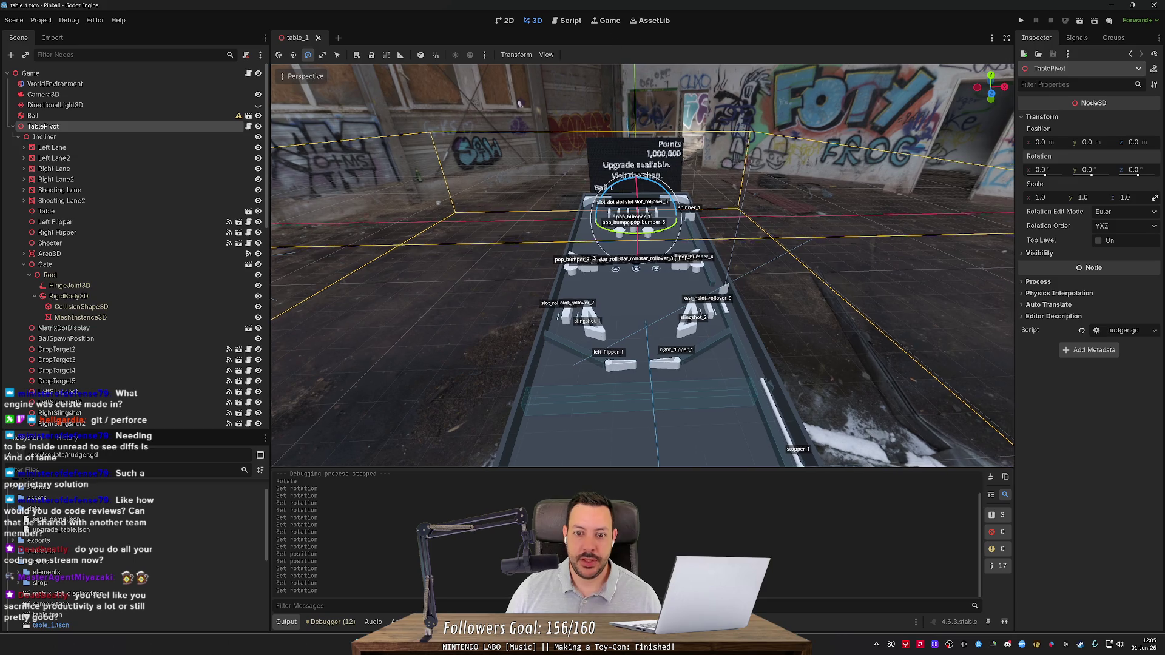
key(w)
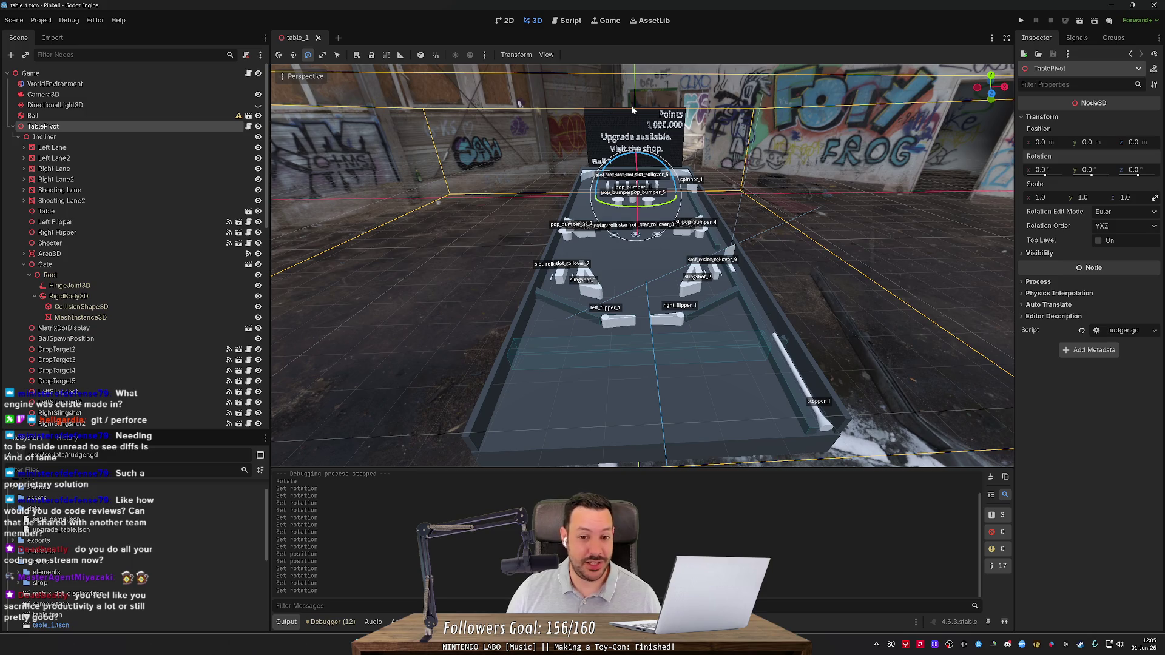
drag(631, 104, 716, 107)
scroll(642, 266, up, 2)
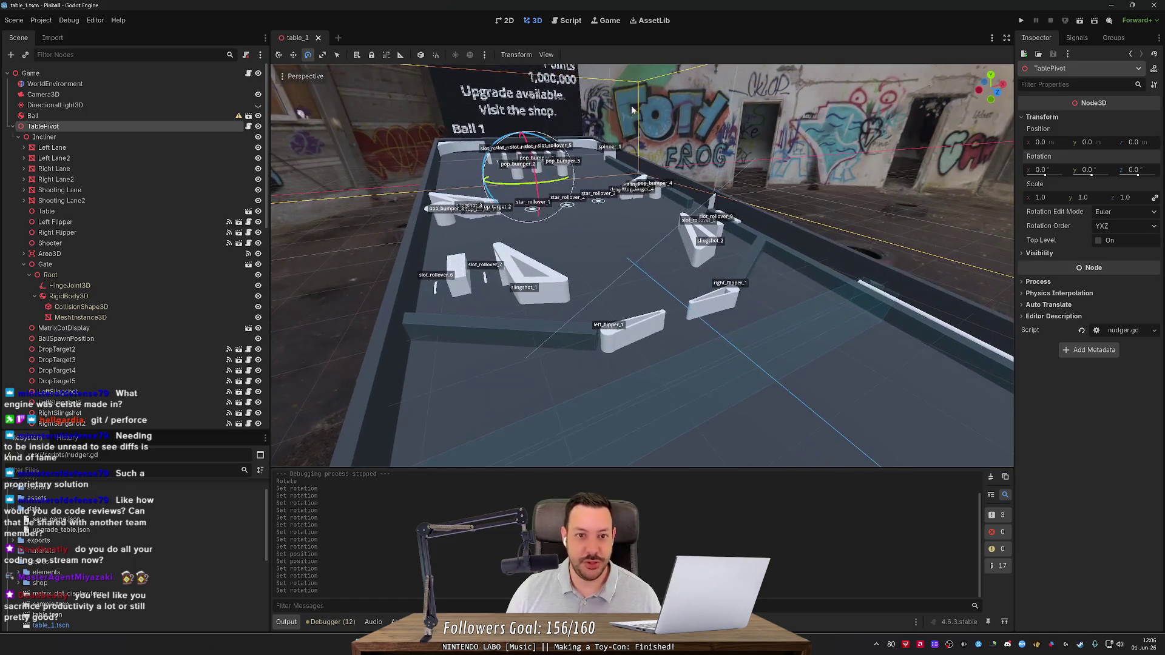
click(566, 21)
scroll(668, 255, down, 4)
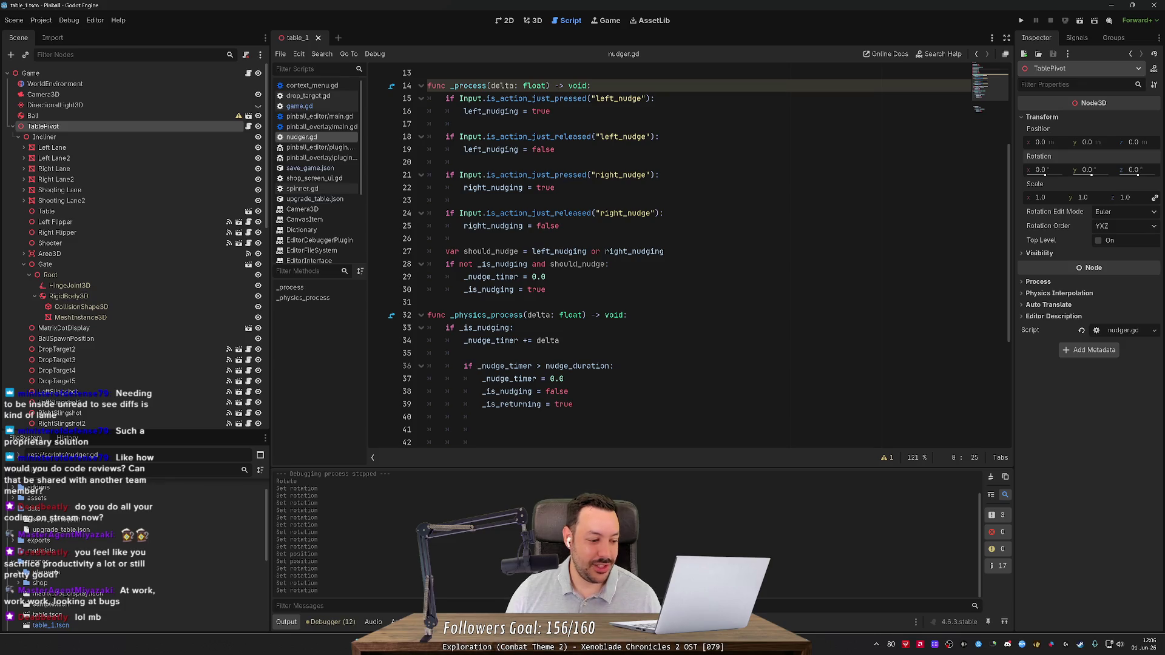
click(532, 20)
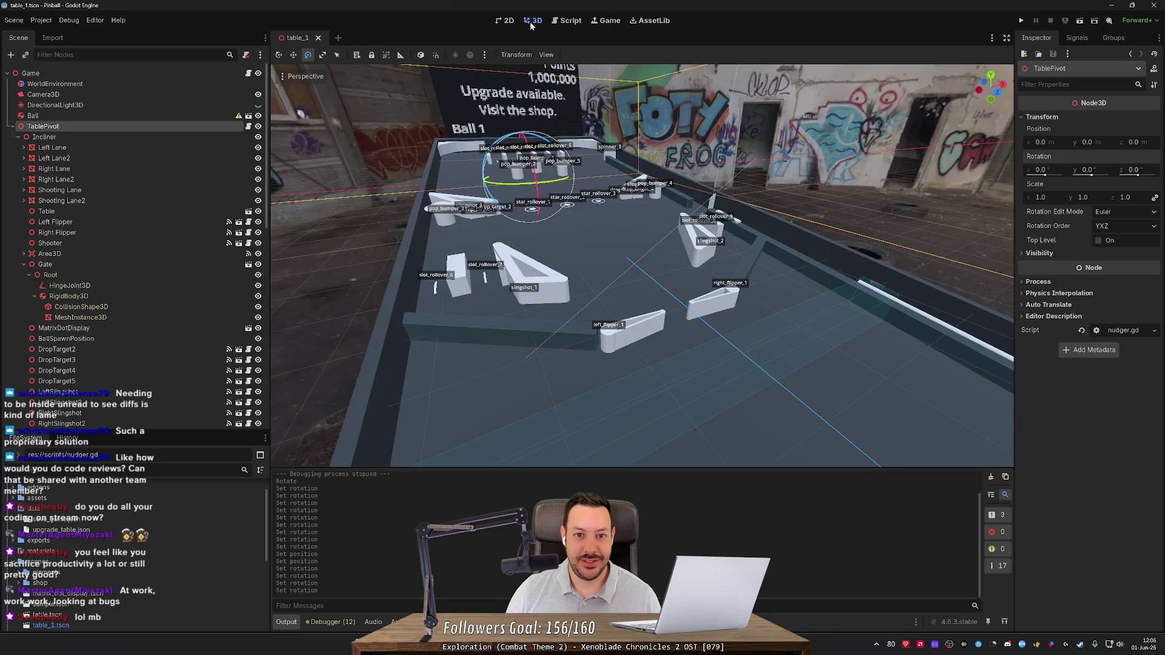
mouse_move(611, 132)
mouse_down()
mouse_move(502, 95)
mouse_move(541, 96)
mouse_up()
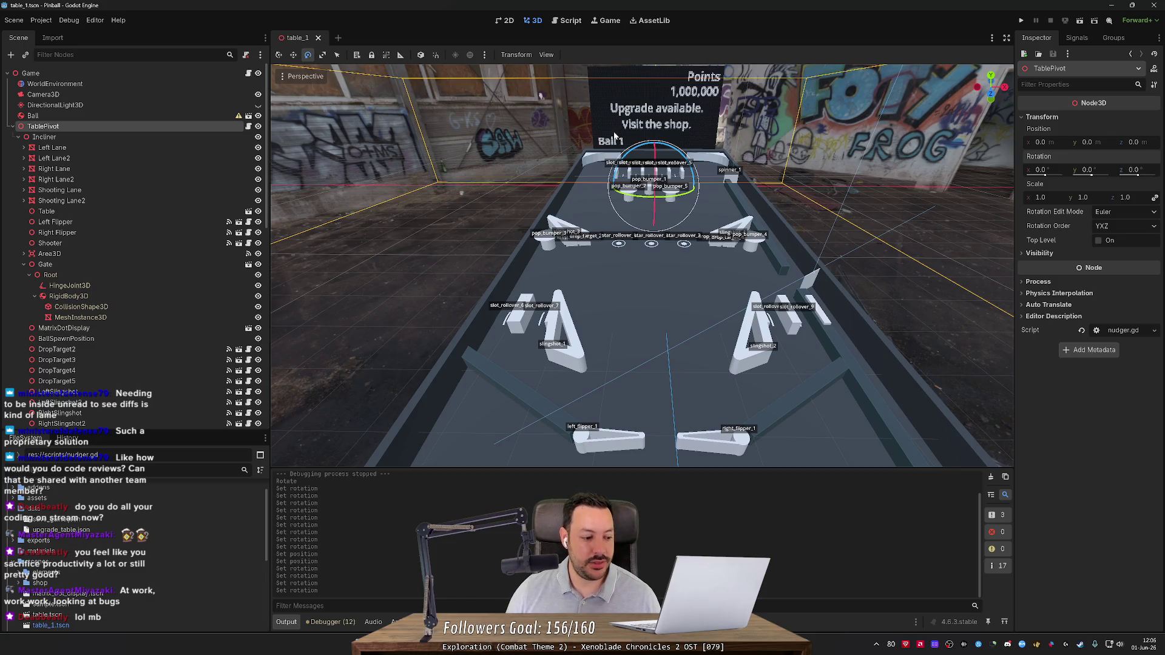
drag(537, 96, 537, 94)
scroll(537, 94, up, 2)
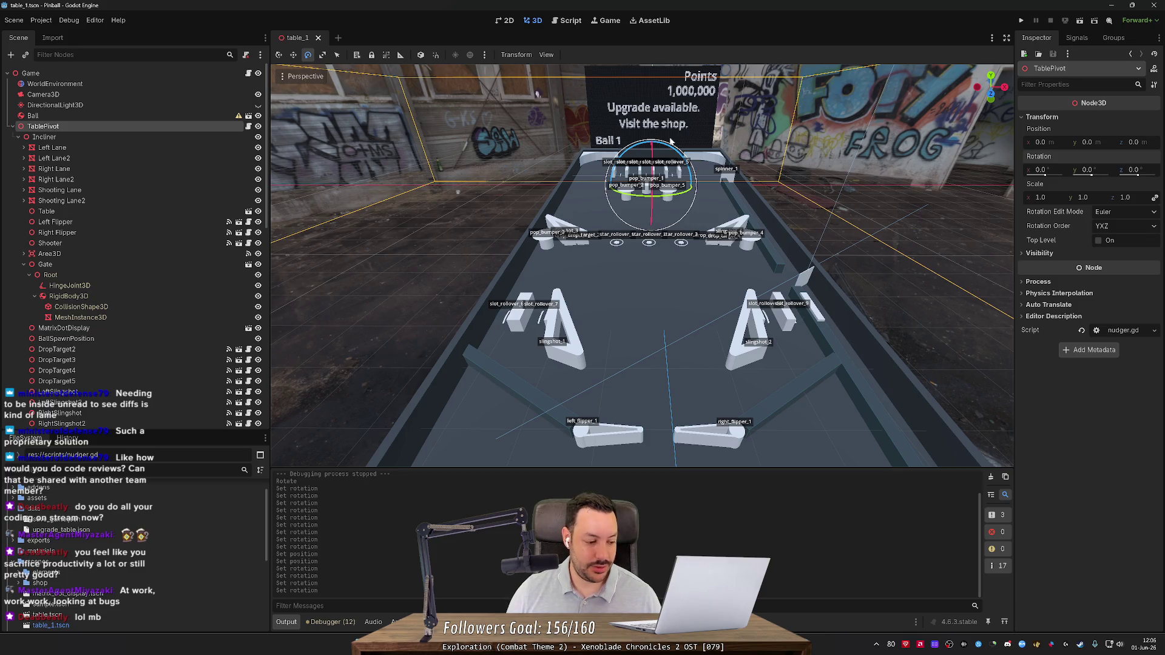
scroll(671, 141, down, 3)
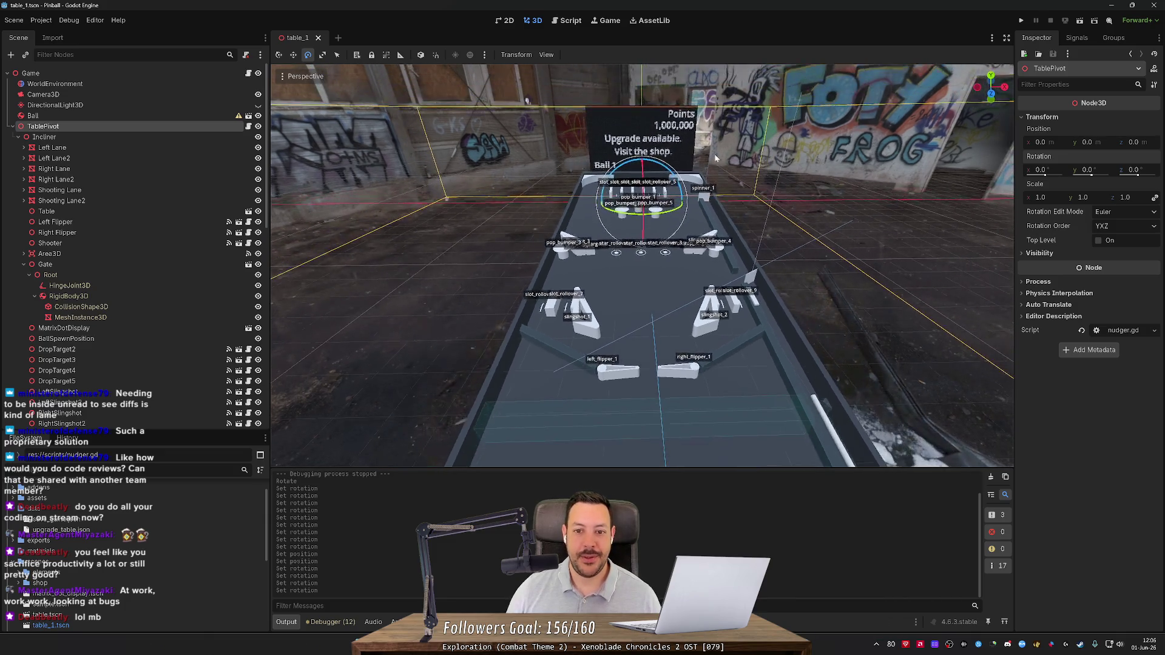
click(772, 143)
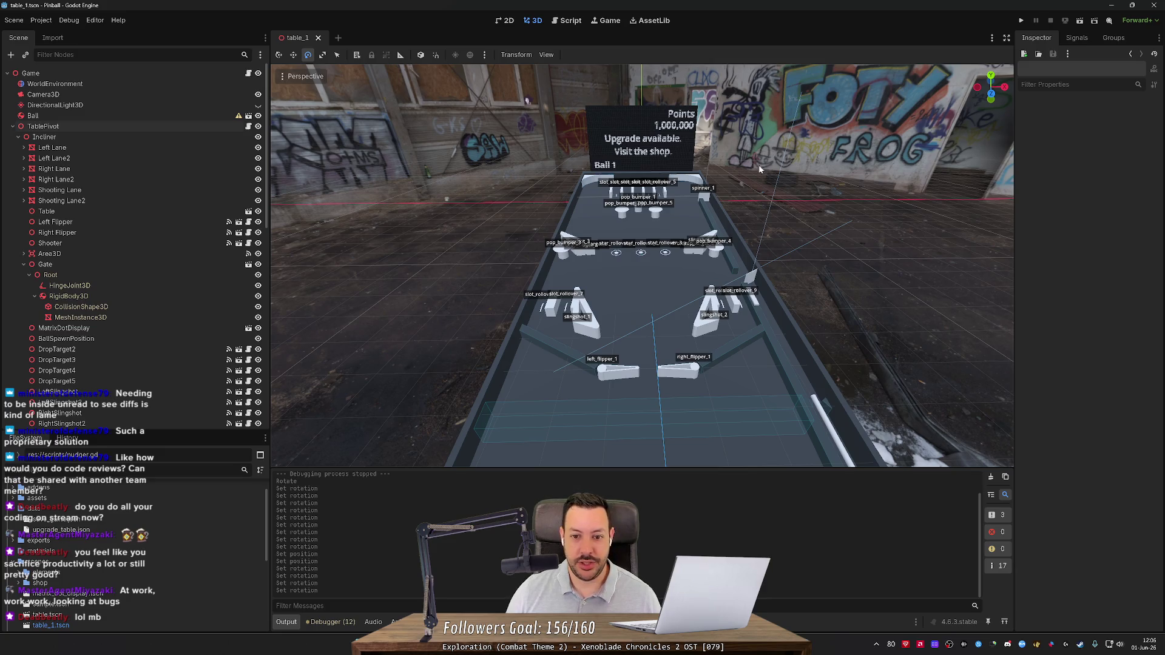
scroll(772, 144, up, 3)
scroll(787, 118, down, 3)
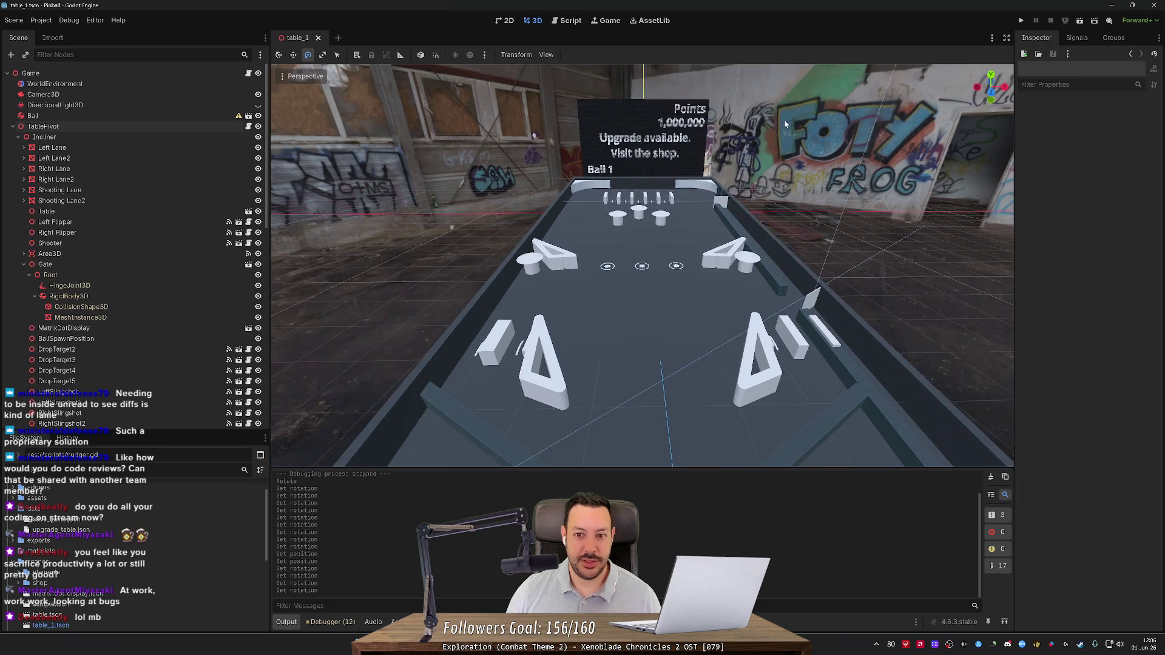
scroll(533, 71, up, 2)
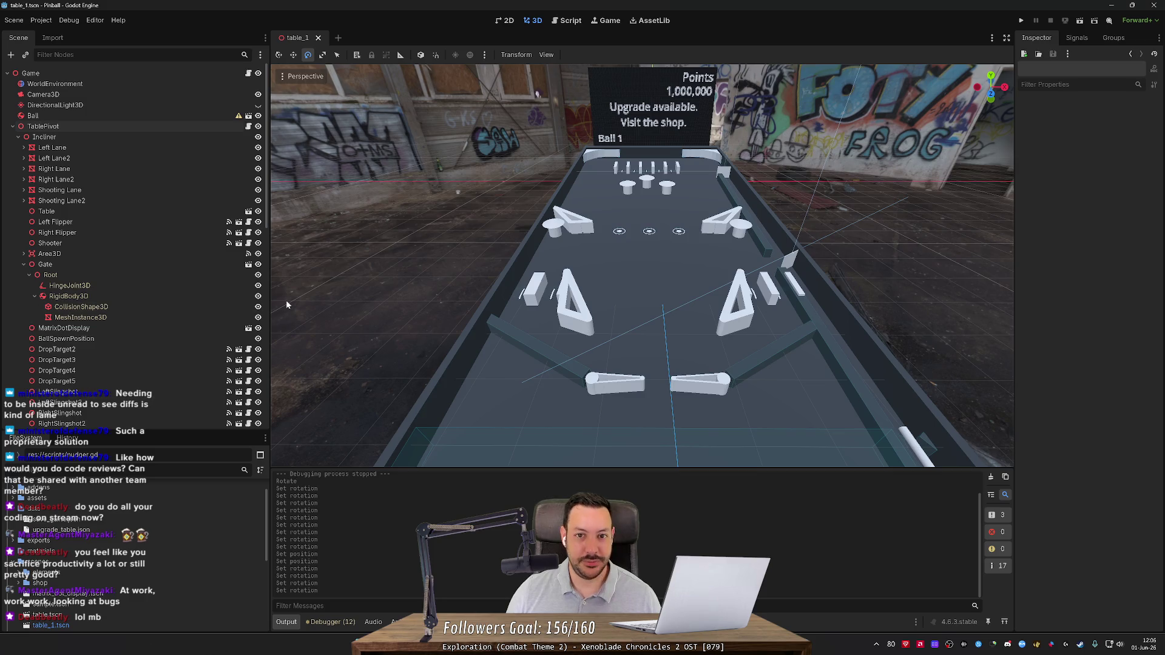
click(570, 21)
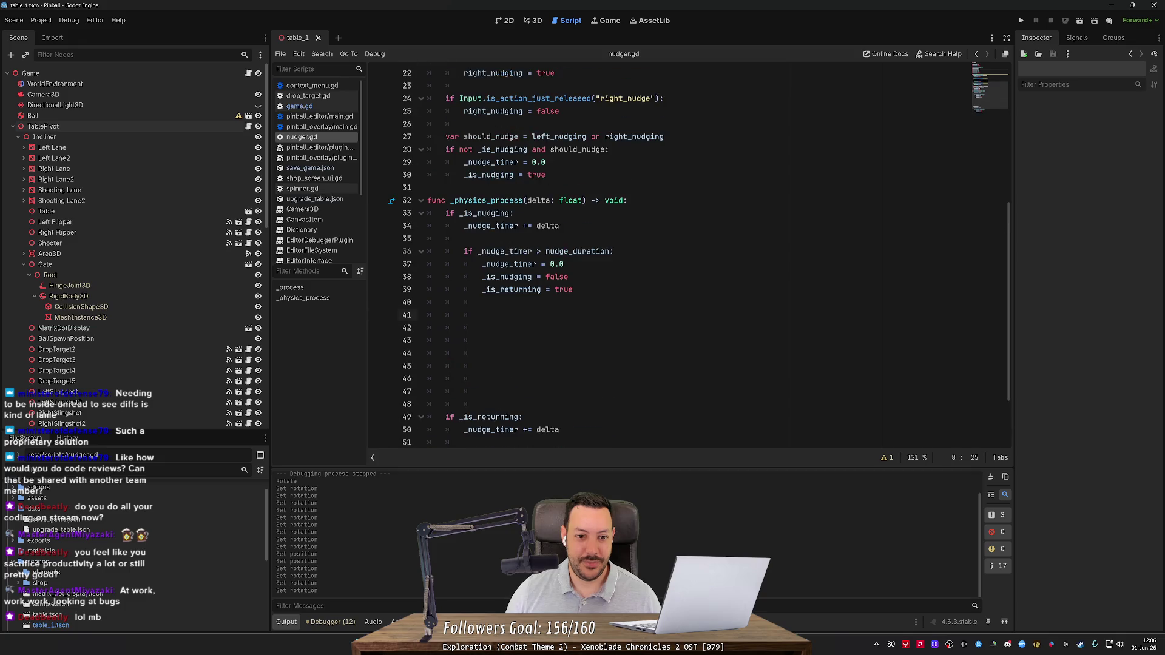
click(446, 315)
key(Up)
key(Down)
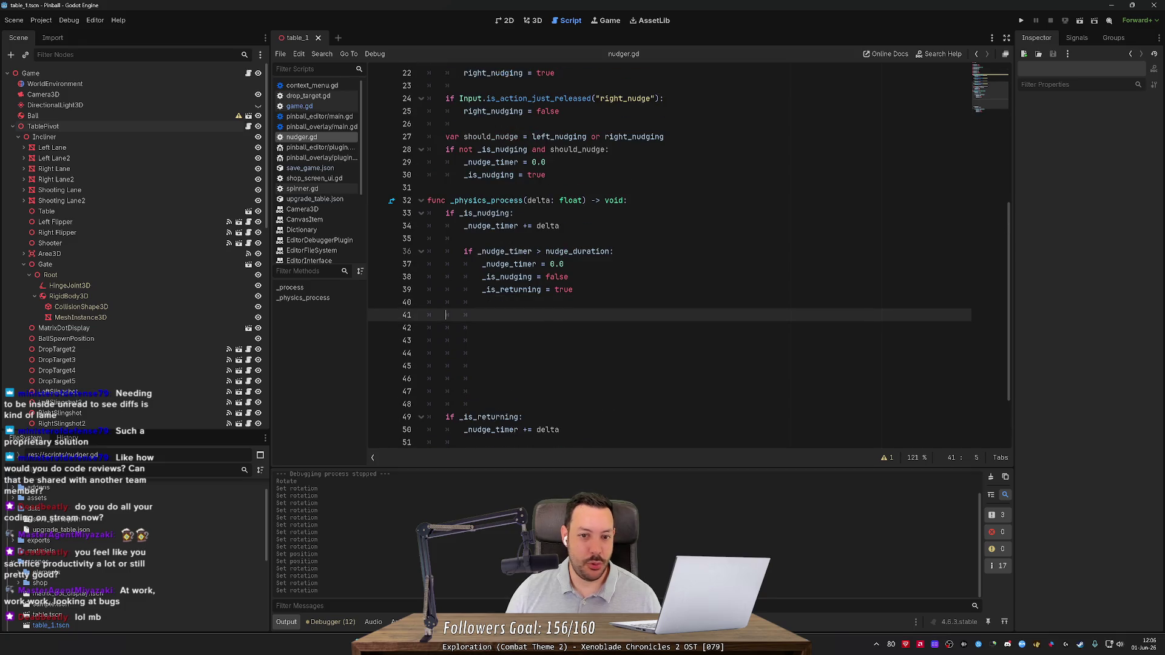
click(534, 21)
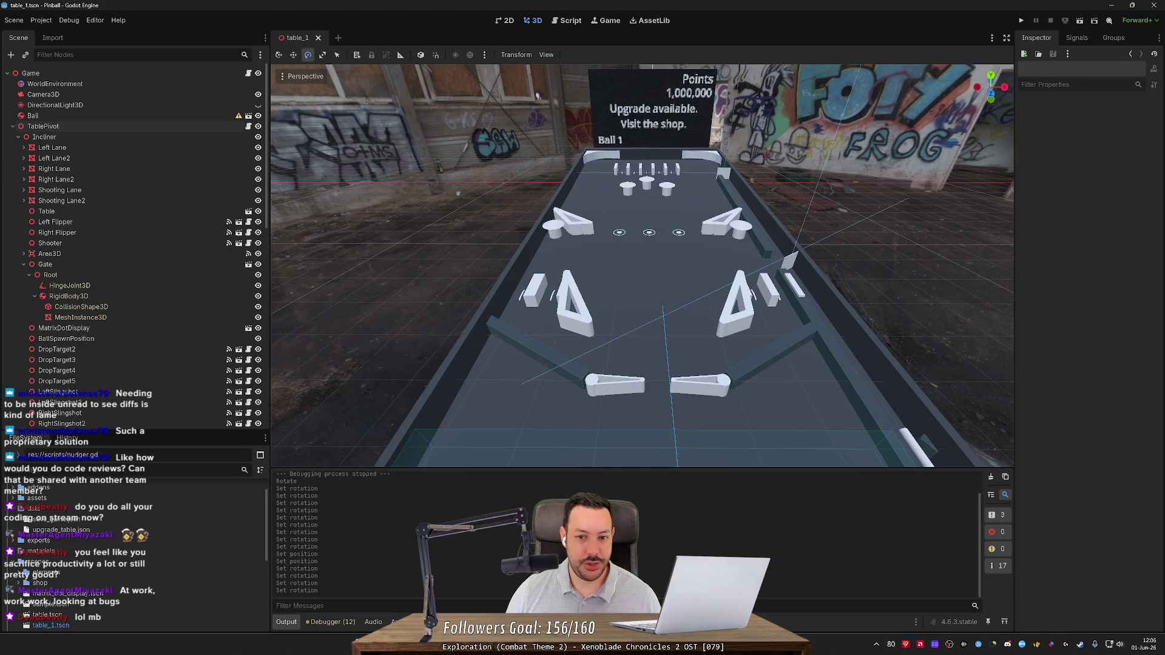
drag(537, 94, 640, 213)
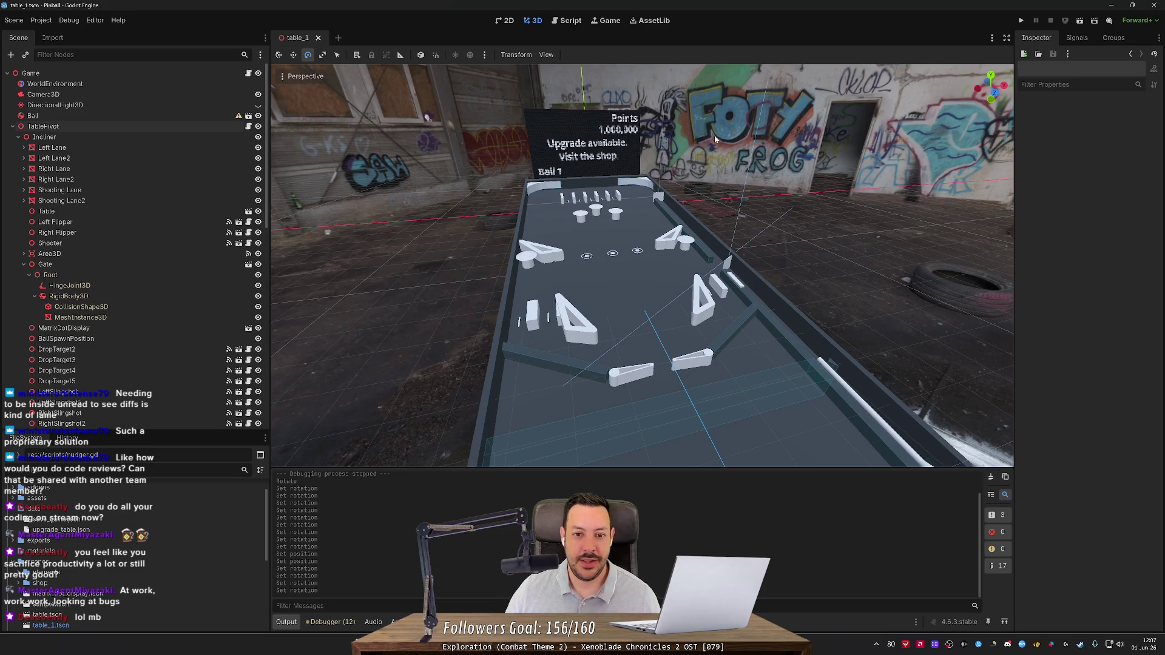
drag(699, 140, 717, 143)
mouse_move(425, 117)
mouse_down()
mouse_move(298, 91)
mouse_move(464, 81)
mouse_move(645, 89)
mouse_move(532, 118)
mouse_move(359, 126)
mouse_move(516, 187)
mouse_move(750, 131)
mouse_move(814, 139)
mouse_up()
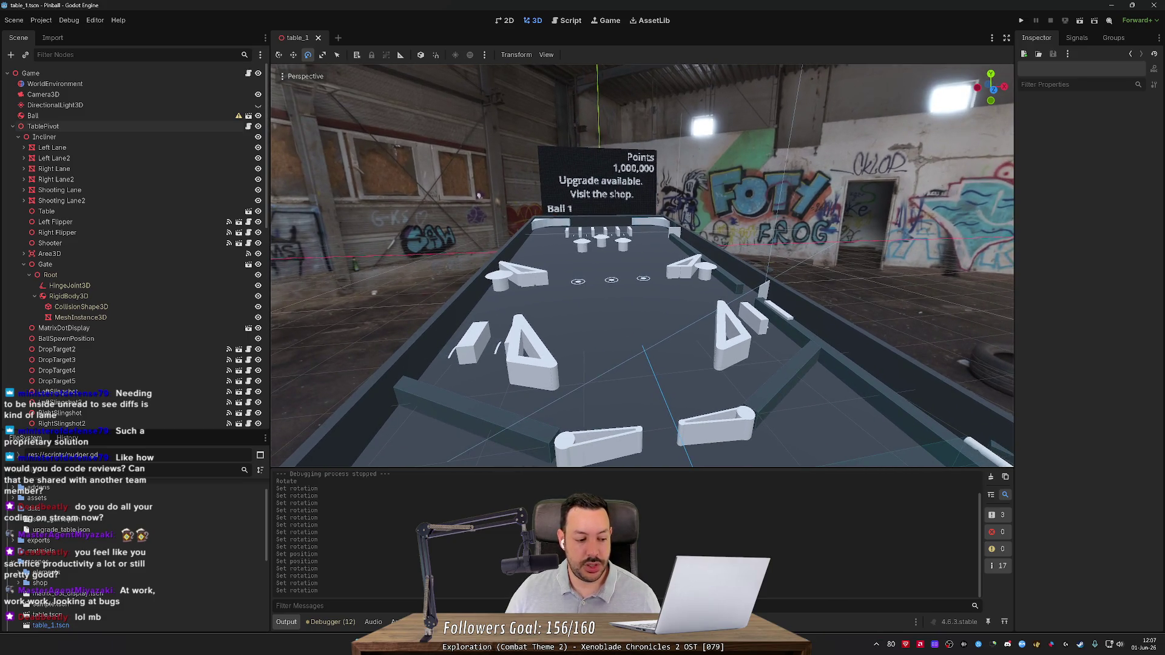
scroll(479, 196, down, 5)
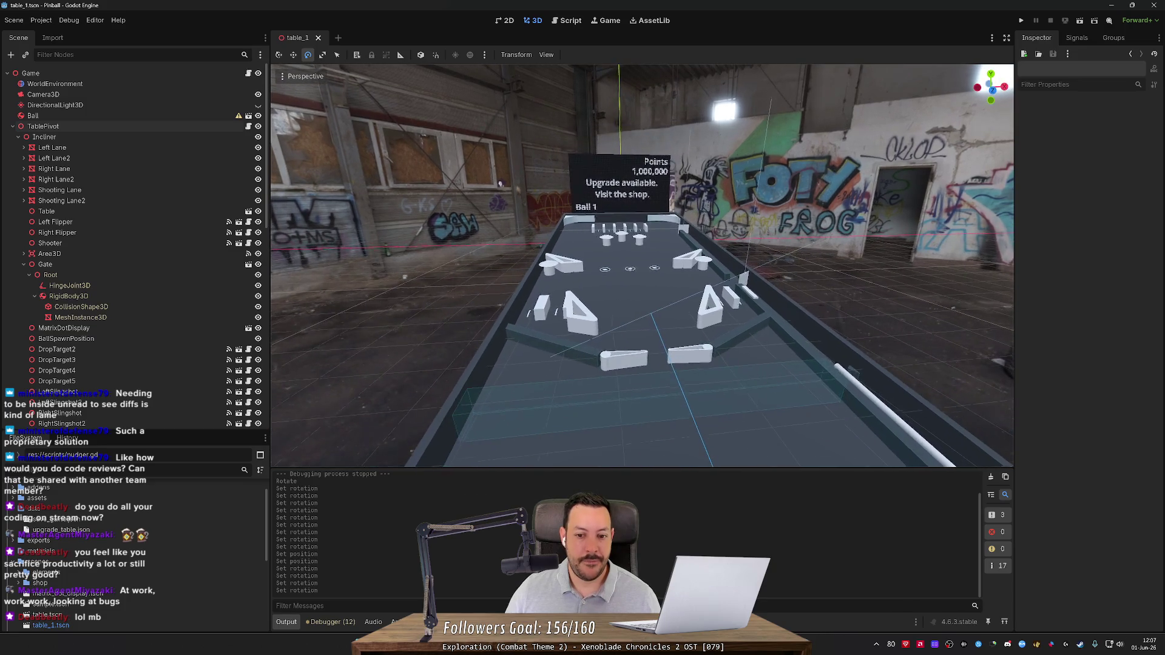
scroll(500, 183, up, 5)
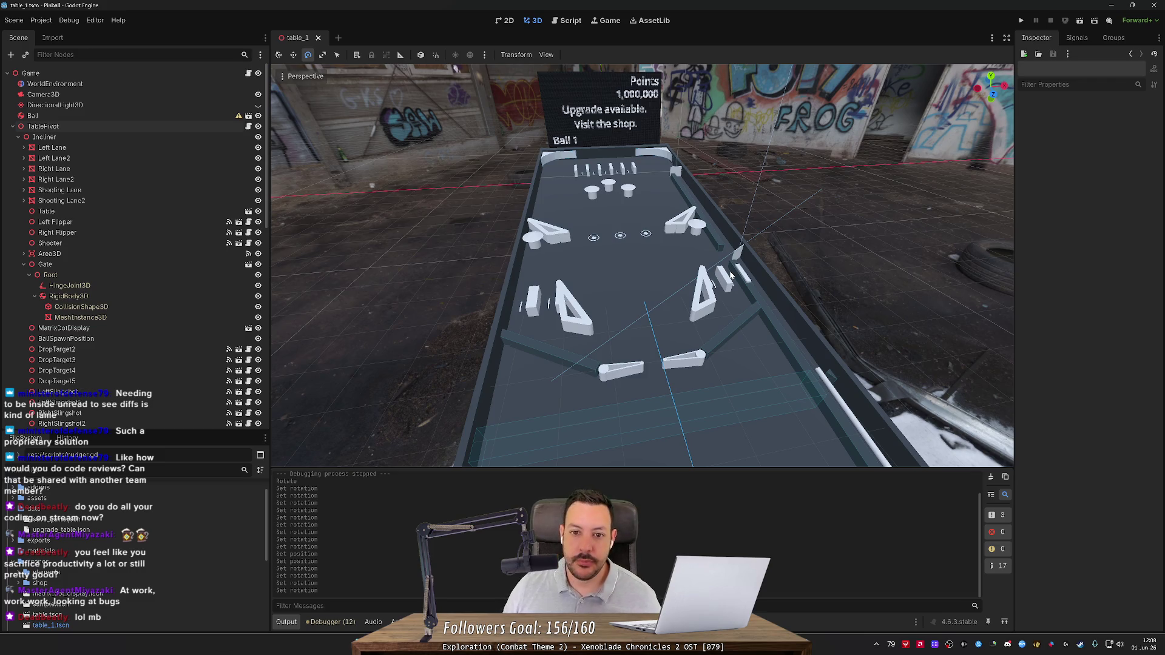
scroll(745, 247, down, 2)
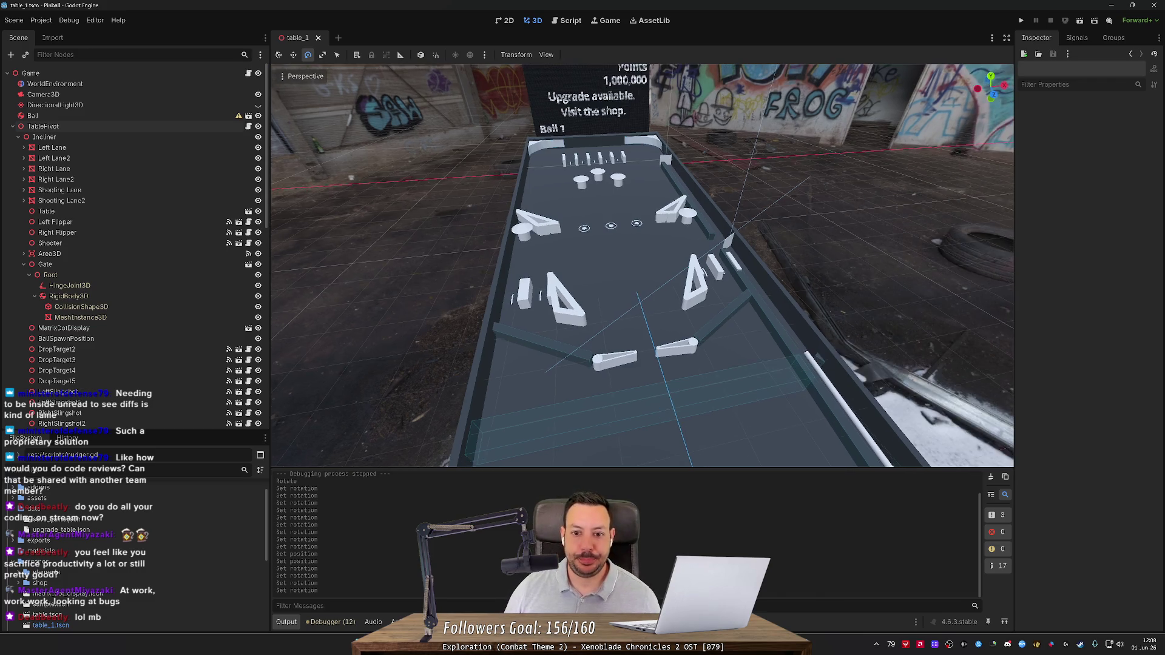
click(569, 20)
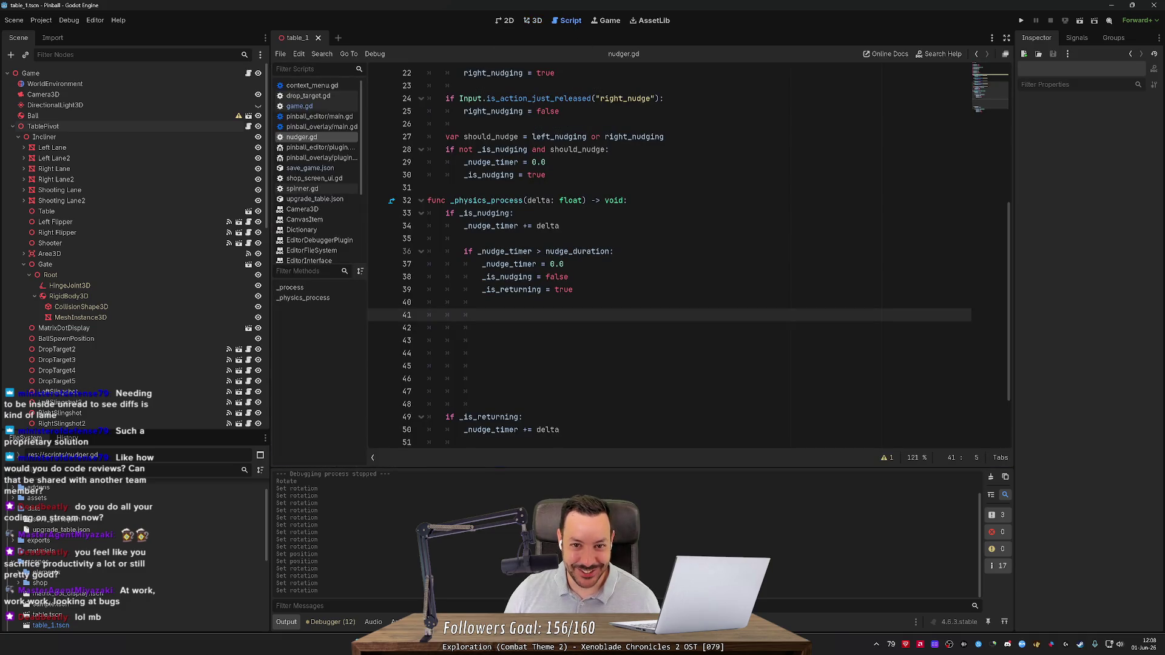
Review nudger.gd's nudge duration and rotation settings on lines 7–8 and the _process/_physics_process logic.
scroll(689, 256, up, 7)
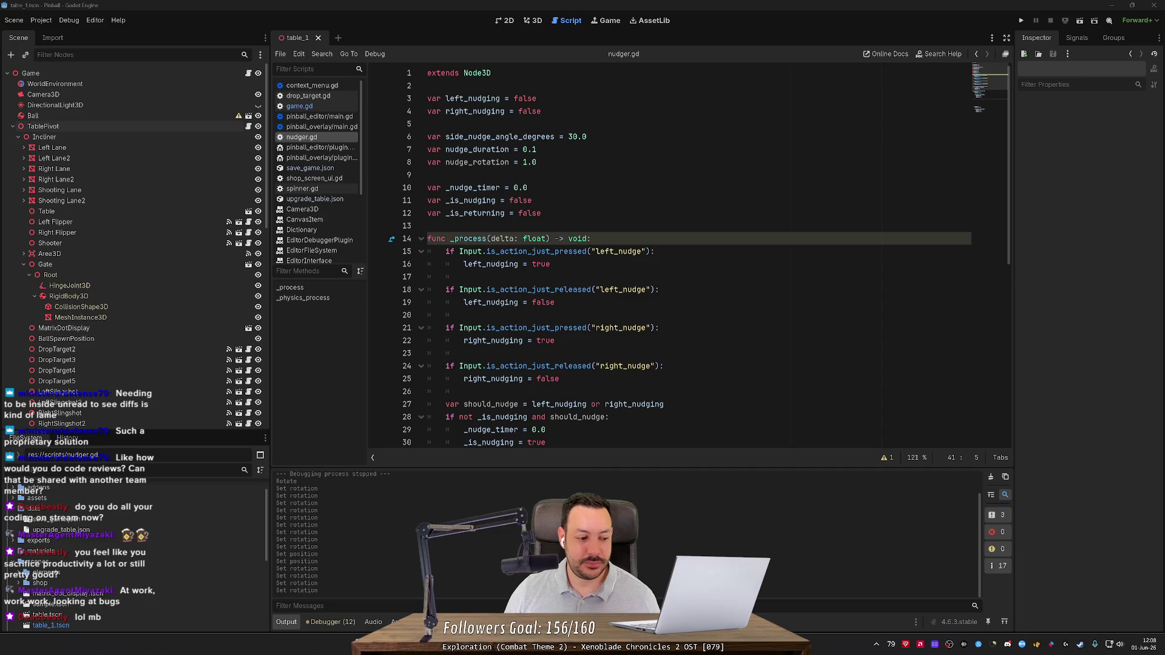
mouse_move(537, 162)
mouse_down()
mouse_move(427, 162)
mouse_move(427, 149)
mouse_up()
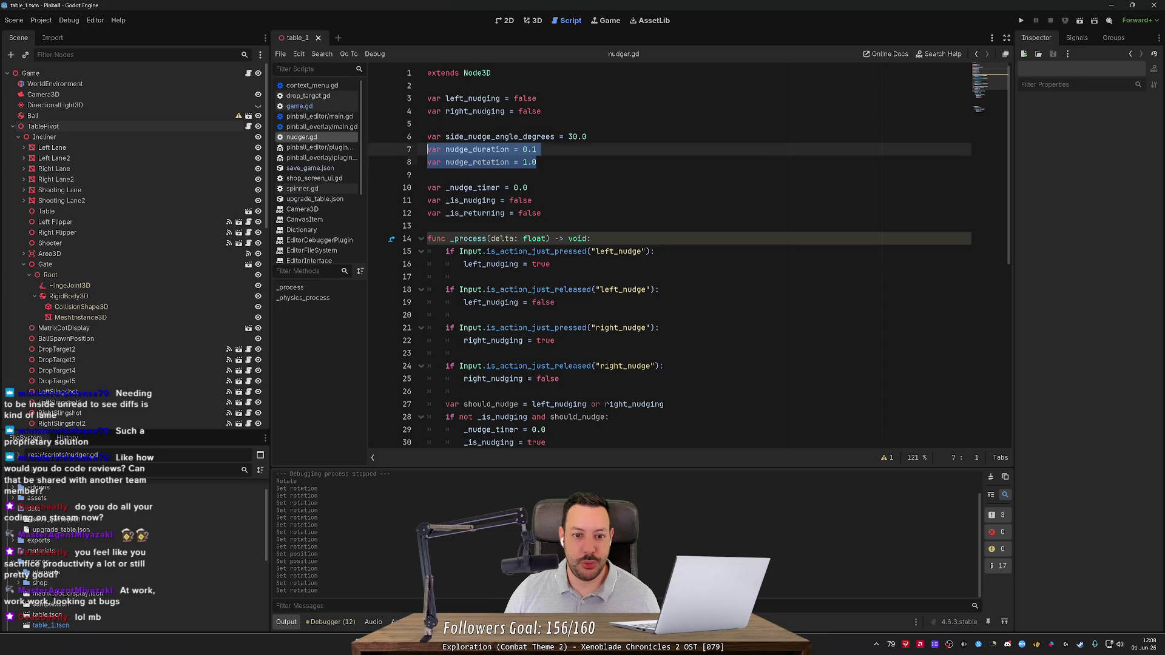
click(537, 162)
scroll(667, 261, down, 3)
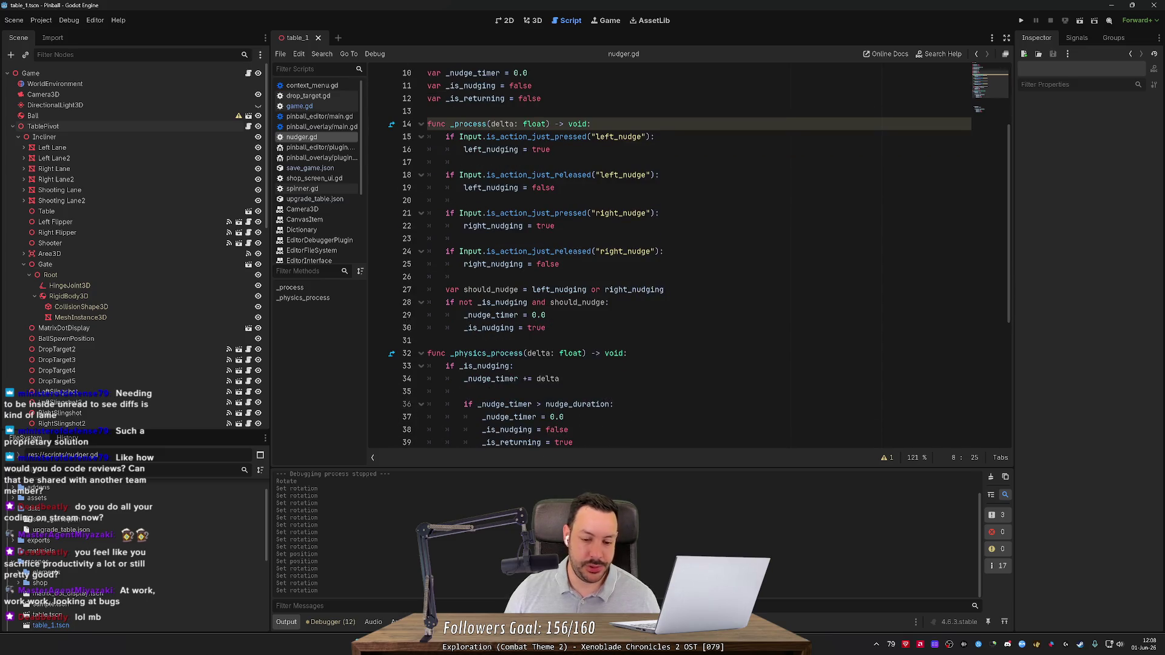
scroll(667, 261, down, 5)
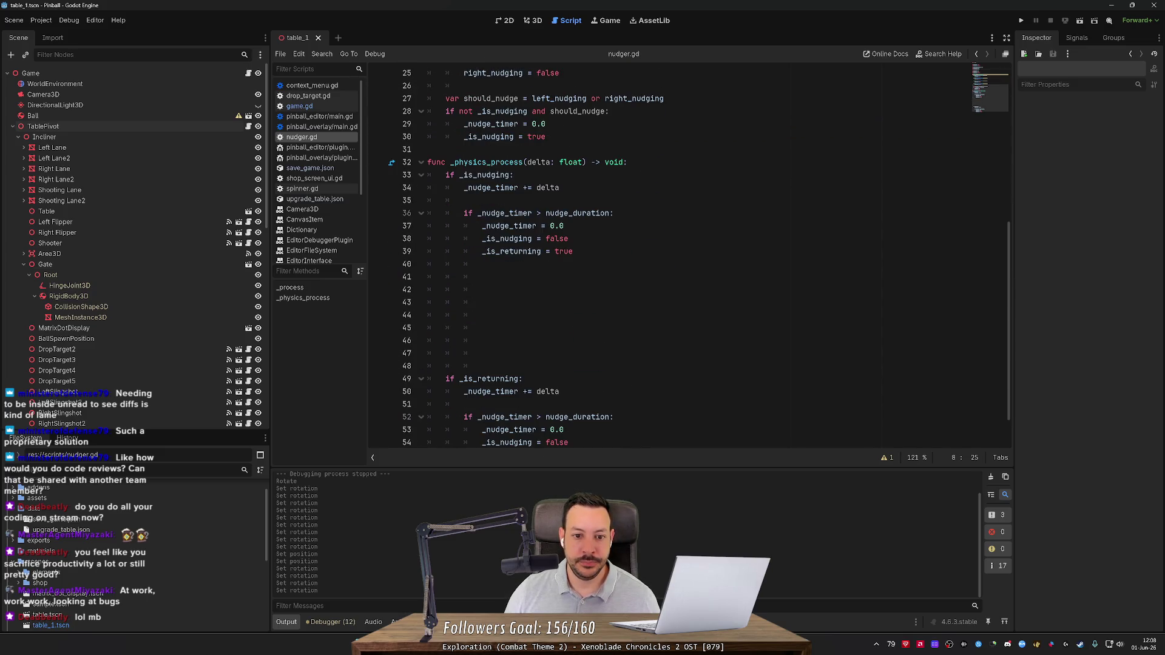
scroll(668, 261, up, 1)
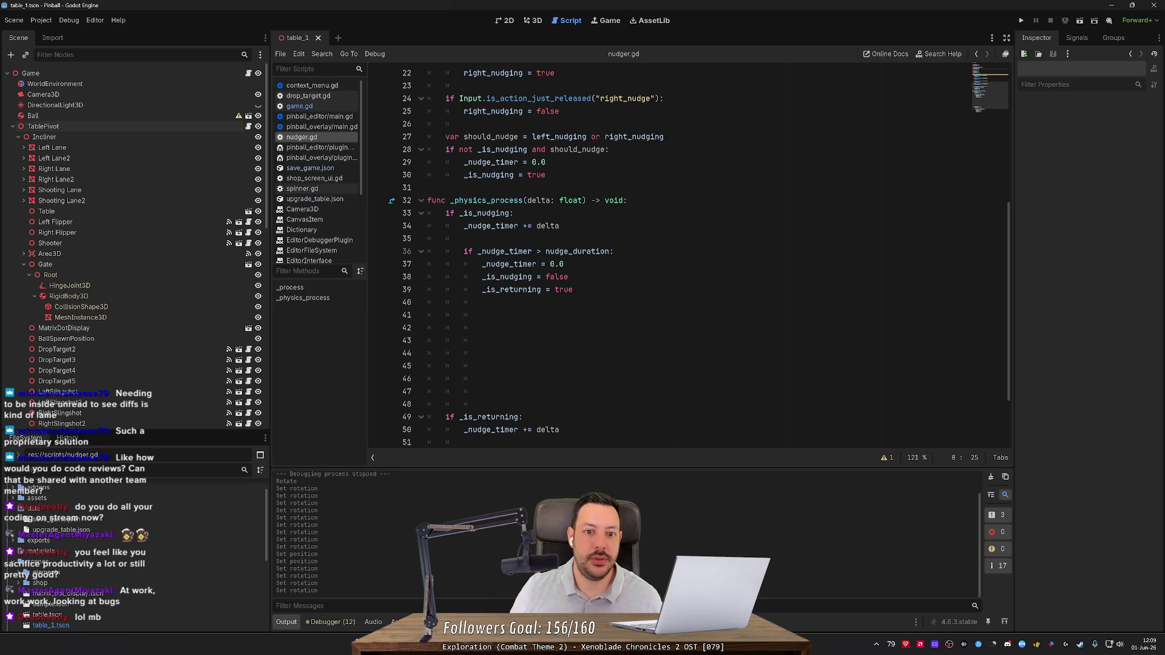
scroll(668, 255, up, 2)
scroll(668, 255, up, 3)
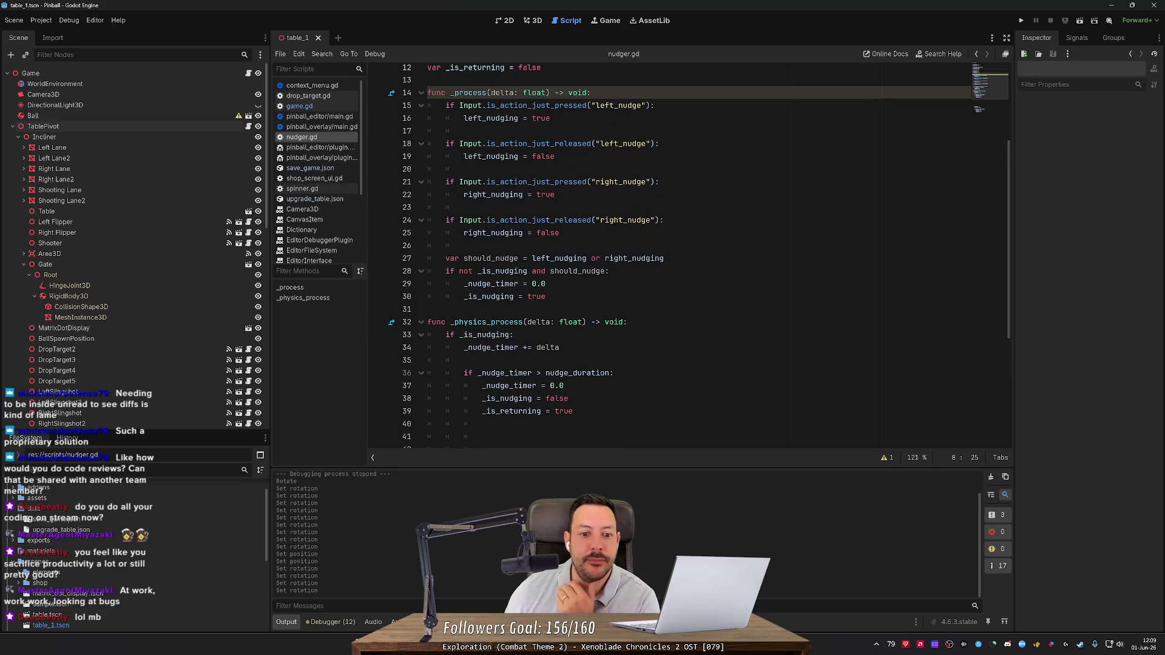
click(459, 270)
Add 'and not _is_returning' to the line 28 nudge start condition and save nudger.gd.
click(528, 271)
text(and no)
text(t)
text( is_retu and)
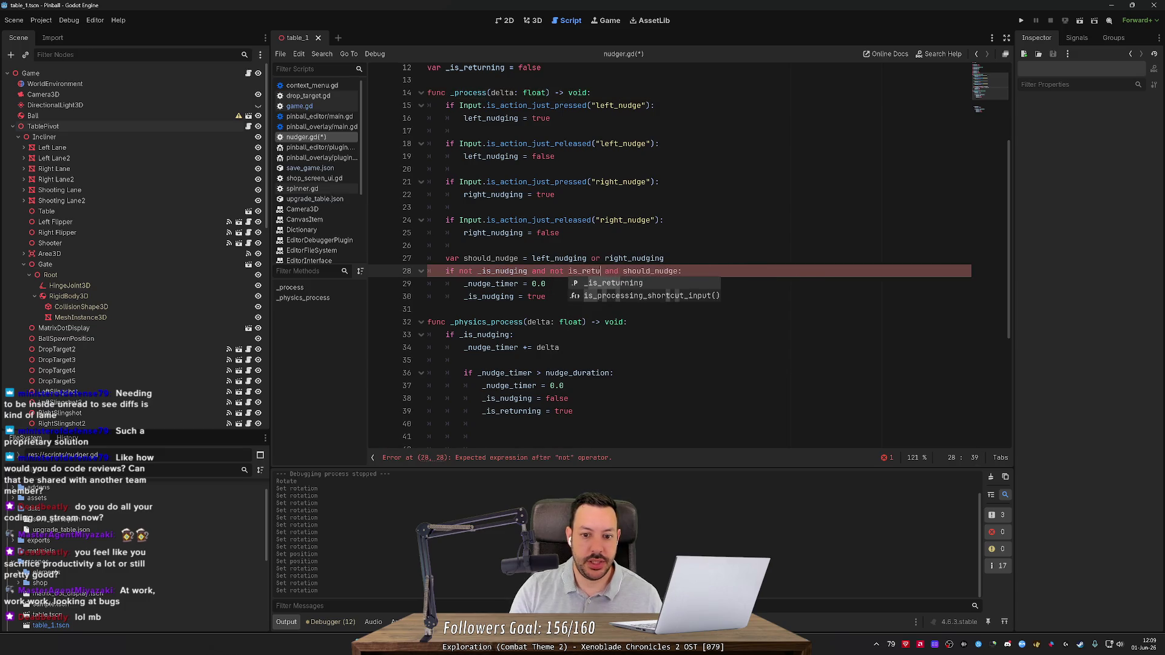
key(Return)
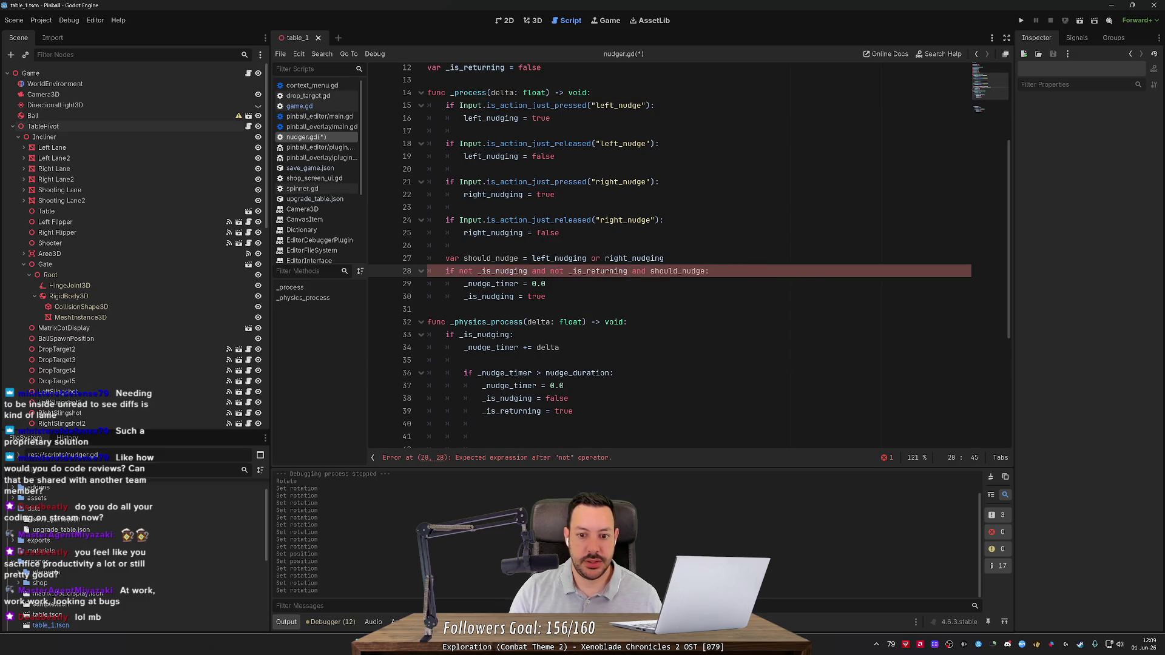
key(ctrl+s)
Look through the rest of nudger.gd, including the empty line 41 in _physics_process.
scroll(668, 255, down, 3)
scroll(668, 255, up, 5)
scroll(667, 255, down, 3)
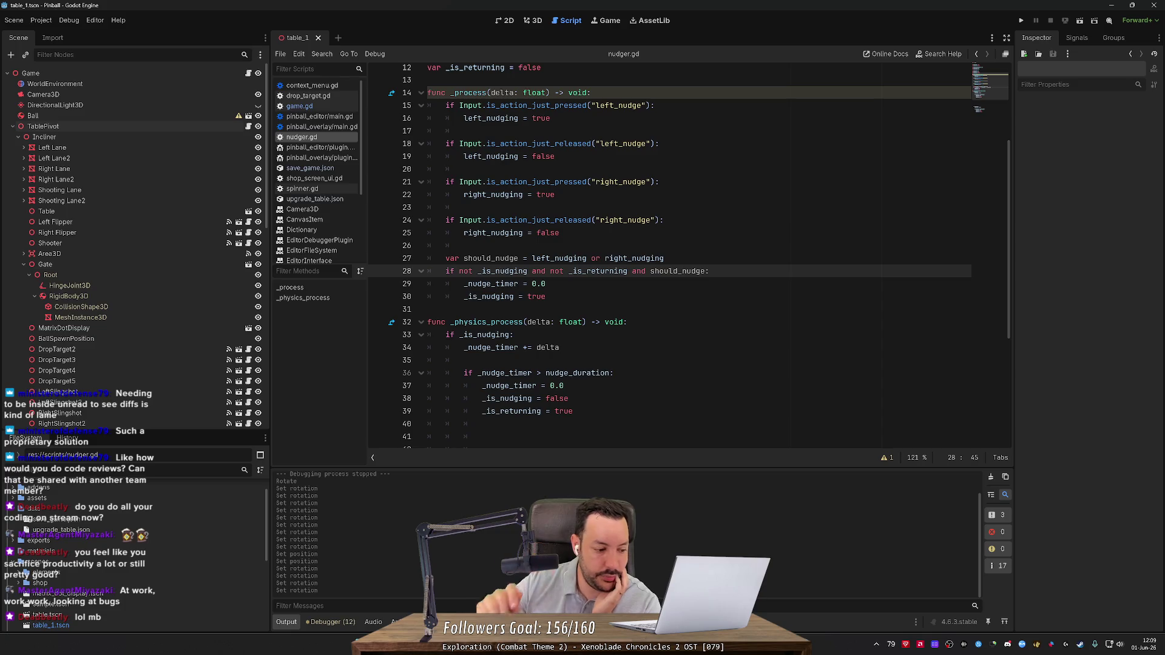
scroll(668, 255, down, 4)
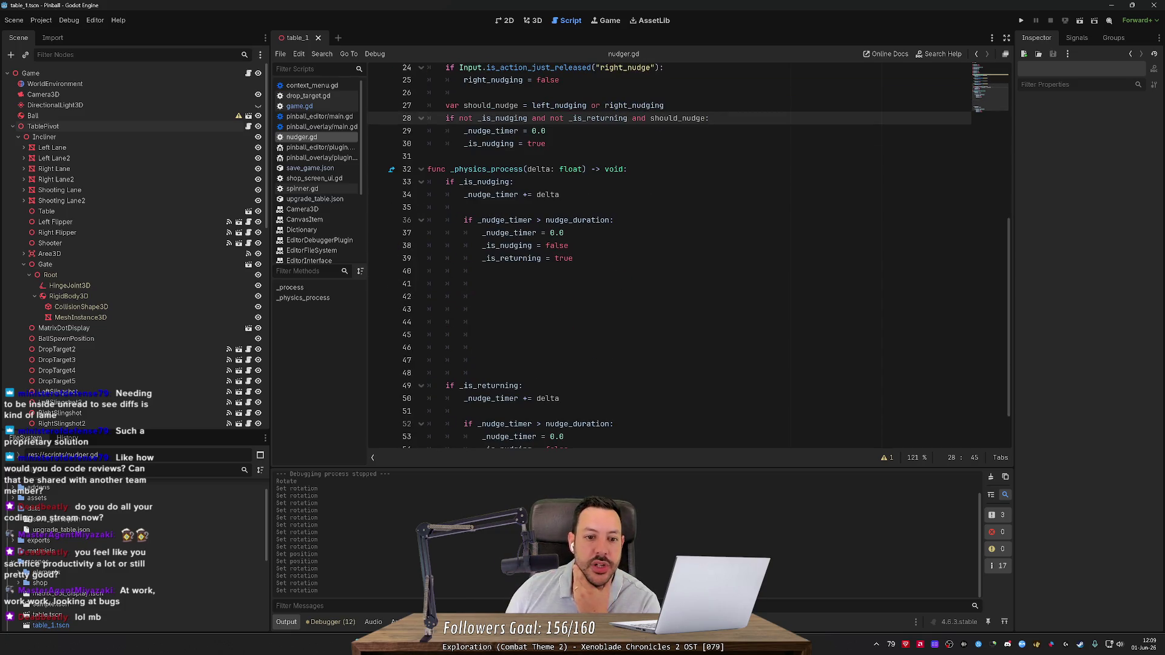
click(446, 283)
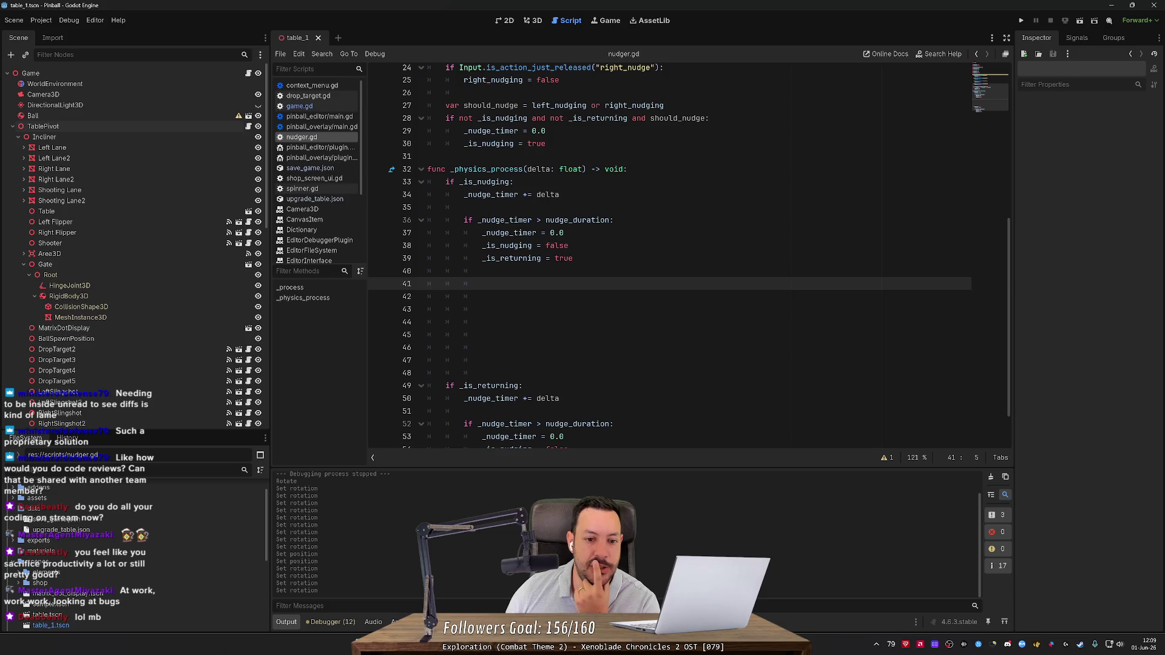
scroll(688, 233, up, 1)
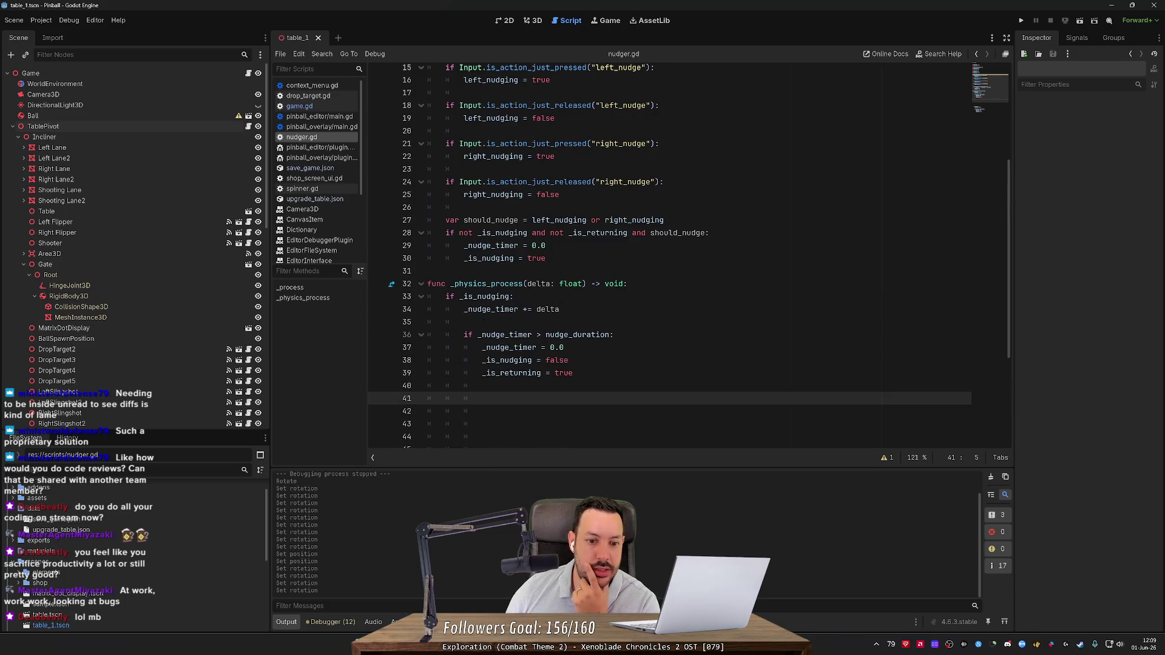
scroll(668, 255, up, 4)
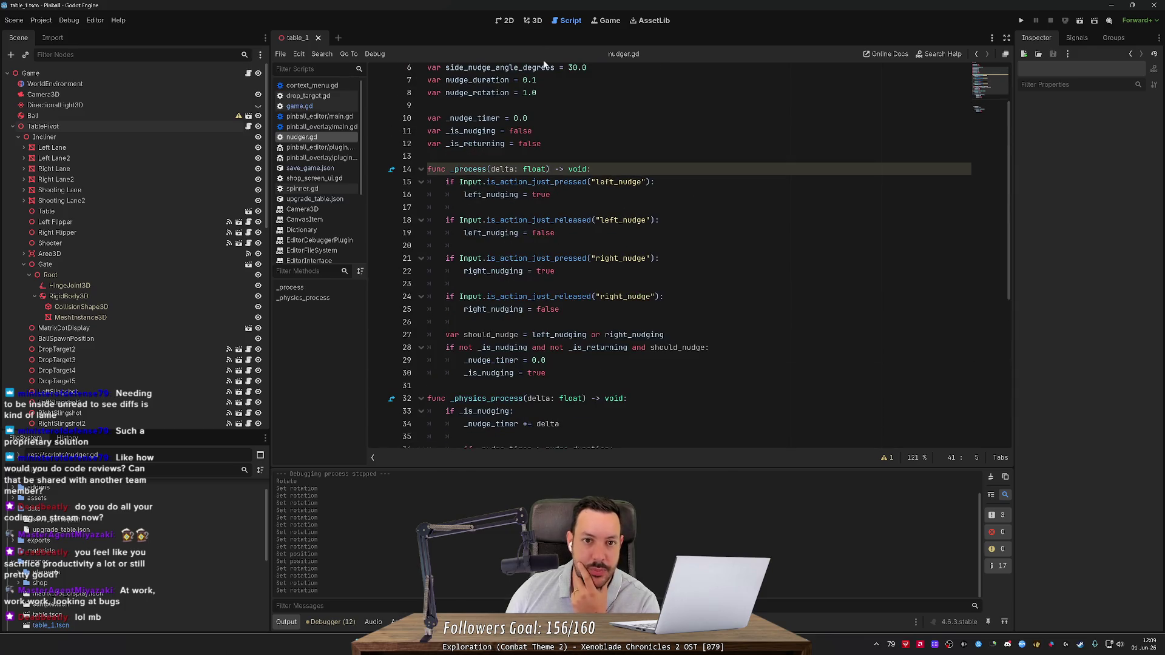
click(533, 21)
Select TablePivot and rotate it roughly 2.8 degrees around its vertical Y axis.
drag(551, 408, 515, 393)
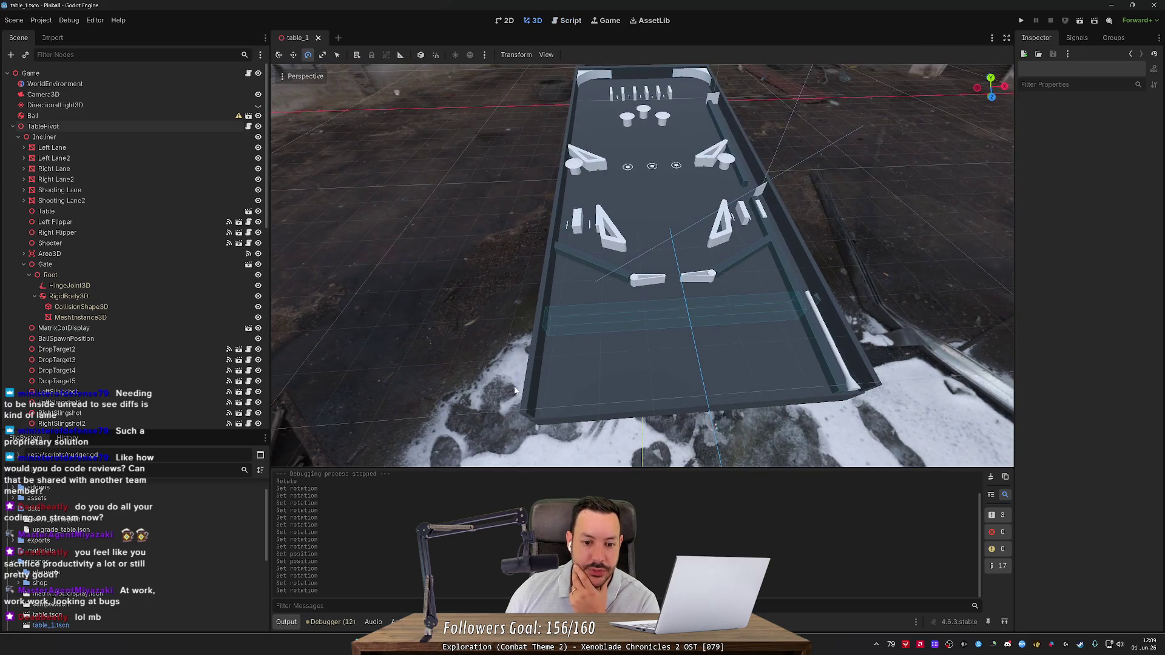
click(599, 354)
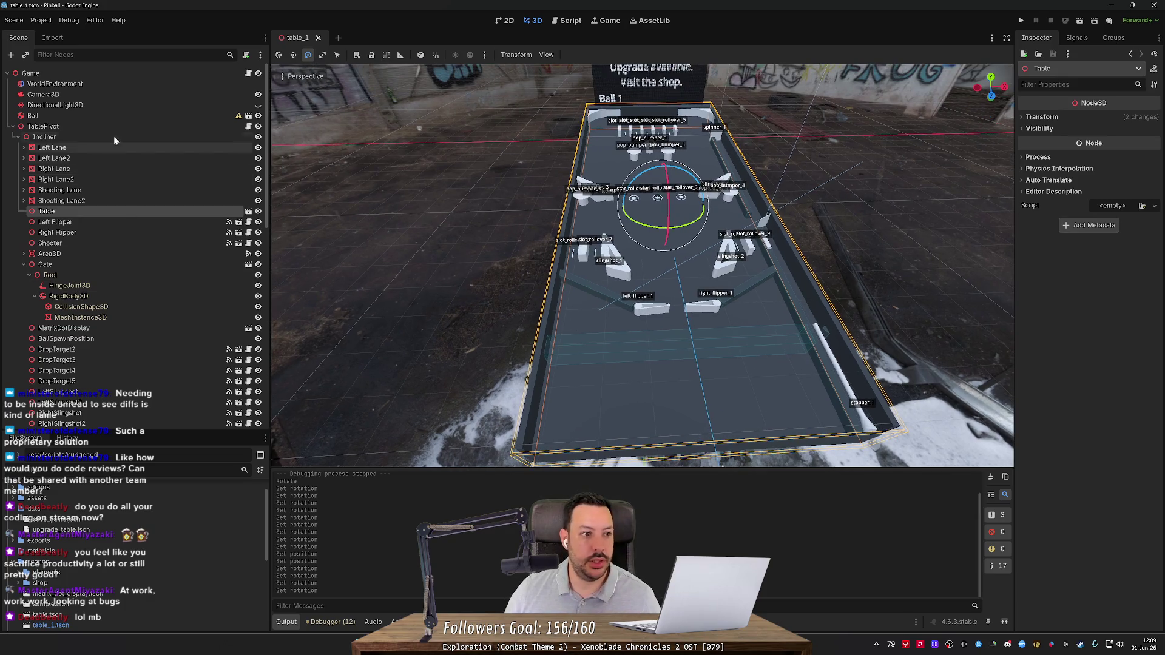
click(114, 127)
drag(653, 162, 664, 154)
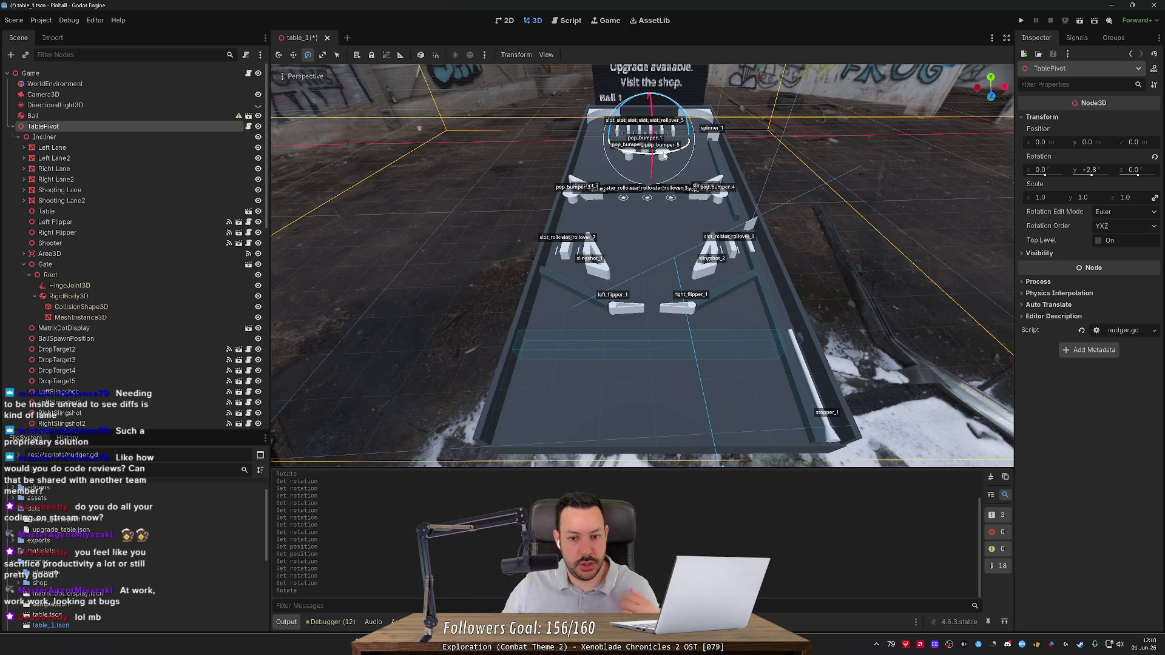
Try moving TablePivot along the Z axis, then undo the move.
key(w)
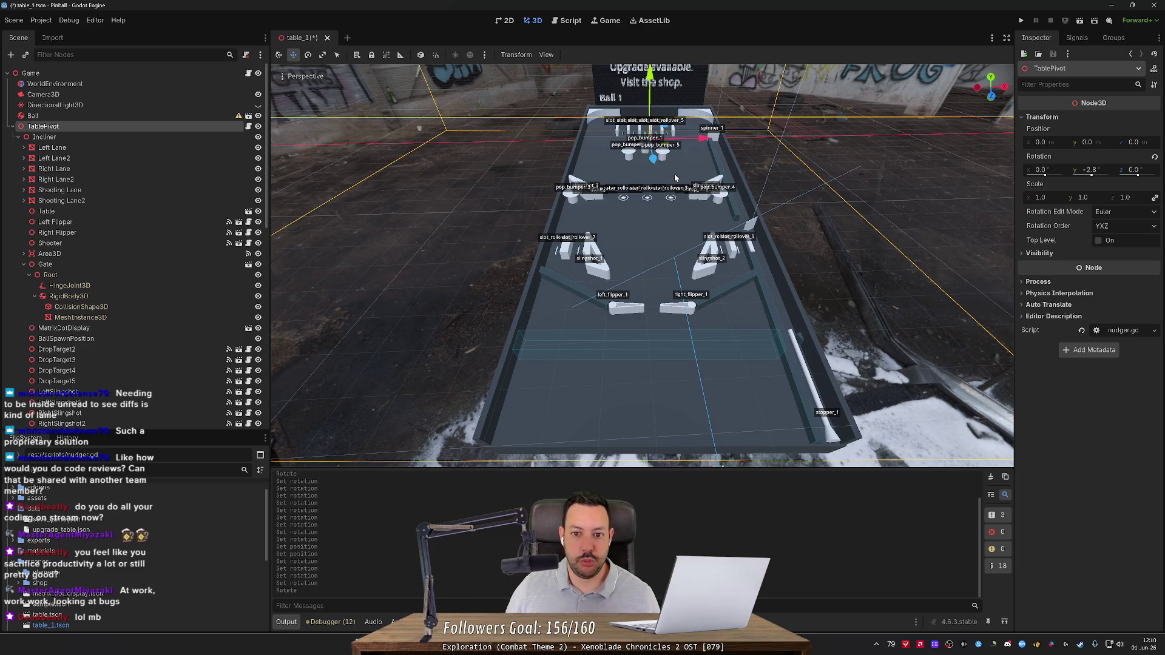
mouse_move(655, 161)
mouse_down()
mouse_move(657, 150)
mouse_move(659, 165)
mouse_up()
key(ctrl+z)
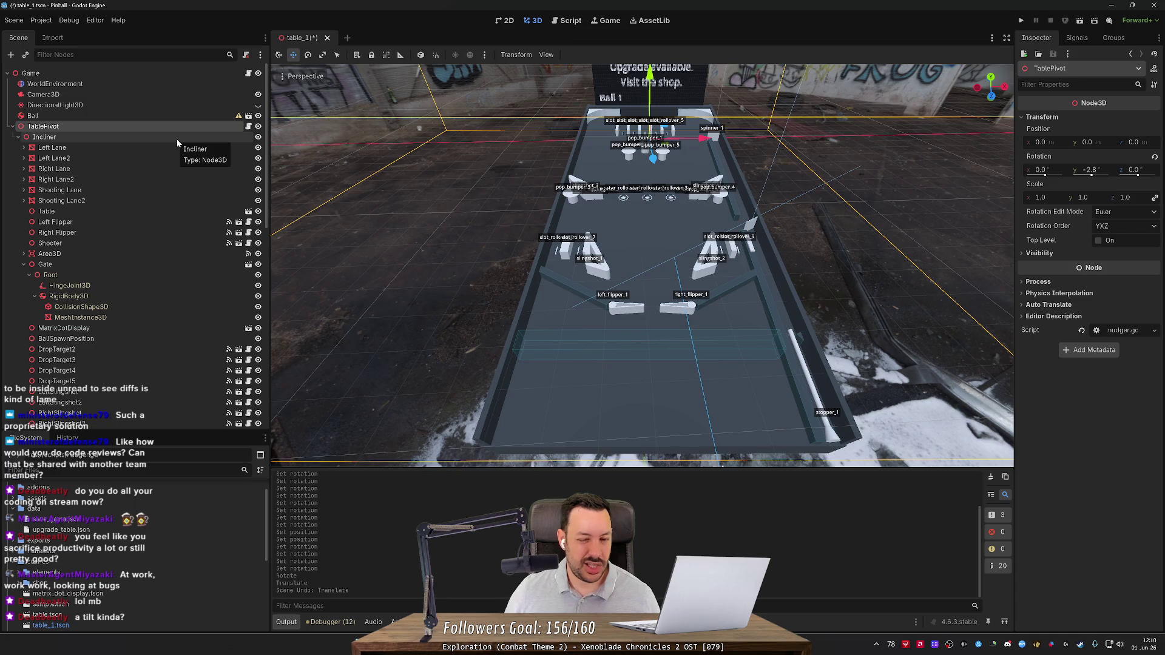
scroll(336, 198, up, 3)
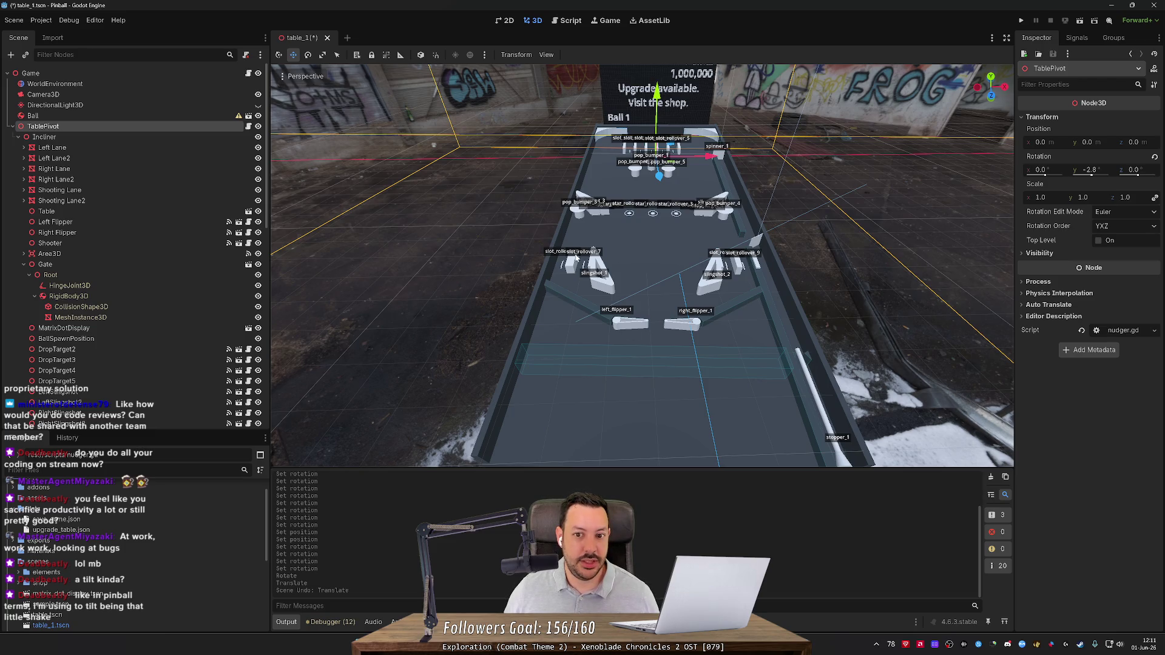
Select the Left Flipper to show its -25.0 resting and 55.0 activated angles.
drag(637, 251, 637, 262)
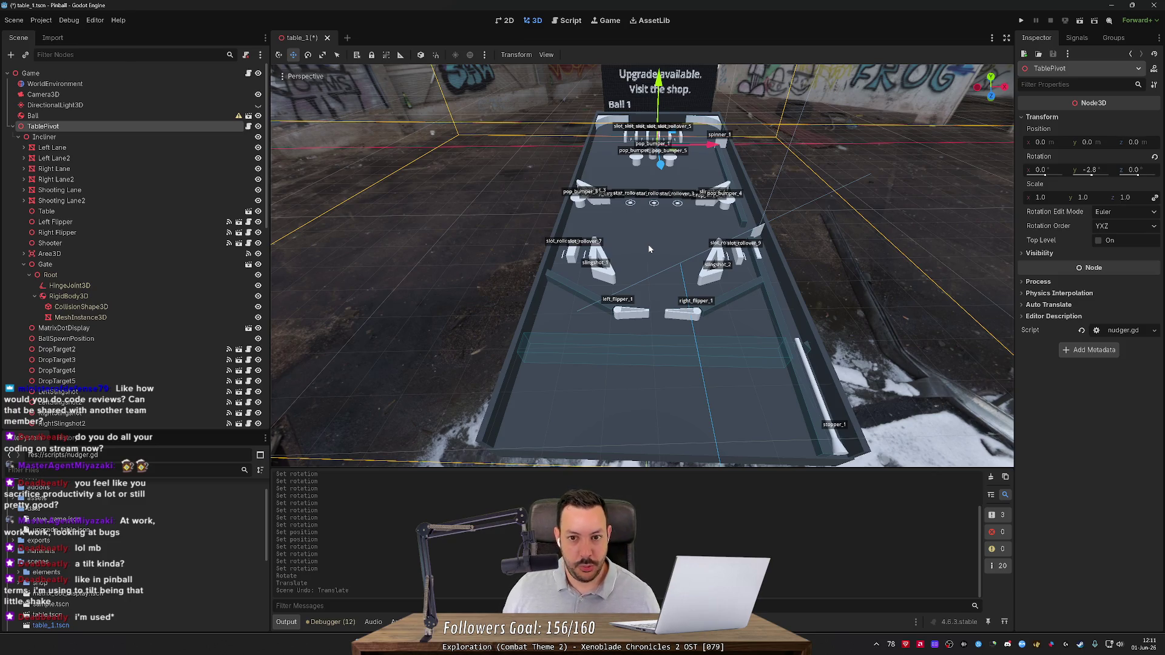
click(631, 312)
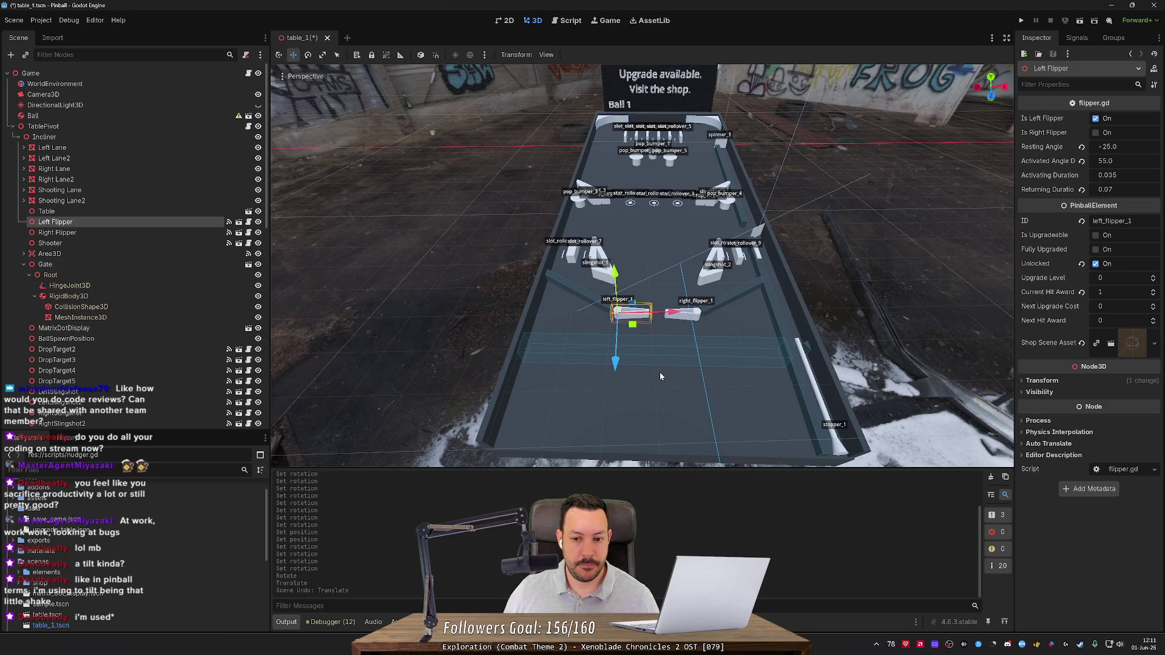
Undo the last three rotation and position changes to the table.
drag(661, 376, 643, 395)
key(ctrl+z)
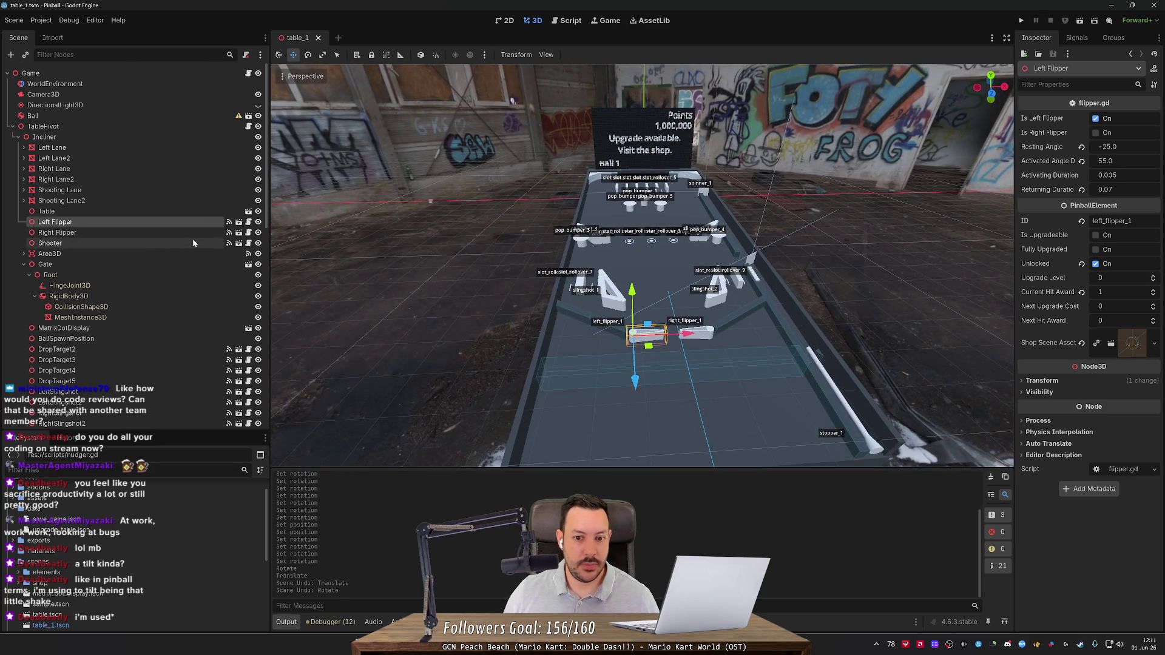
key(ctrl+z)
key(ctrl+z)
key(ctrl+z)
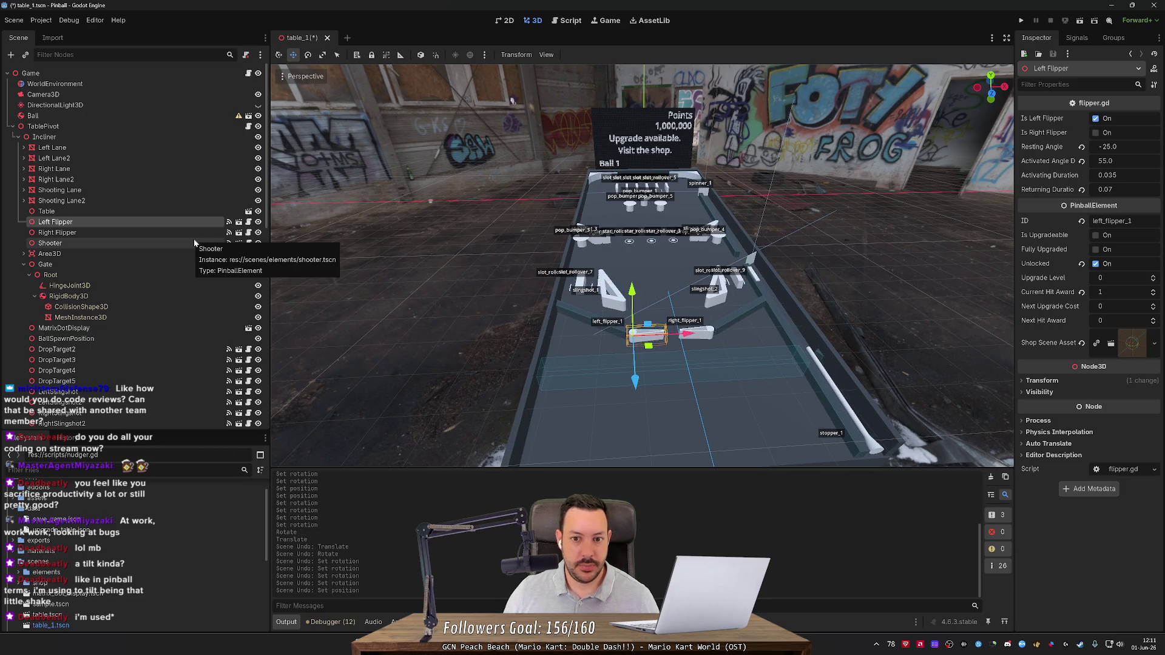
key(ctrl+z)
Select and deselect the Incliner node, then orbit to look down the table.
mouse_move(391, 312)
mouse_down()
mouse_move(407, 312)
mouse_move(391, 312)
mouse_up()
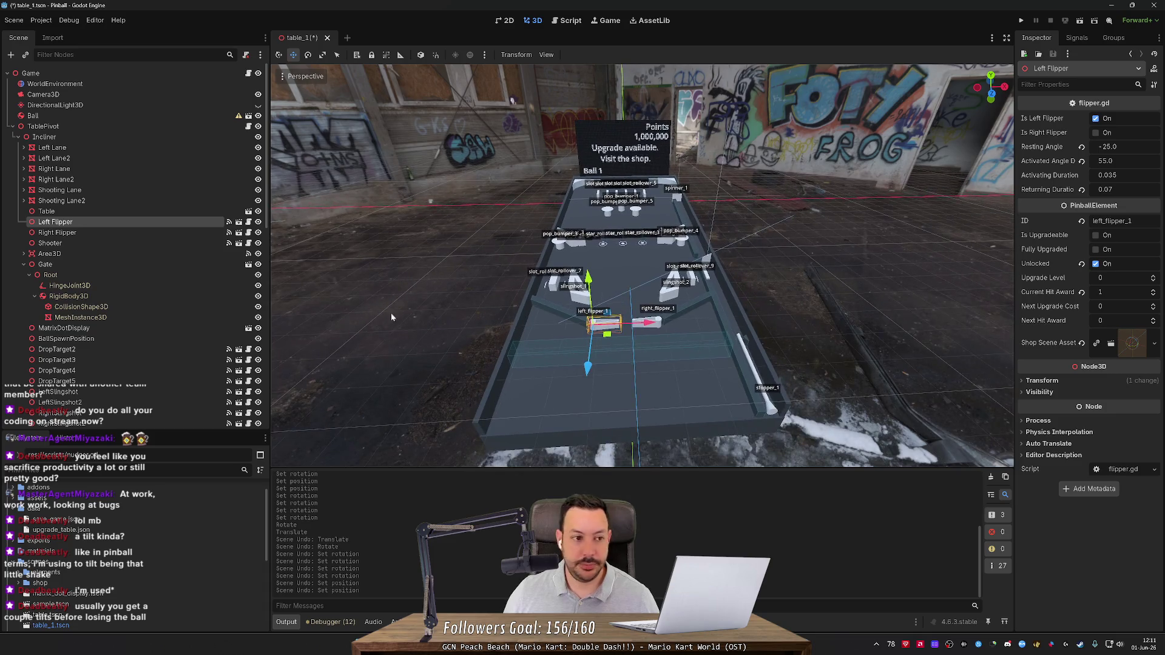
click(115, 136)
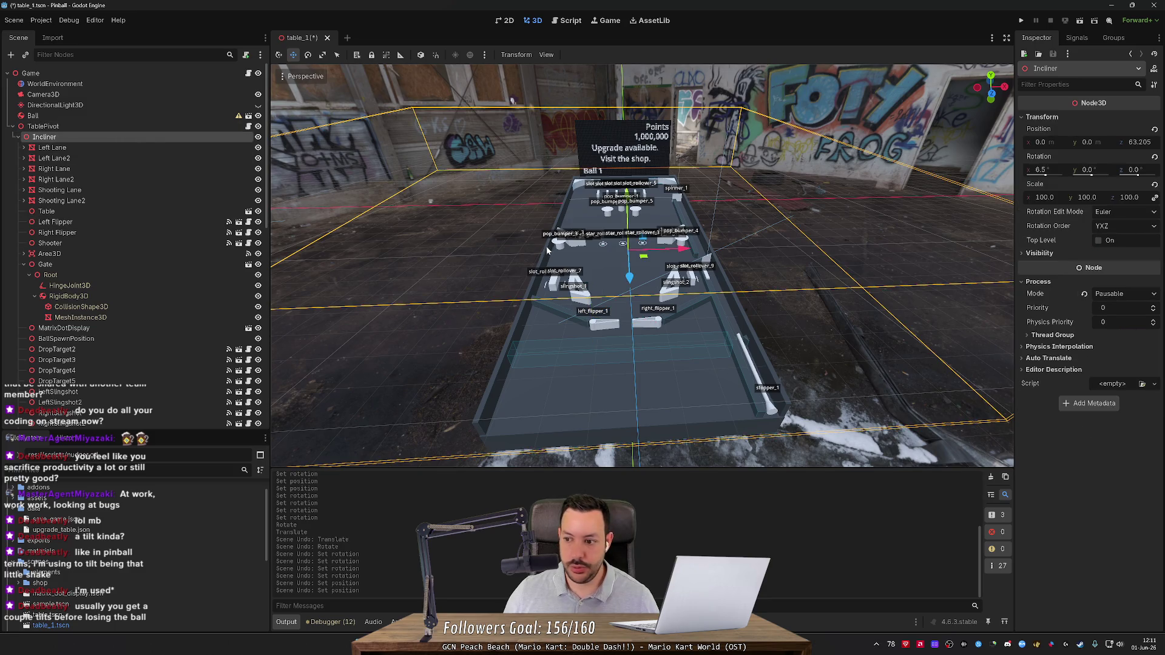
scroll(433, 200, up, 2)
click(463, 134)
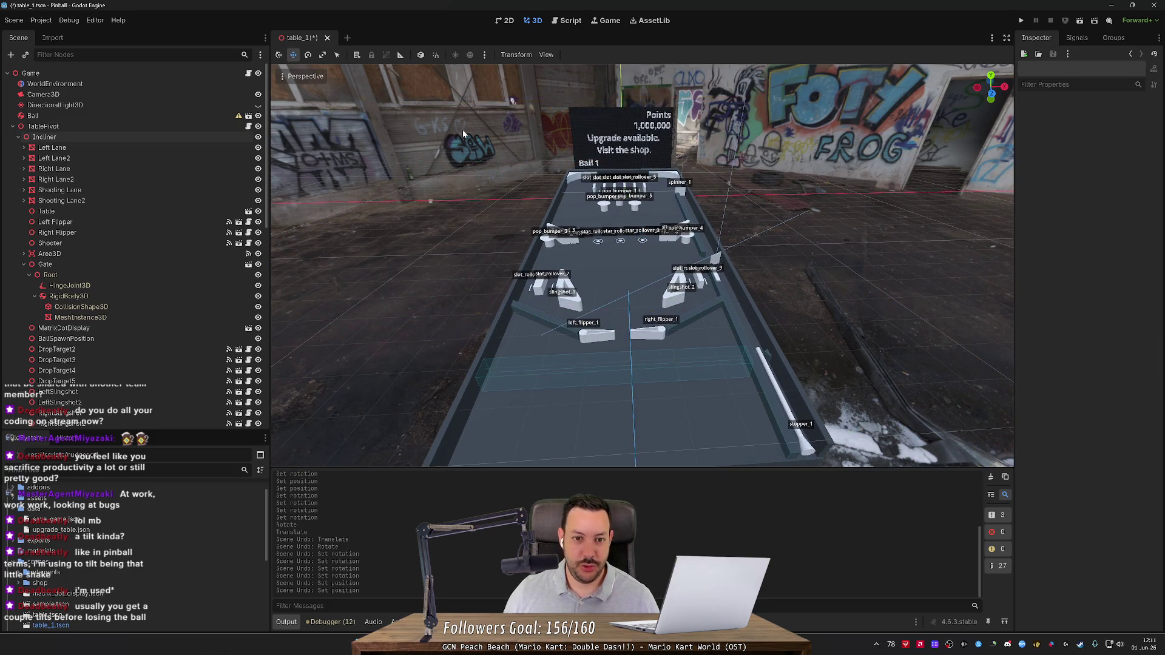
mouse_move(511, 100)
mouse_down()
mouse_move(507, 81)
mouse_move(526, 84)
mouse_up()
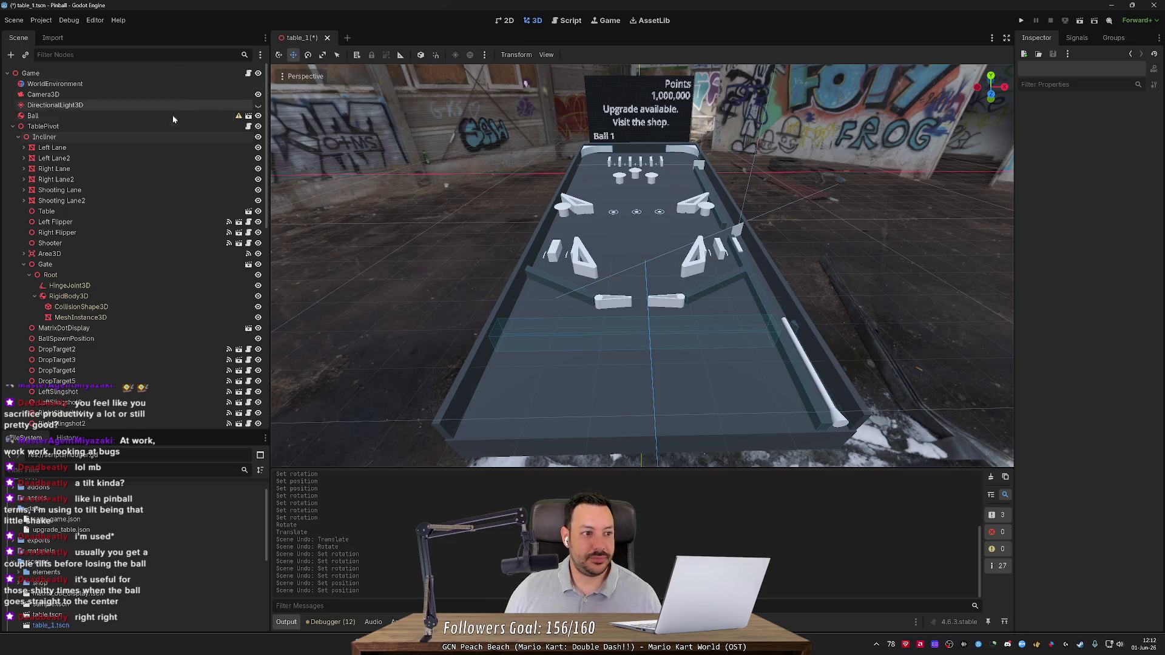
Read through nudger.gd, save table_1, and select TablePivot back in the 3D view.
click(568, 22)
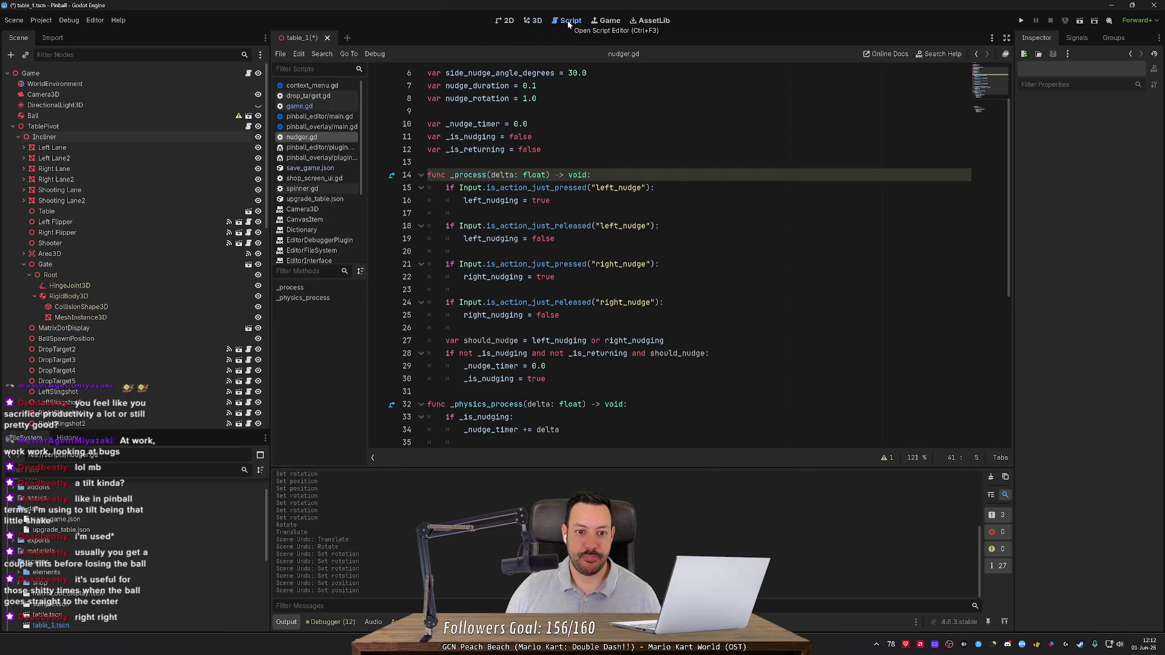
scroll(667, 255, down, 4)
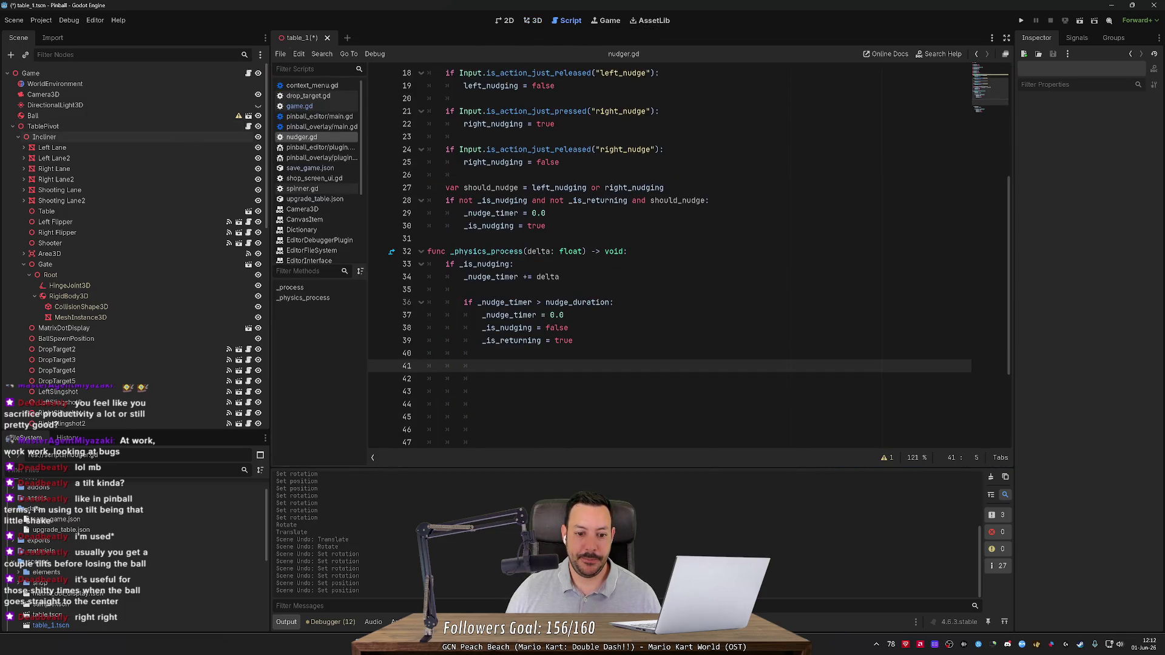
key(ctrl+s)
click(162, 126)
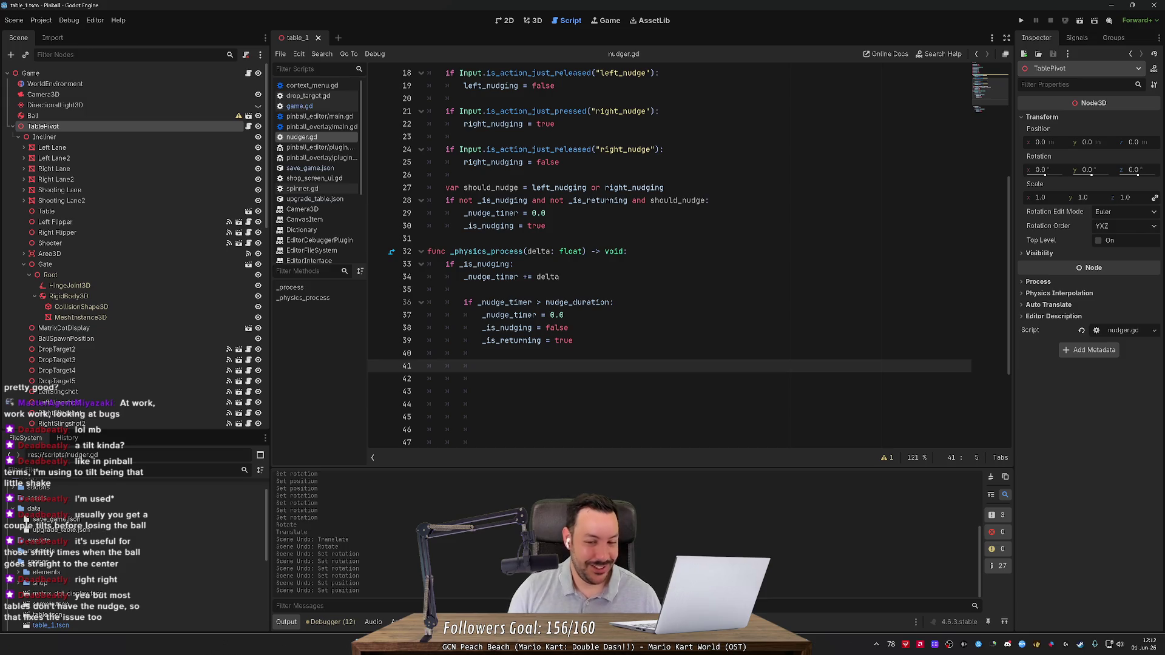
click(534, 22)
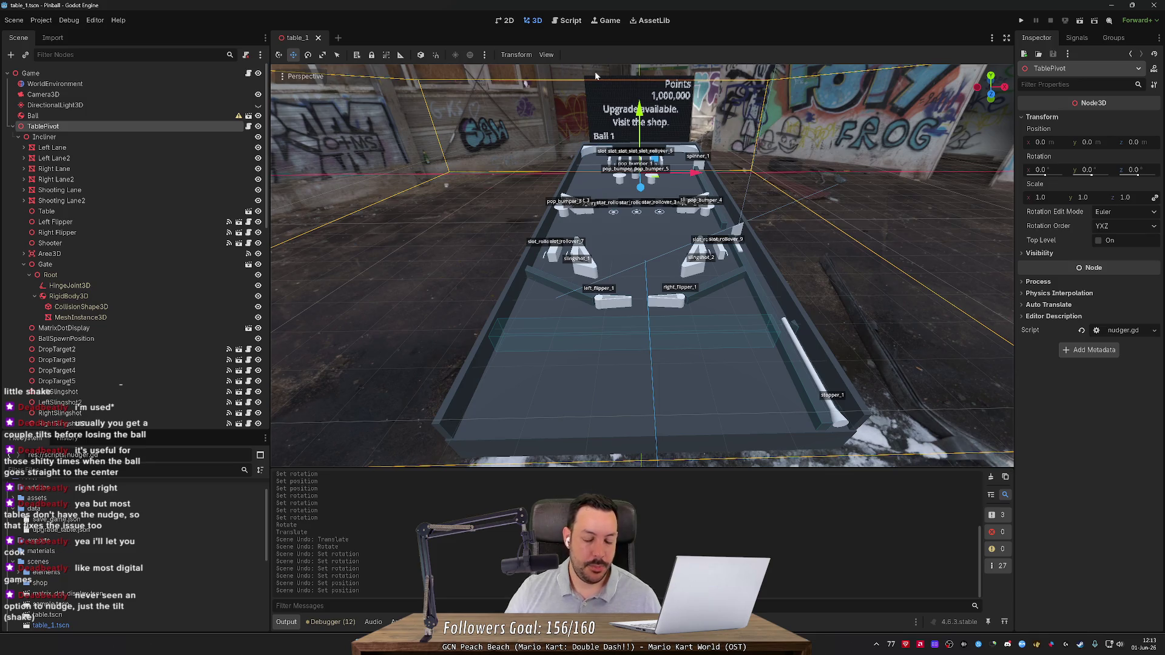
In the Paint sketch, draw a stroke at the table's top-left corner and a raised outline above the rectangle.
key(alt+Tab)
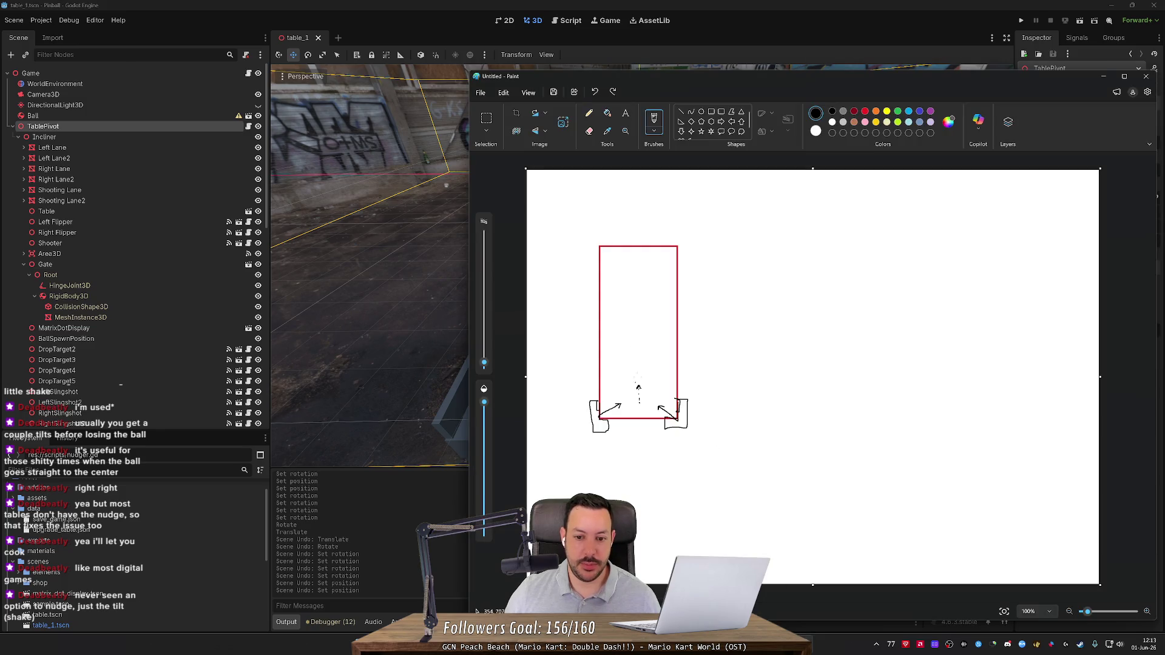
drag(599, 248, 592, 273)
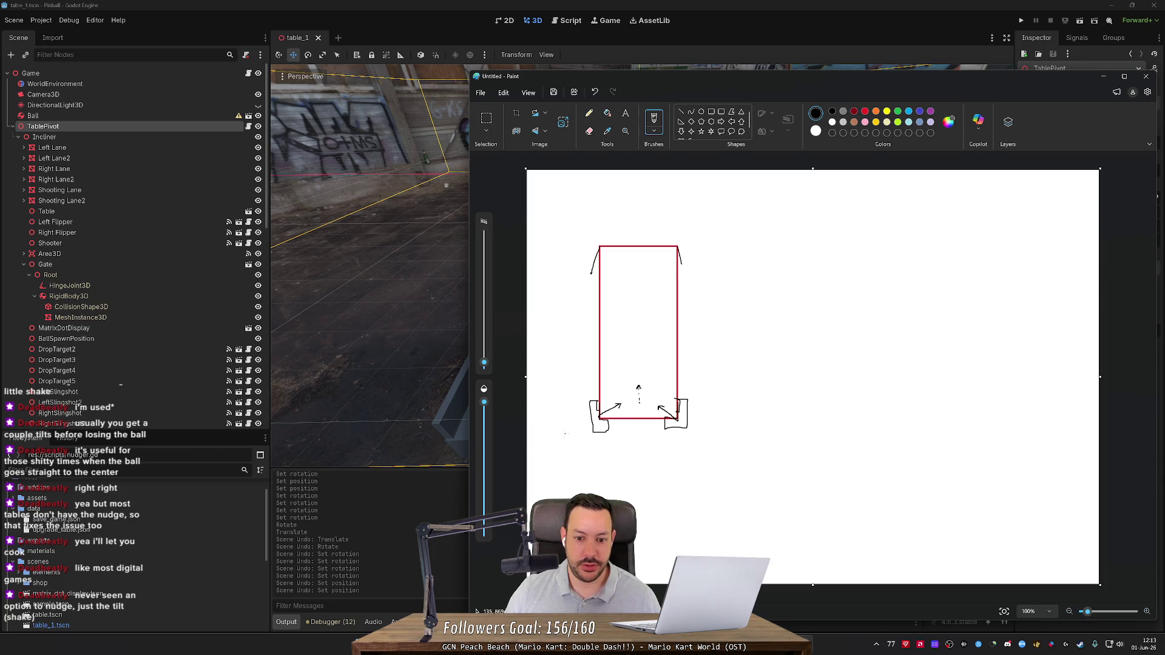
mouse_move(597, 246)
mouse_down()
mouse_move(600, 214)
mouse_move(685, 248)
mouse_up()
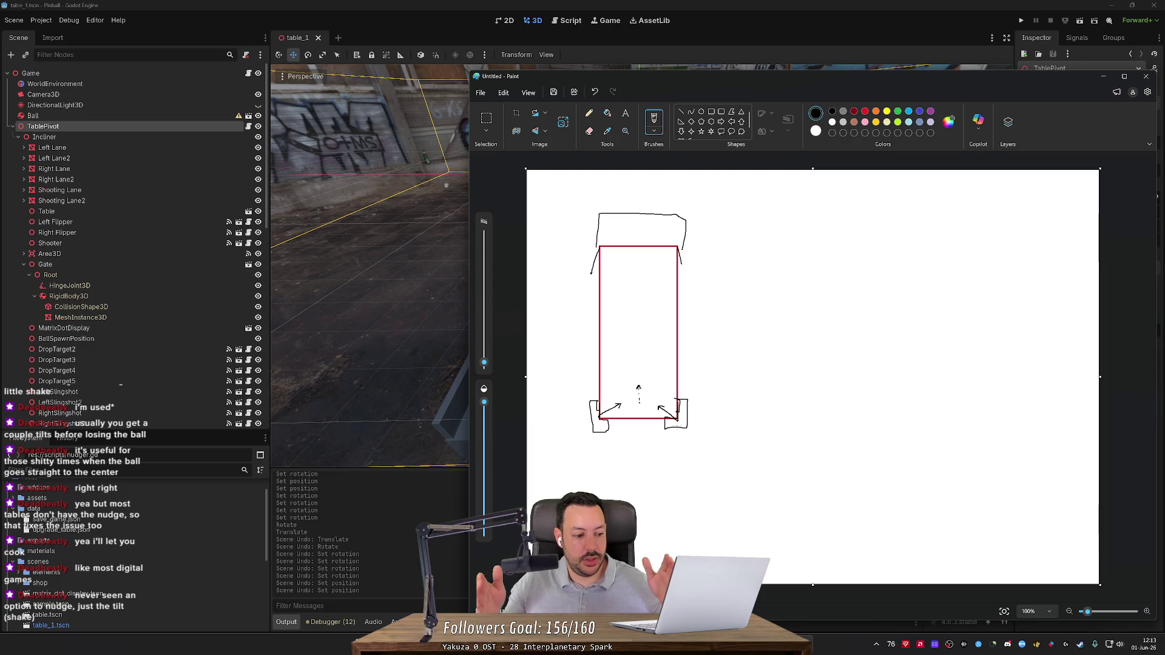
key(alt+Tab)
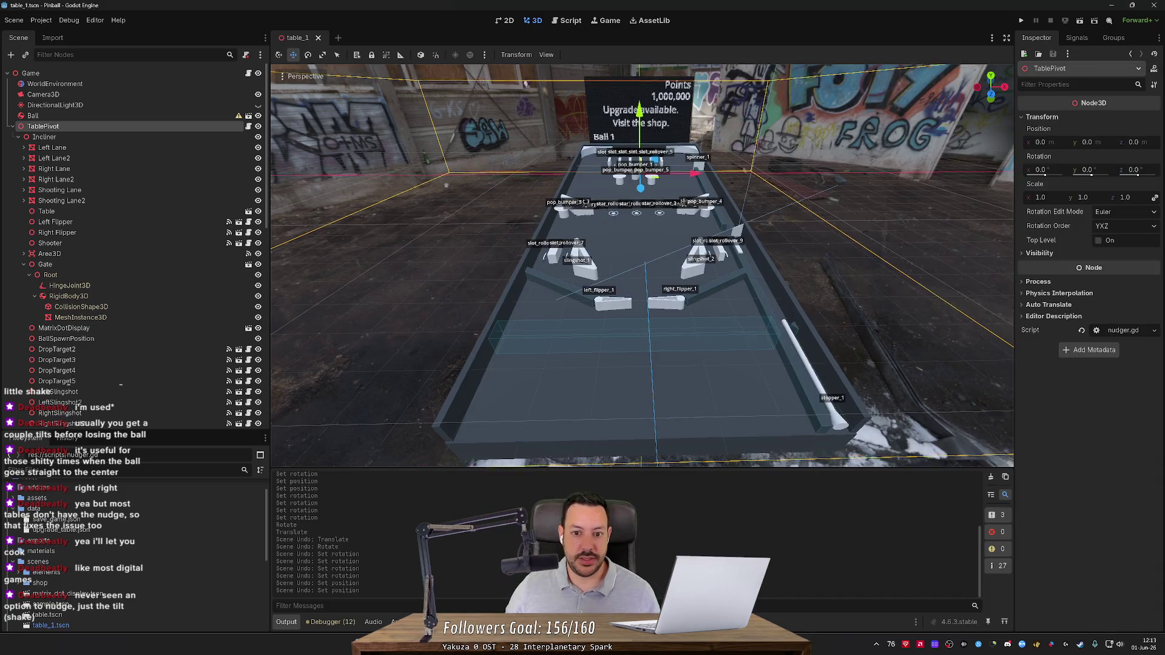
Rotate TablePivot with the Rotate tool so its Y rotation reads about -0.6°, checking the Paint sketch.
key(e)
scroll(686, 335, down, 2)
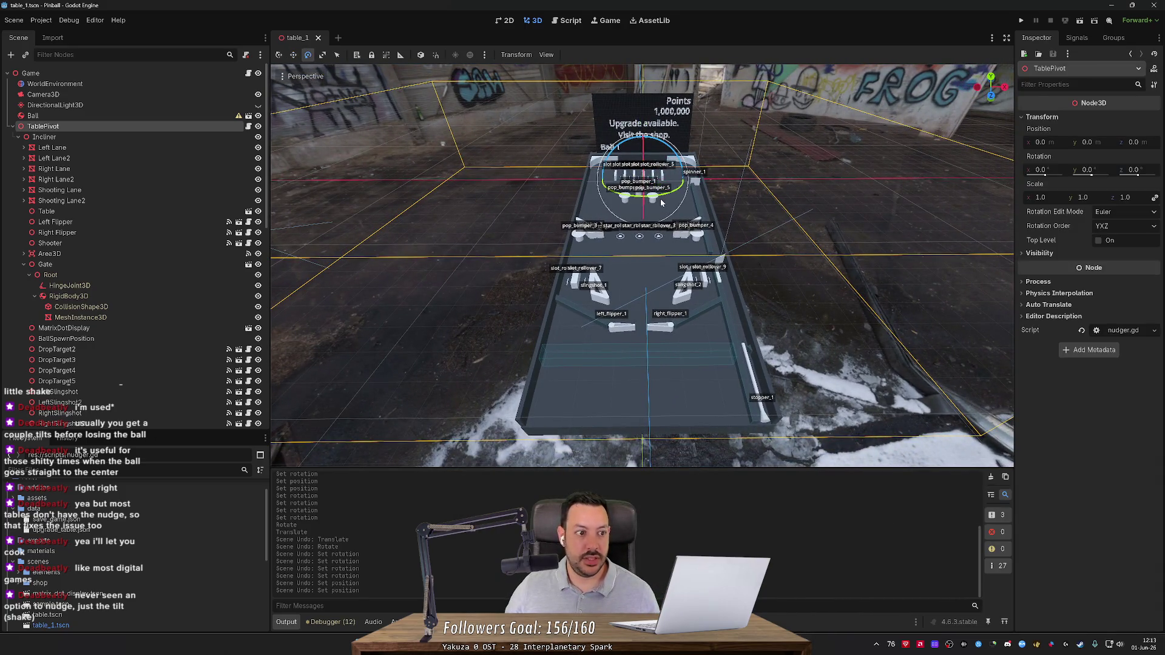
drag(670, 197, 673, 199)
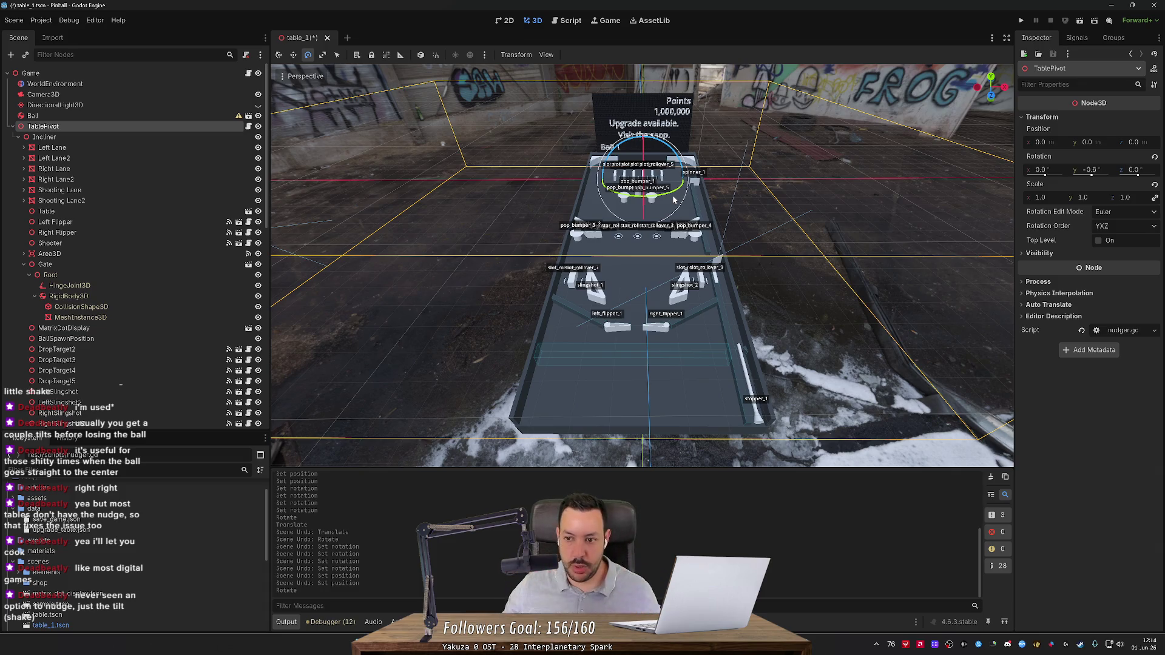
key(alt+Tab)
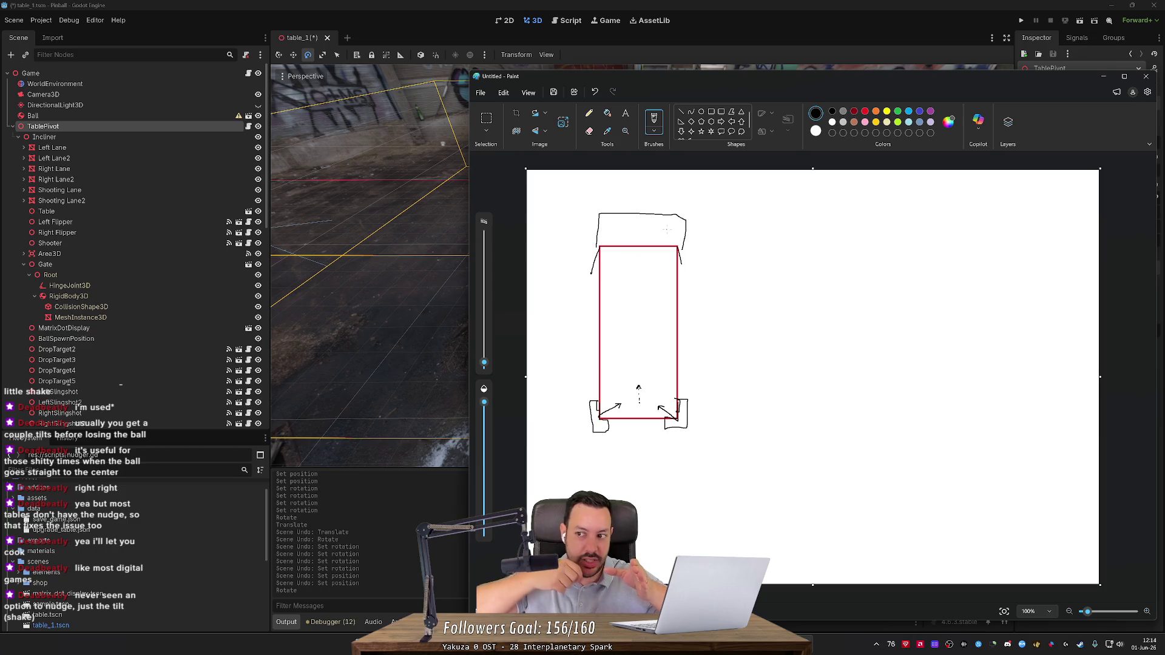
key(alt+Tab)
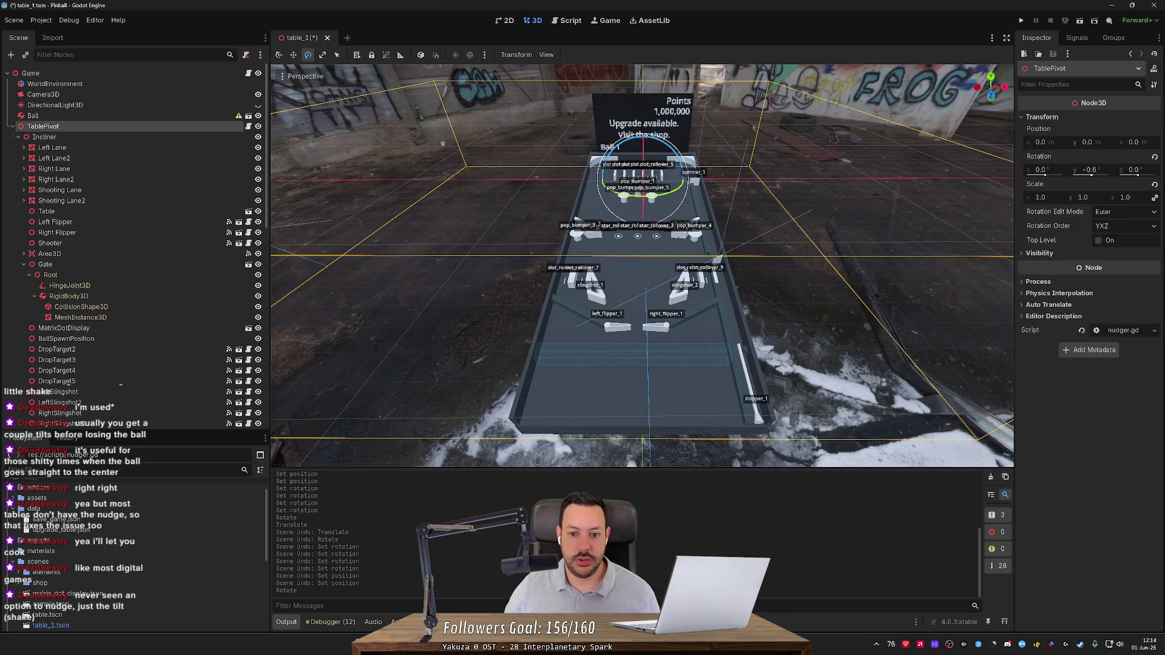
click(901, 245)
scroll(901, 246, up, 5)
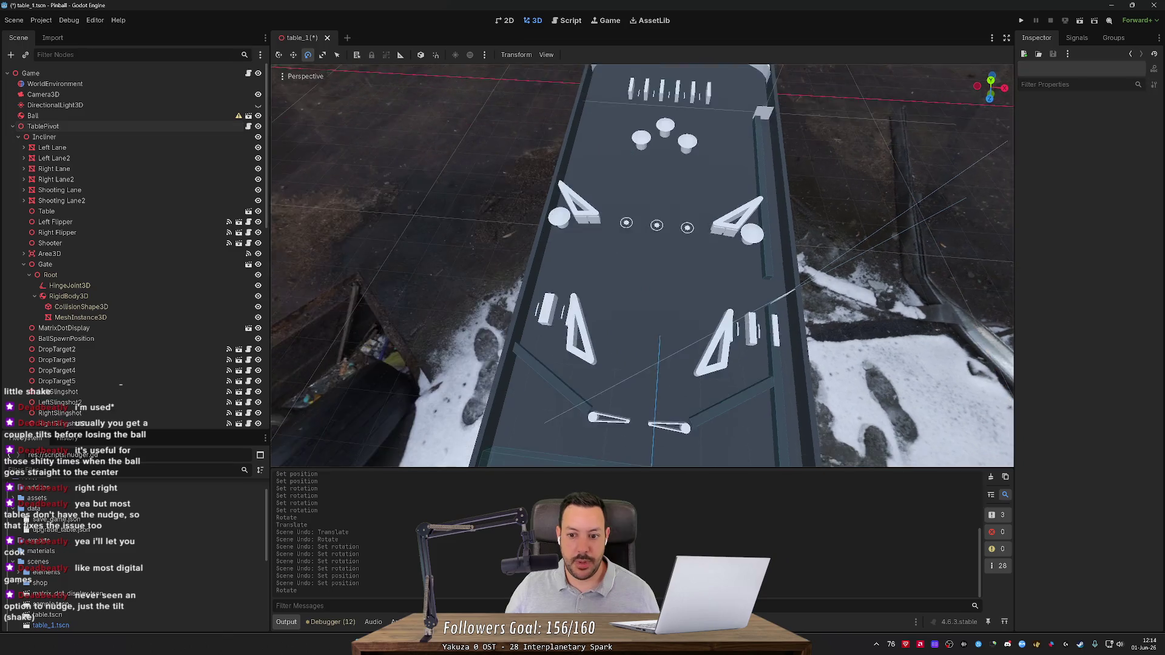
scroll(654, 352, up, 5)
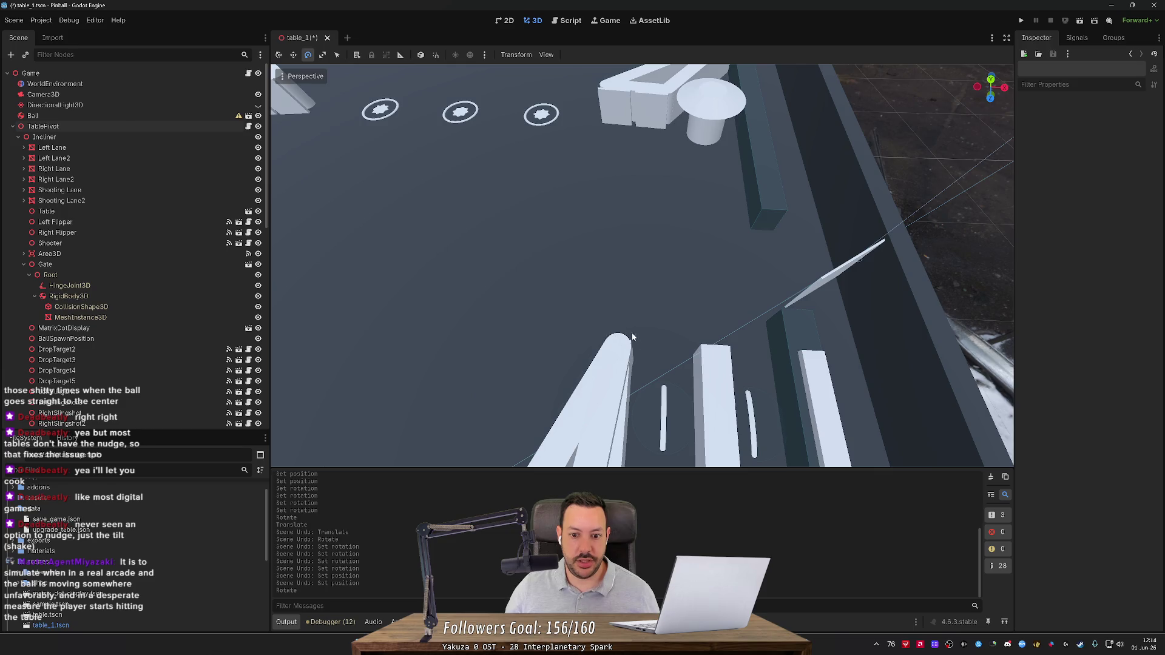
scroll(634, 343, down, 2)
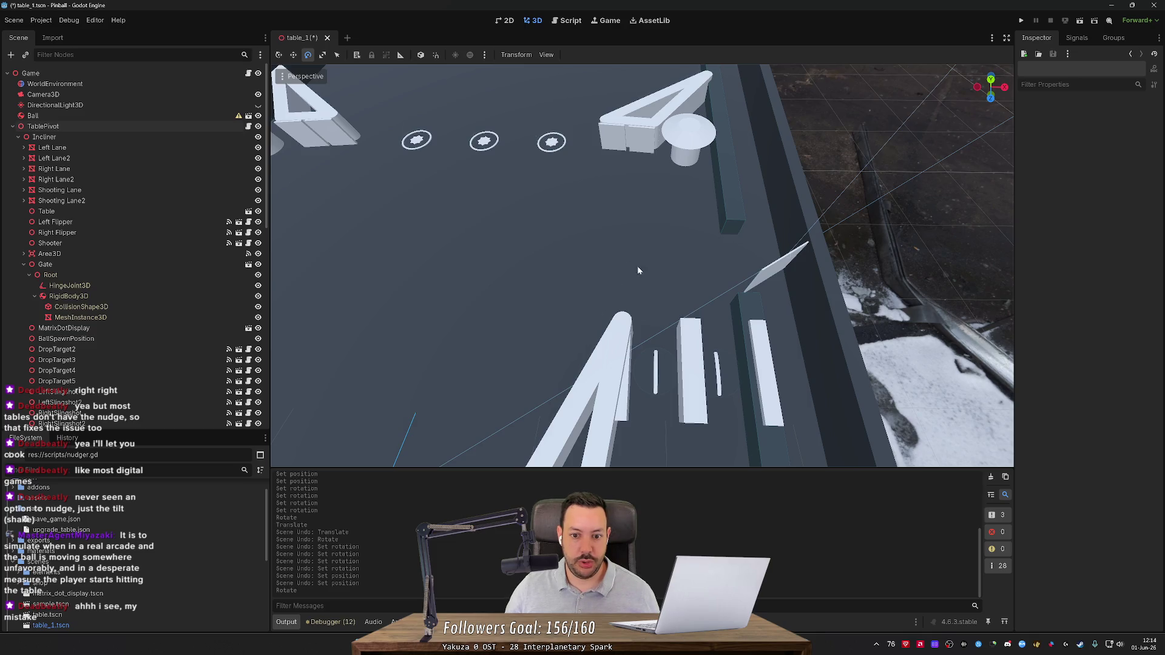
scroll(642, 278, down, 6)
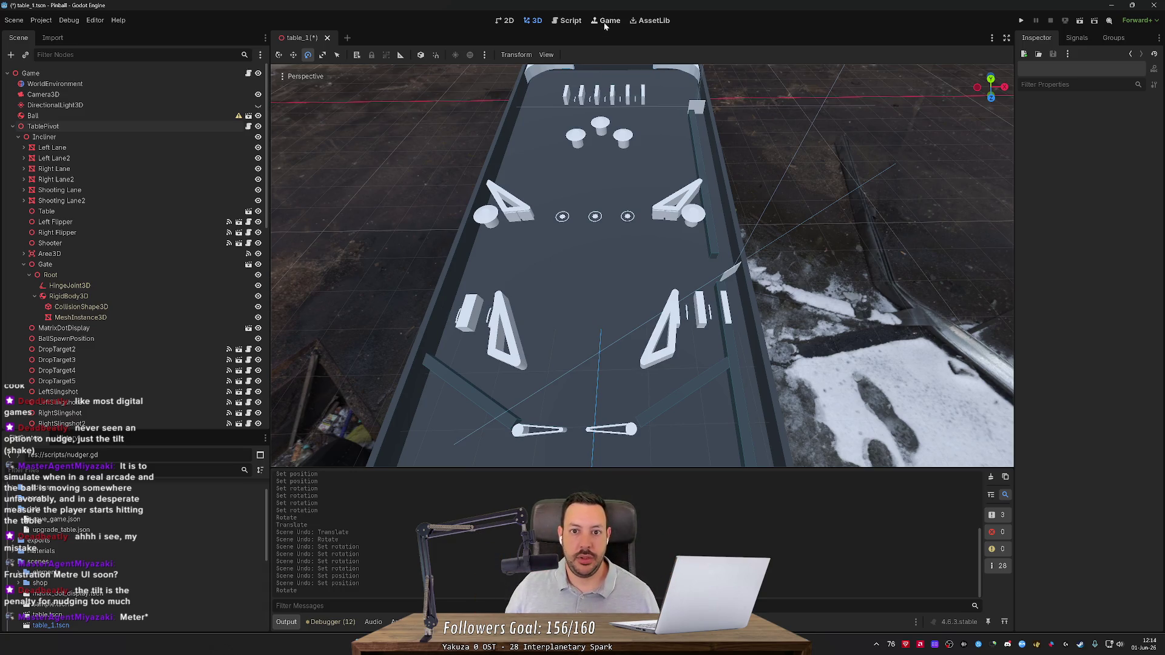
key(alt+Tab)
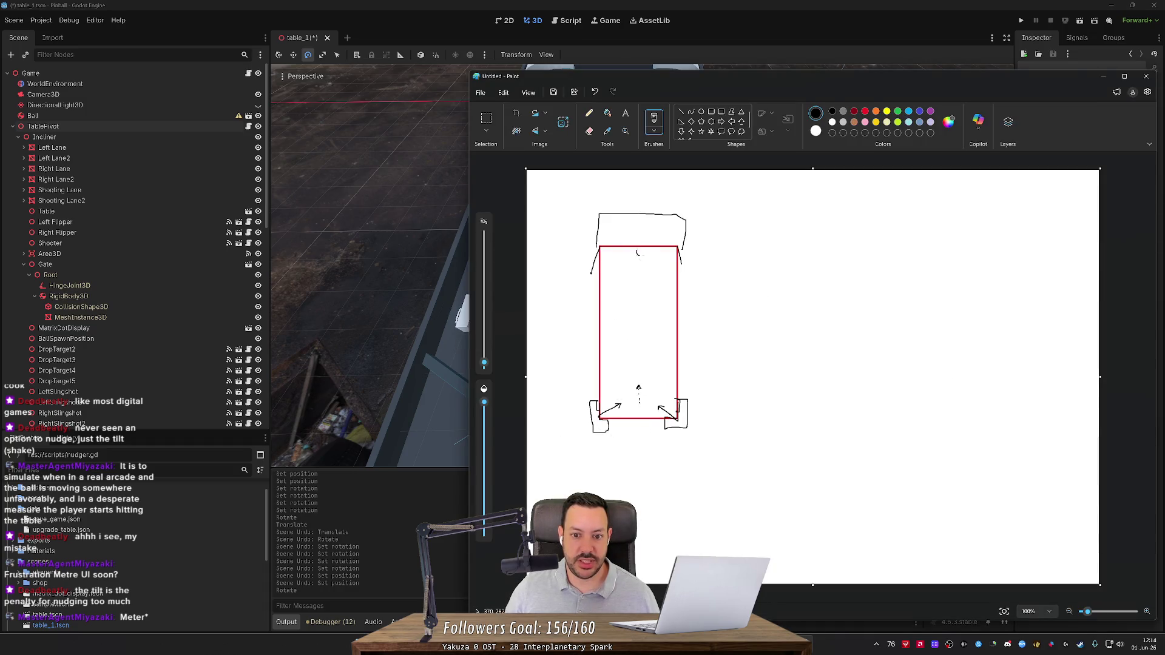
Sketch the ball, three swing arcs across the table and an up-down arrow beside it.
click(639, 253)
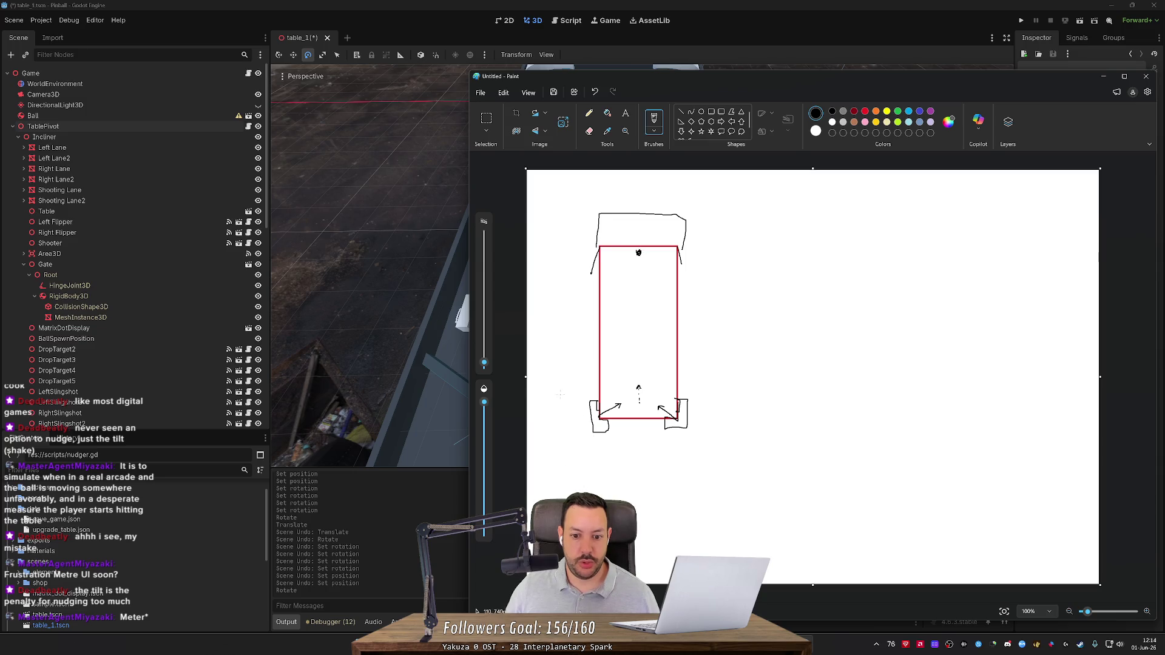
mouse_move(551, 368)
mouse_down()
mouse_move(625, 440)
mouse_move(775, 379)
mouse_up()
drag(574, 340, 716, 339)
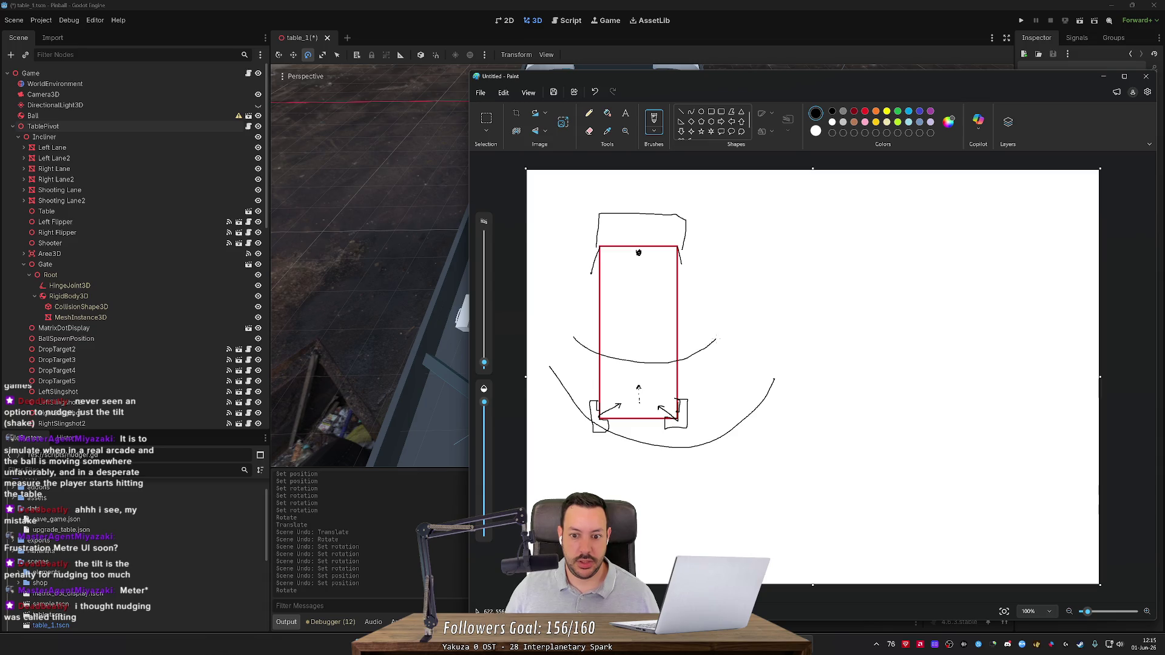
mouse_move(598, 294)
mouse_down()
mouse_move(633, 307)
mouse_move(693, 289)
mouse_up()
drag(631, 265, 651, 261)
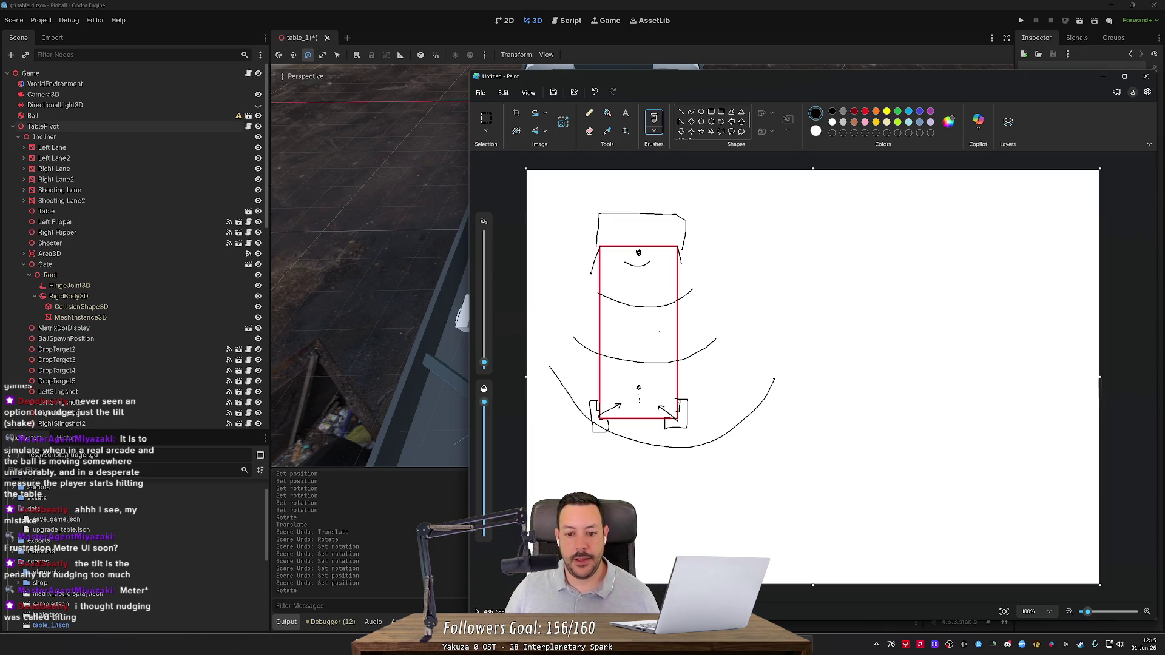
mouse_move(843, 249)
mouse_down()
mouse_move(857, 234)
mouse_move(866, 246)
mouse_move(862, 444)
mouse_move(877, 429)
mouse_up()
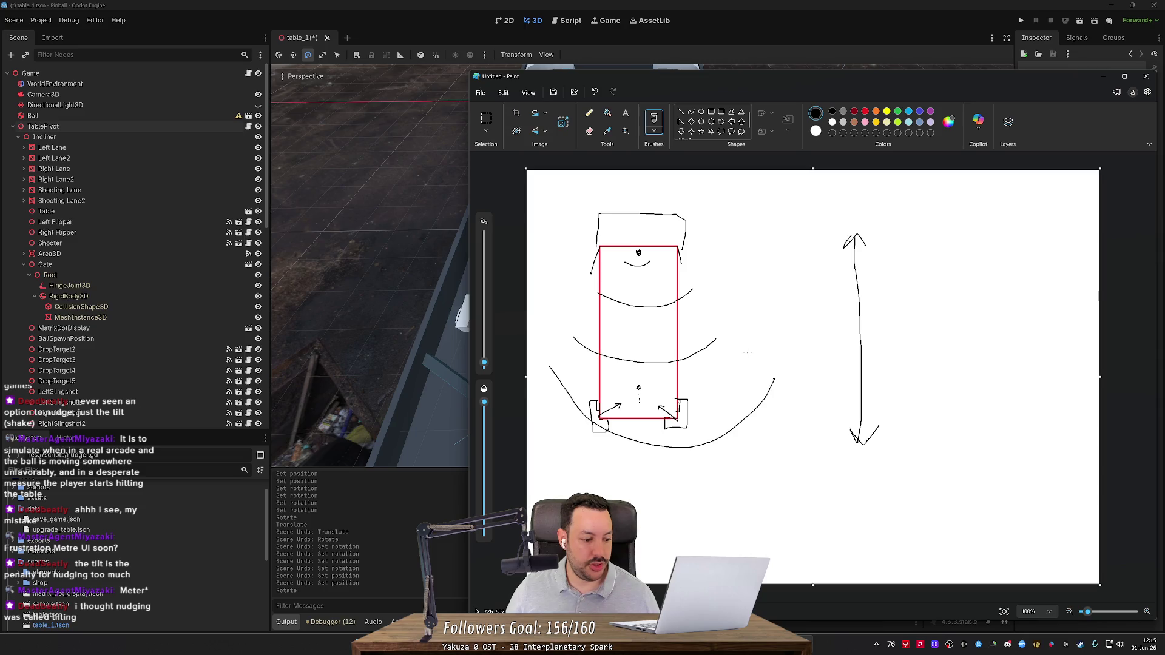
Undo the new strokes, restore the bottom-corner arrows, and open a new Firefox tab.
key(ctrl+z)
key(ctrl+z)
key(ctrl+z)
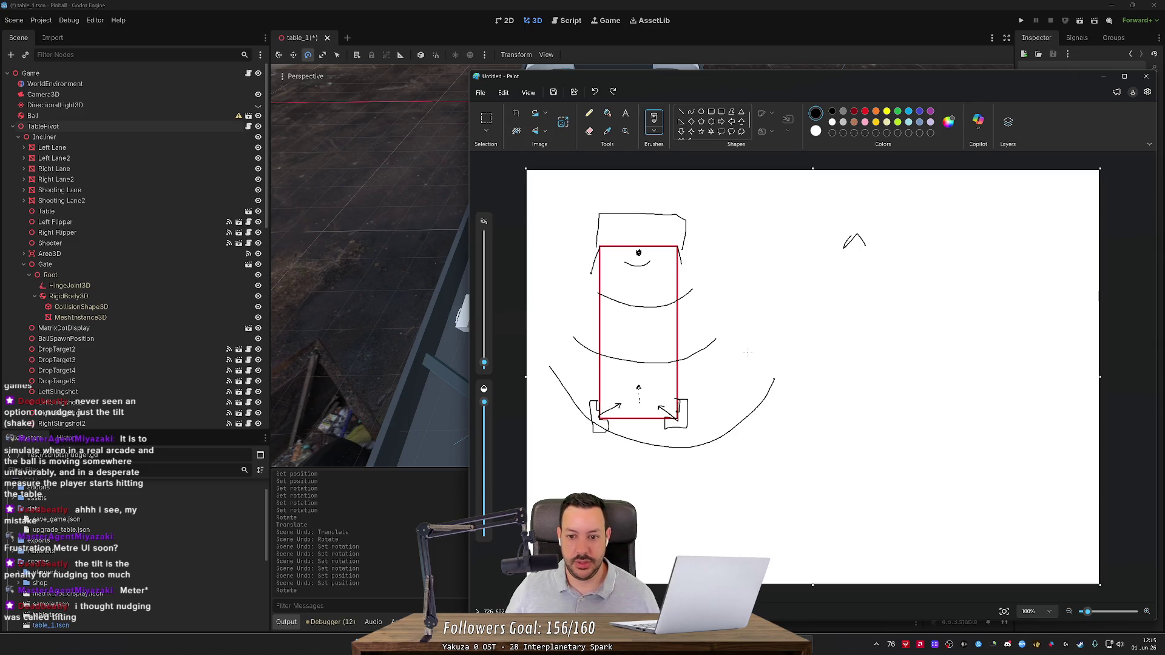
key(ctrl+z)
key(ctrl+z)
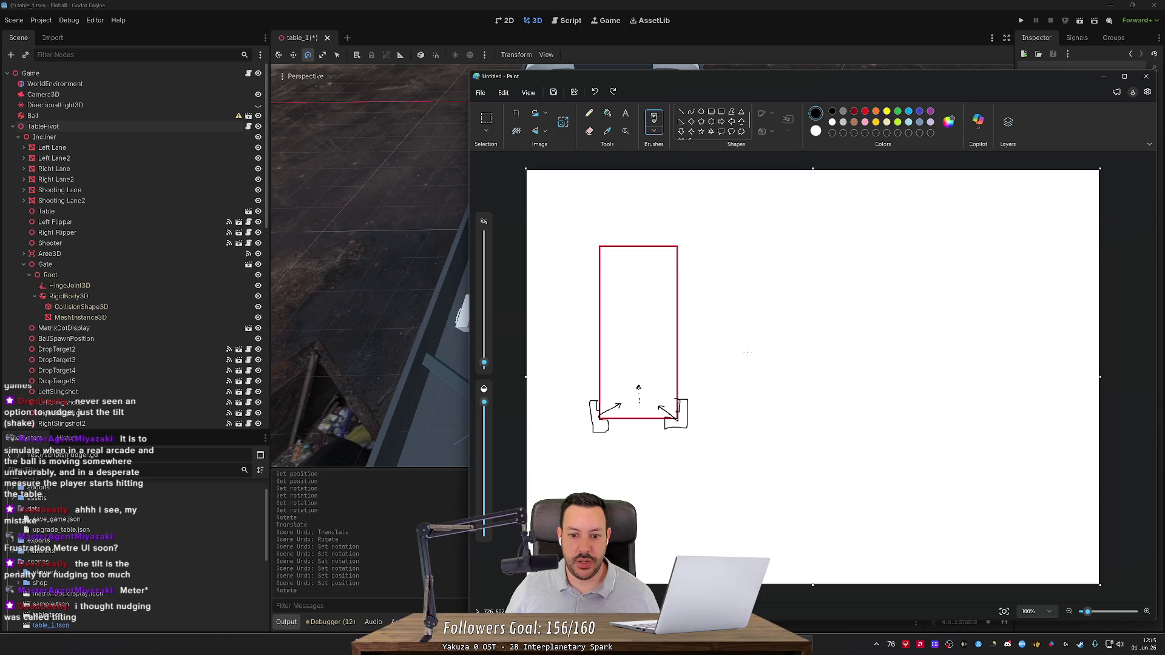
key(ctrl+z)
key(ctrl+z)
key(ctrl+z)
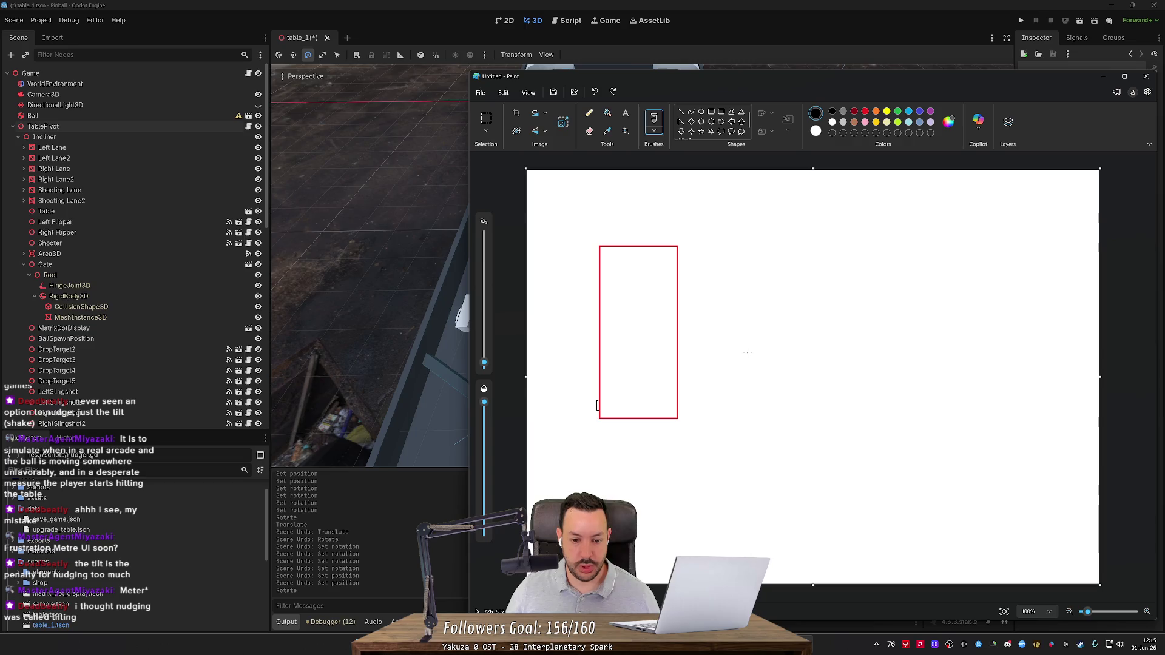
key(ctrl+y)
key(ctrl+y)
key(ctrl+y)
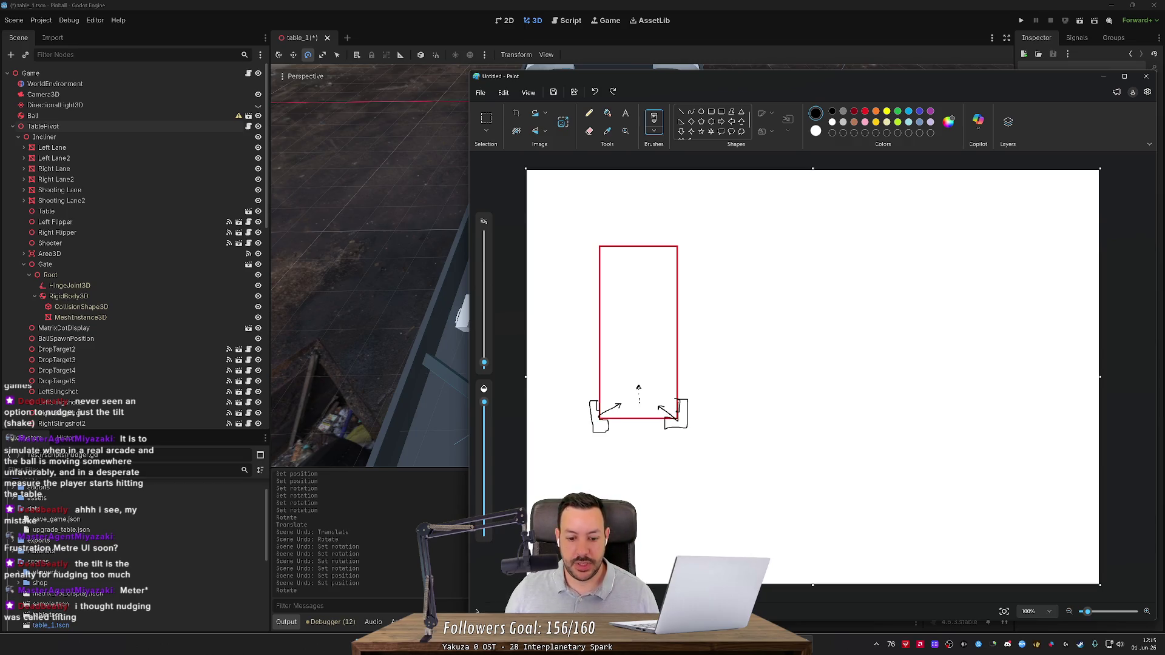
key(alt+Tab)
click(232, 11)
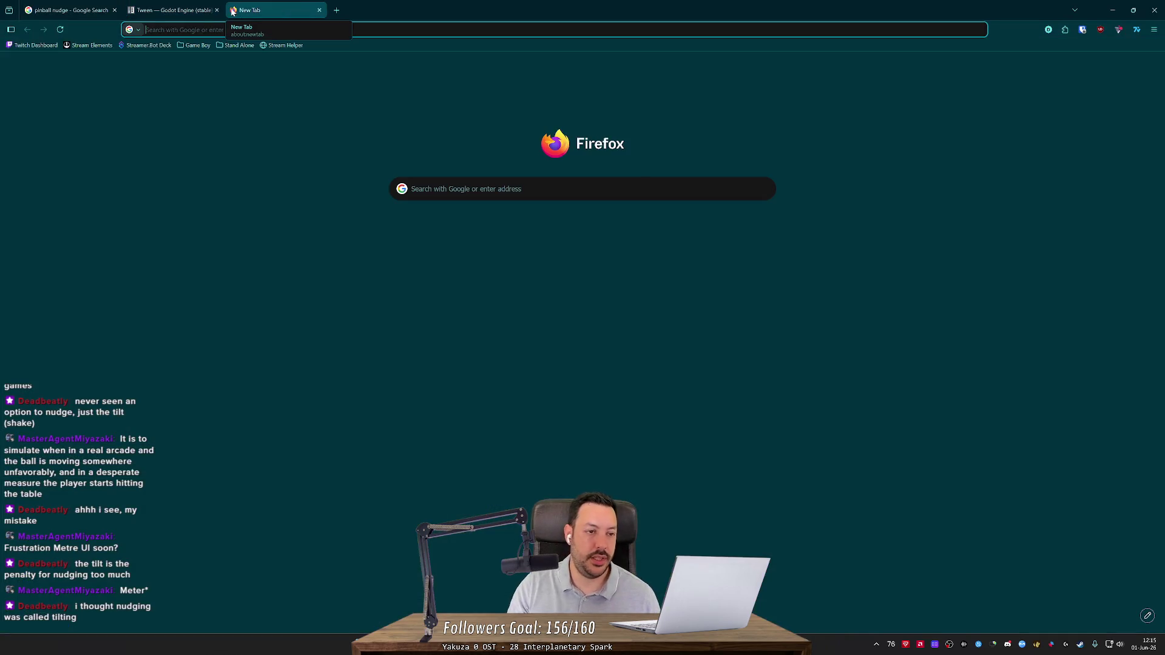
Search Google Images for 'pinball pendulum tilt' and preview the Suzo Happ plumb bob.
text(pinball pendu)
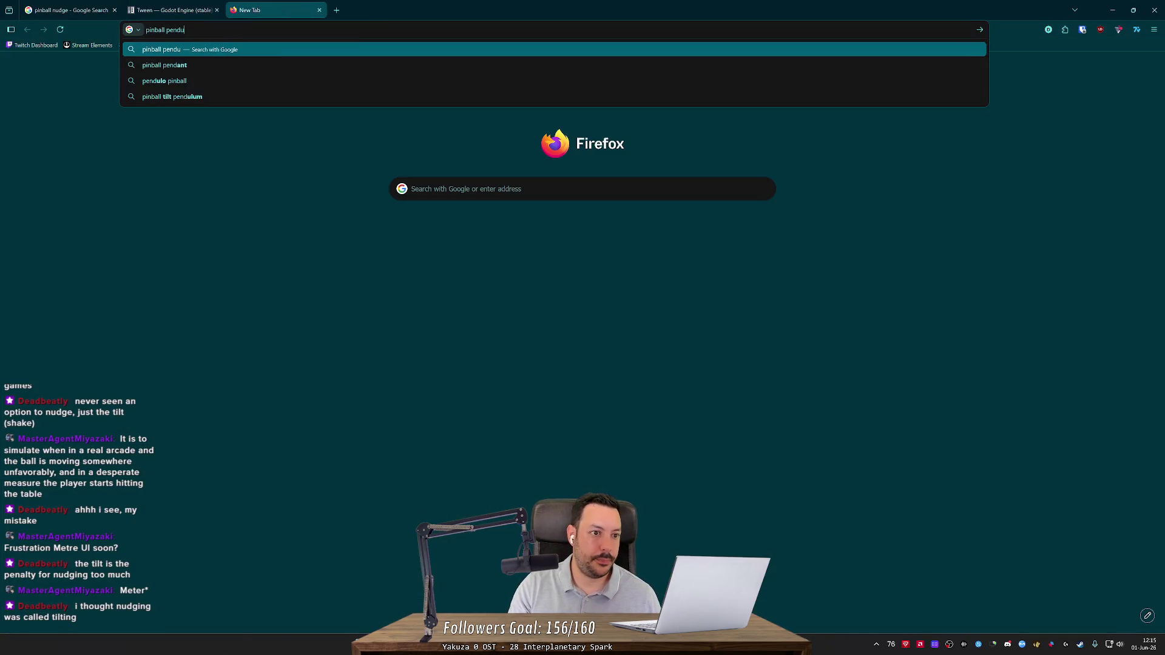
text(lum tilt)
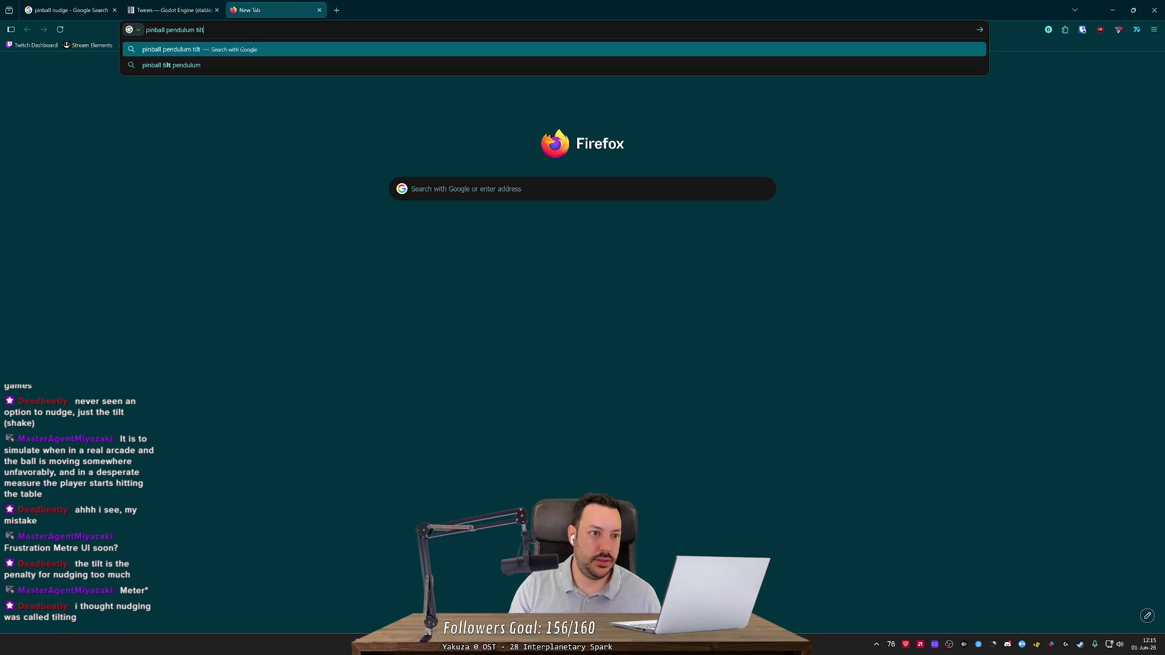
key(Return)
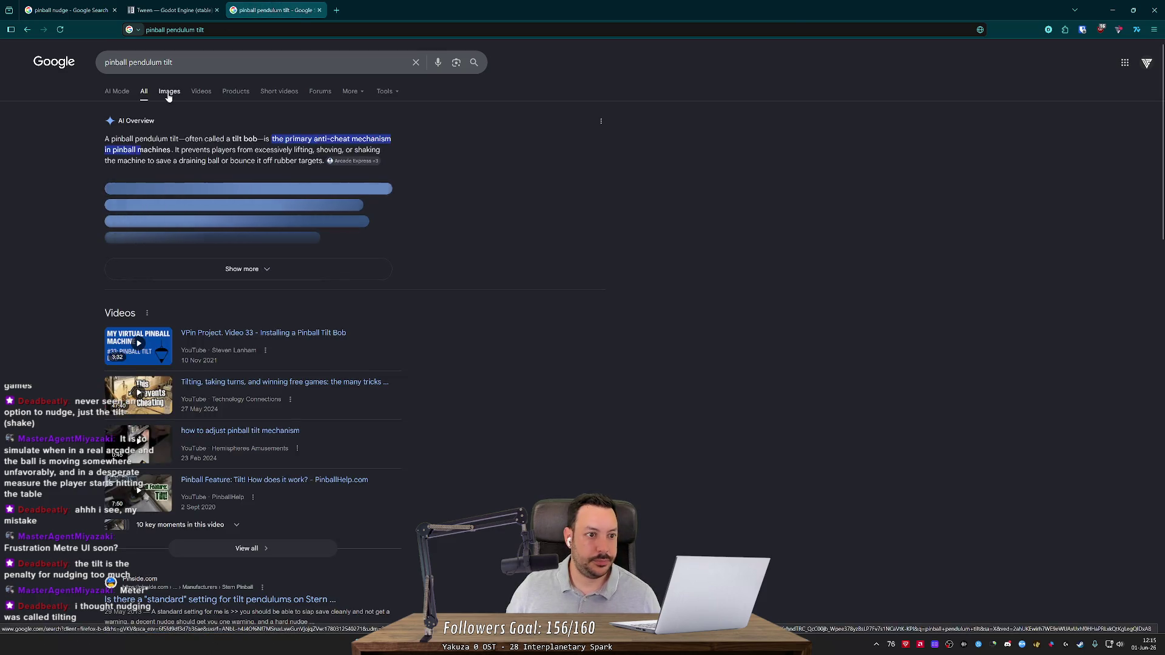
click(169, 94)
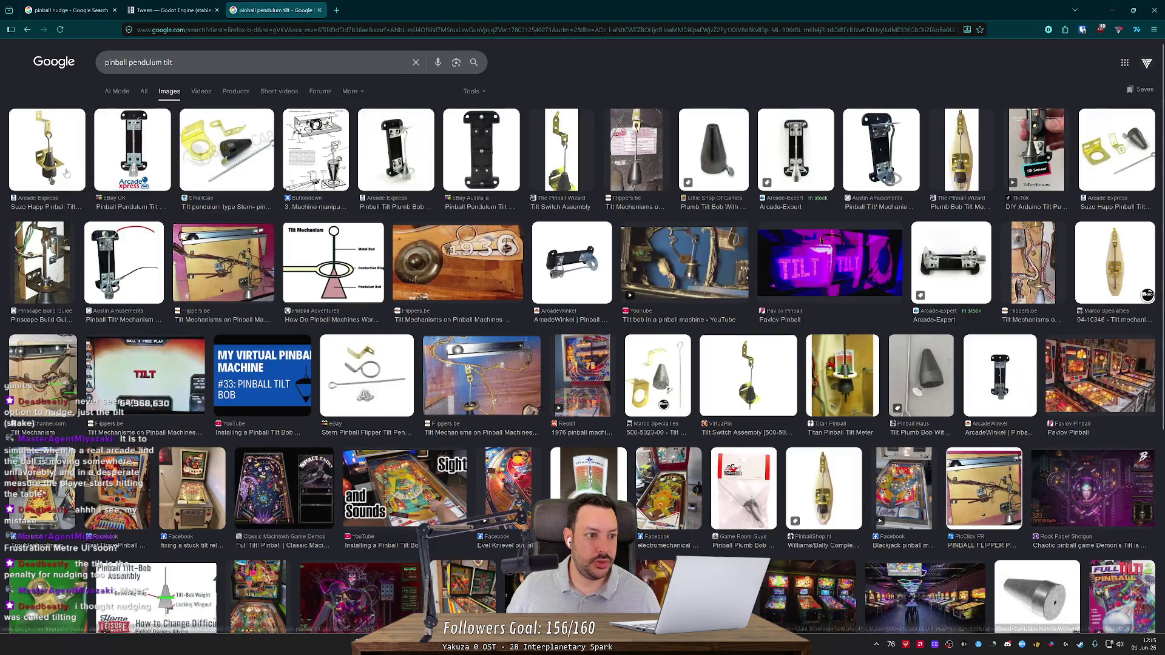
click(67, 174)
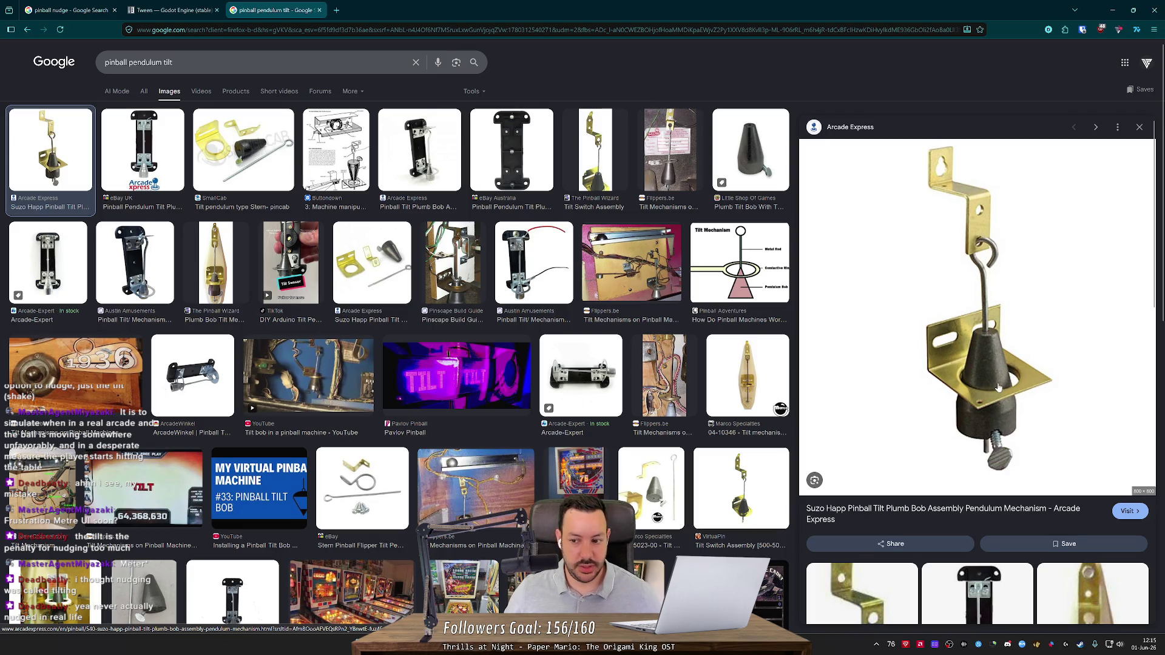
scroll(995, 376, down, 2)
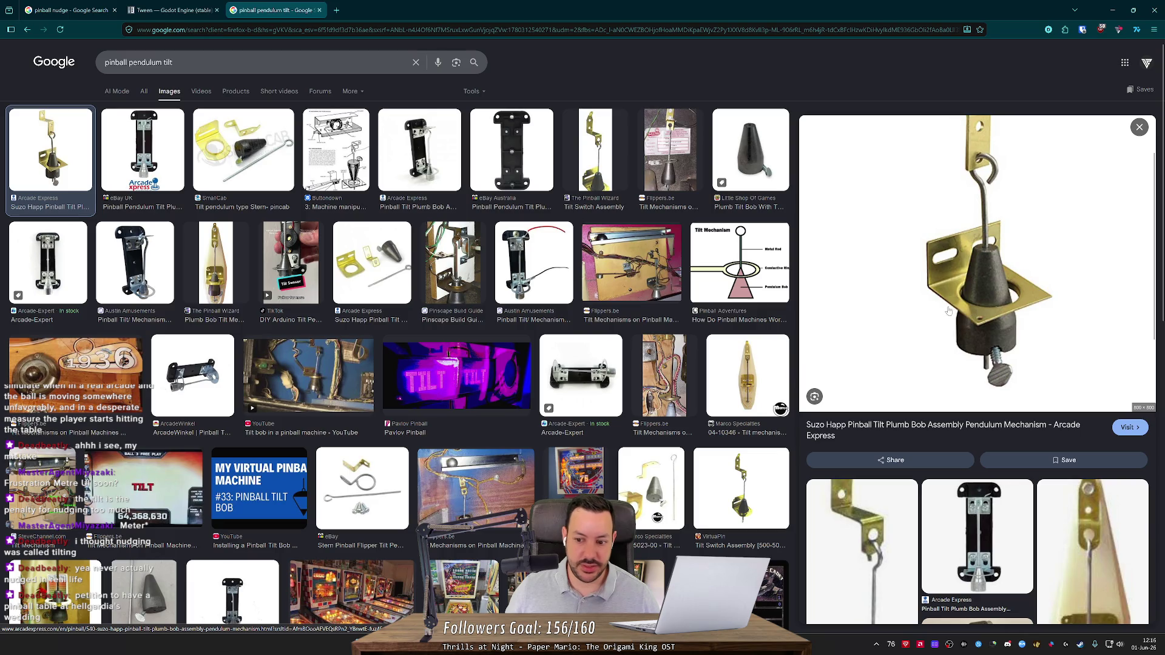
scroll(865, 333, down, 2)
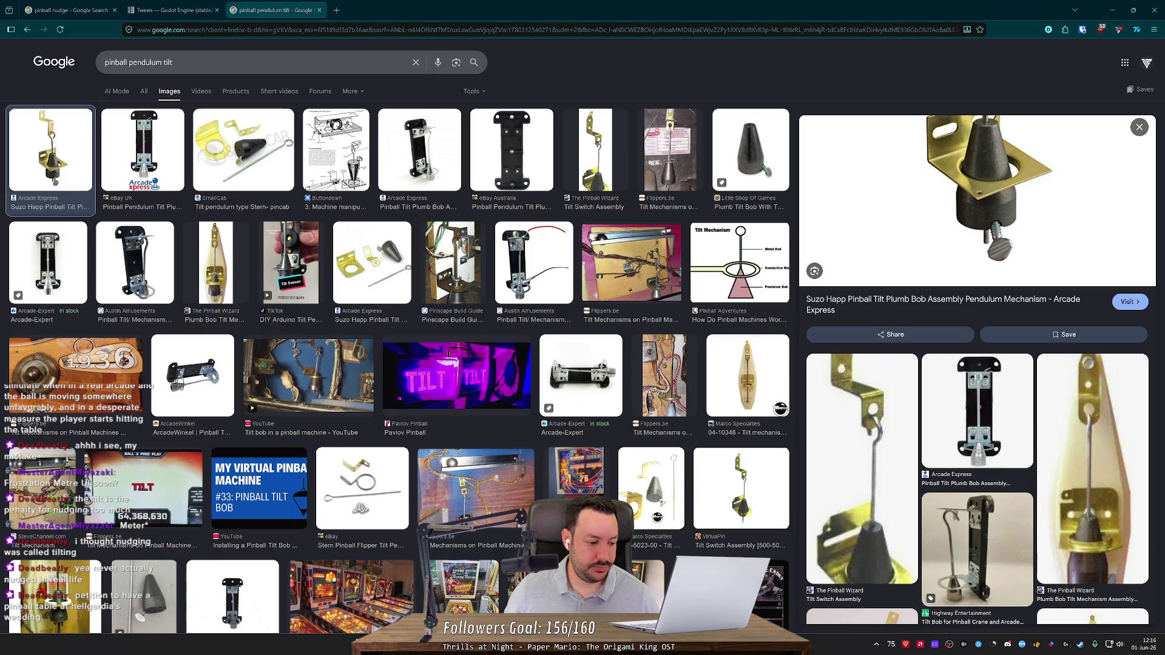
key(alt+Tab)
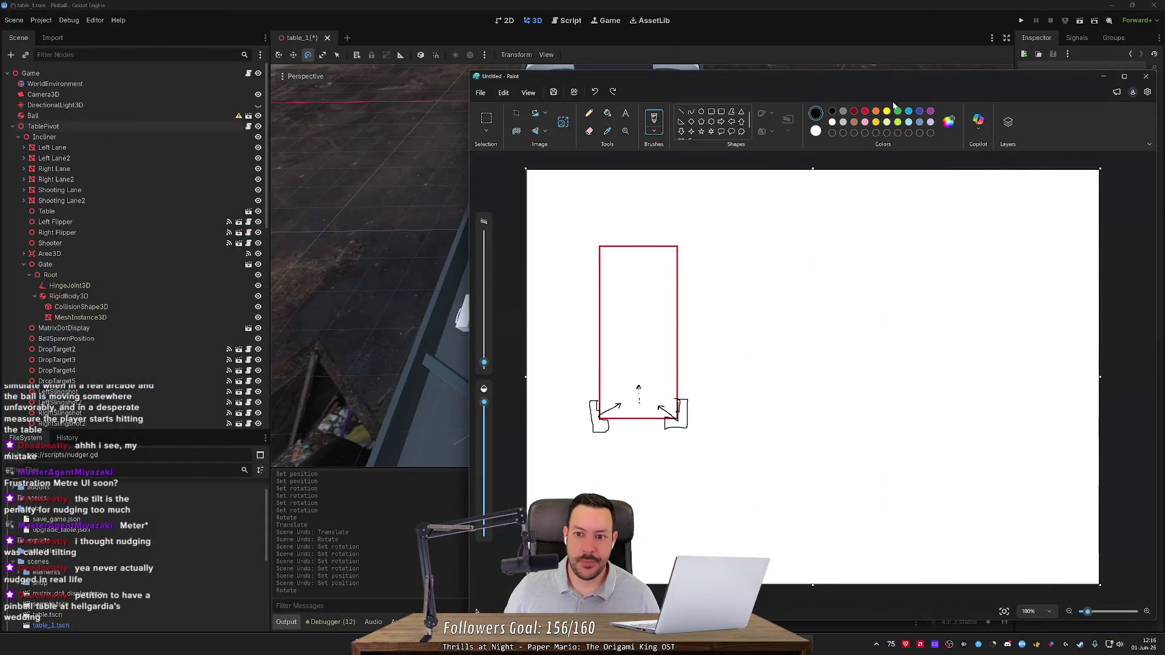
Bring Godot in front of Paint and orbit the view down toward the pinball table.
click(746, 24)
mouse_move(530, 182)
mouse_down()
mouse_move(522, 98)
mouse_move(535, 97)
mouse_up()
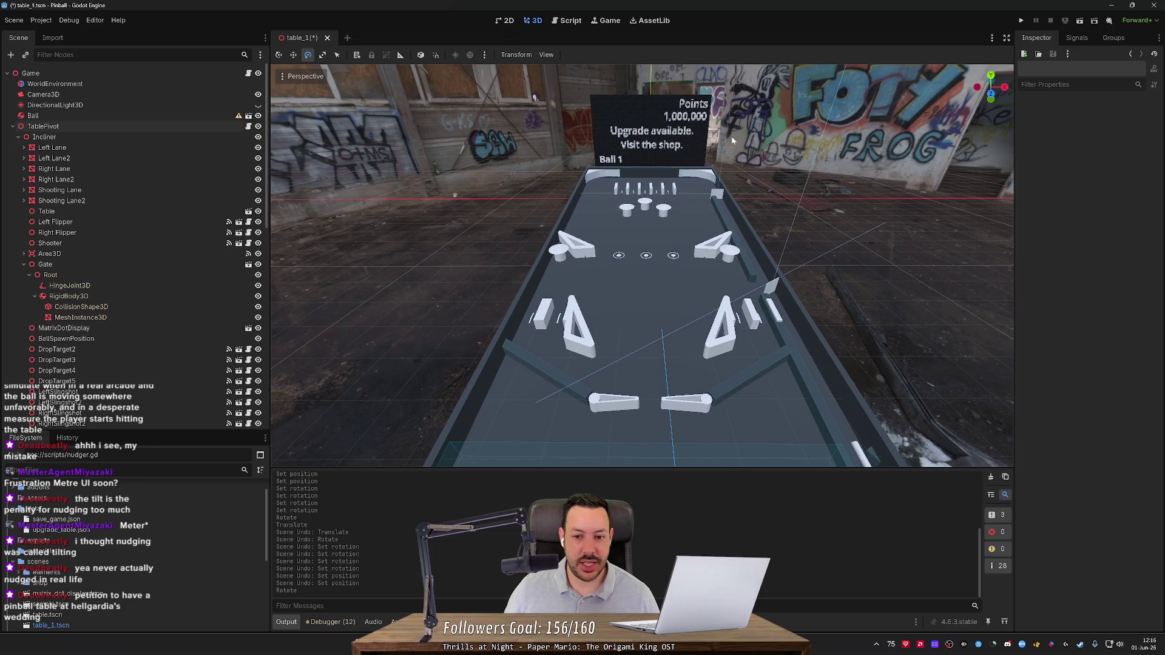
mouse_move(535, 97)
mouse_down()
mouse_move(525, 84)
mouse_move(528, 96)
mouse_up()
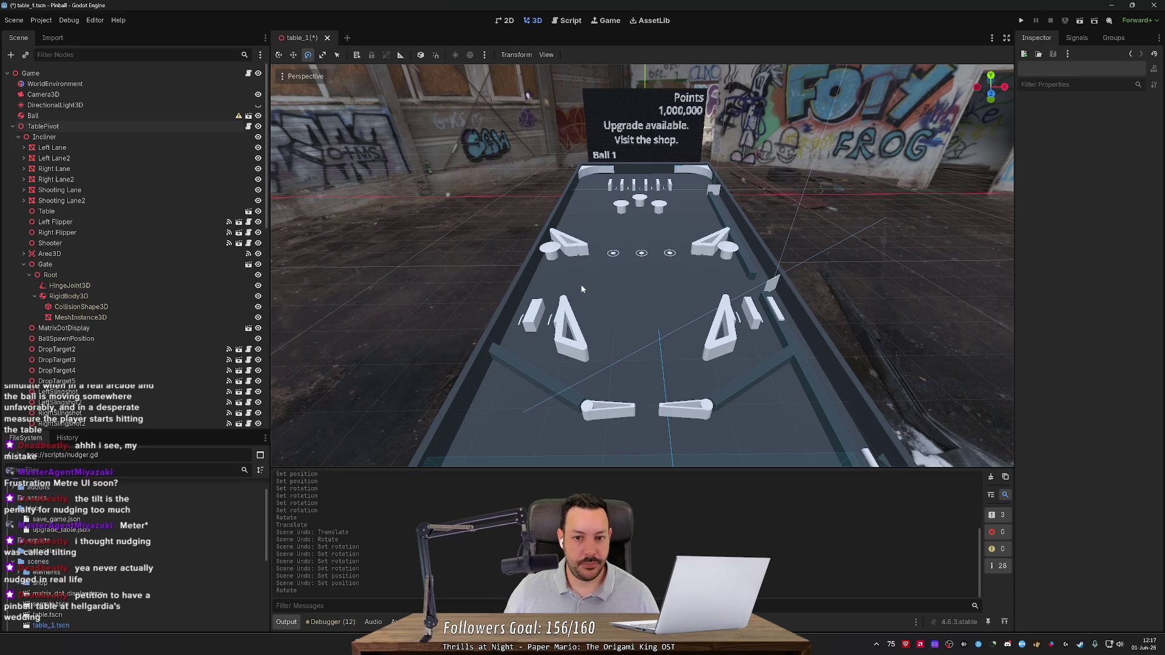
Select and deselect MatrixDotDisplay a few times, then return to the tilt image results.
click(621, 138)
click(797, 159)
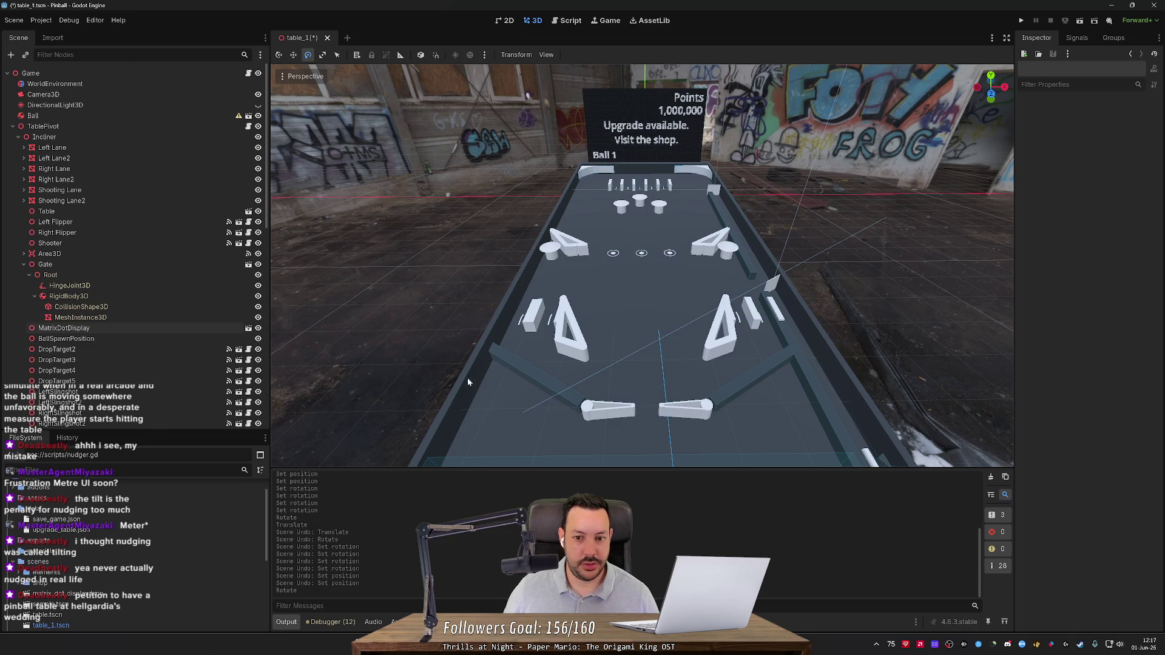
click(628, 108)
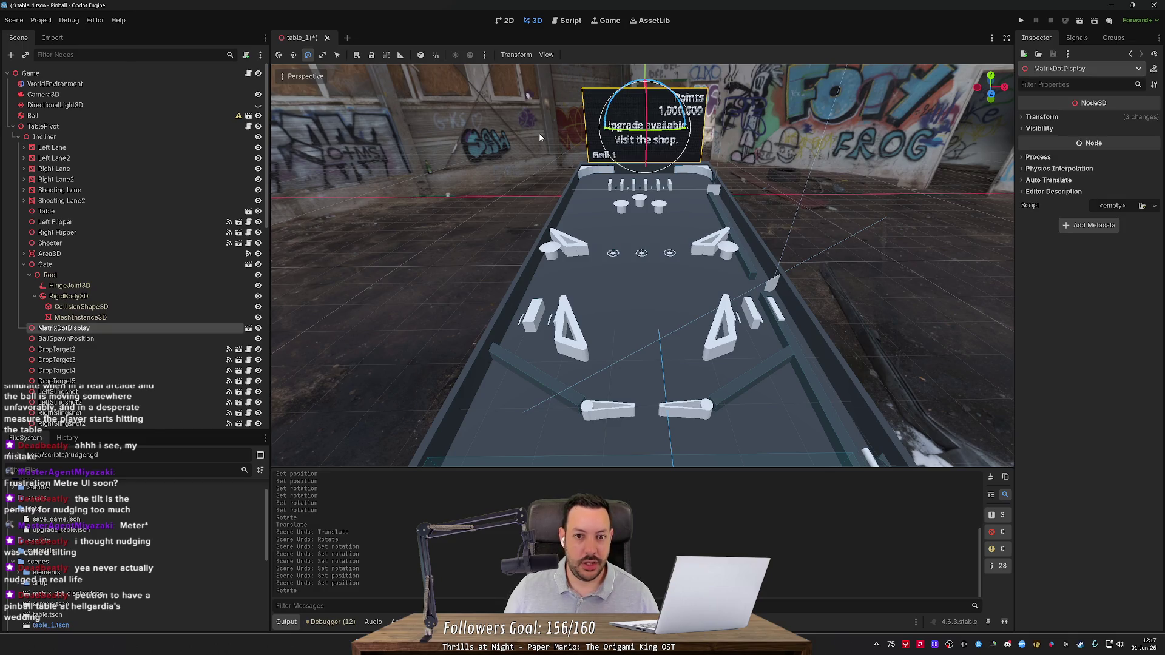
click(594, 92)
click(605, 98)
click(762, 106)
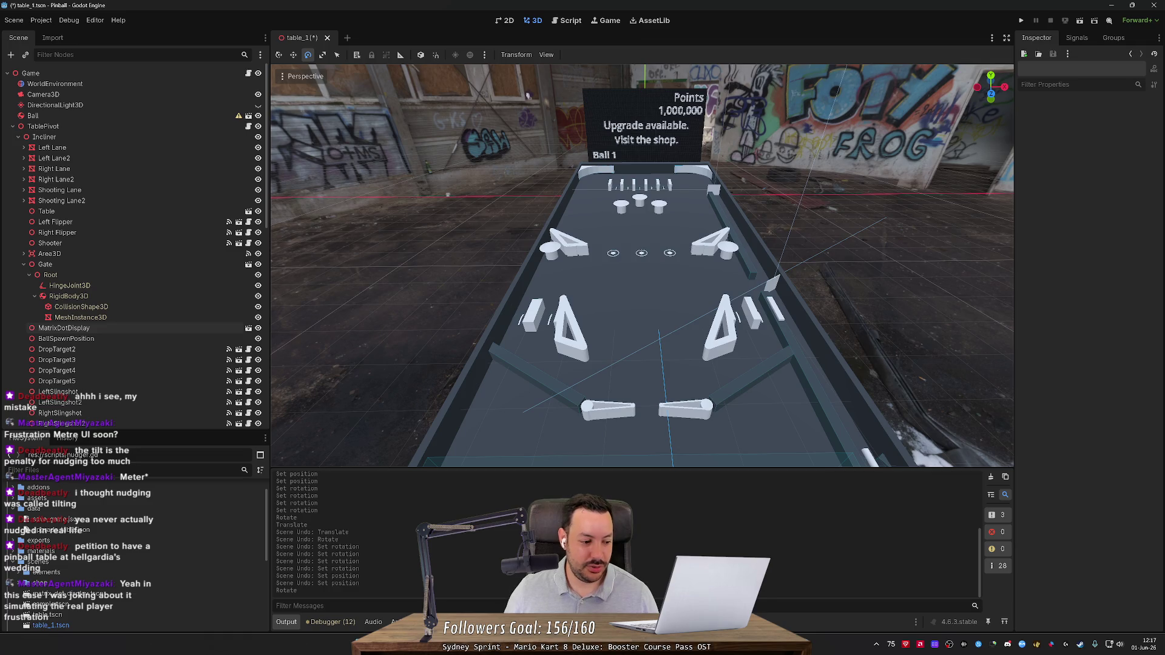
key(alt+Tab)
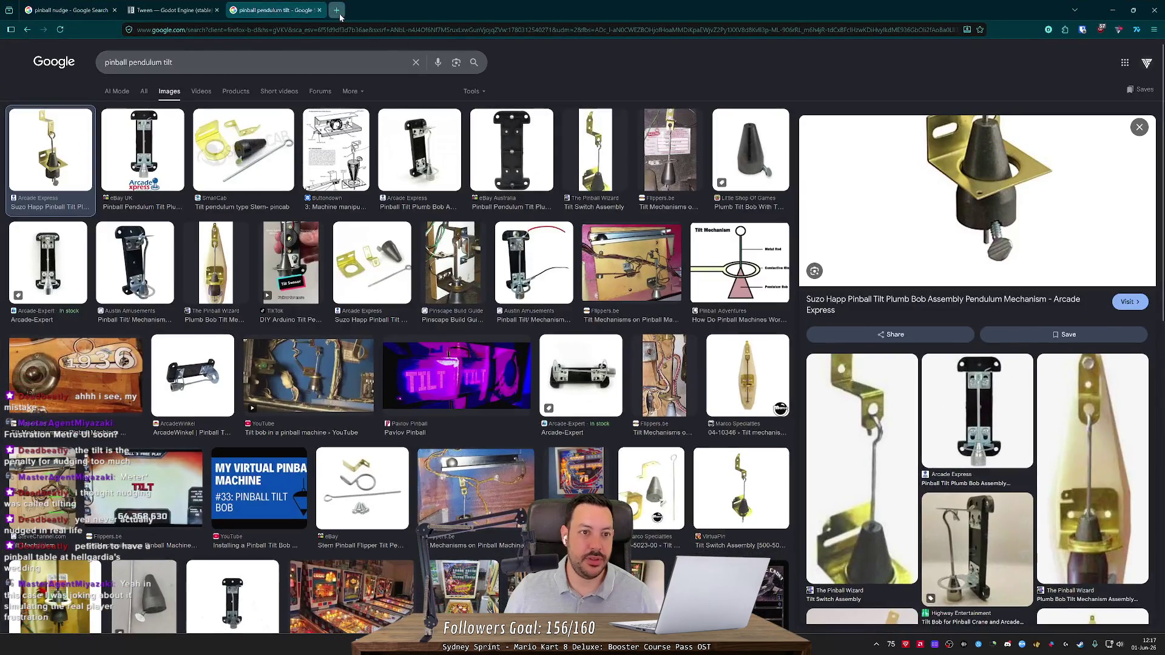
Search Google Images for 'virtual pinball table' in a new tab.
click(337, 11)
text(virtual pinball table)
key(Return)
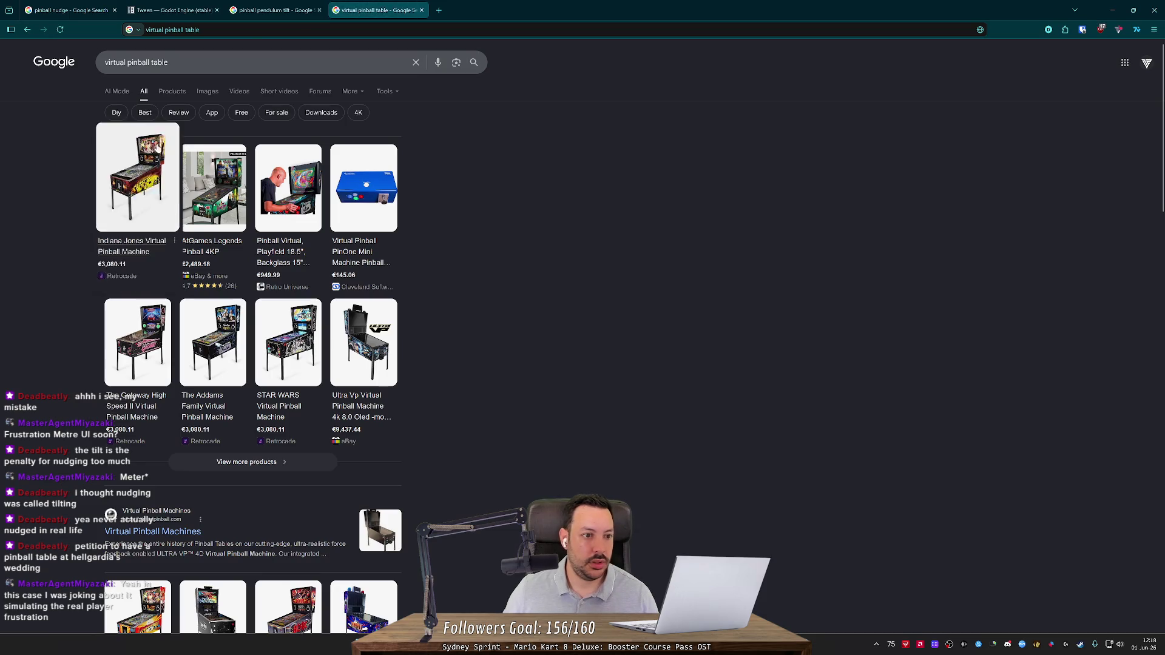
click(171, 92)
click(206, 92)
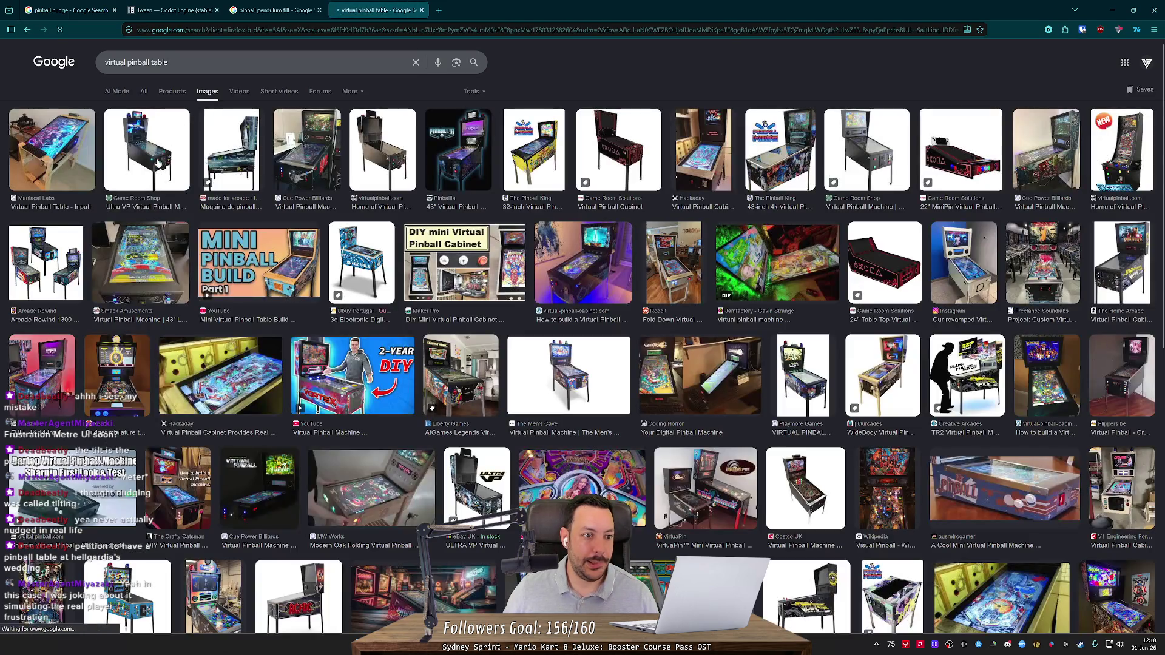
Preview the Ultra VP, Smack Amusements, cabinet build and Mini Pinball Build images, then minimise Firefox.
click(152, 162)
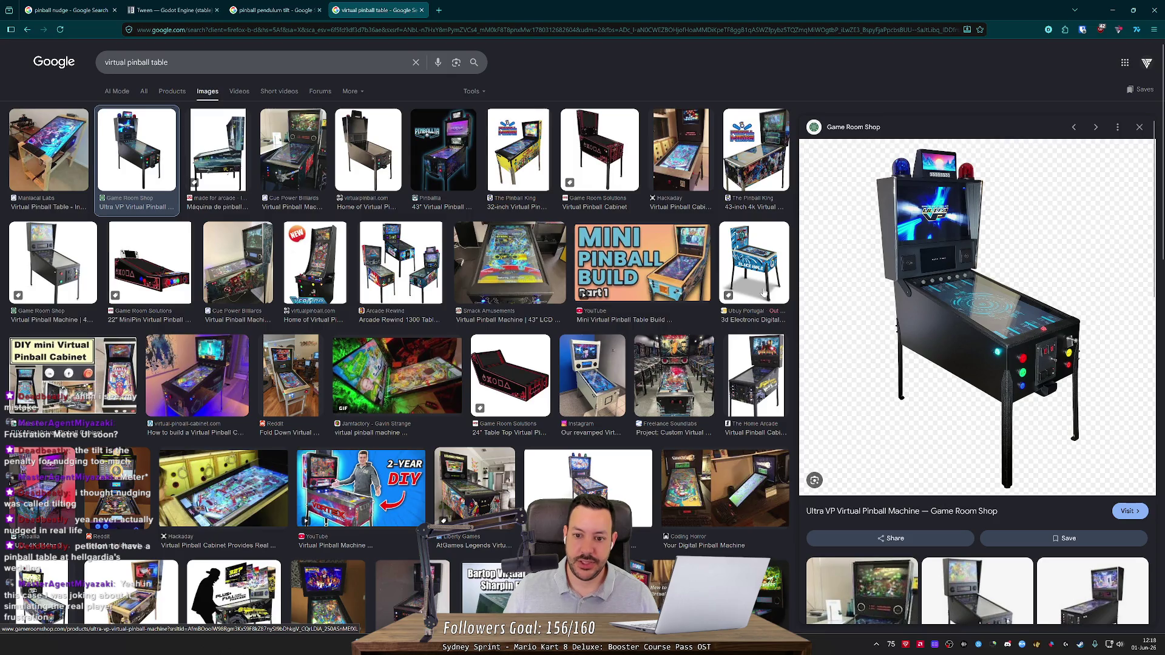
click(509, 262)
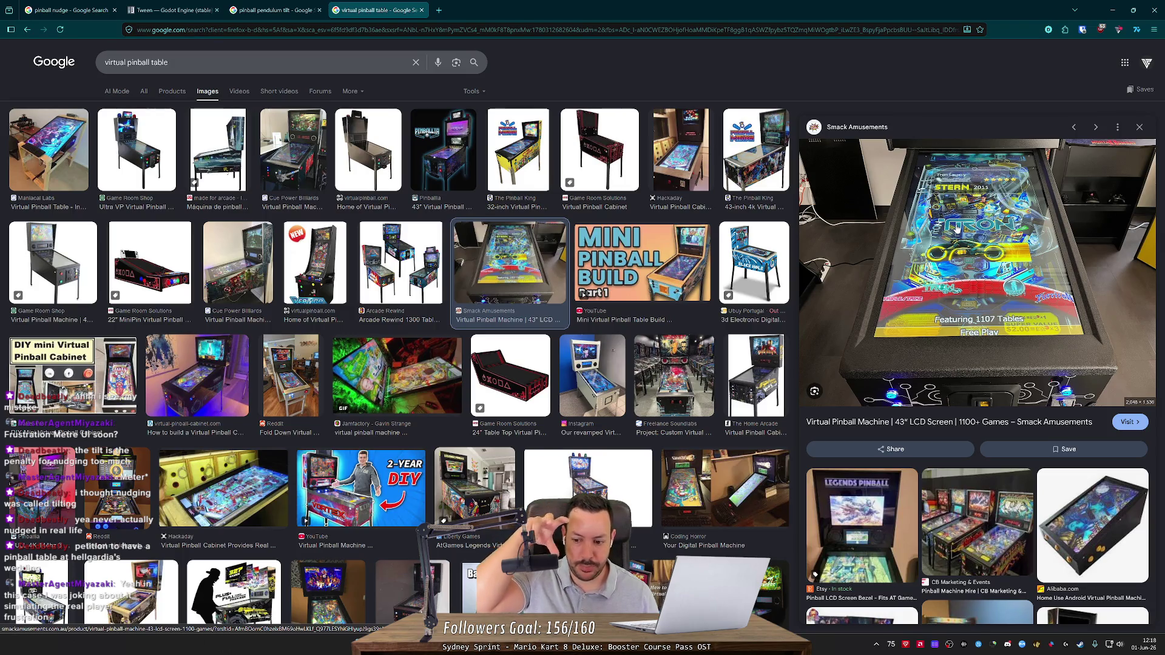
click(977, 523)
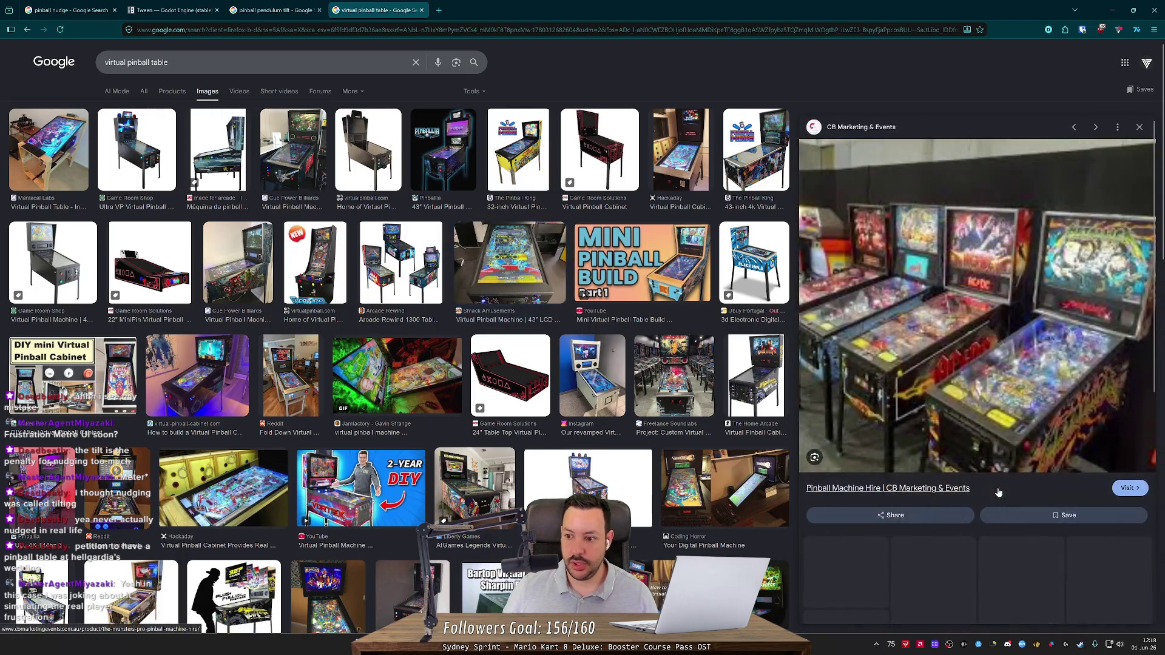
click(215, 358)
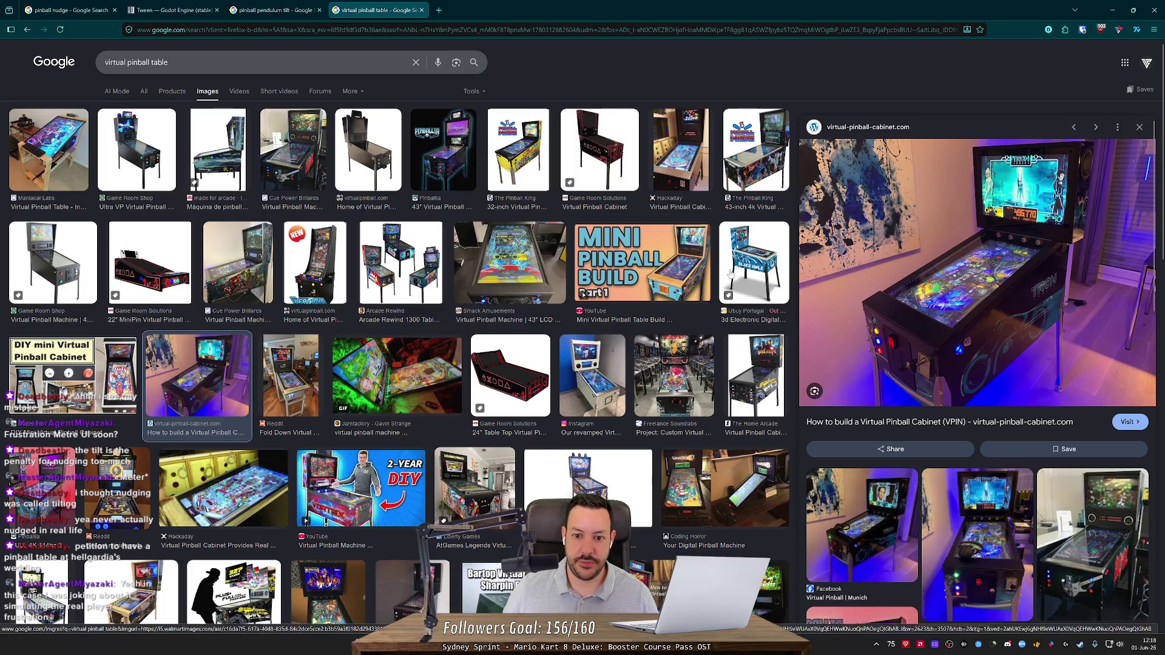
click(642, 262)
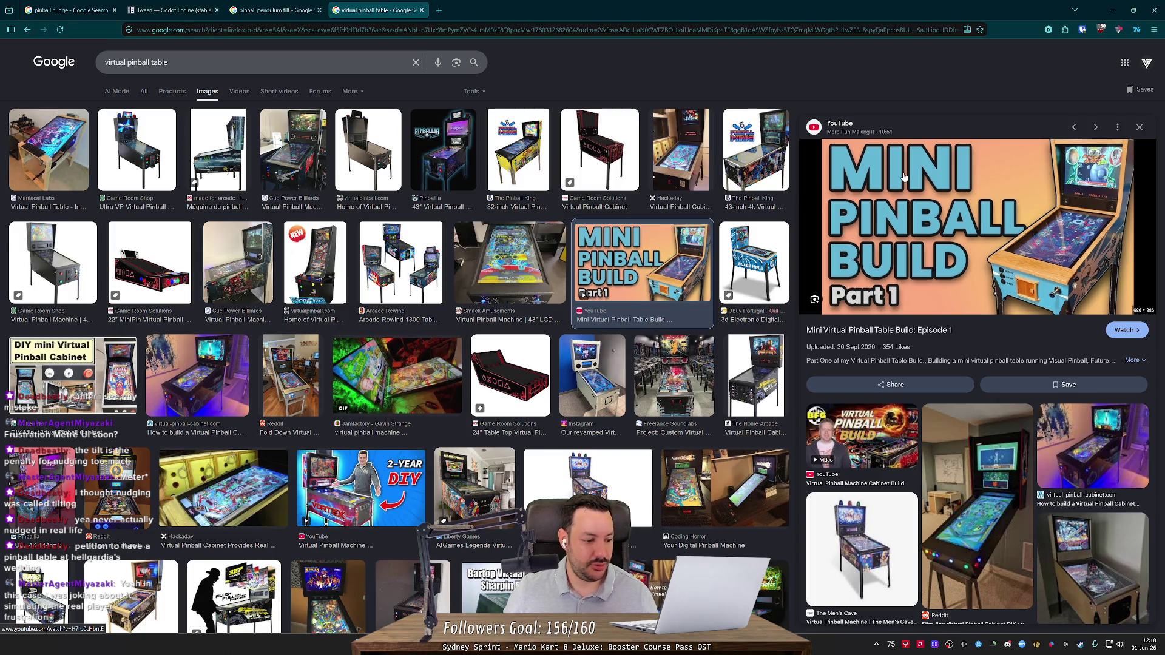
scroll(681, 182, down, 2)
scroll(681, 182, up, 2)
click(1112, 9)
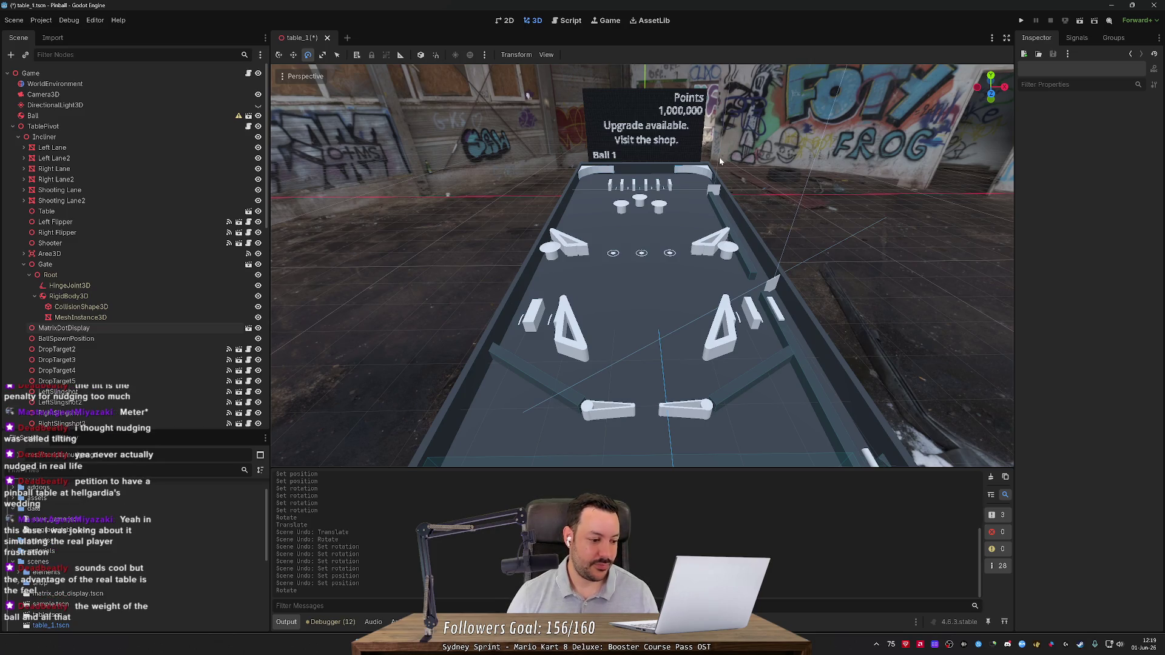
Switch back to the 'virtual pinball table' image results in Firefox.
key(alt+Tab)
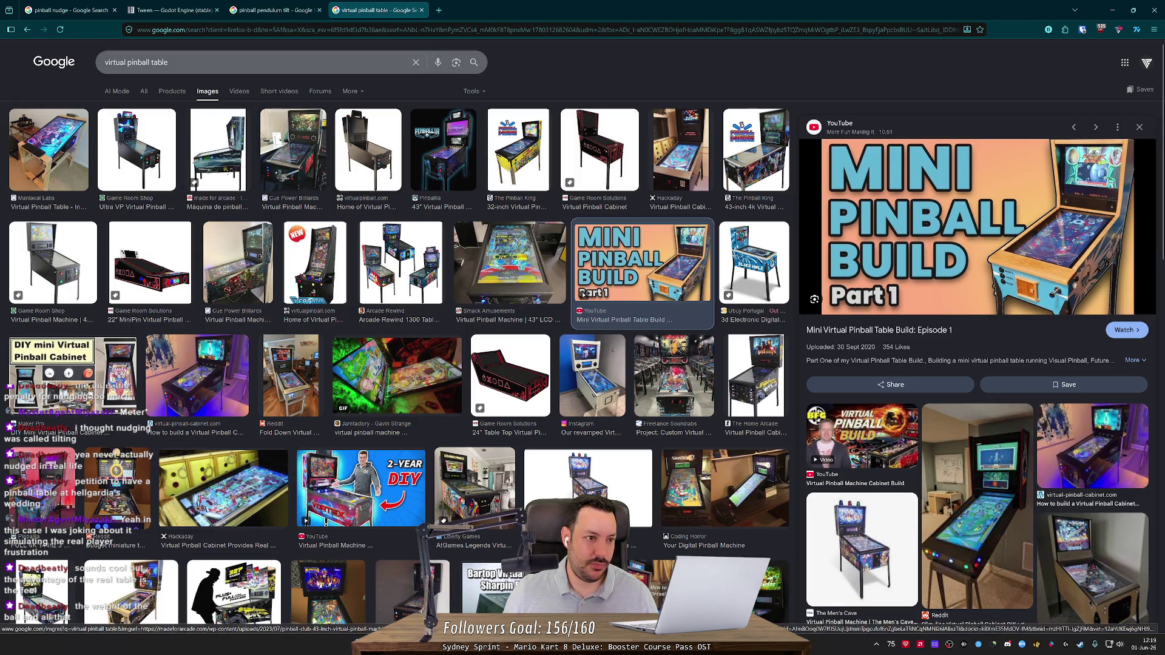
Preview the Maniacal Labs virtual pinball table image, then open the Windows Start menu.
click(49, 158)
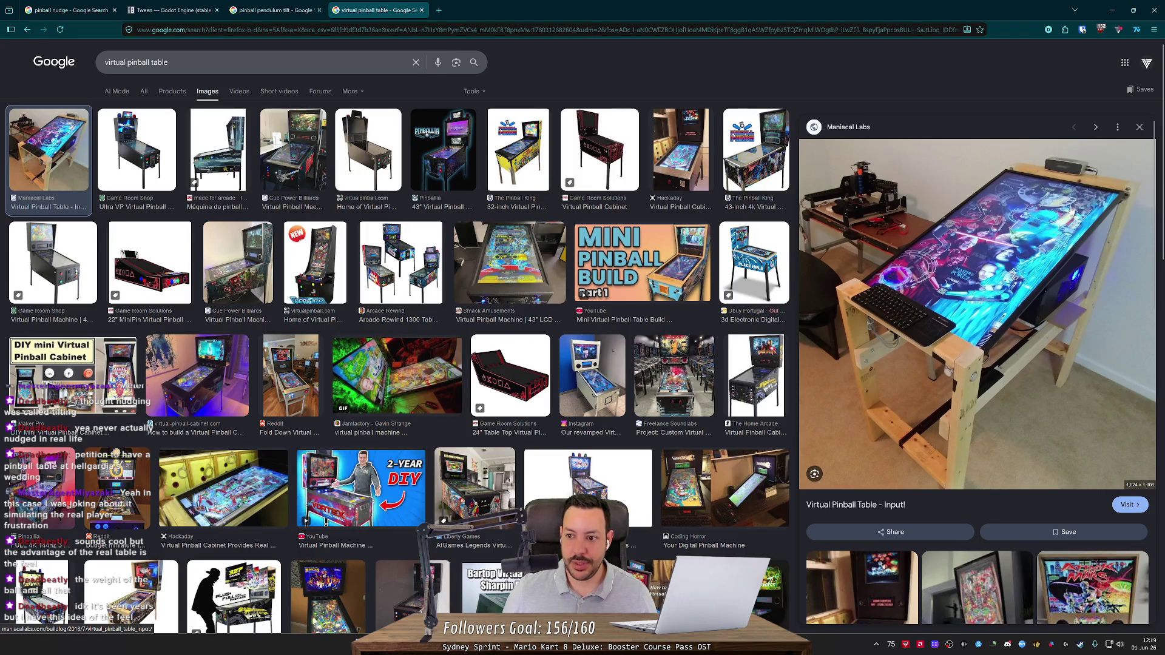
key(super)
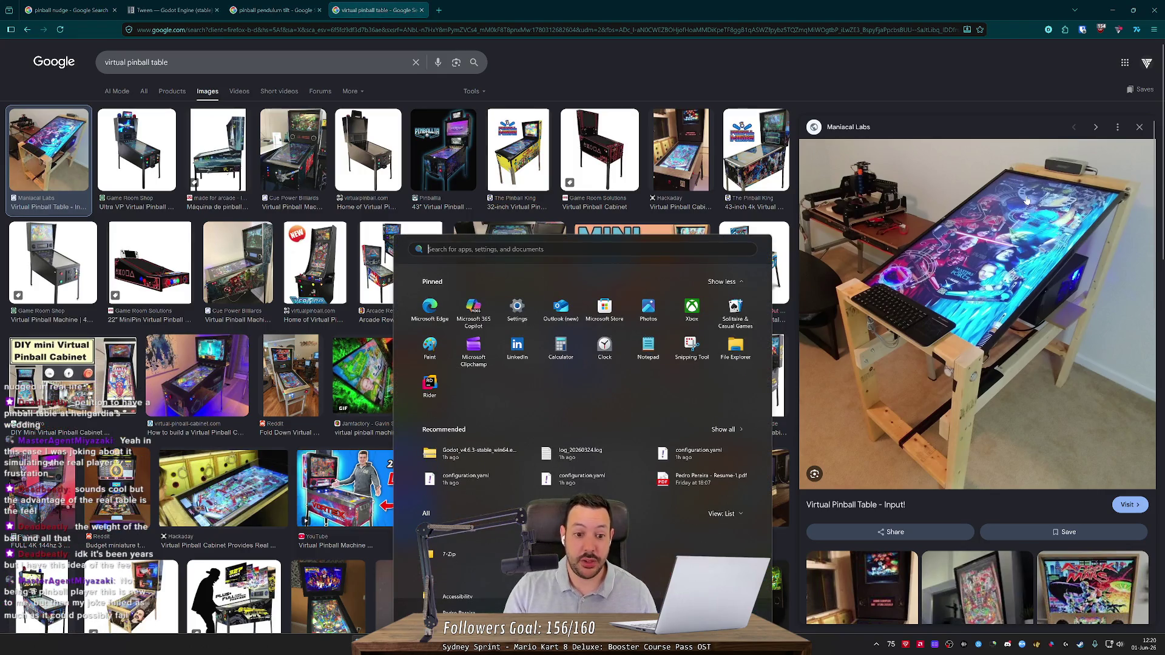
Launch Visual Pinball from Start search and open the JP's Space Cadet v601.vpx table.
text(visual Pinball)
key(Return)
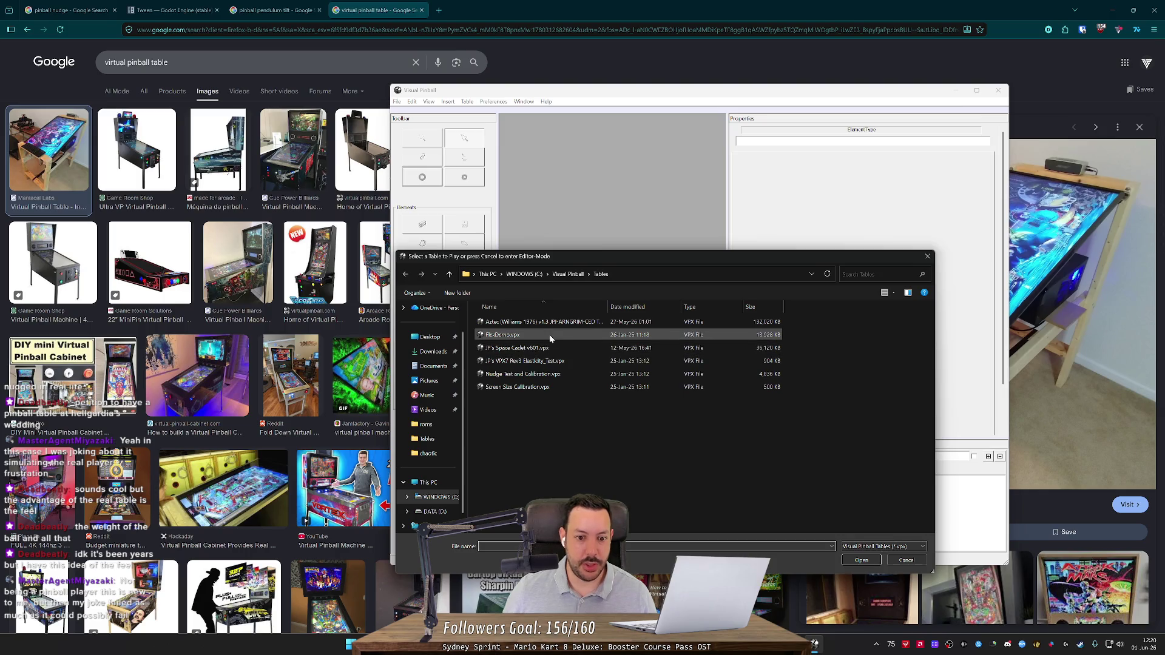
click(546, 350)
double_click(545, 351)
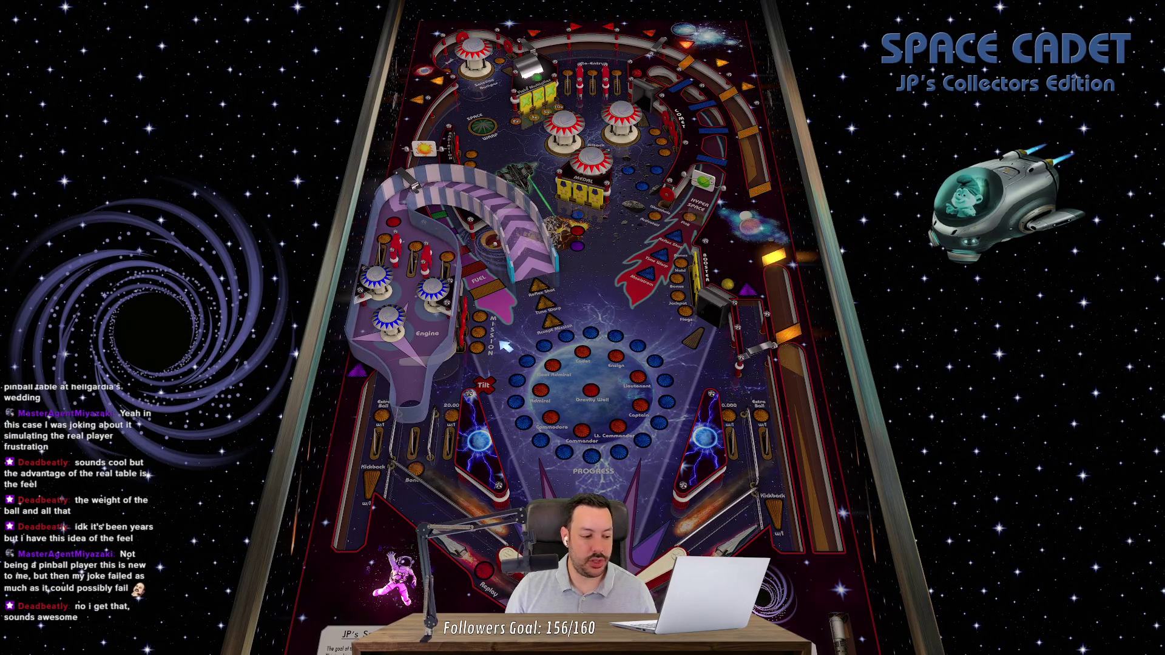
Start a Space Cadet game with F2, plunge with Space, and flip the ball using Z and slash.
key(F2)
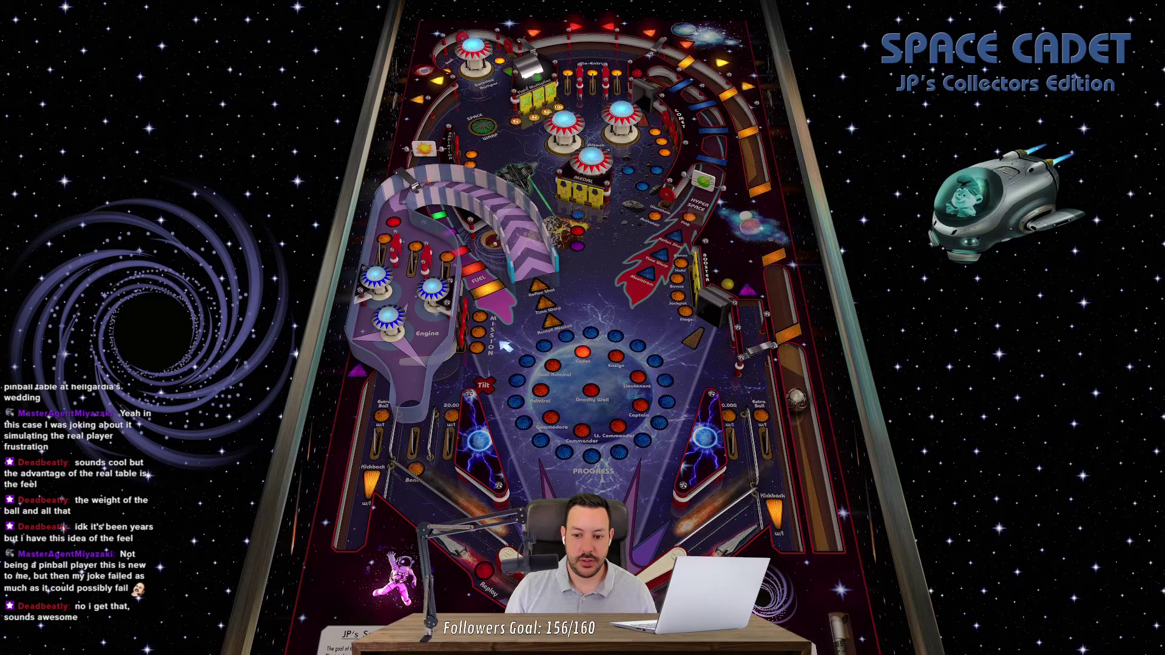
key(space)
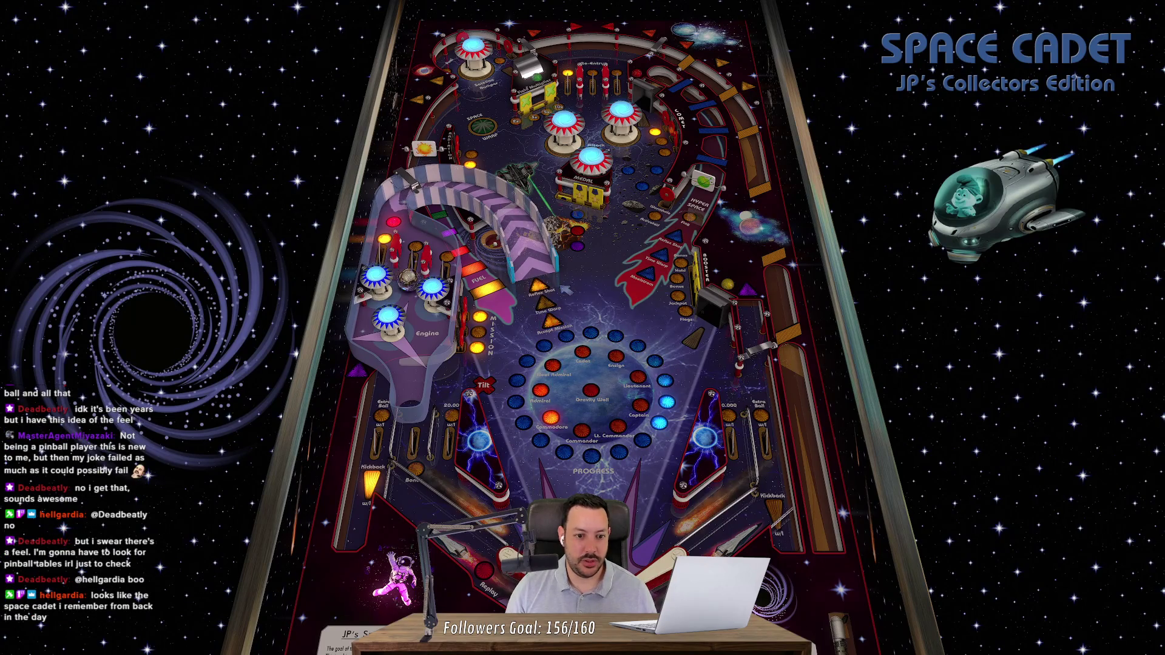
key(z)
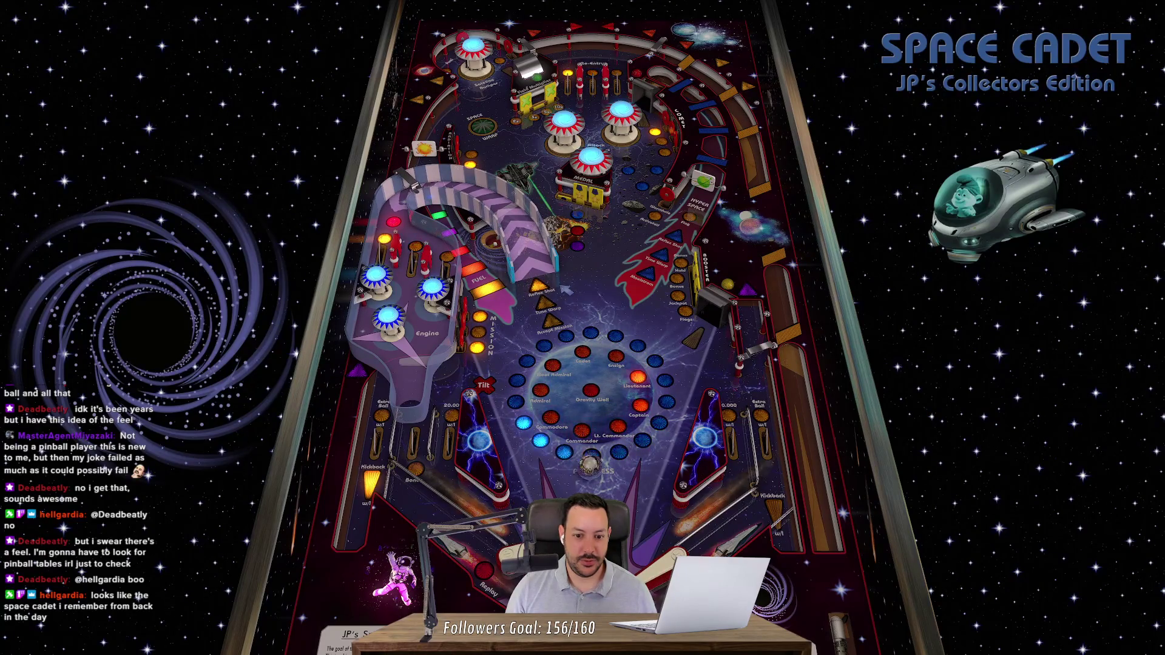
key(slash)
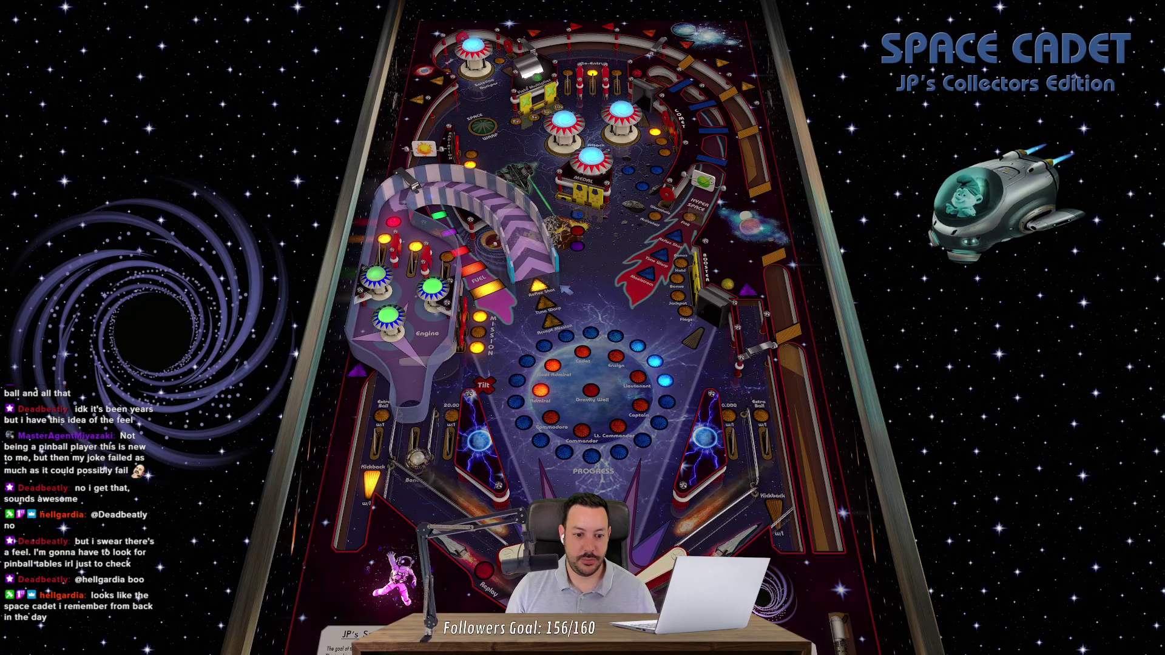
key(slash)
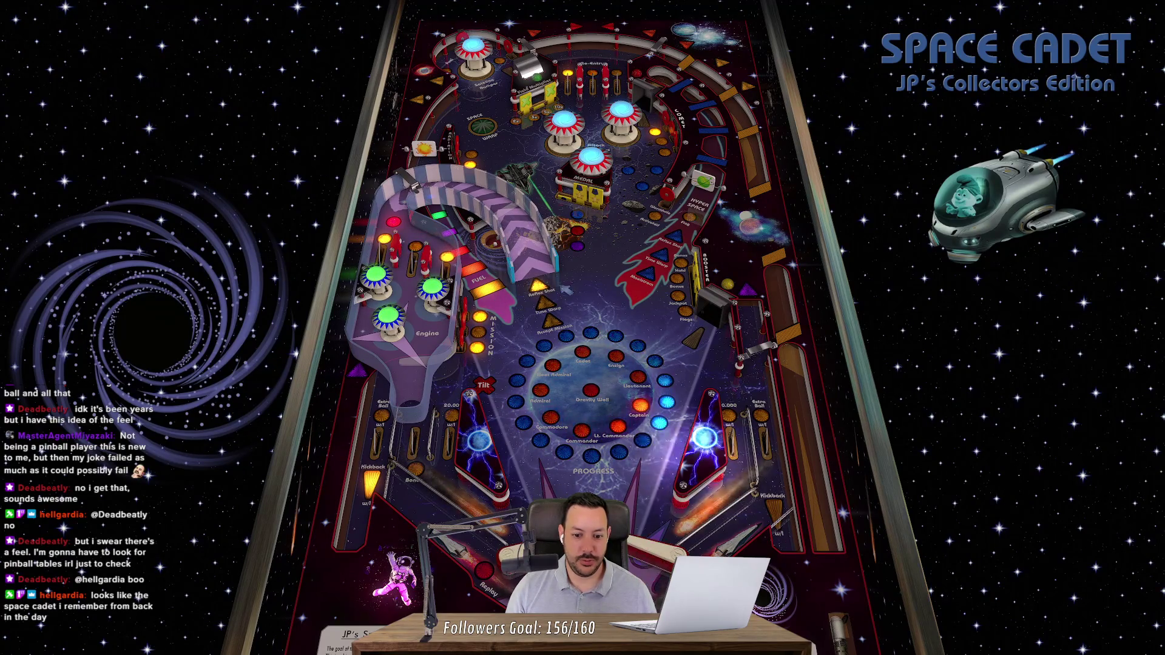